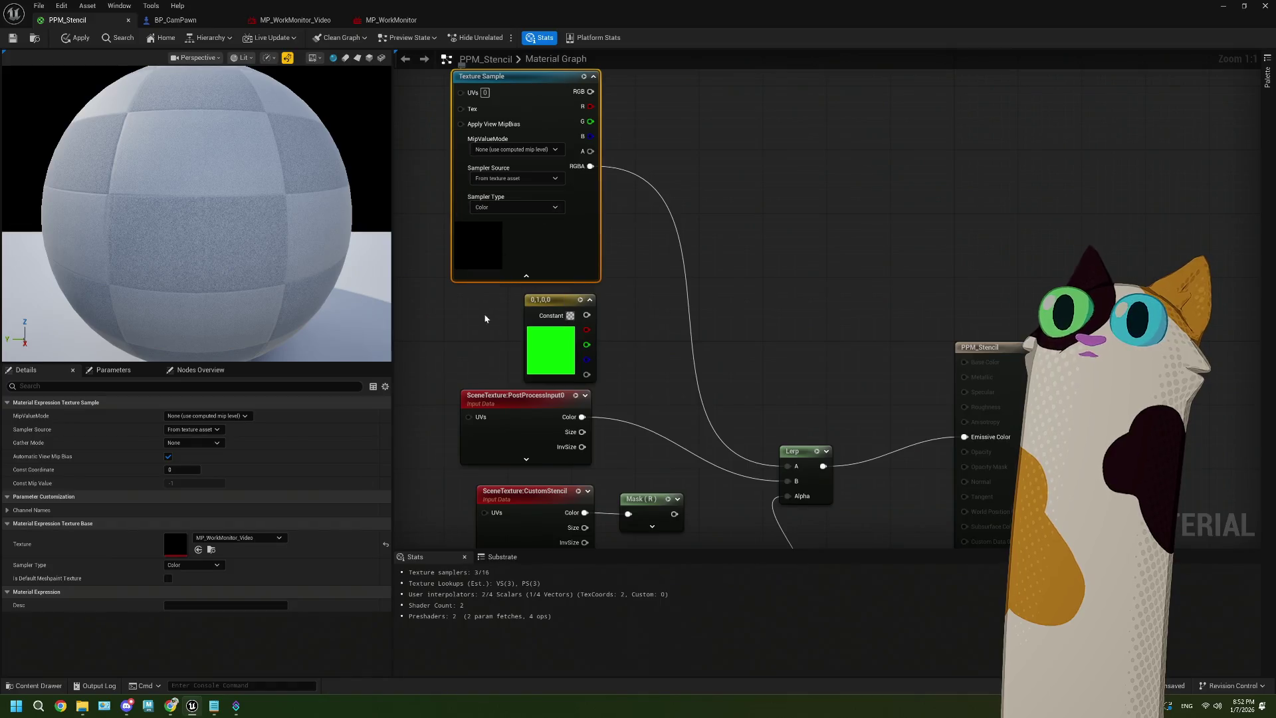
Tidy the Texture Sample node, then browse the Google results for 'ue5 media player texture color wrong'
left_click(594, 76)
left_click_drag(505, 79, 553, 167)
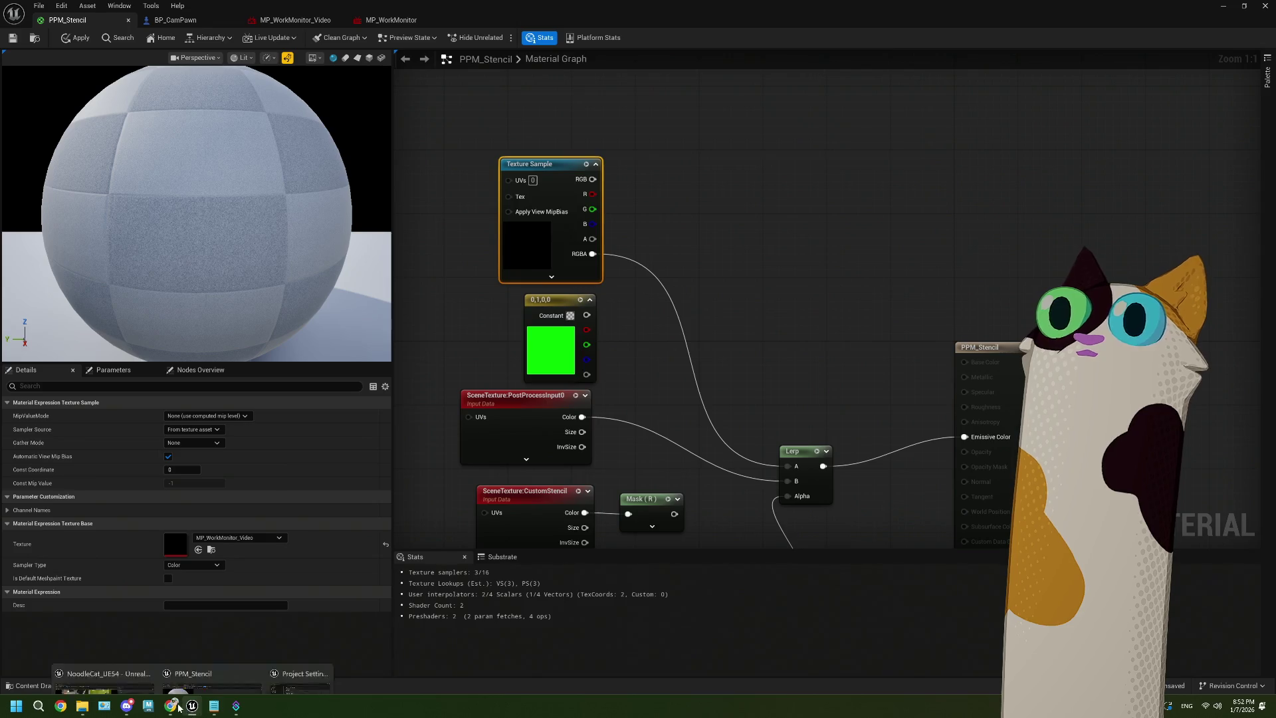
left_click(170, 706)
left_click(15, 62)
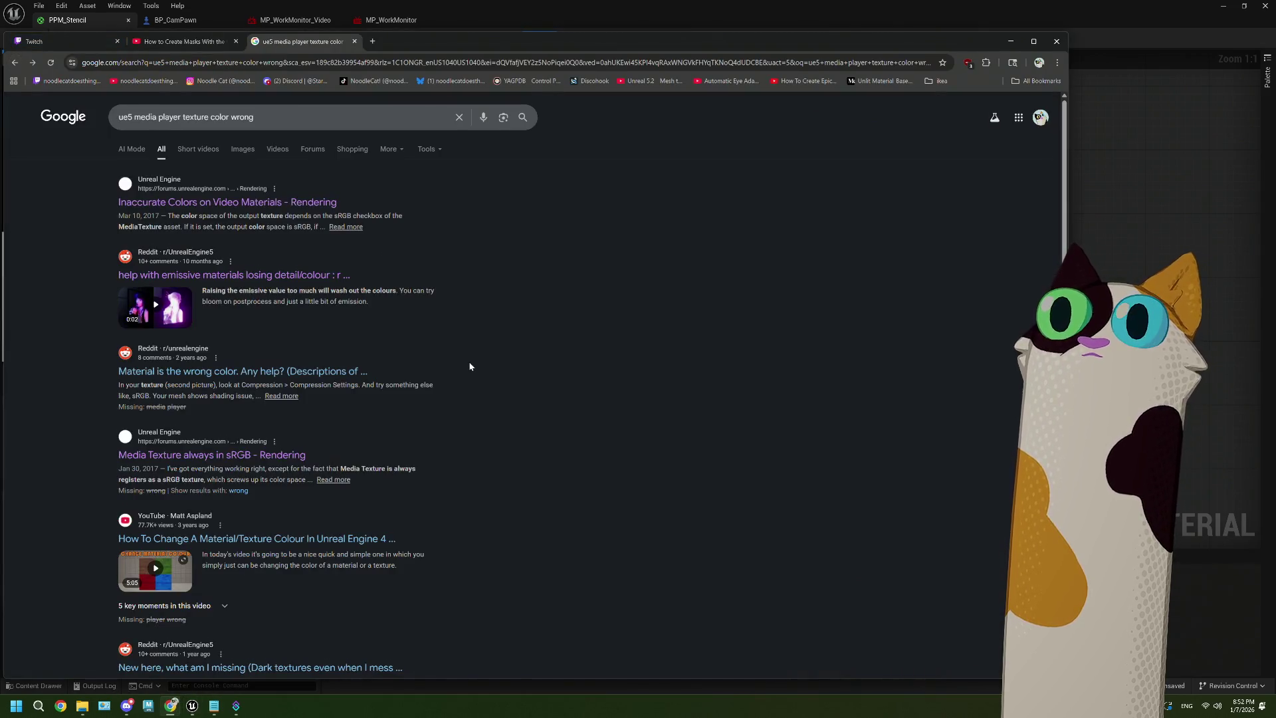
scroll(469, 364, "down", 4)
scroll(469, 367, "down", 2)
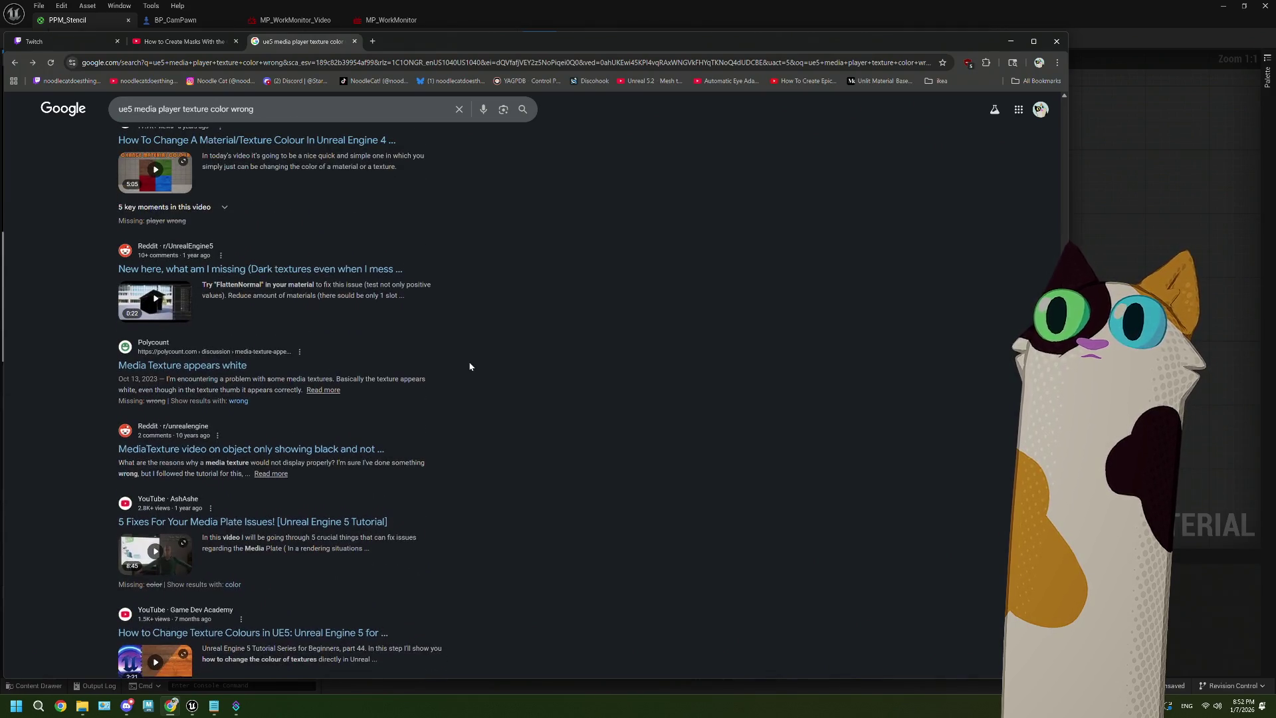
scroll(470, 366, "down", 2)
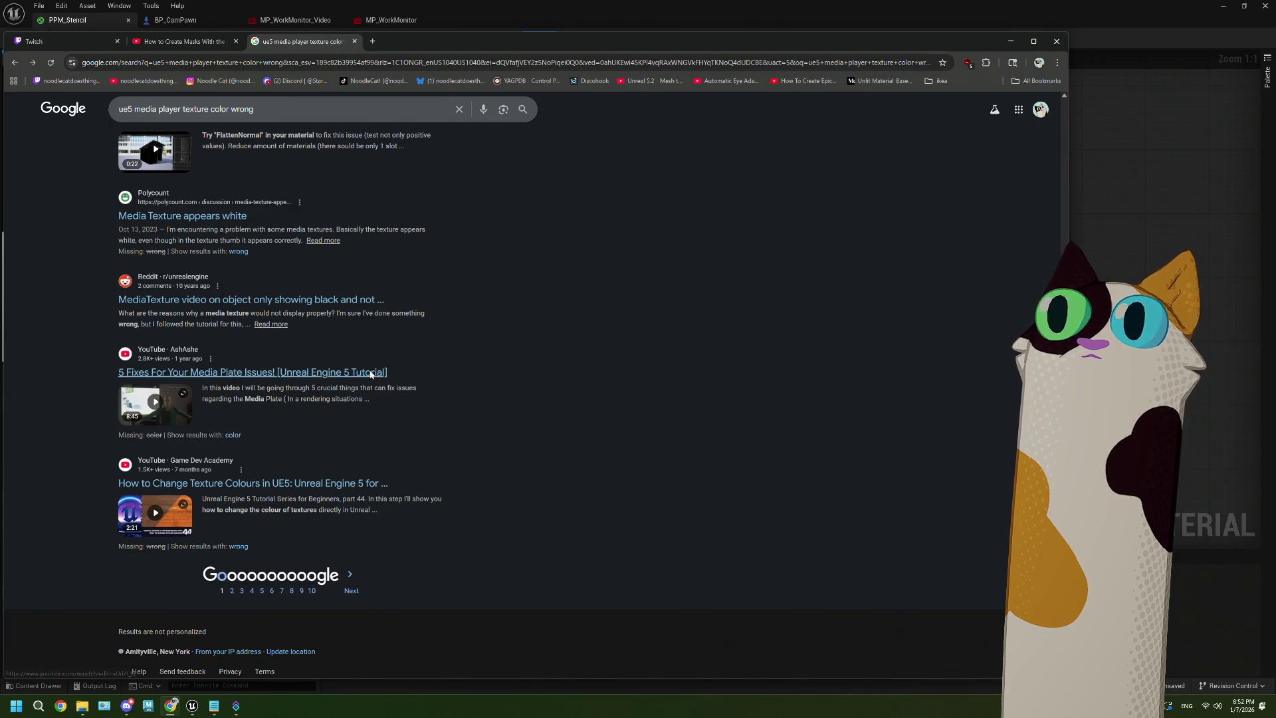
Skim the '5 Fixes For Your Media Plate Issues!' video, then go back to the results
left_click(370, 373)
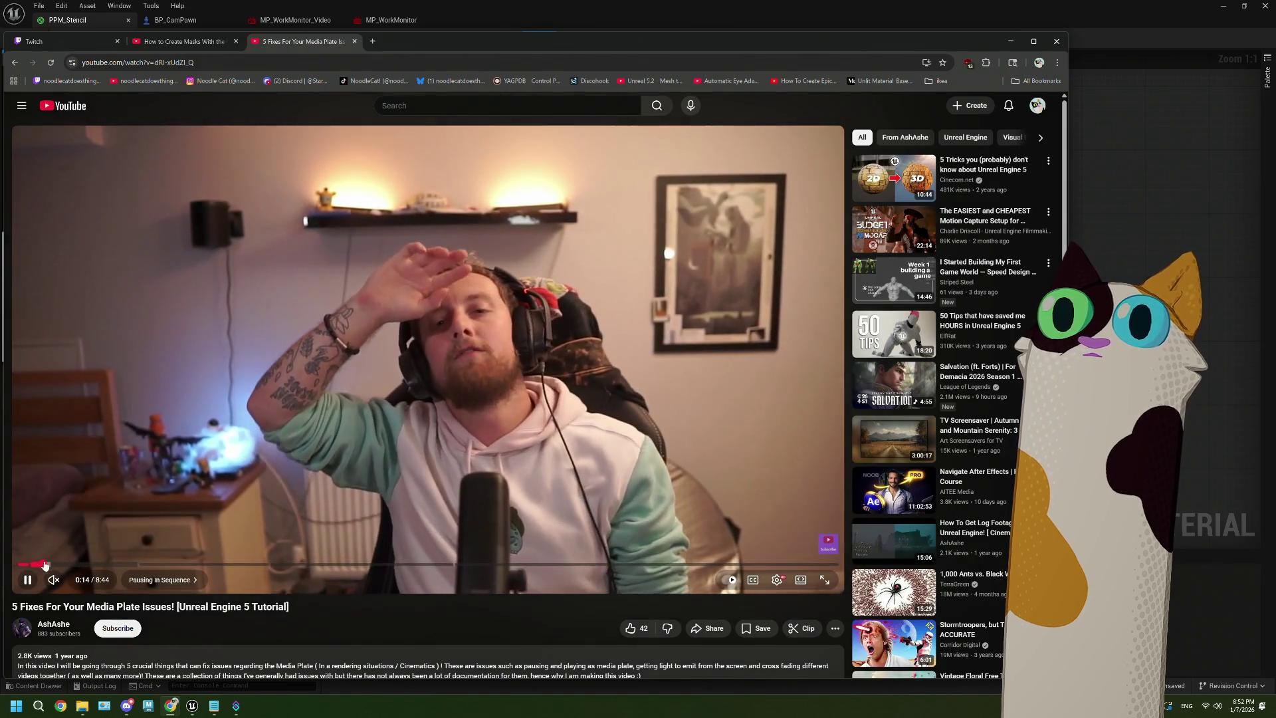
left_click(43, 564)
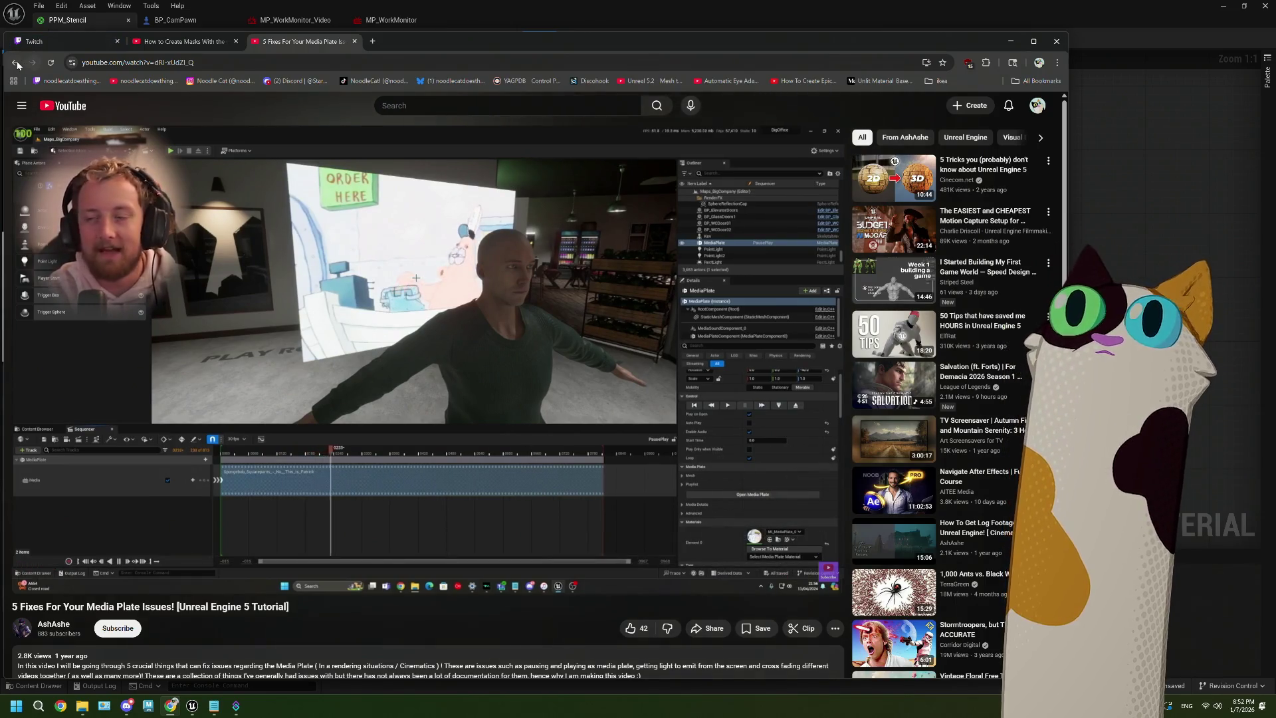
key("alt+Left")
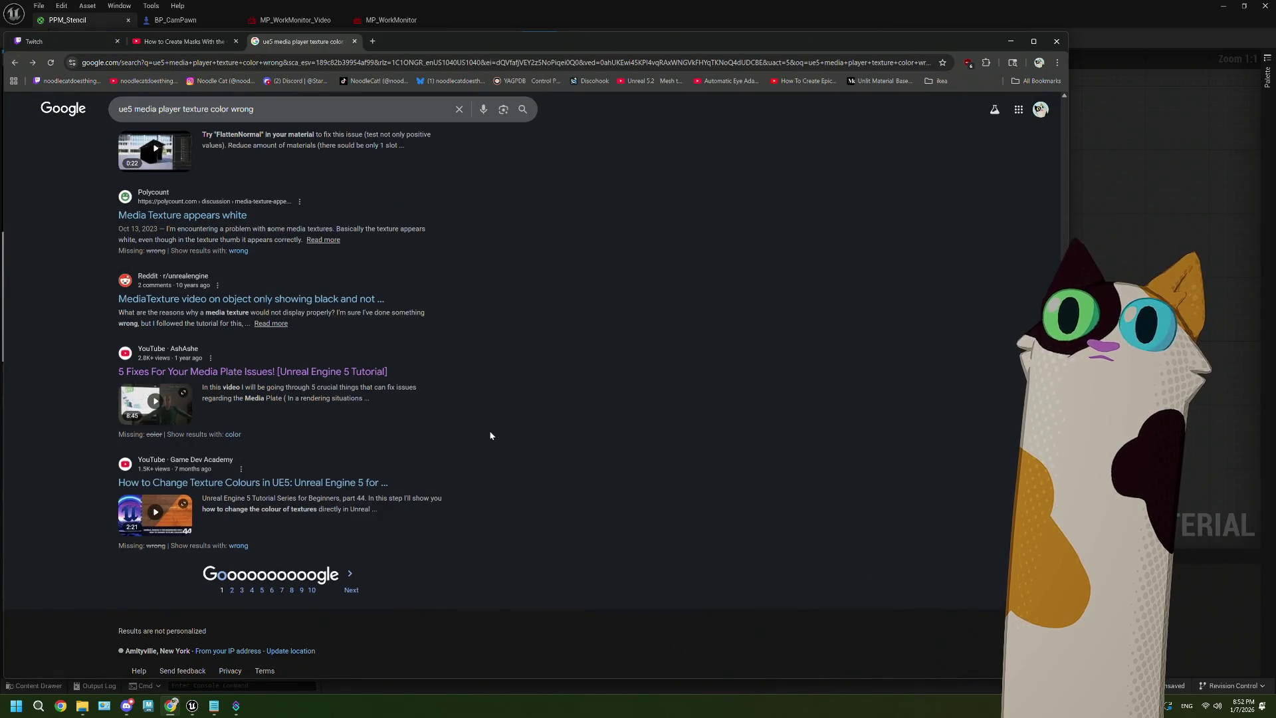
Open the 'Inaccurate Colors on Video Materials' forum thread from the search results
scroll(489, 430, "up", 4)
scroll(489, 435, "up", 4)
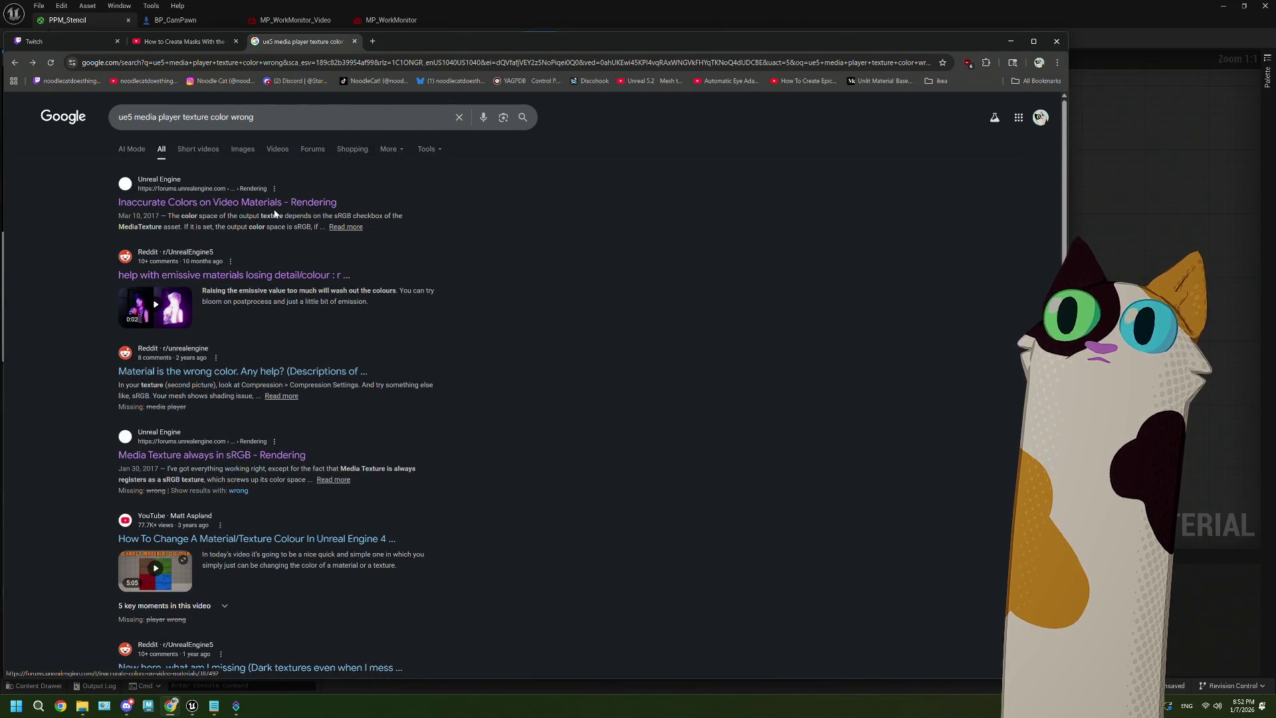
left_click(260, 202)
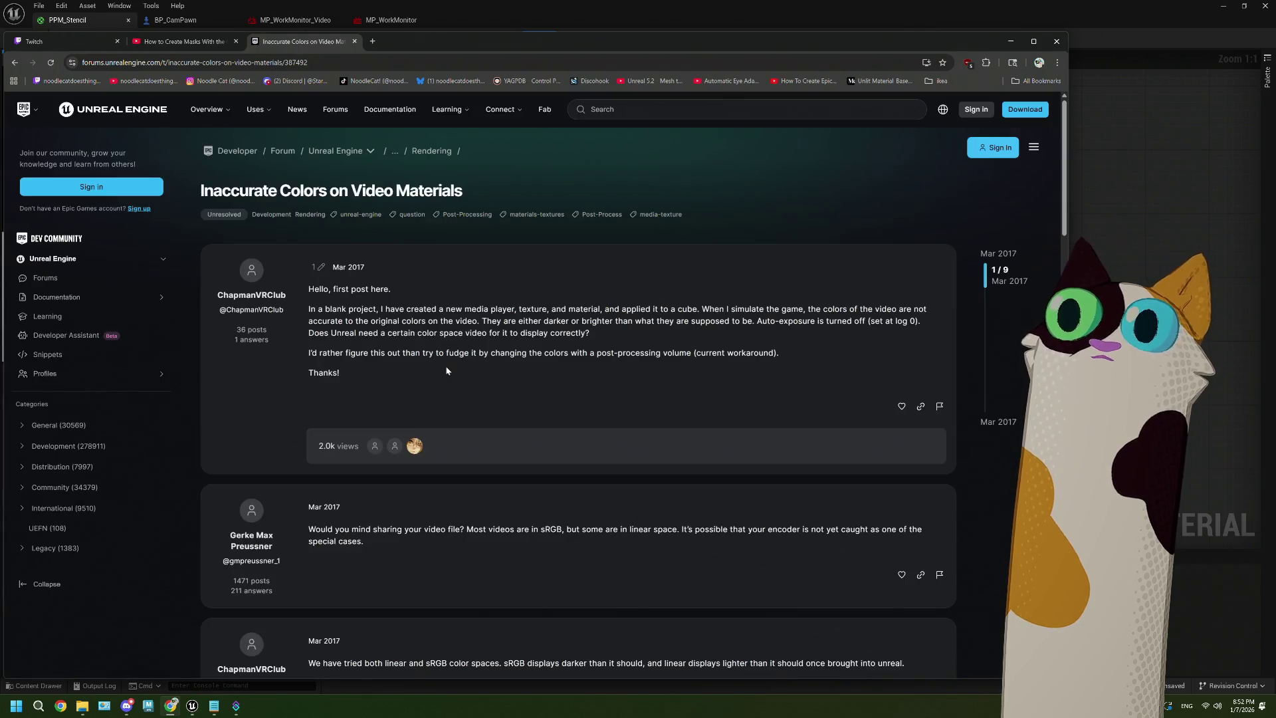
Read the forum replies about the MediaTexture sRGB checkbox, then return to Unreal
scroll(446, 371, "down", 3)
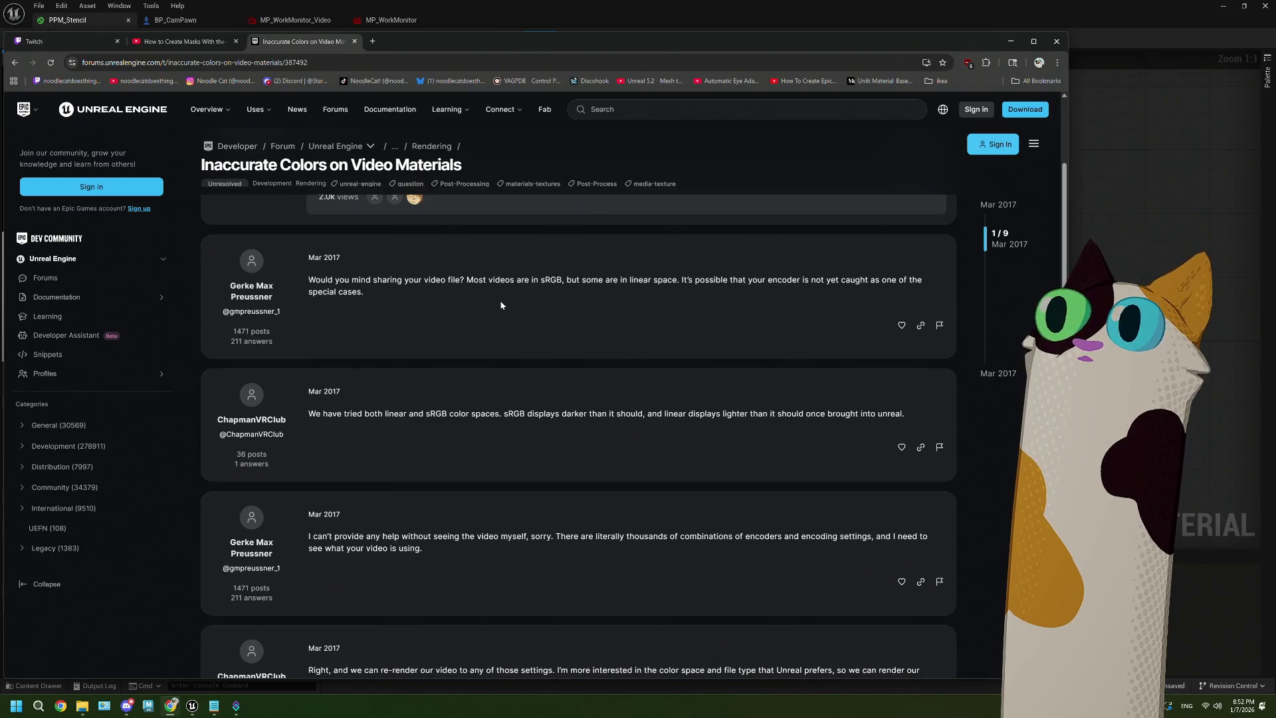
scroll(501, 305, "down", 2)
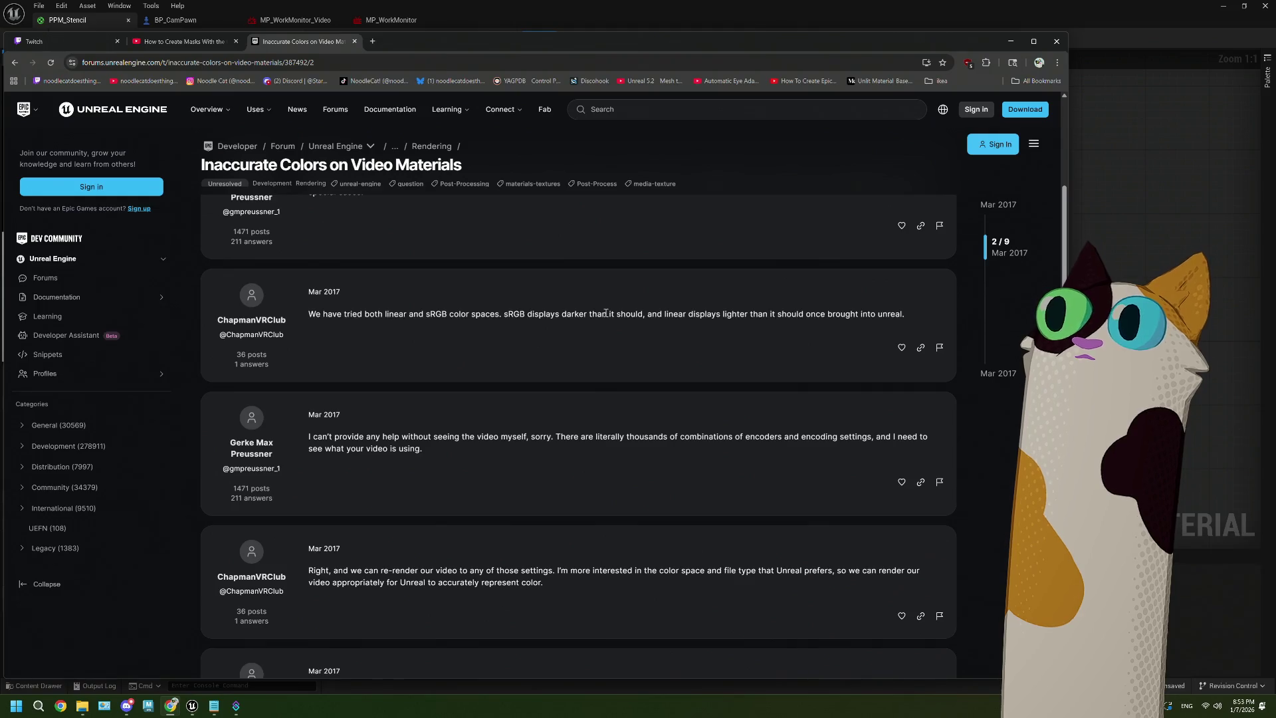
scroll(607, 313, "down", 3)
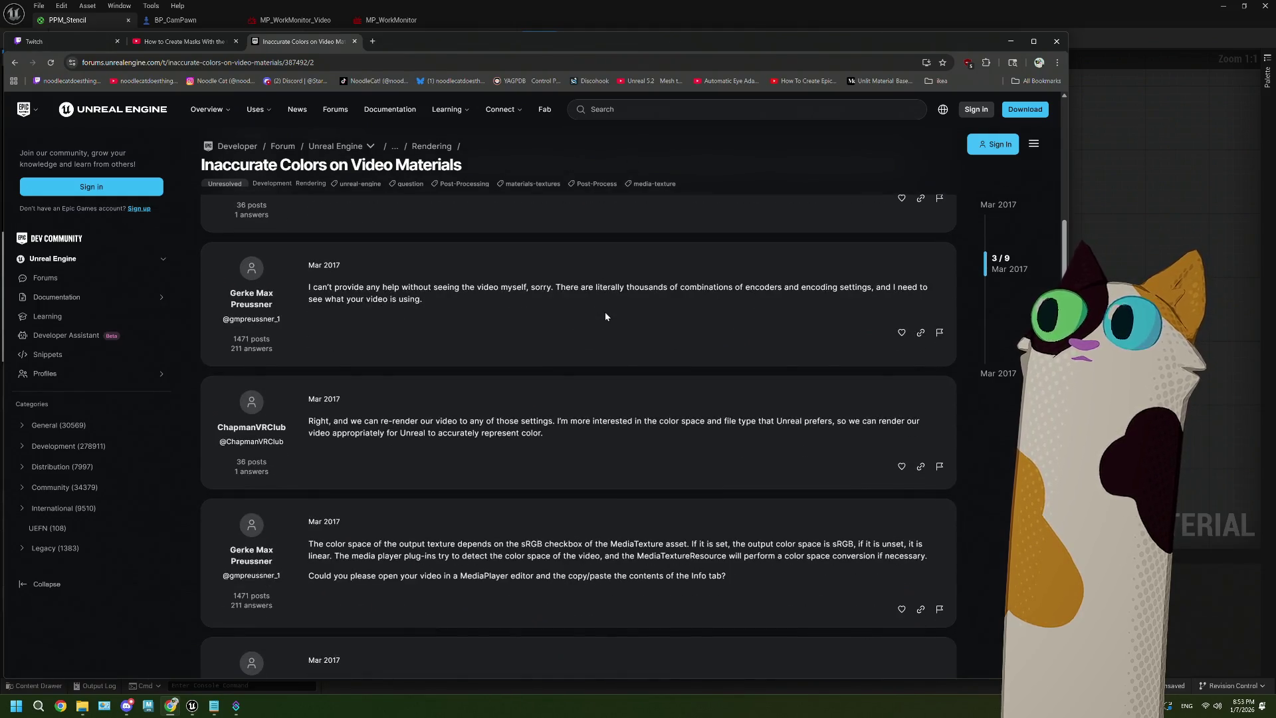
scroll(605, 316, "down", 1)
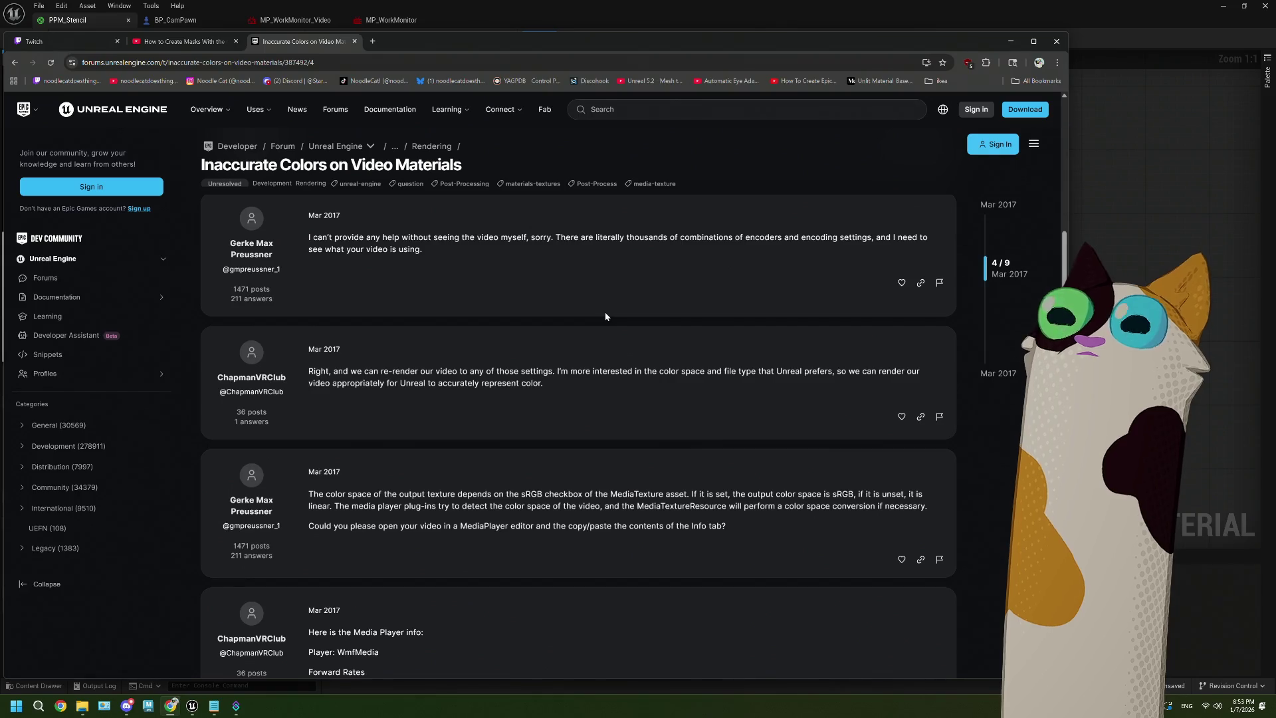
scroll(604, 316, "down", 4)
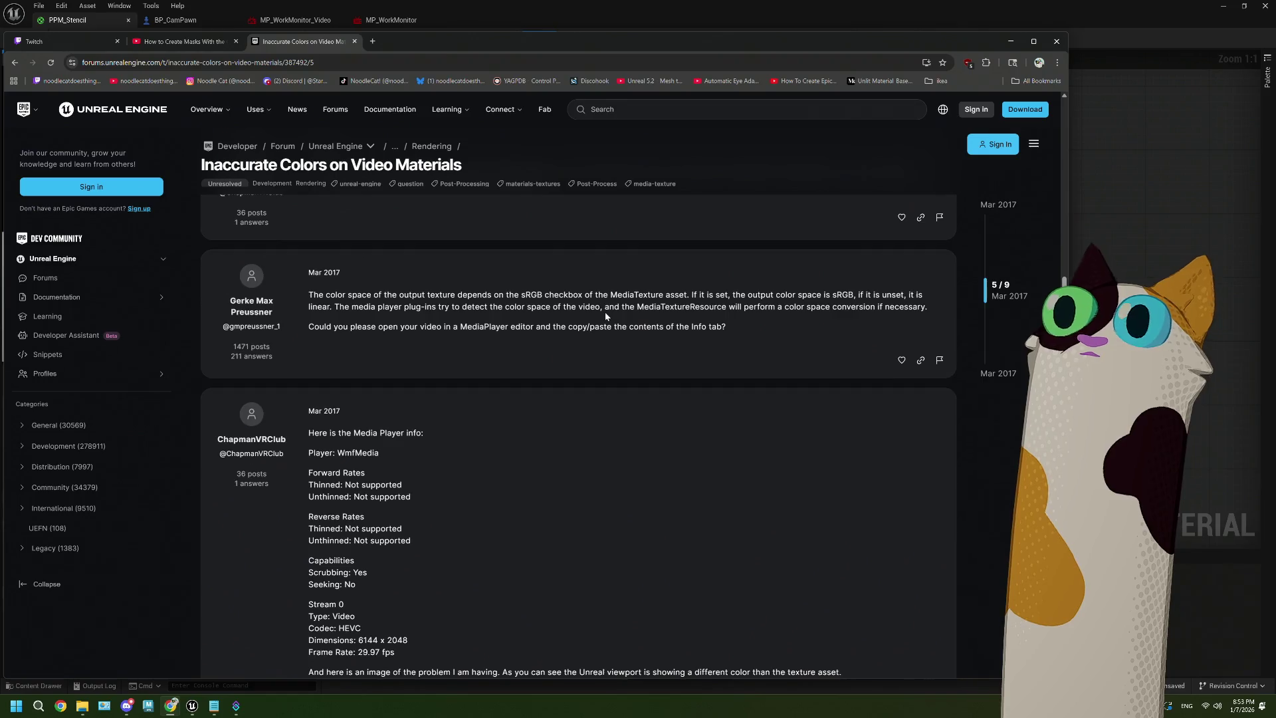
scroll(605, 312, "down", 1)
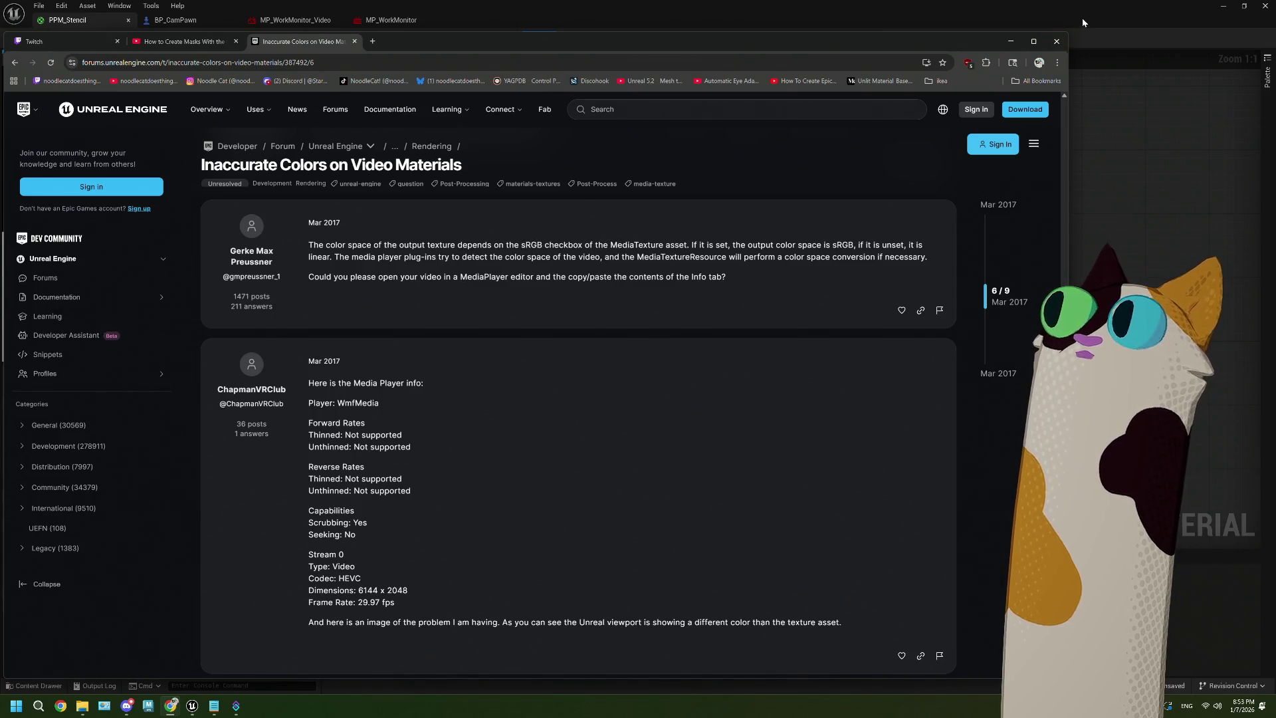
key("alt+Tab")
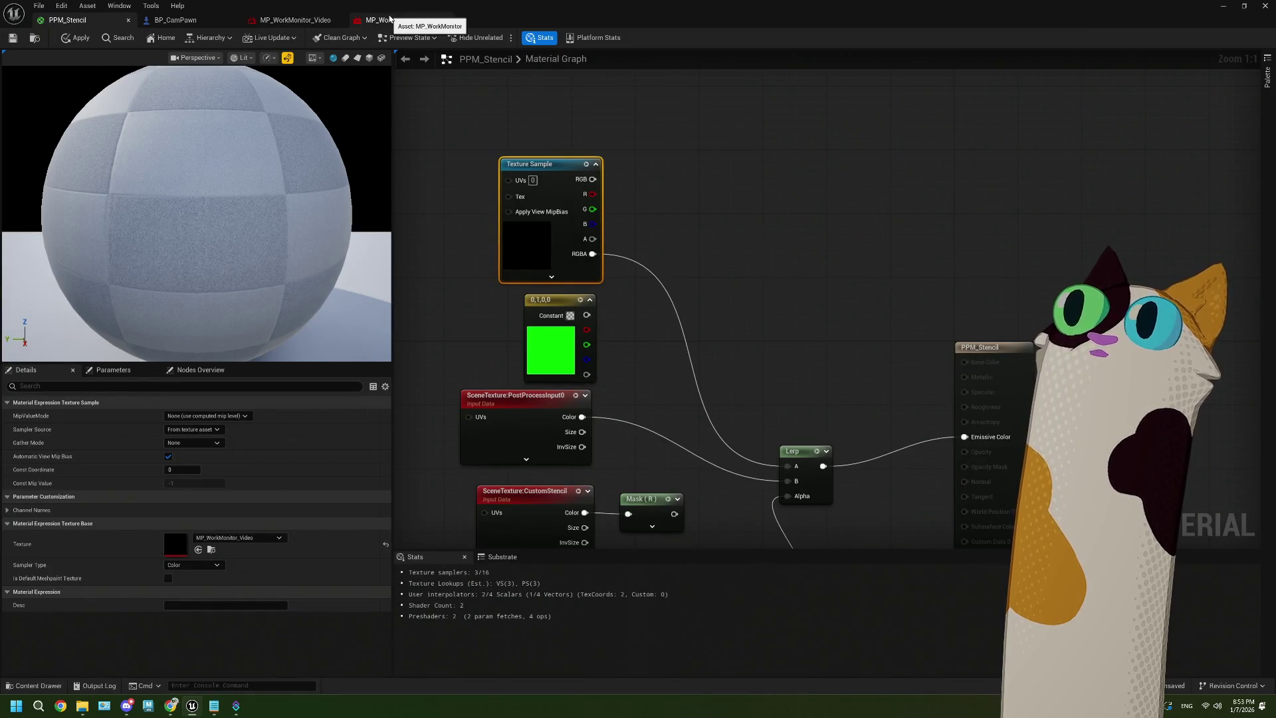
Switch to the MP_WorkMonitor_Video media texture and check its viewer display options
left_click(389, 19)
left_click(304, 23)
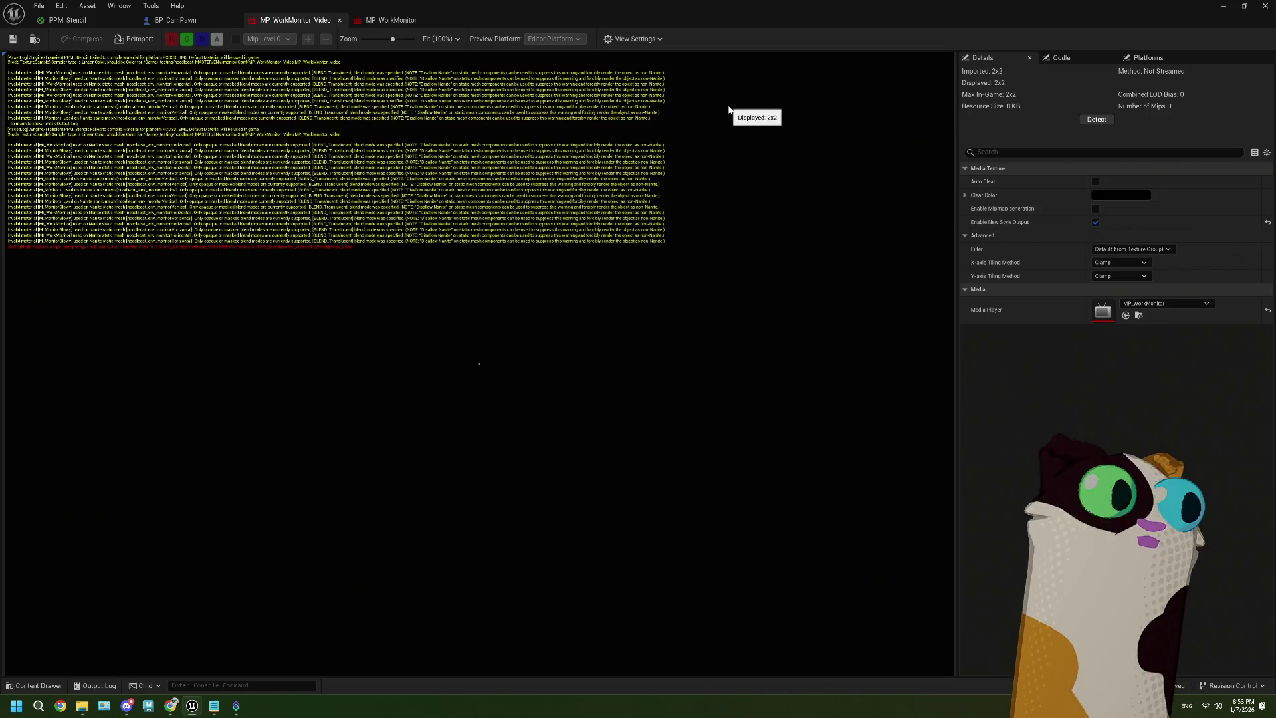
left_click(658, 40)
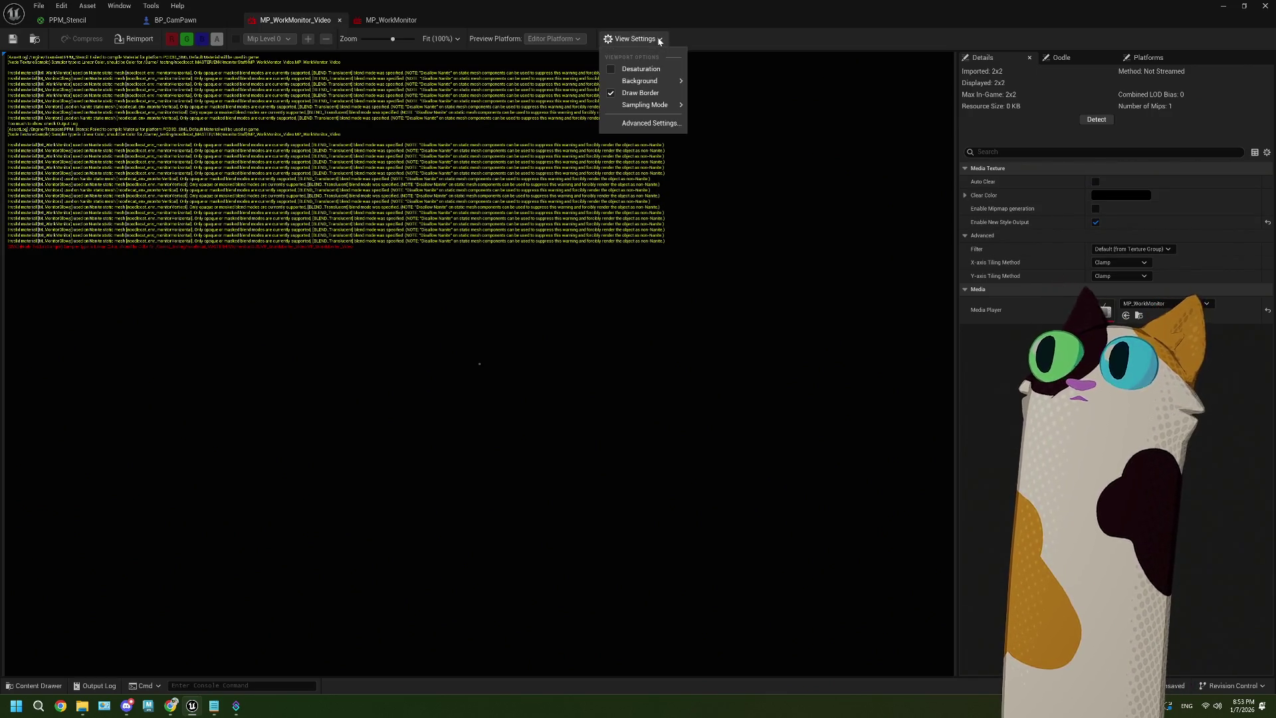
left_click(660, 40)
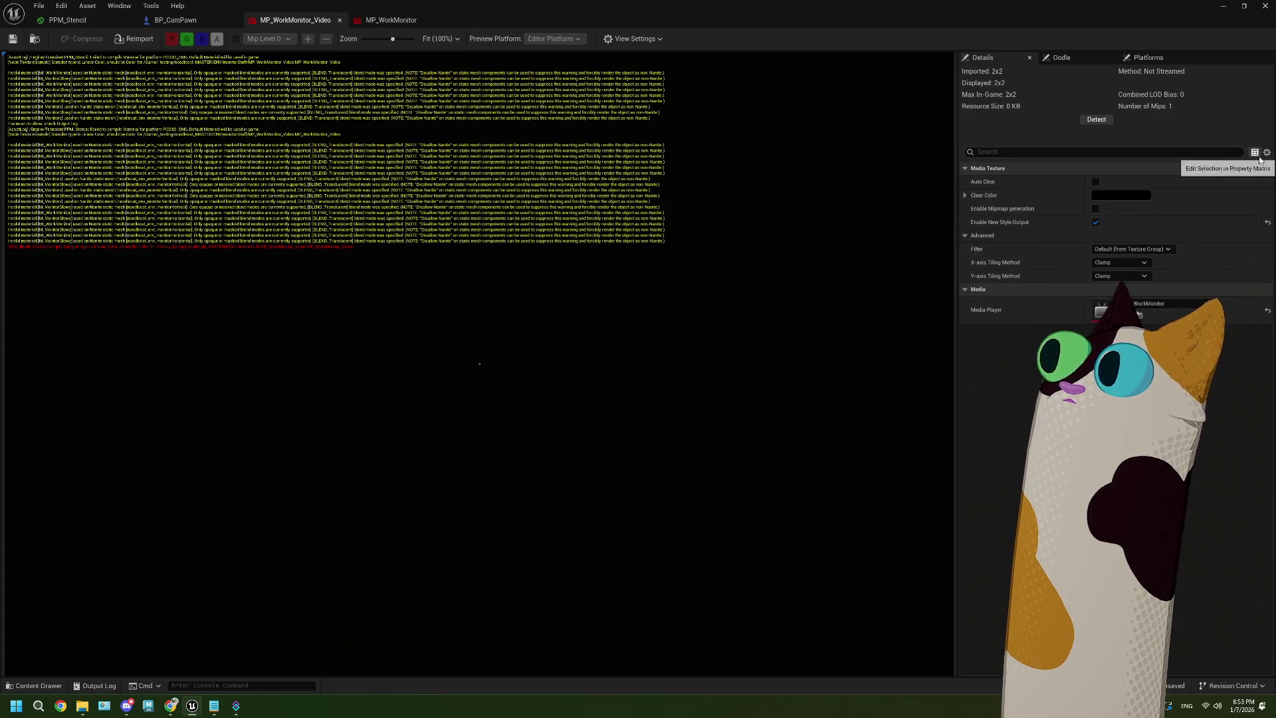
Expand all property categories and open the texture in the Property Matrix
left_click(1265, 155)
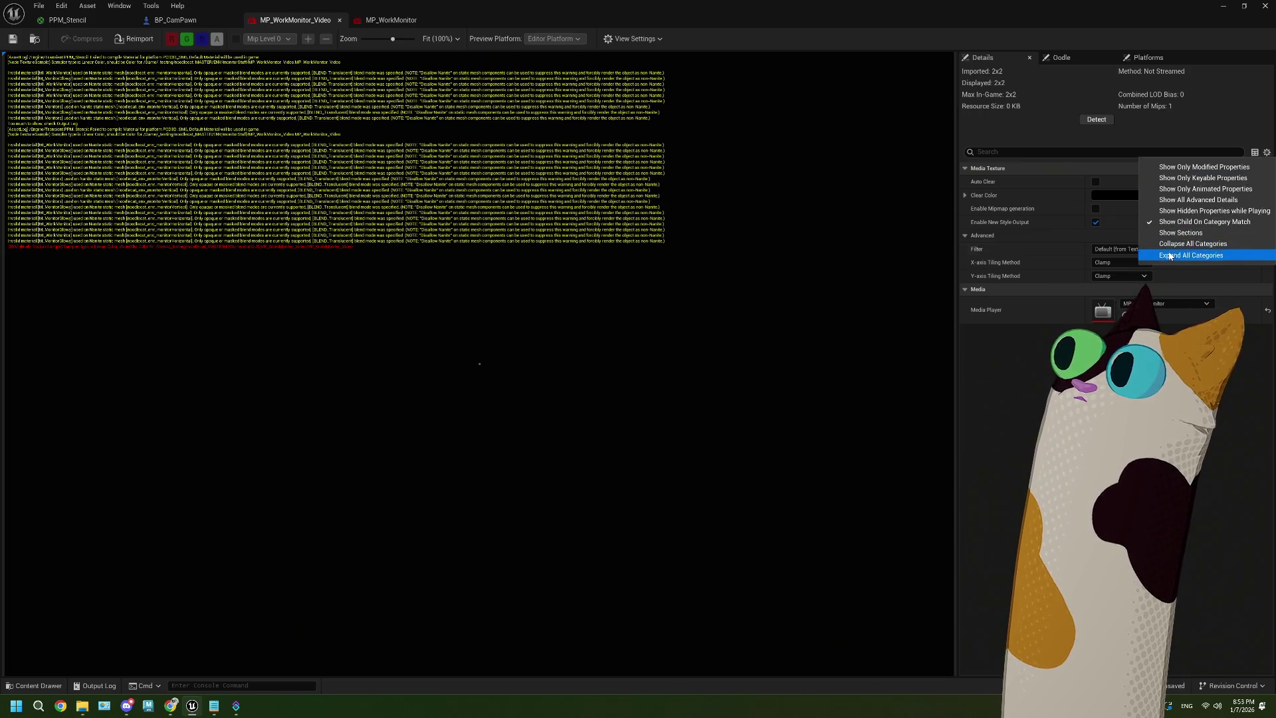
left_click(1191, 255)
left_click(1255, 152)
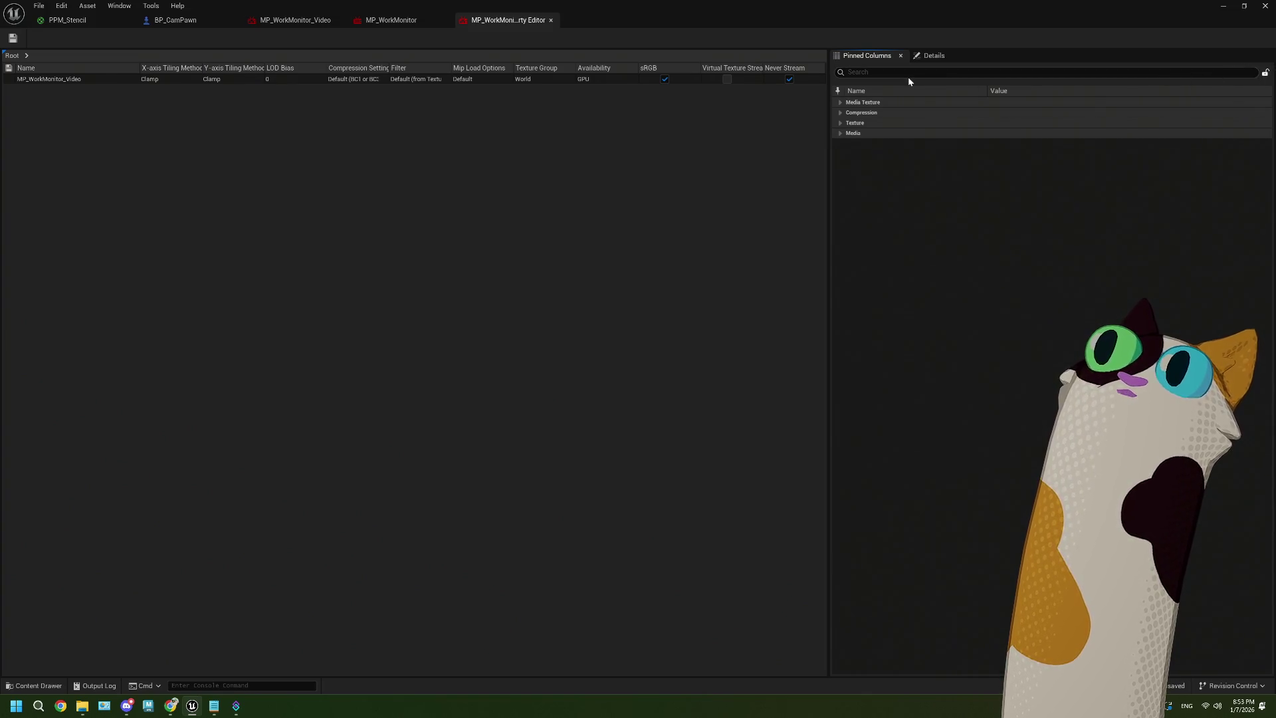
Disable sRGB on MP_WorkMonitor_Video and save PPM_Stencil with a Linear Color sampler type
left_click(665, 79)
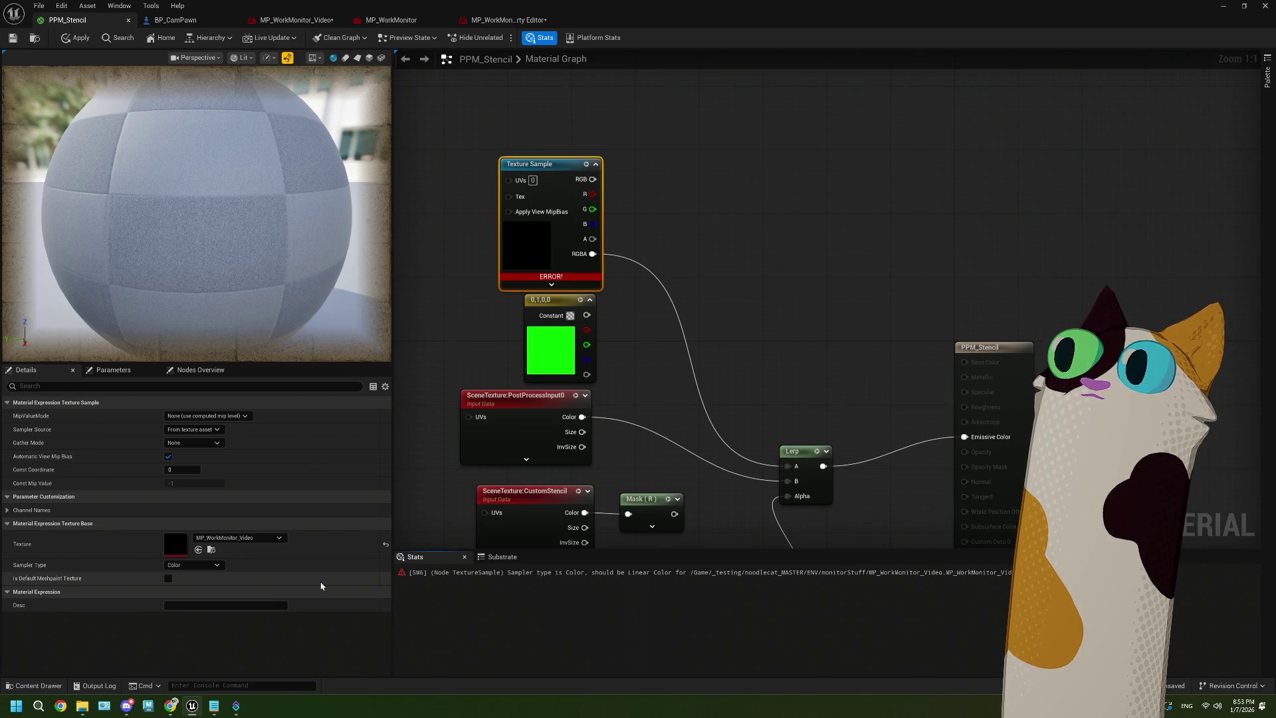
left_click(189, 564)
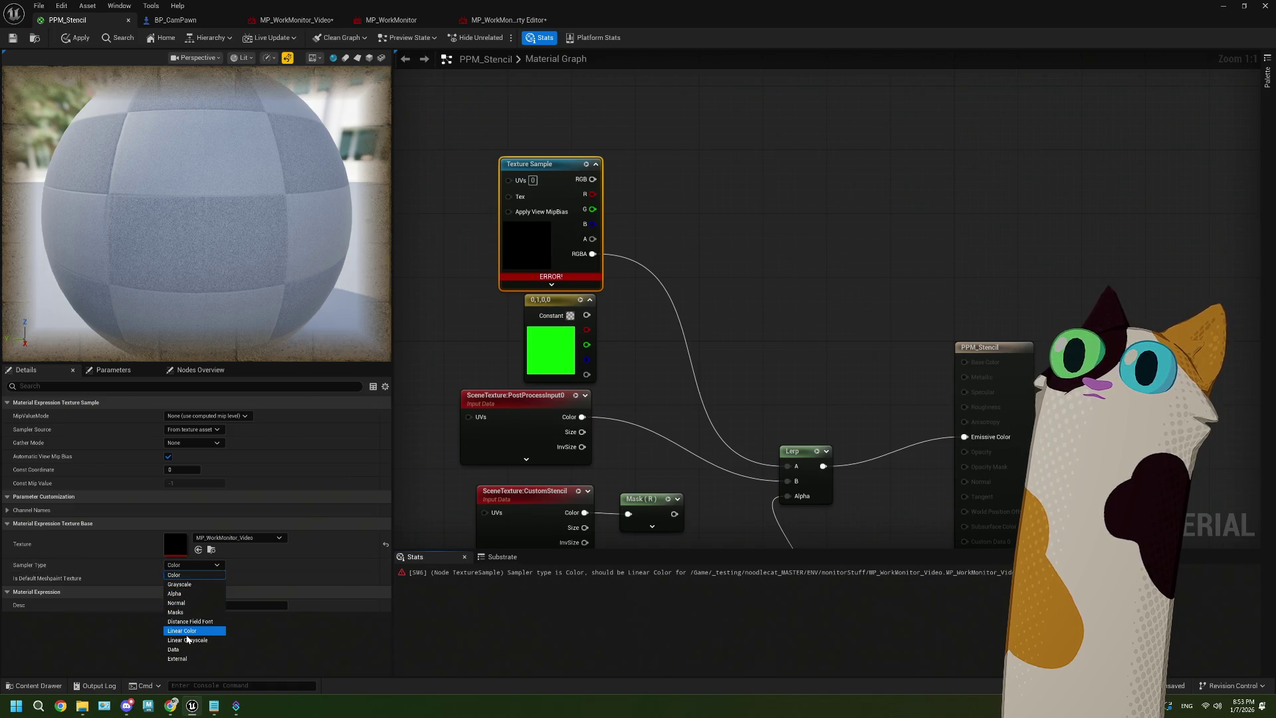
left_click(187, 627)
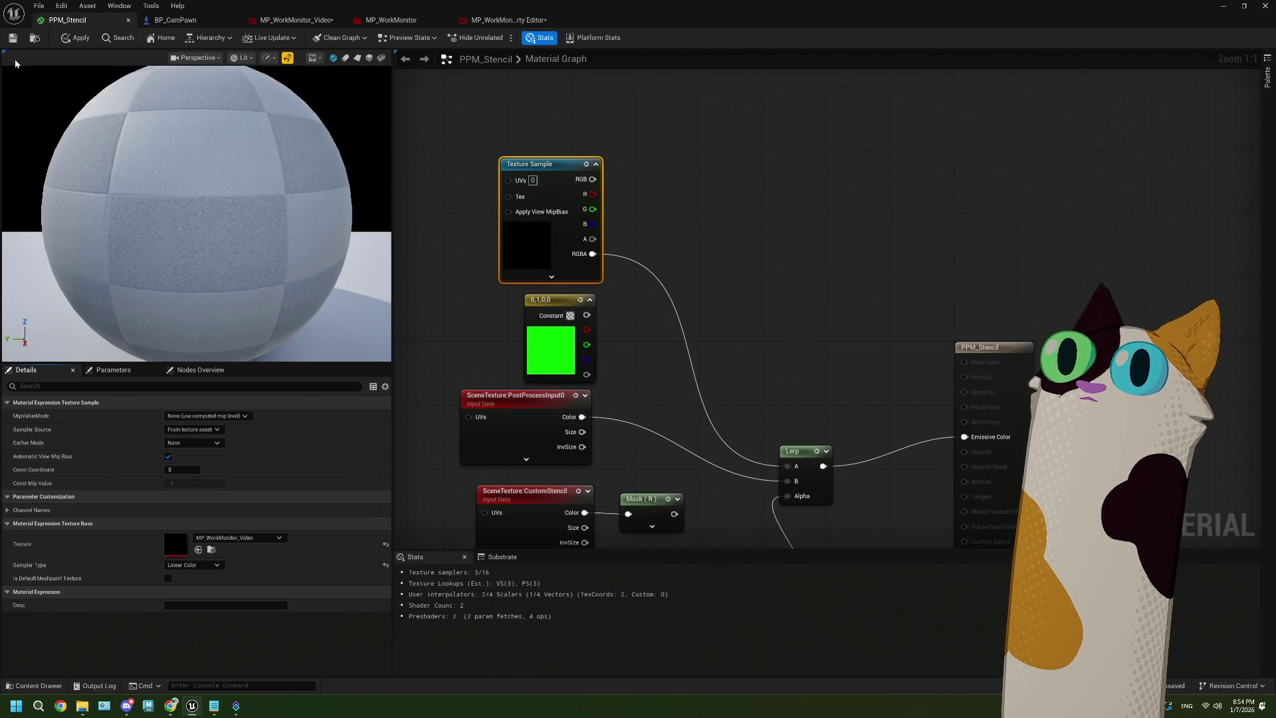
key("ctrl+s")
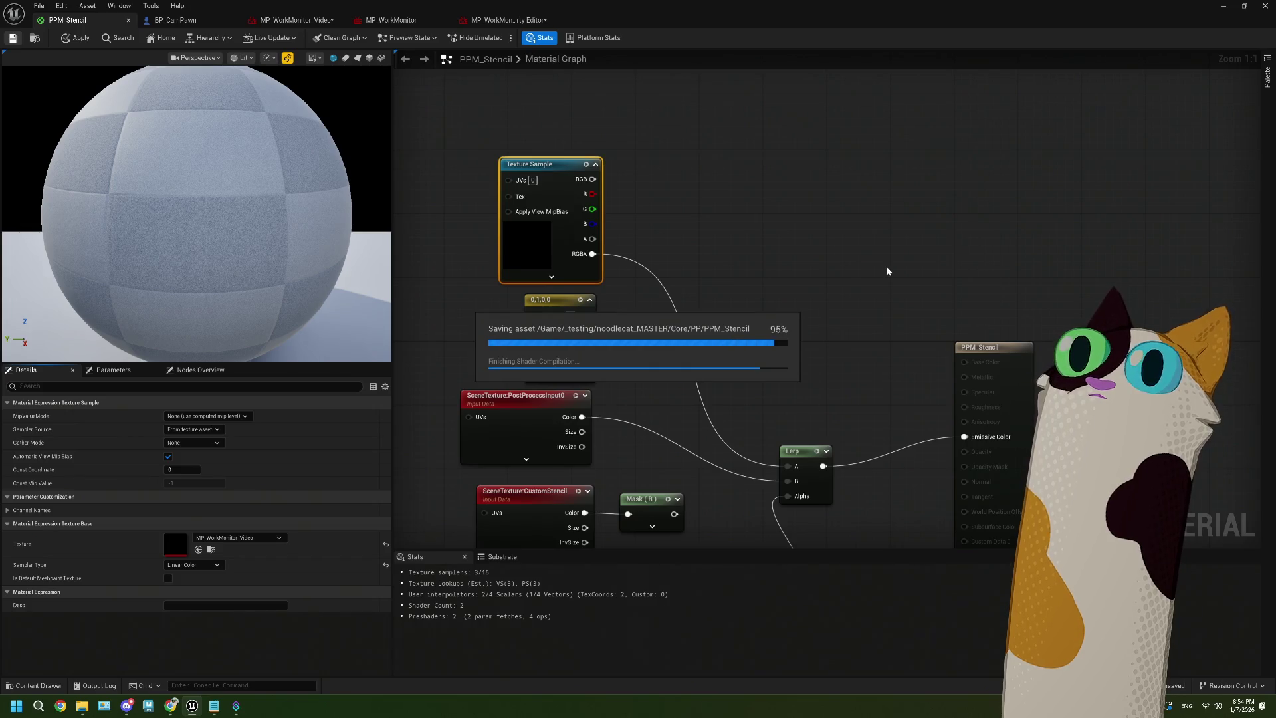
left_click(477, 20)
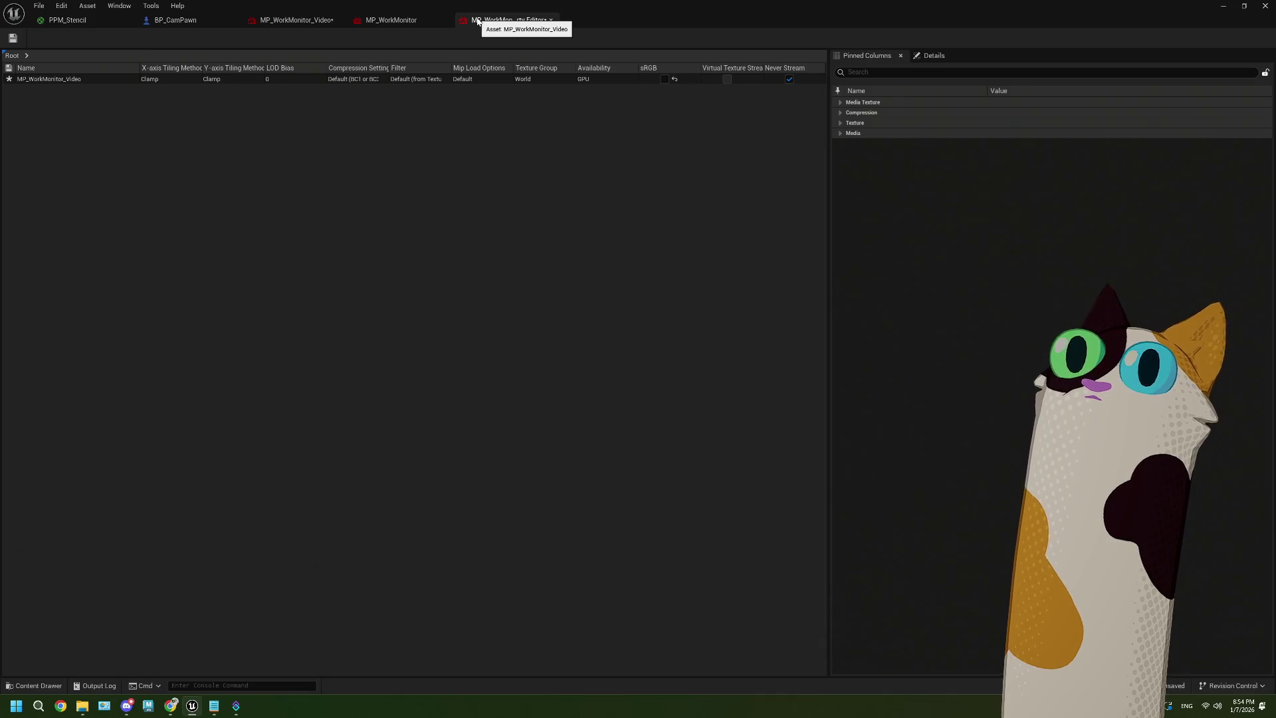
left_click(1222, 6)
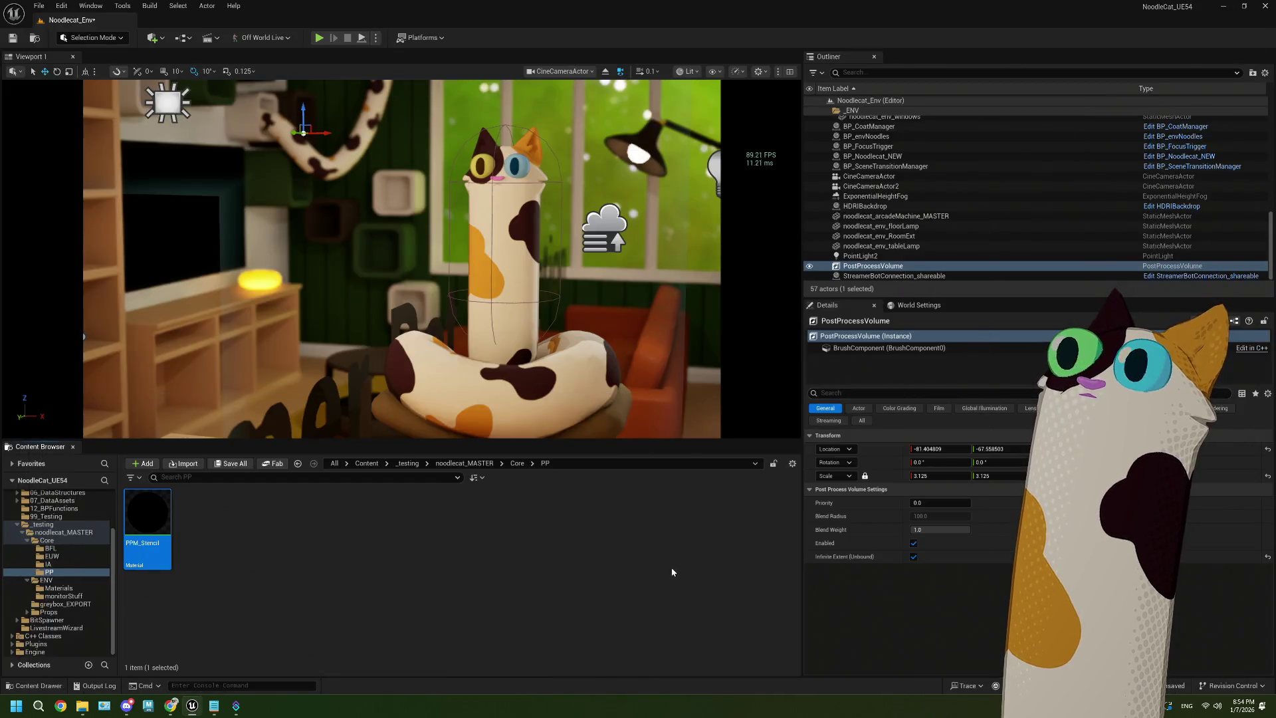
Save the level and package NoodleCat_UE54 for Windows into the Windows build folder
left_click(580, 555)
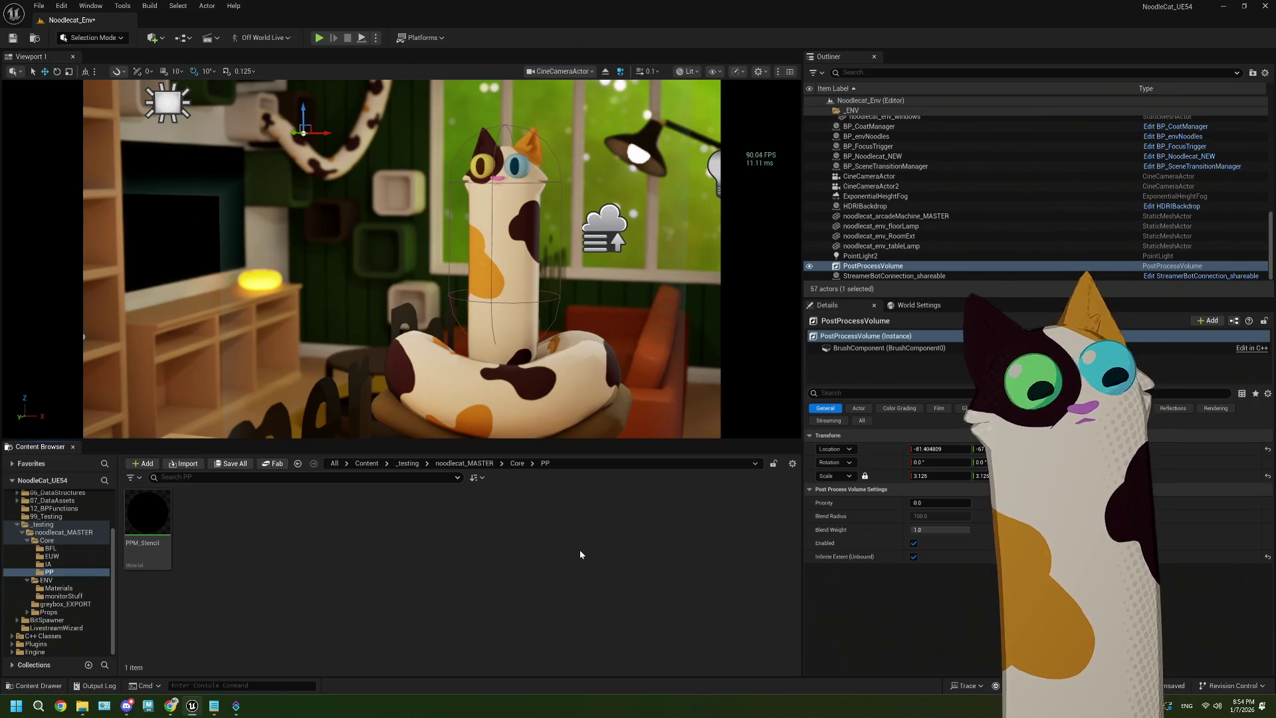
key("ctrl+s")
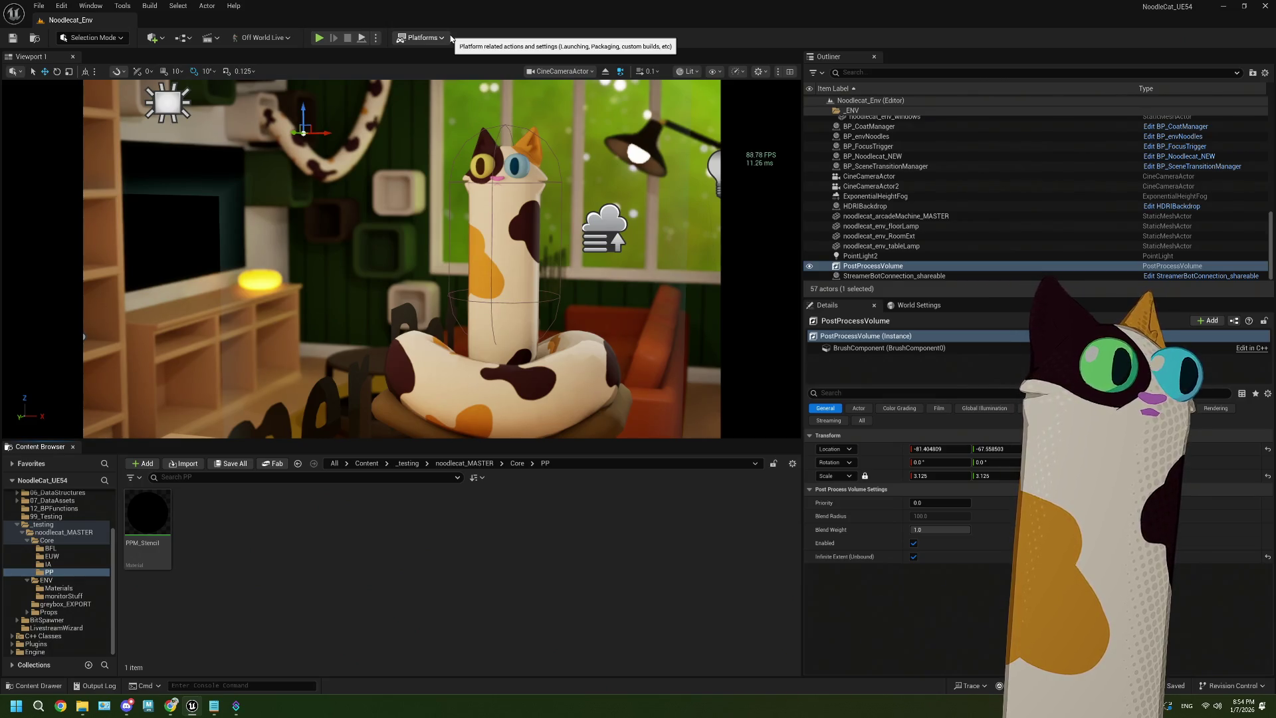
left_click(438, 38)
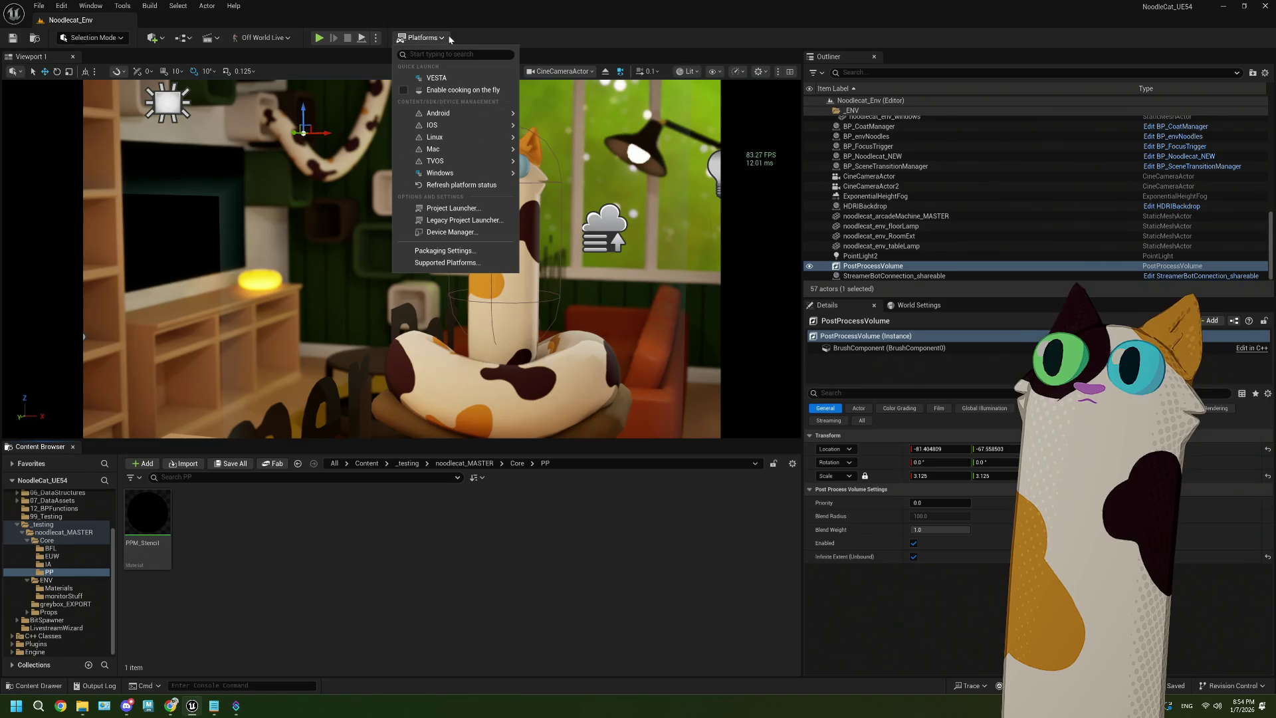
mouse_move(465, 173)
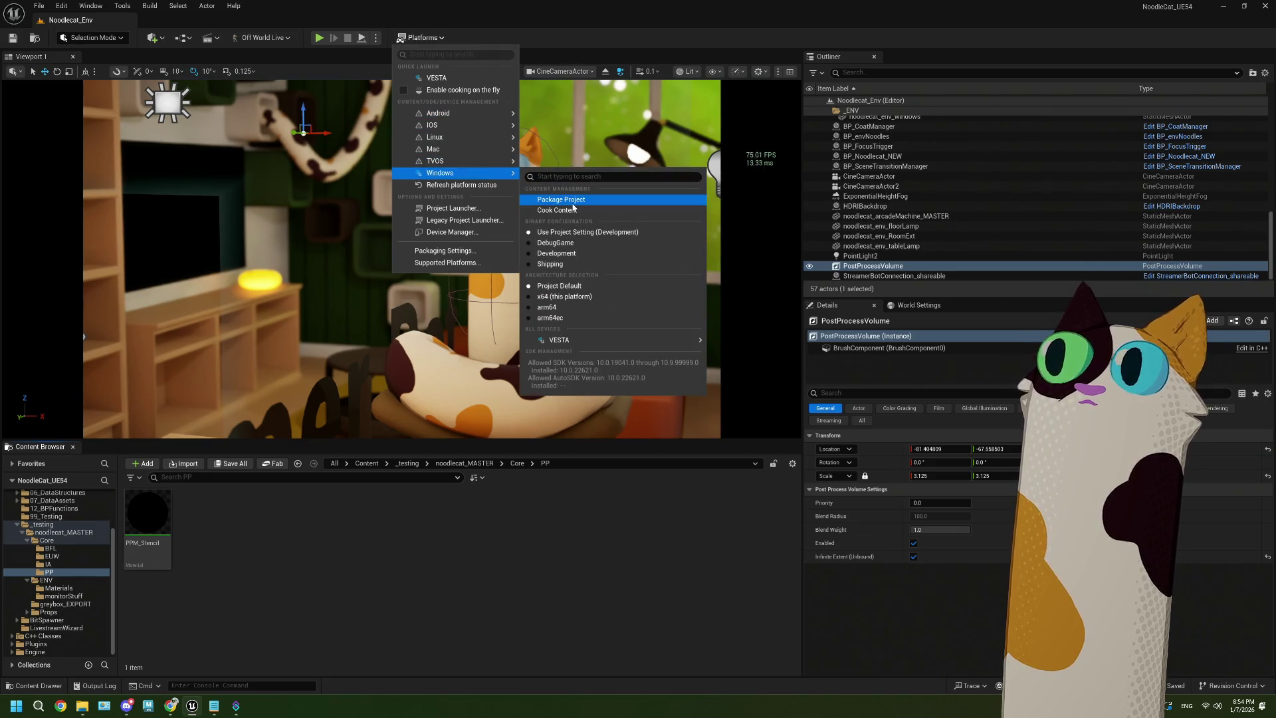
left_click(572, 202)
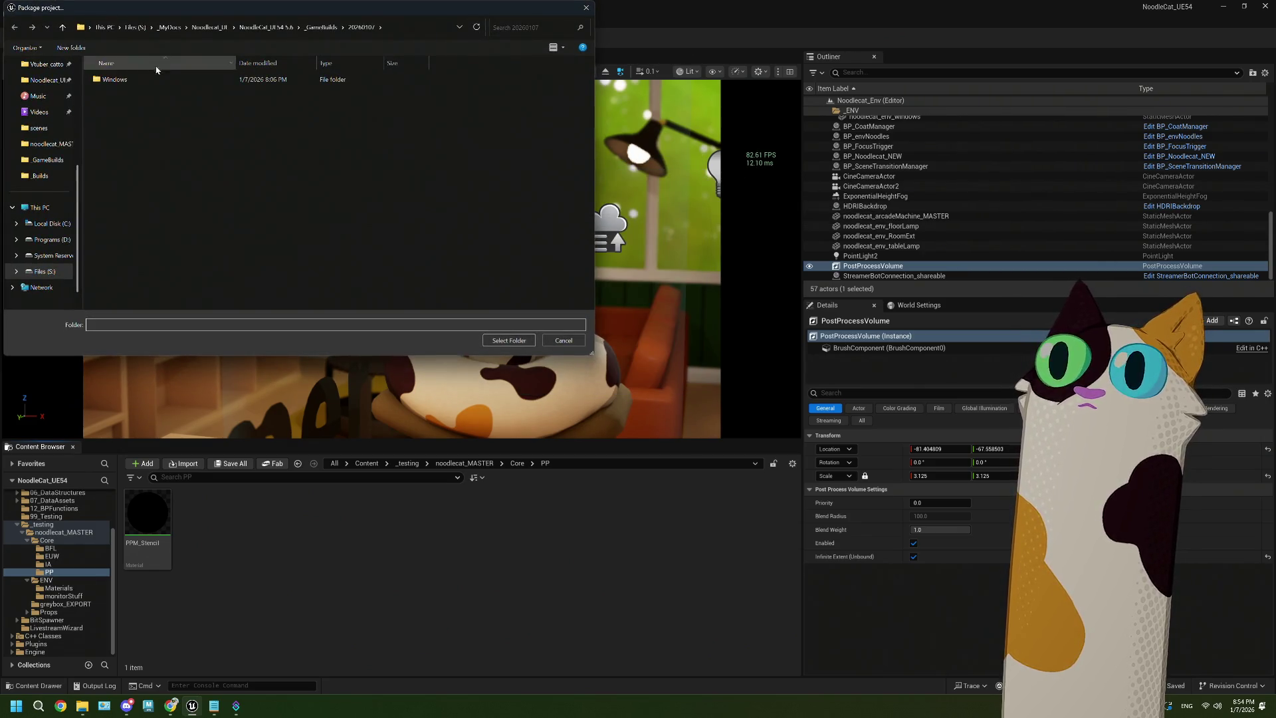
left_click(151, 80)
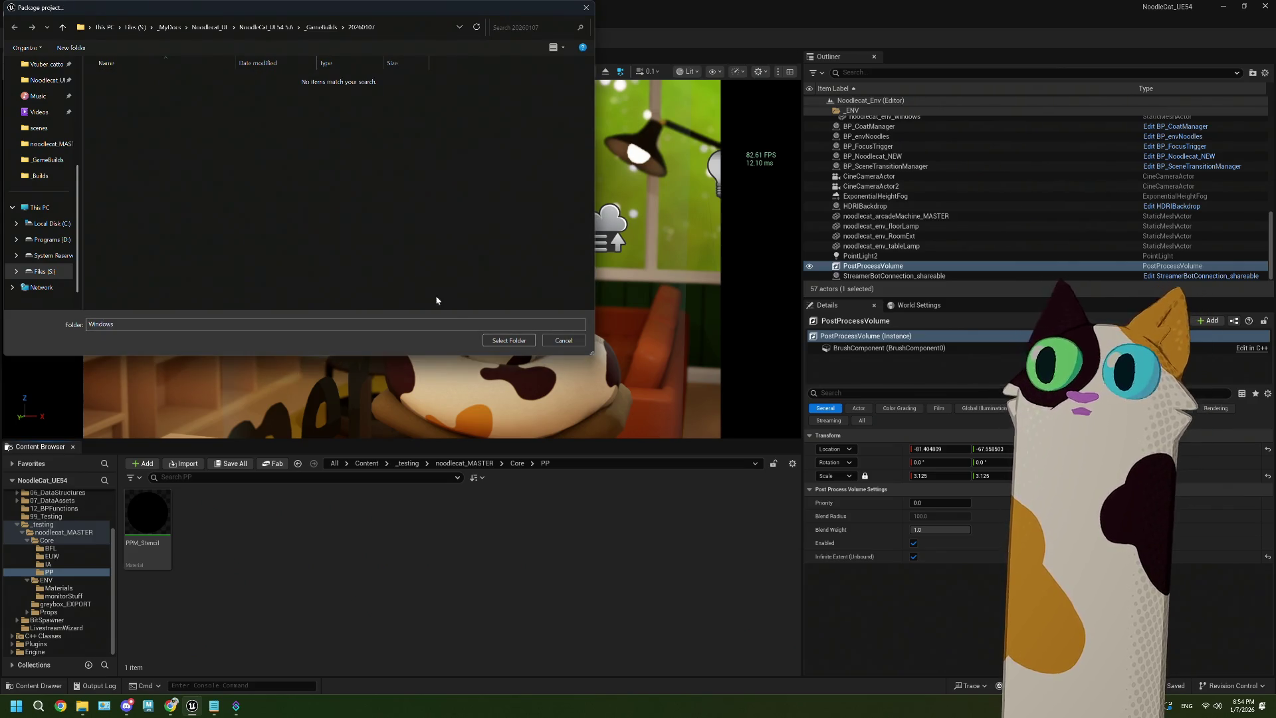
left_click(500, 341)
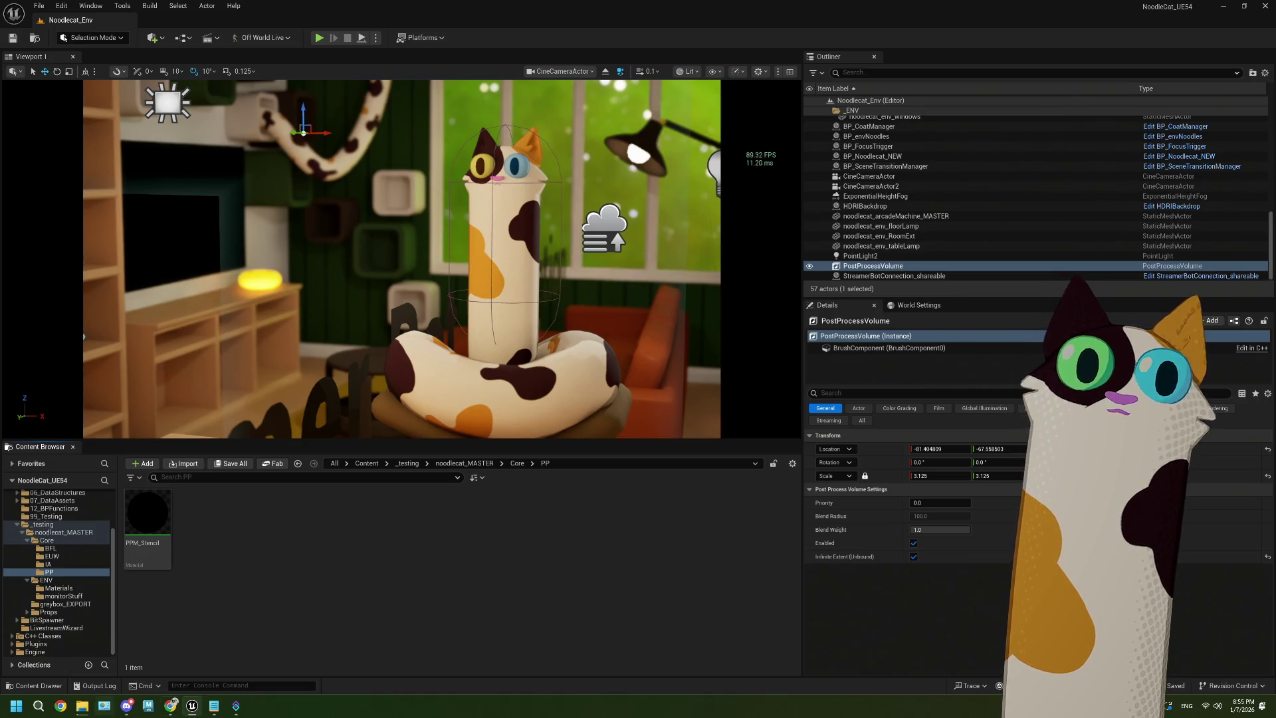
left_click(214, 706)
scroll(202, 462, "down", 1)
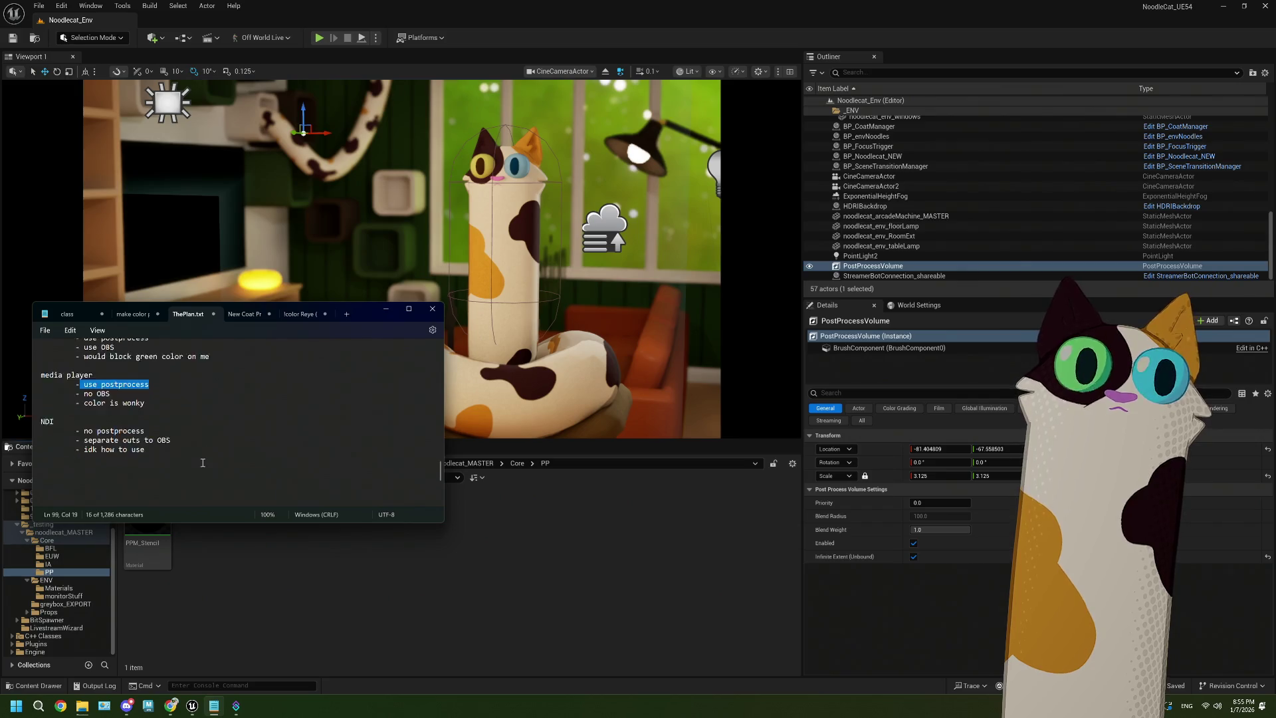
scroll(203, 462, "up", 10)
scroll(202, 462, "down", 6)
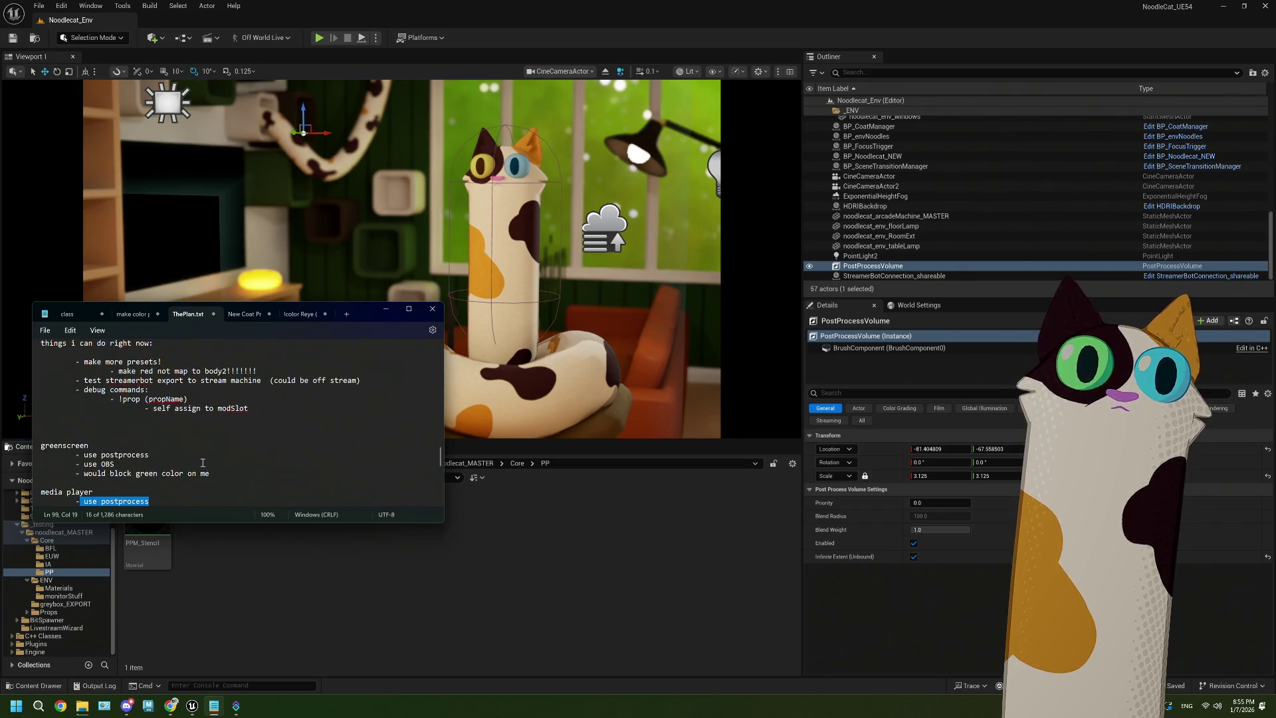
scroll(203, 462, "up", 2)
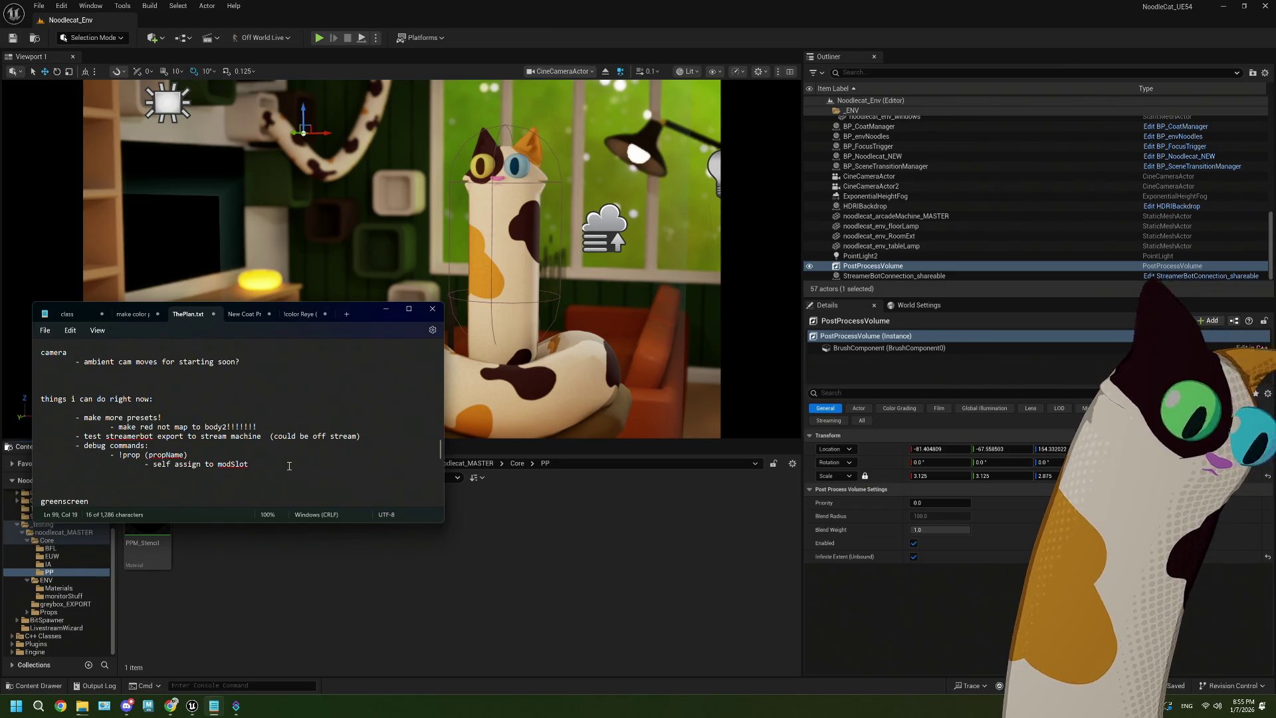
left_click(316, 579)
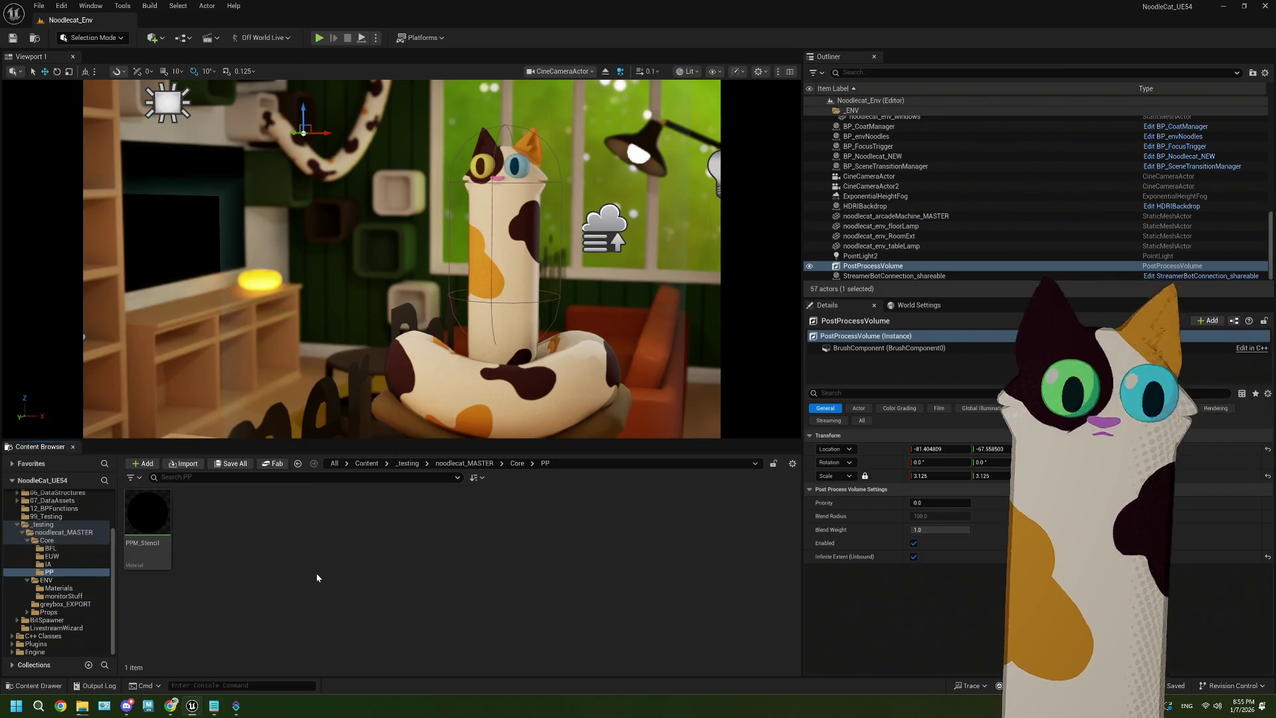
Open the BP_CoatManager blueprint from the noodlecat_MASTER folder
scroll(58, 556, "up", 3)
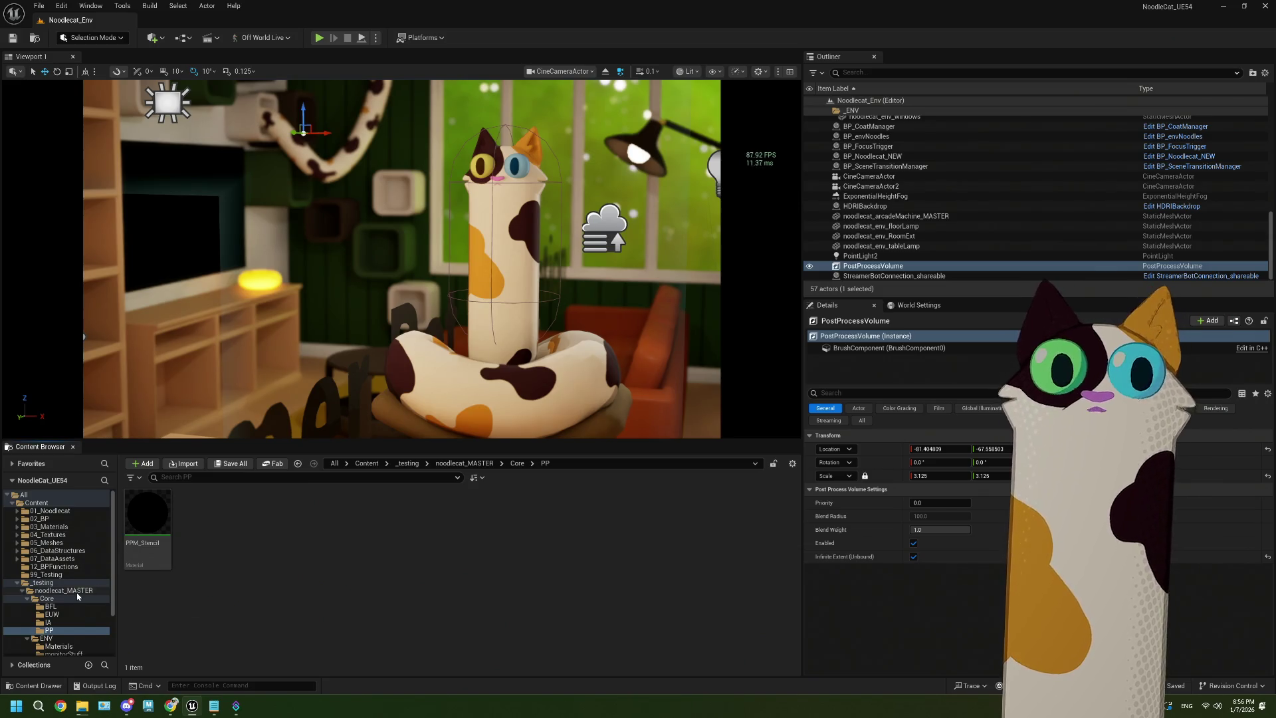
scroll(77, 596, "down", 1)
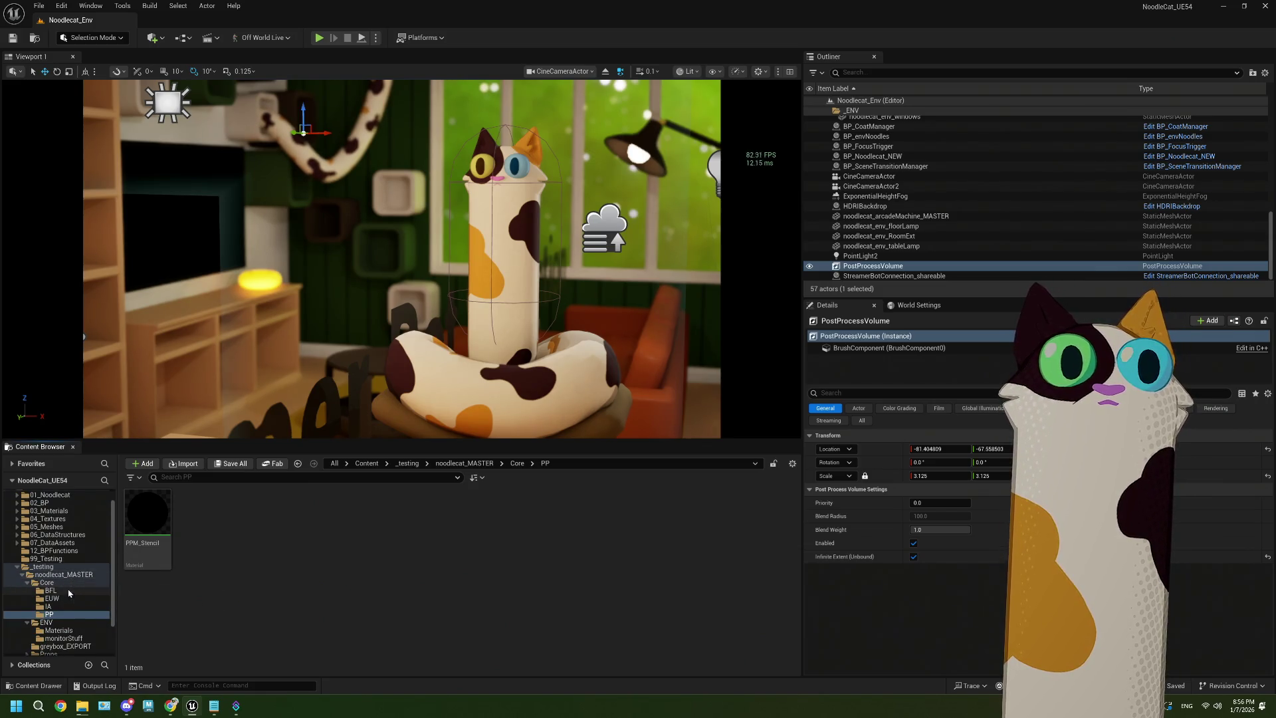
left_click(64, 575)
left_click(399, 523)
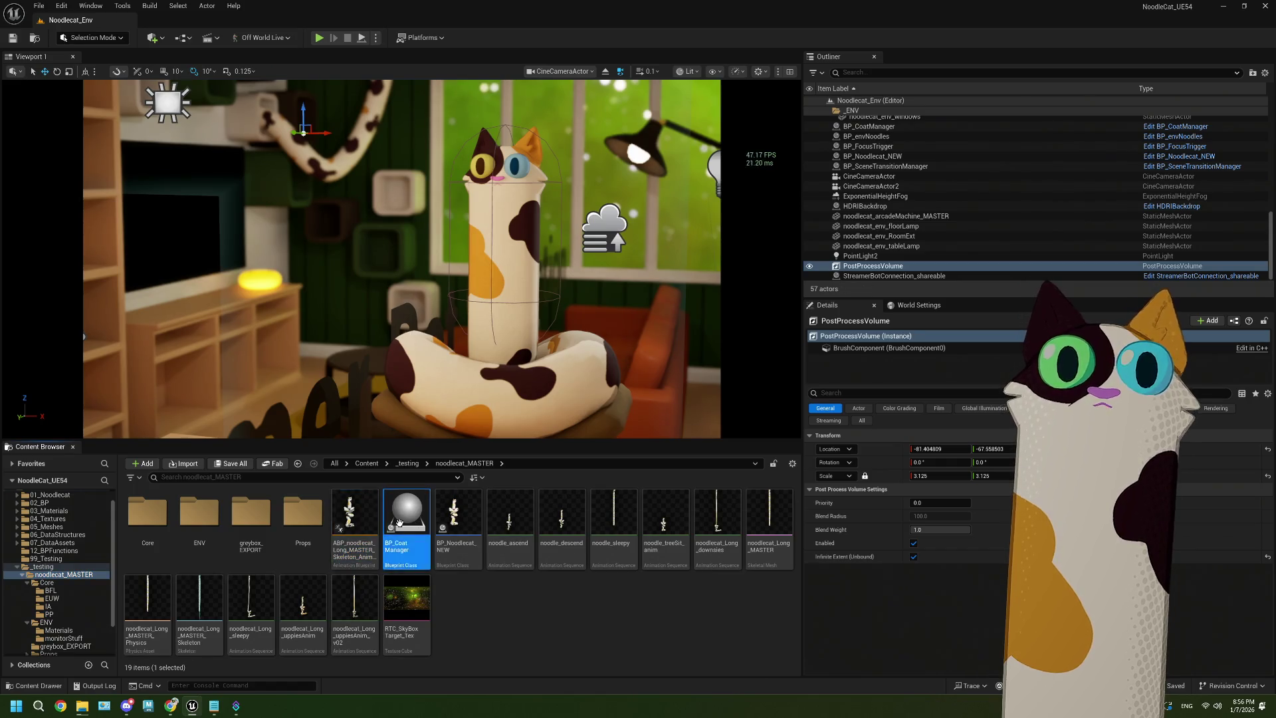
double_click(398, 523)
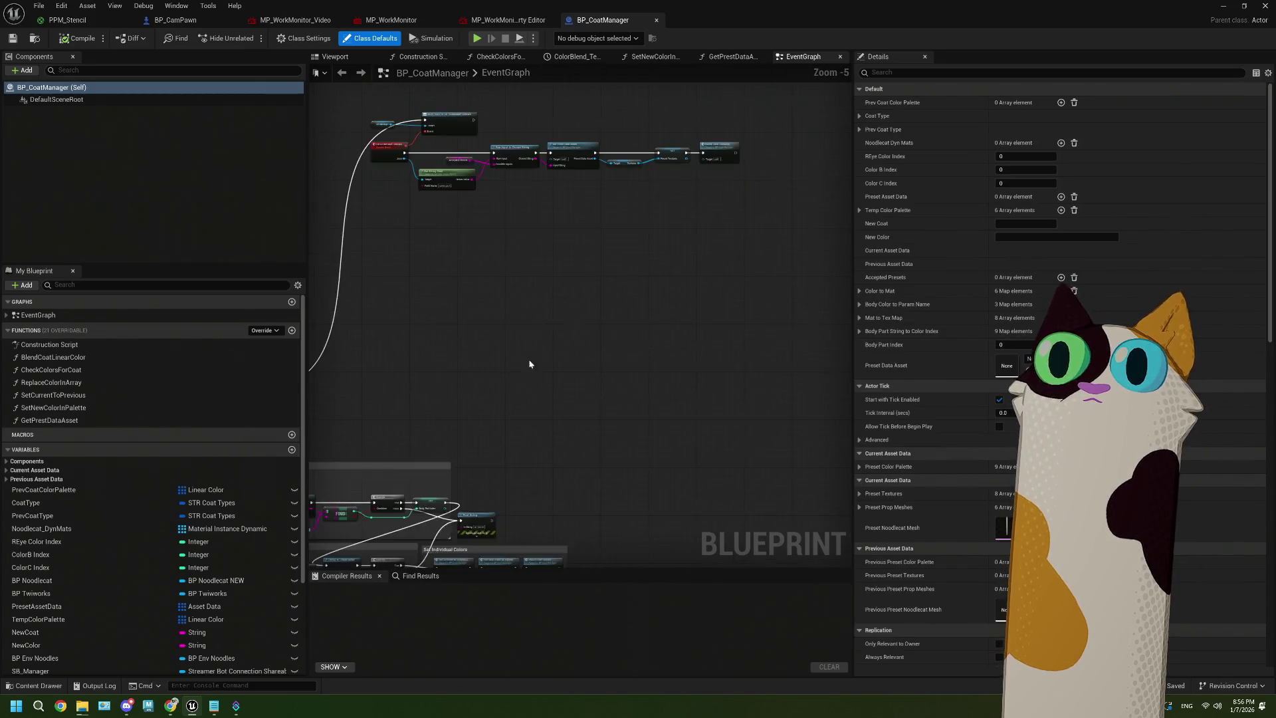
Widen the event graph and pan around BP_CoatManager's node clusters
scroll(530, 364, "down", 3)
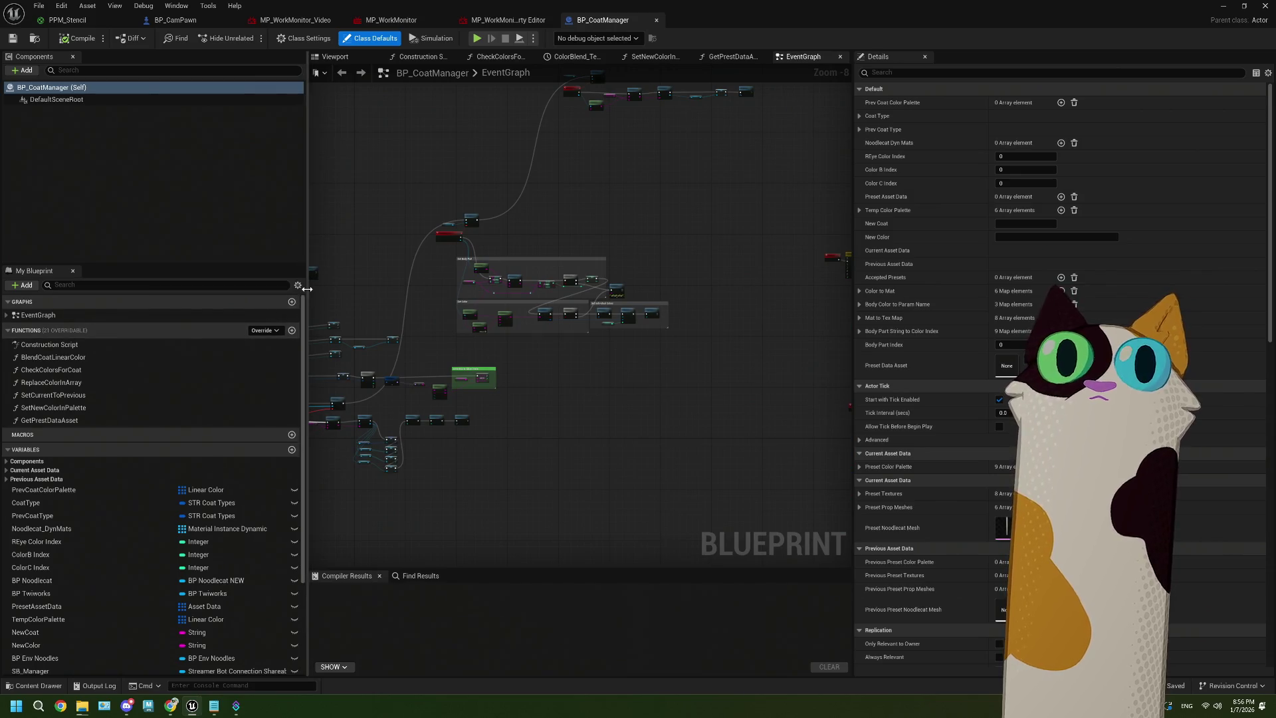
left_click_drag(307, 288, 200, 289)
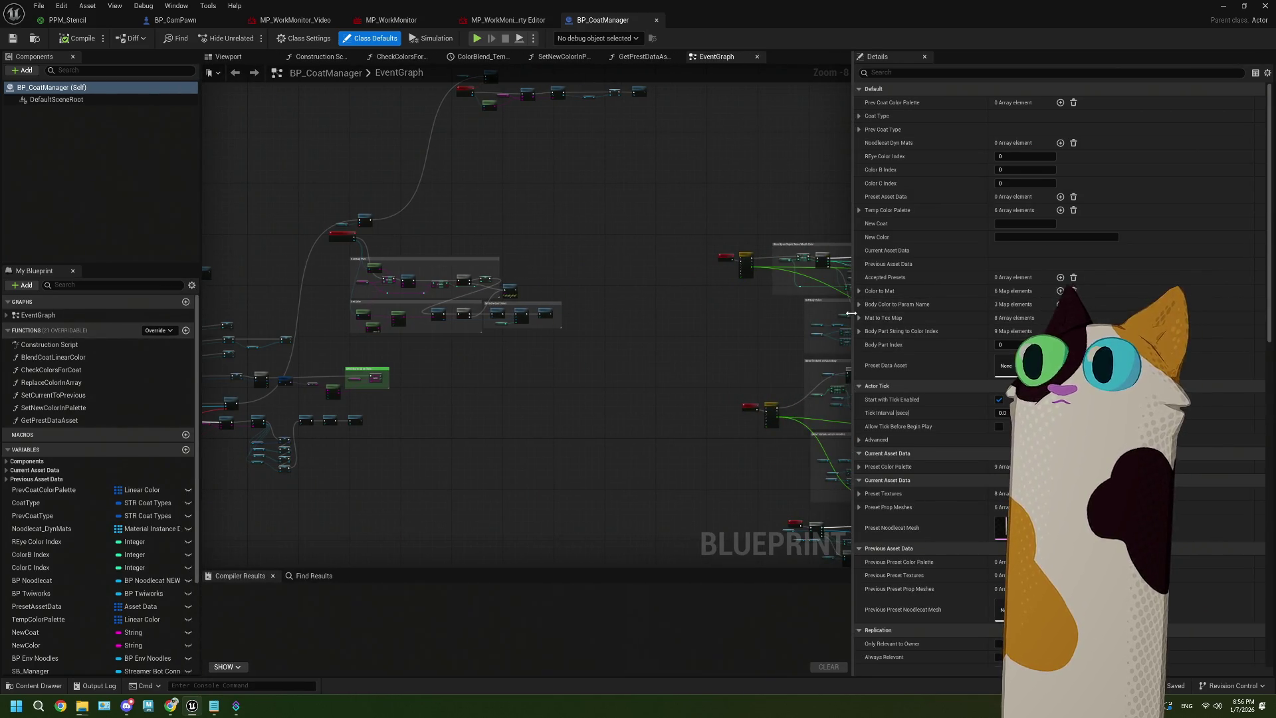
left_click_drag(851, 313, 860, 313)
scroll(592, 418, "down", 3)
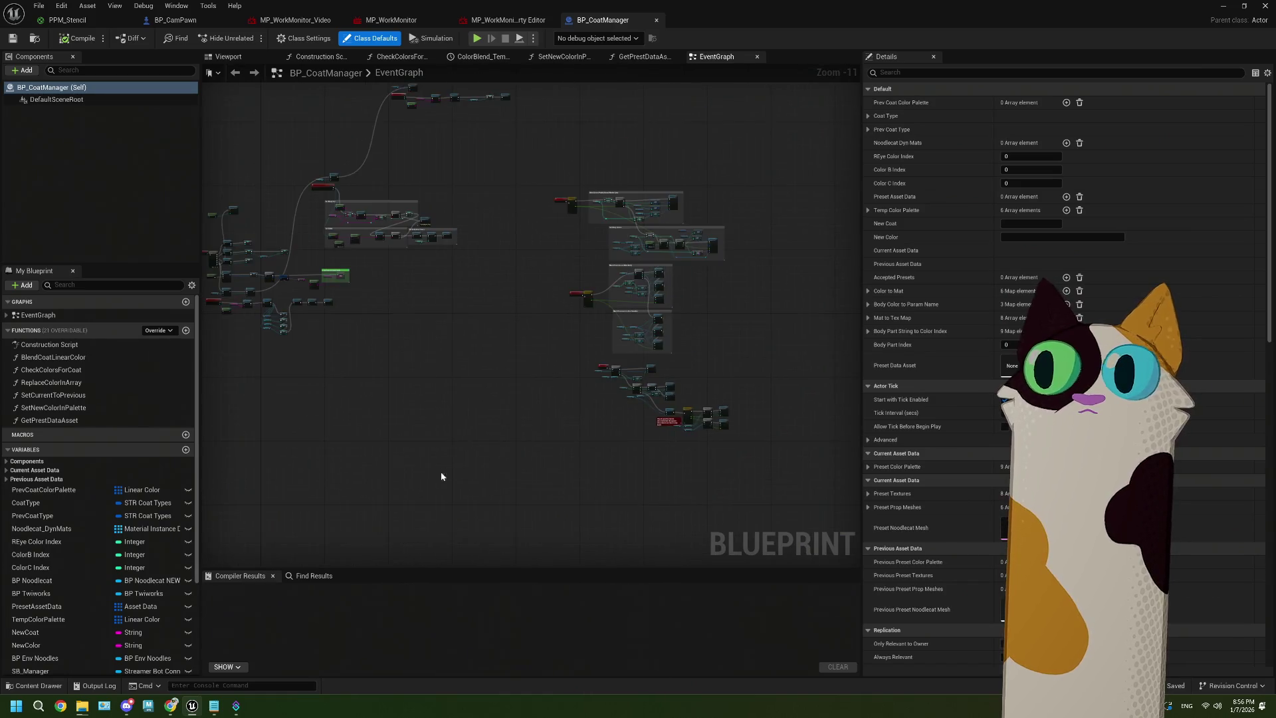
scroll(585, 455, "up", 8)
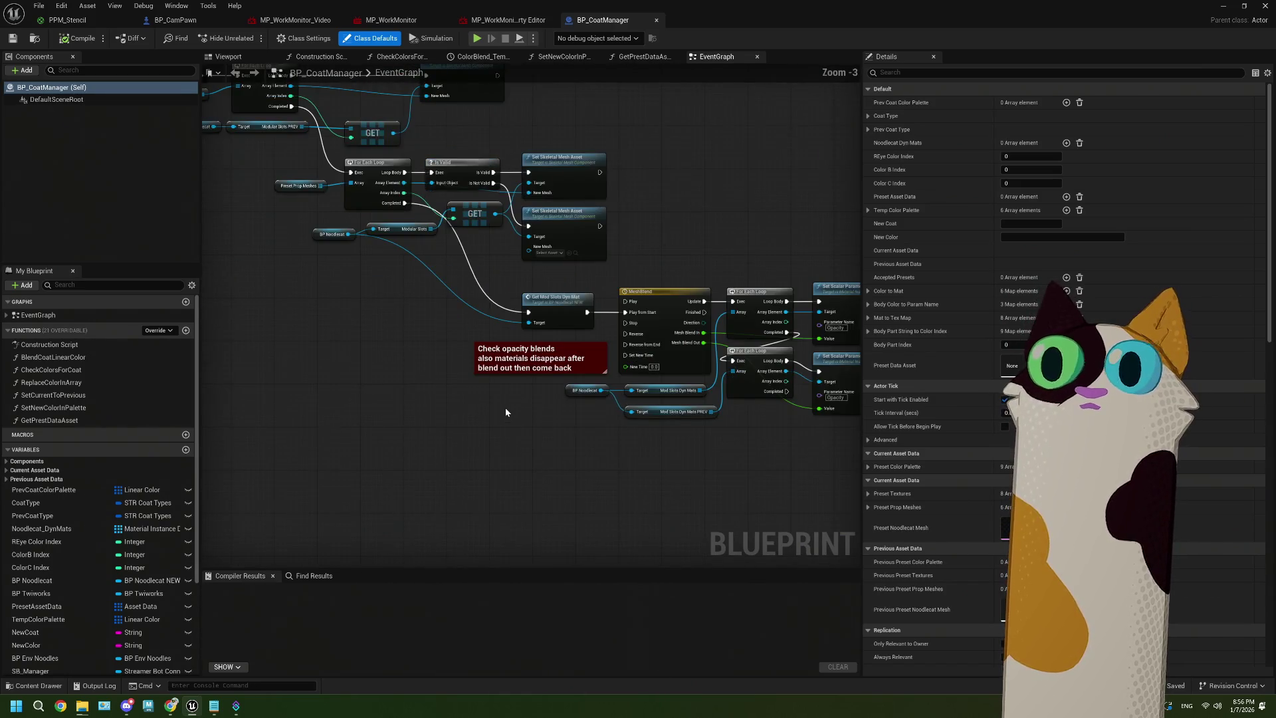
mouse_move(362, 339)
left_mouse_down()
mouse_move(370, 364)
mouse_move(457, 393)
left_mouse_up()
scroll(458, 393, "up", 1)
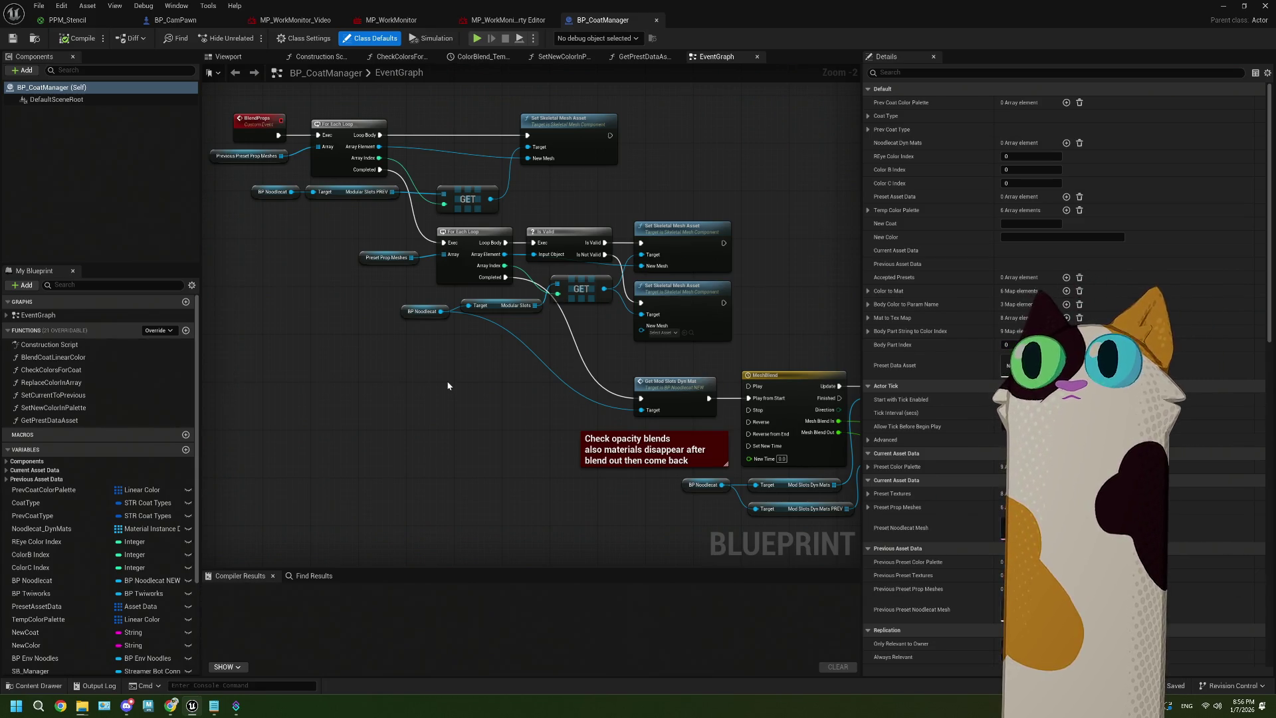
scroll(447, 381, "down", 5)
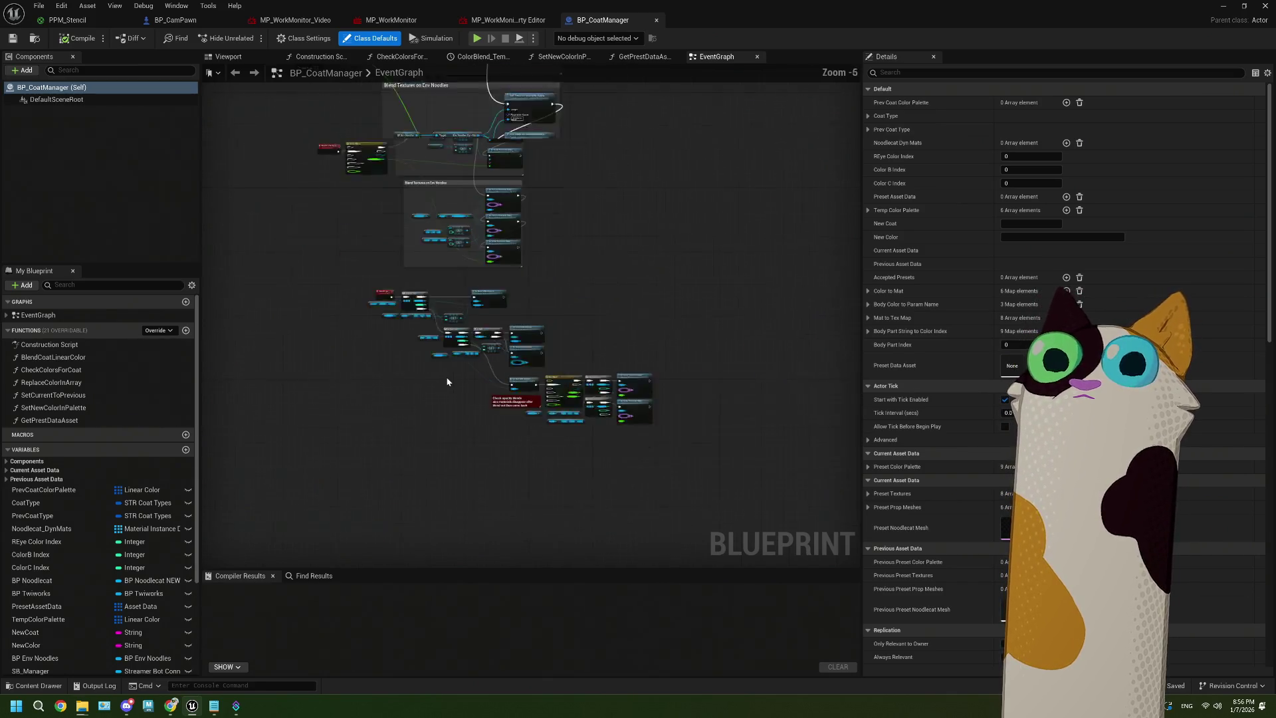
left_click_drag(493, 328, 534, 310)
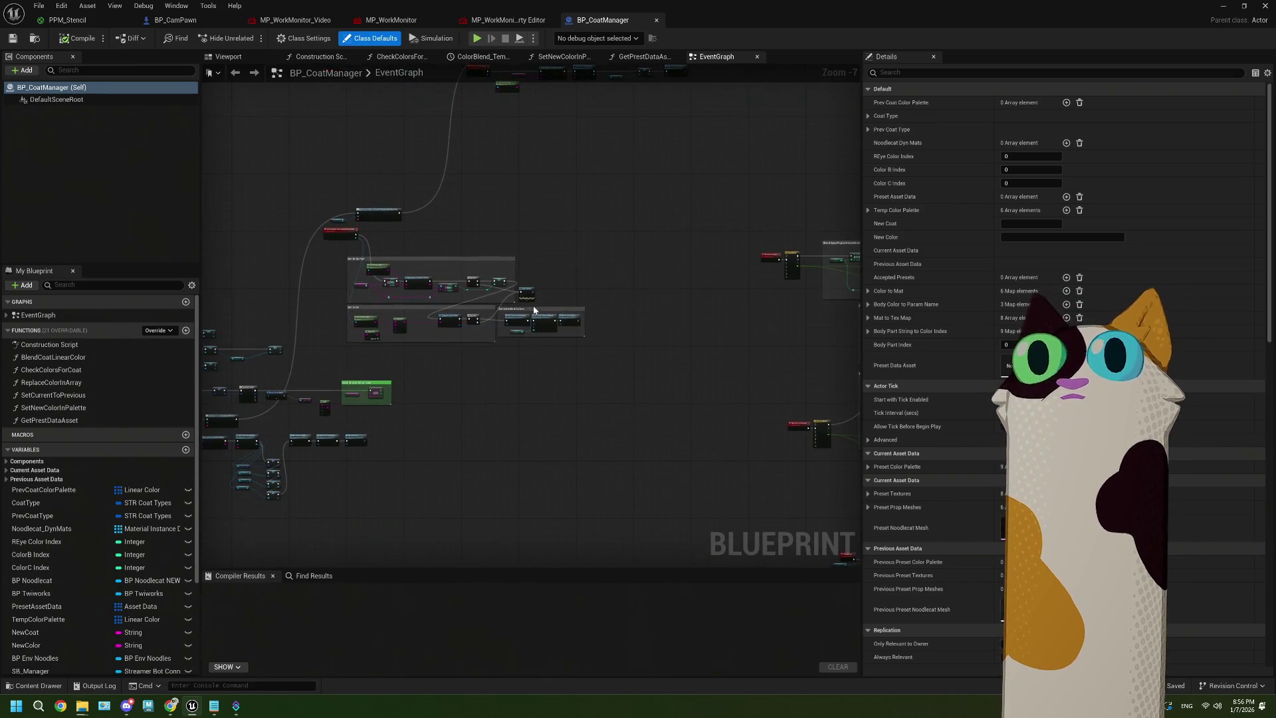
scroll(448, 410, "up", 4)
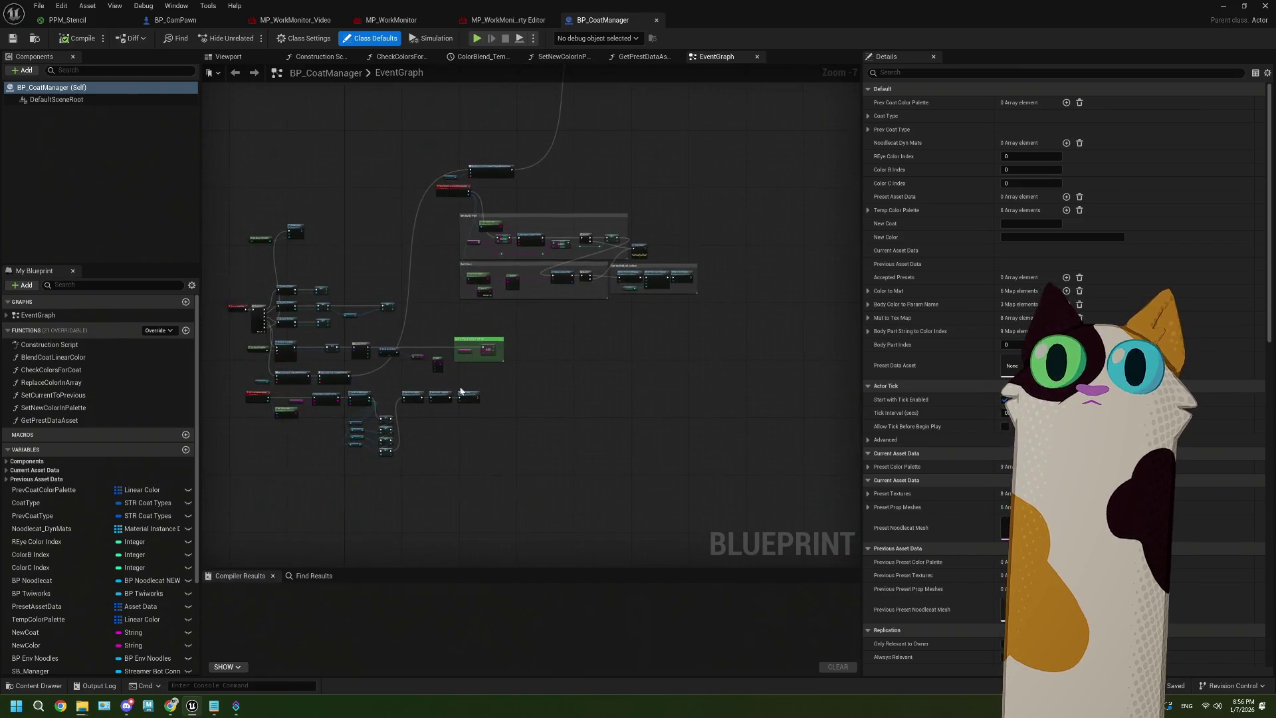
scroll(664, 426, "down", 4)
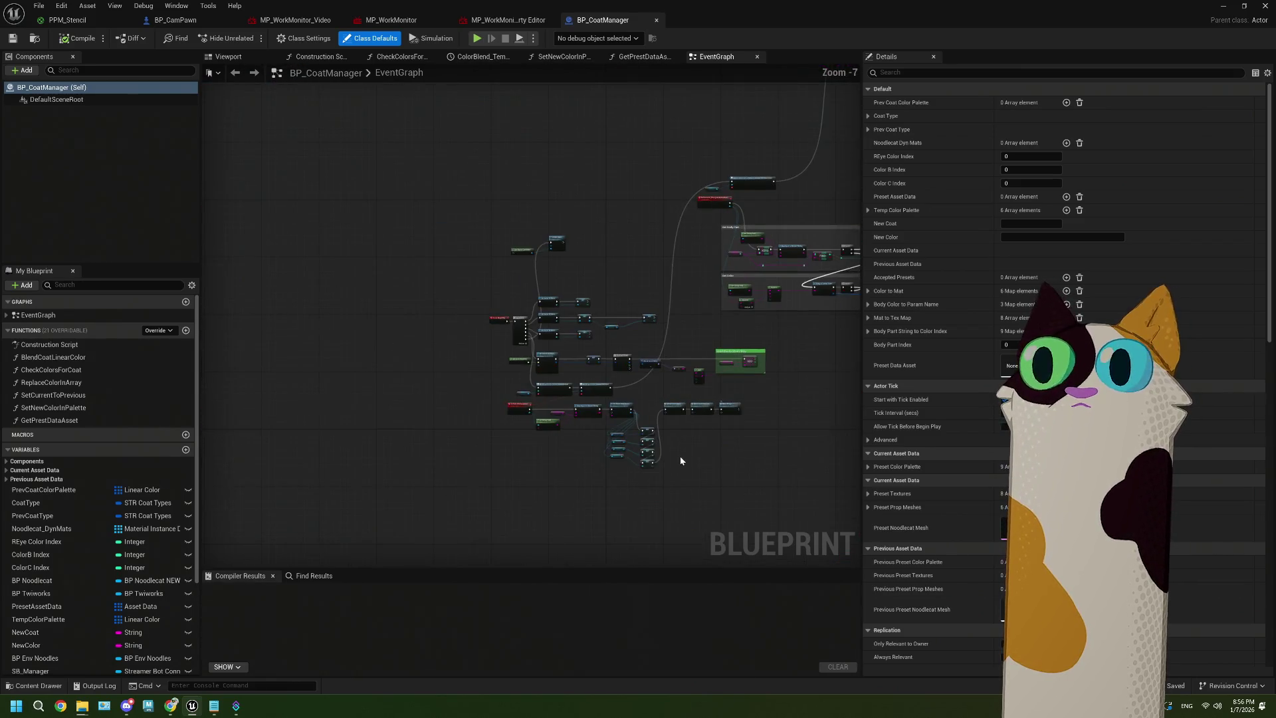
left_click_drag(680, 456, 501, 397)
left_click_drag(560, 335, 466, 428)
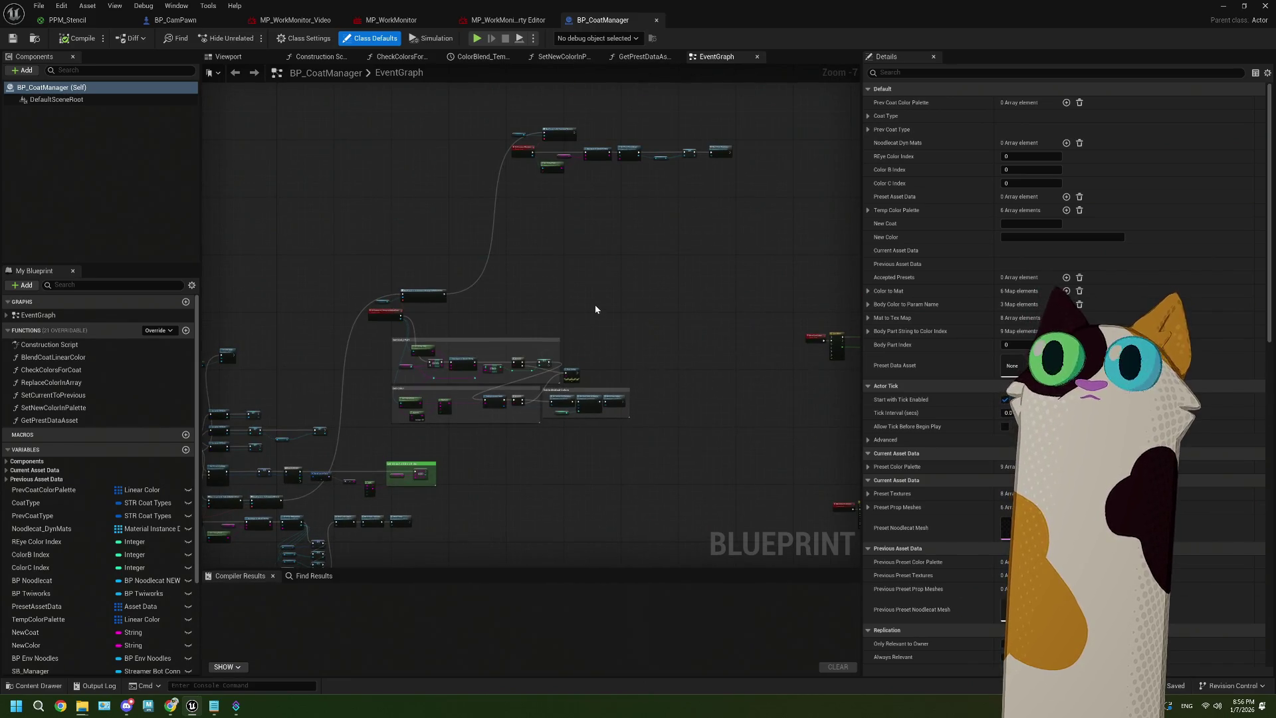
scroll(577, 309, "up", 1)
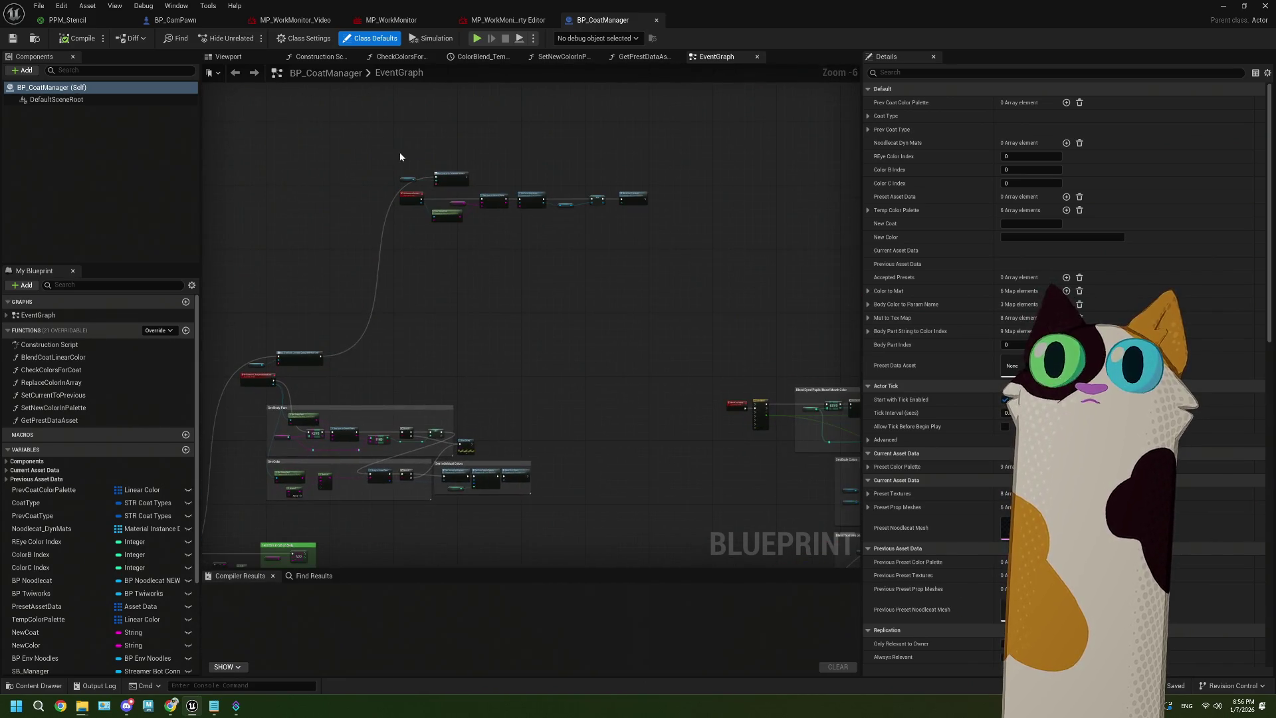
Move the top node row lower and duplicate the SB_Manager getter node
left_click_drag(398, 146, 791, 319)
mouse_move(410, 191)
left_mouse_down()
mouse_move(404, 372)
mouse_move(384, 378)
left_mouse_up()
scroll(485, 407, "up", 3)
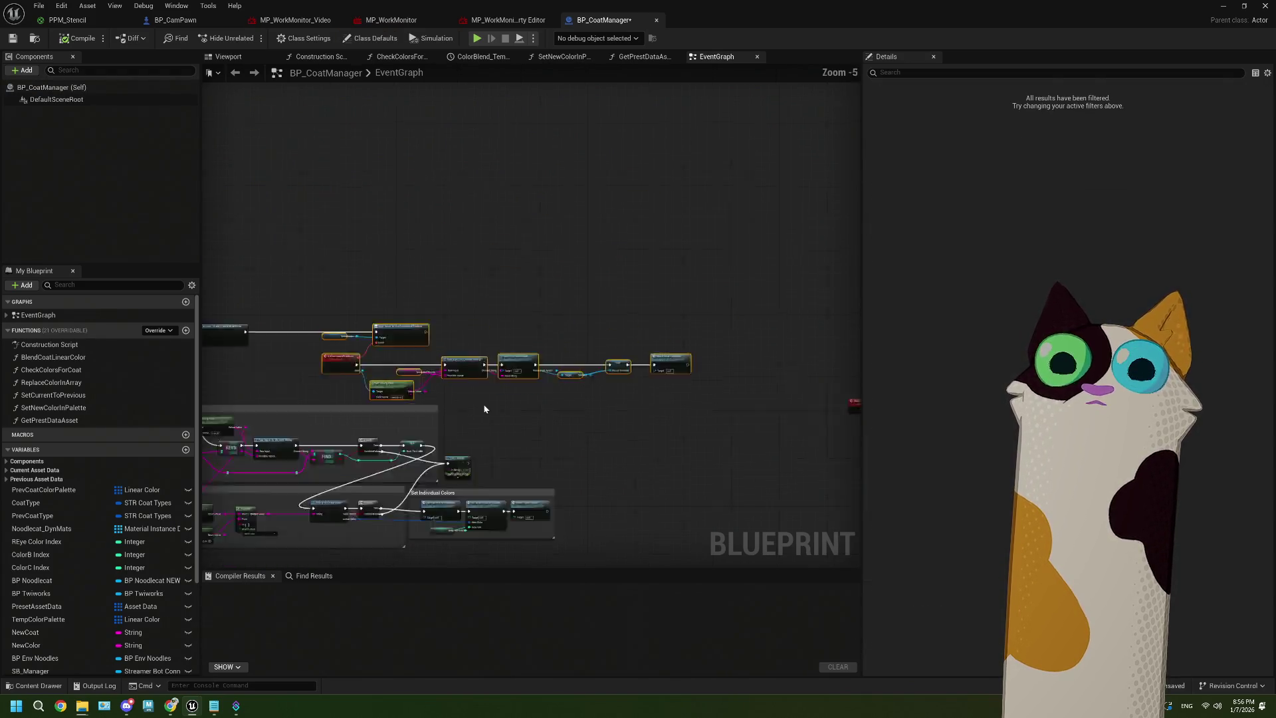
scroll(465, 399, "down", 1)
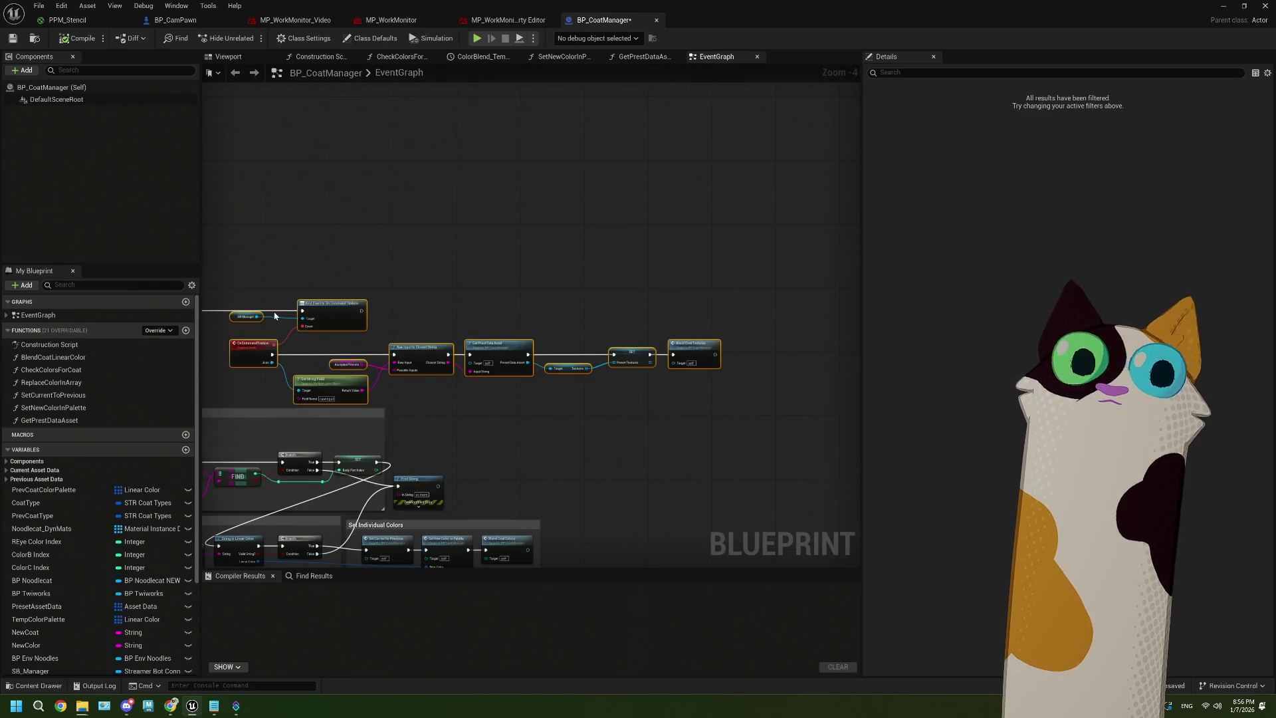
left_click(247, 316)
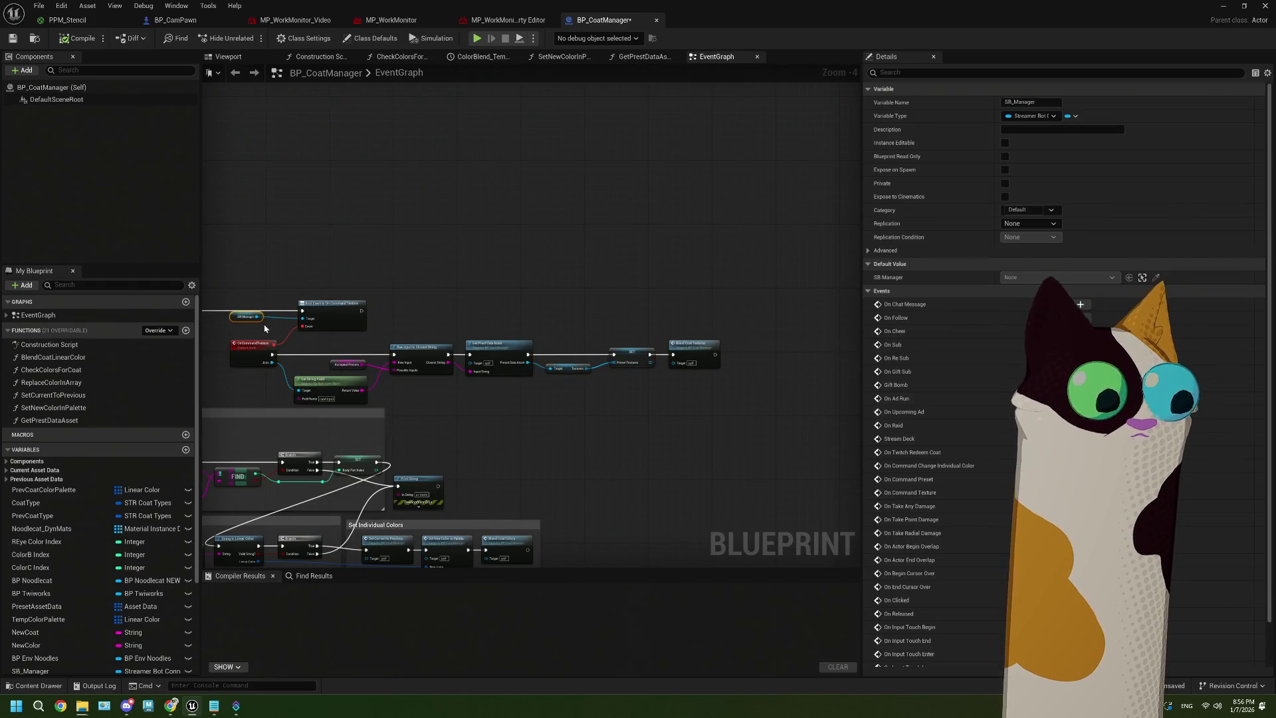
key("ctrl+v")
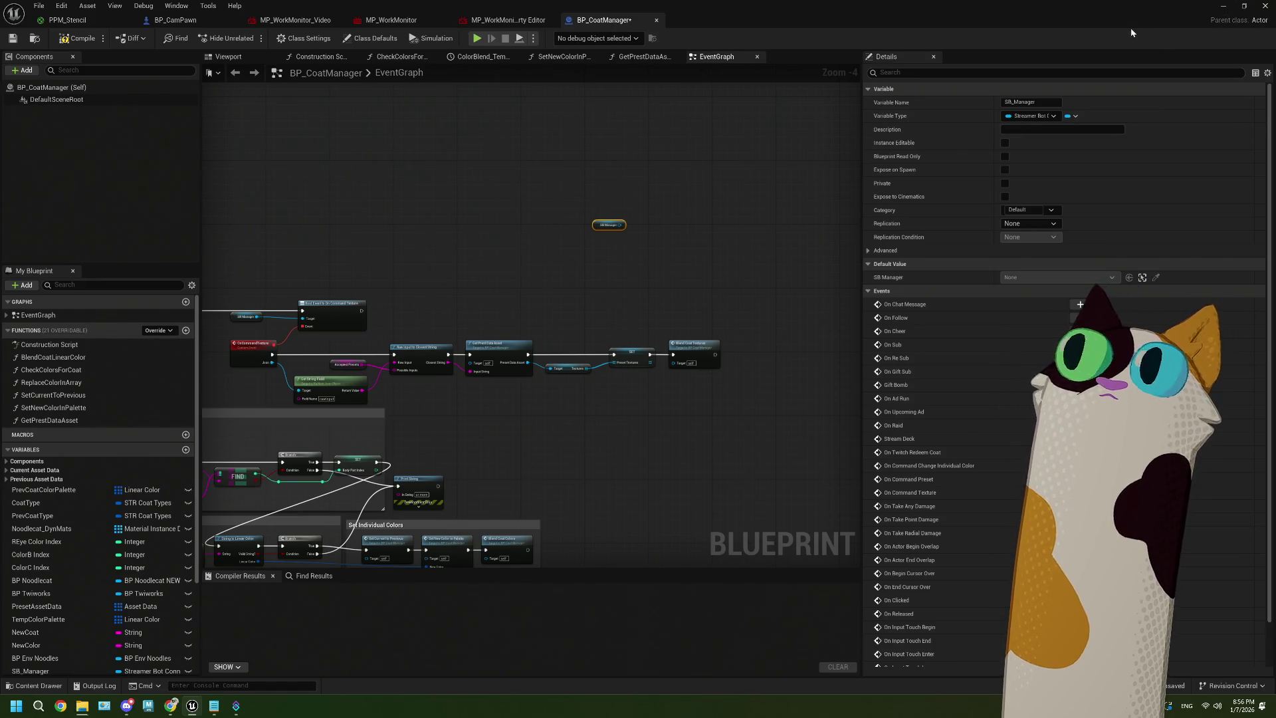
left_click(1231, 6)
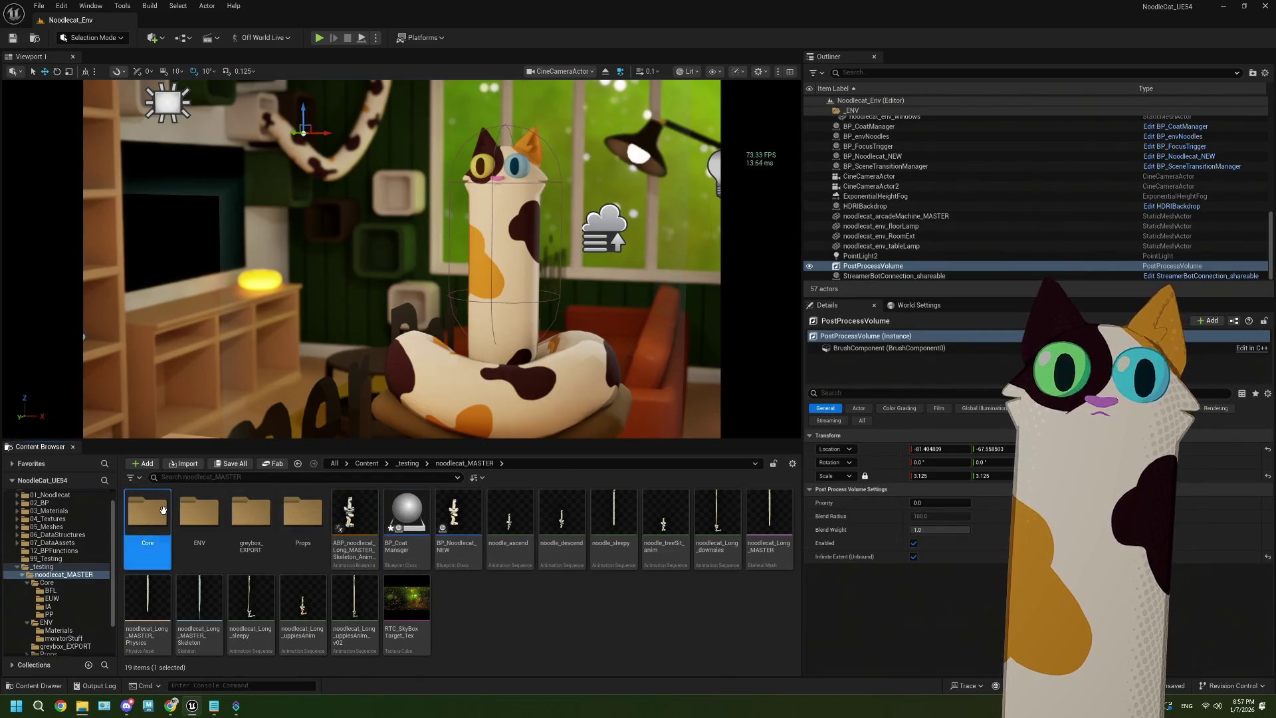
Open the StreamerBotConnection_shareable Blueprint
double_click(220, 608)
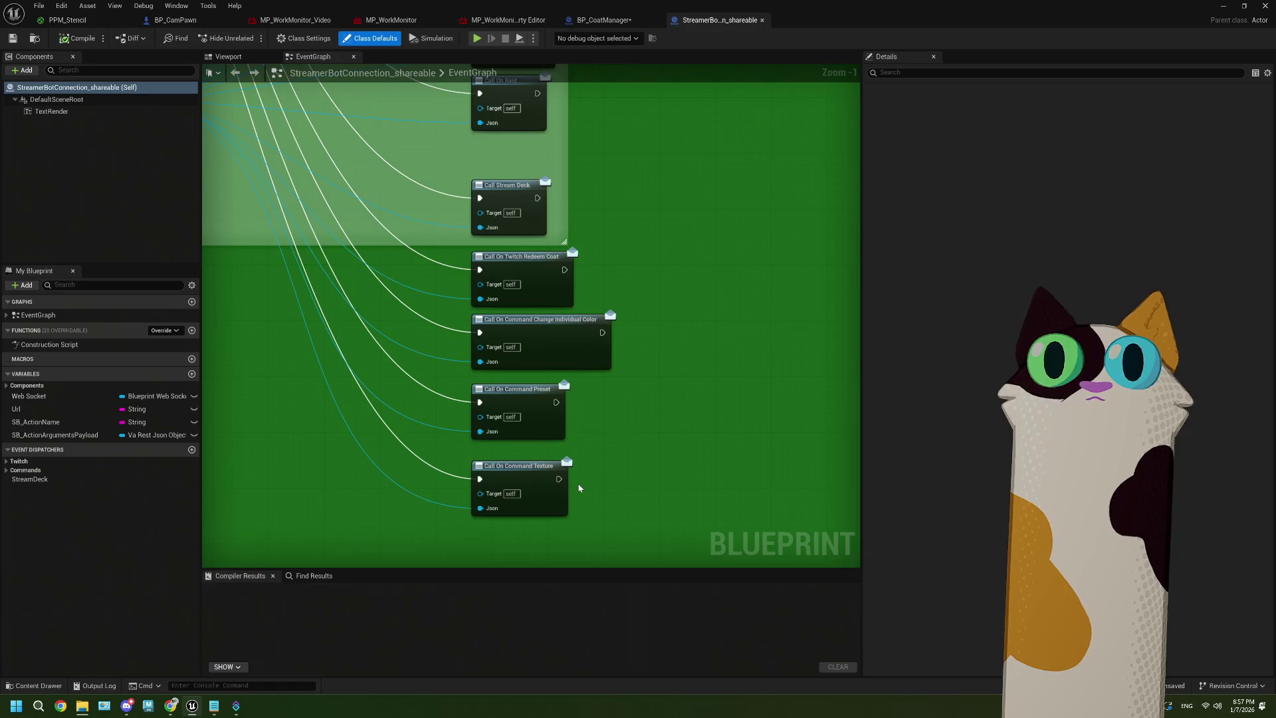
scroll(614, 448, "down", 4)
scroll(336, 237, "up", 5)
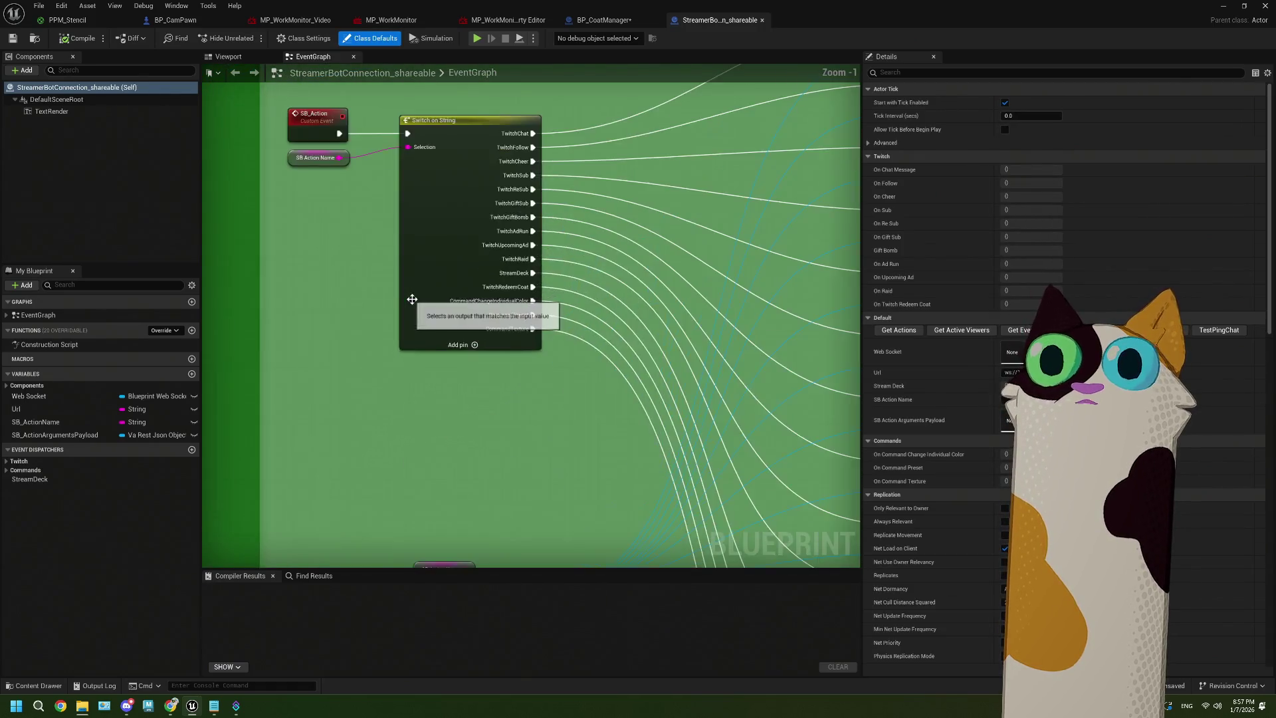
Add a 16th Switch on String output pin named CommandProp
left_click(463, 352)
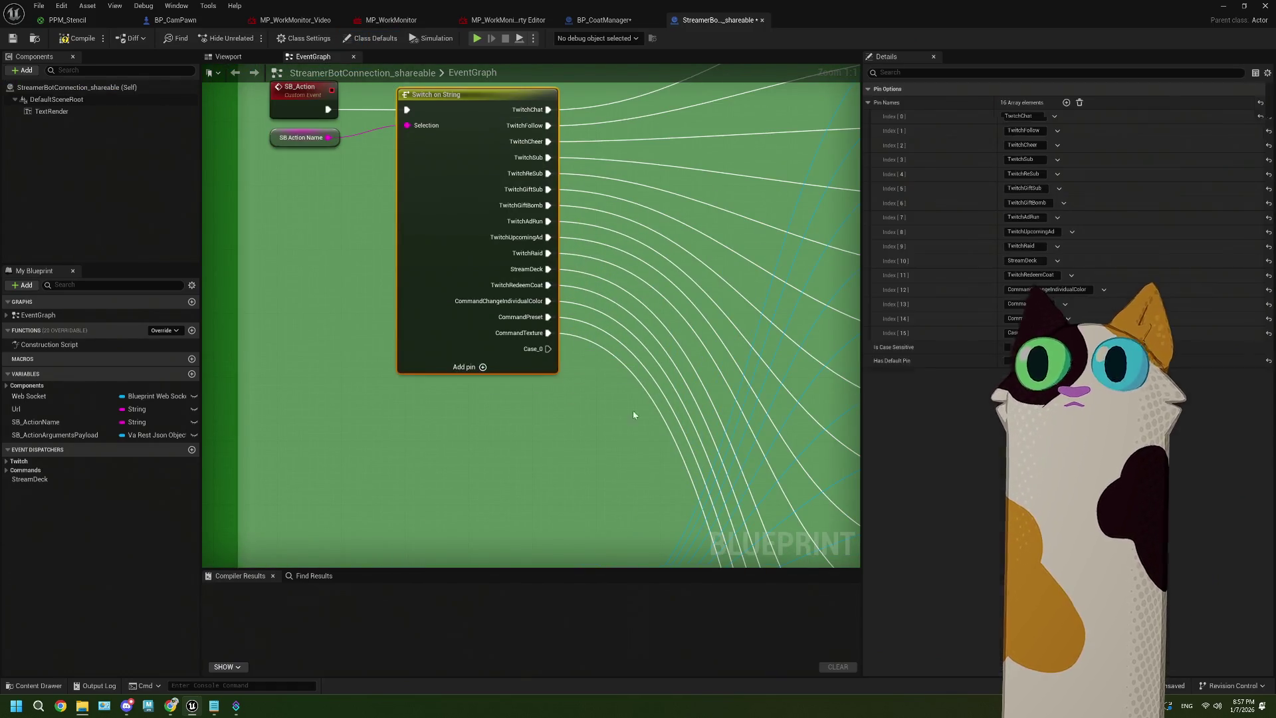
left_click(1016, 332)
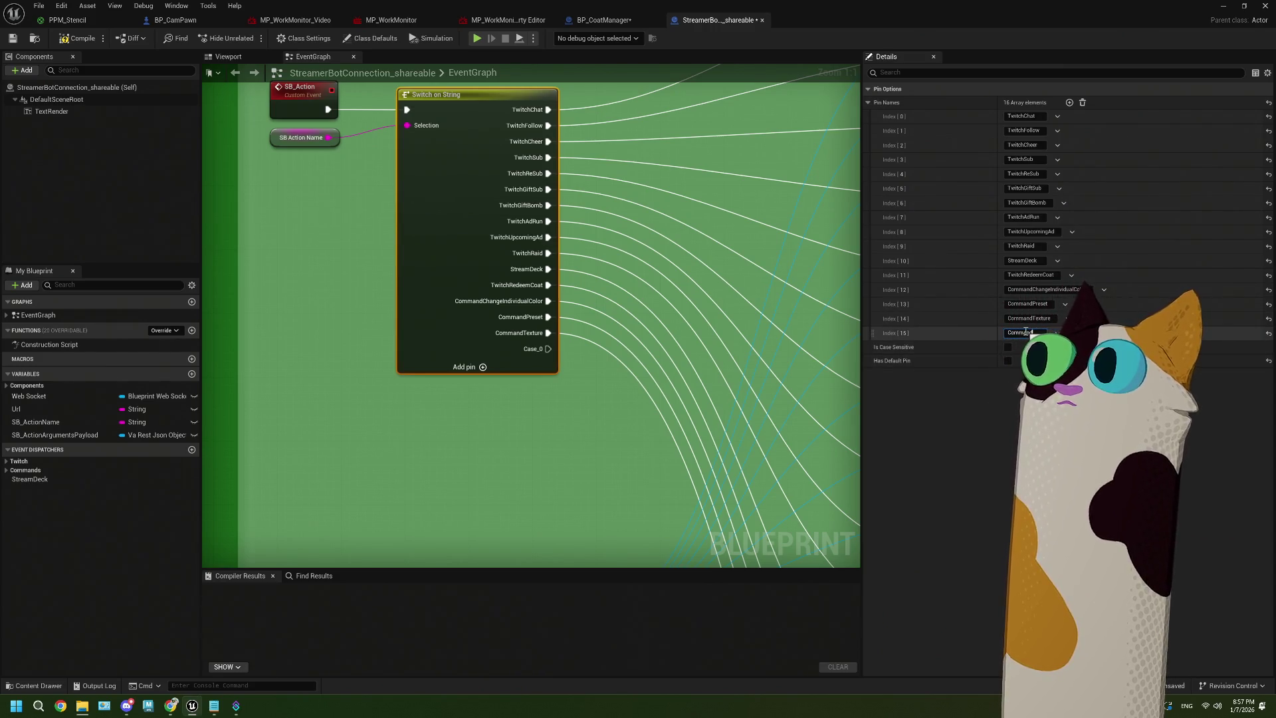
type("CommandProp")
key("Return")
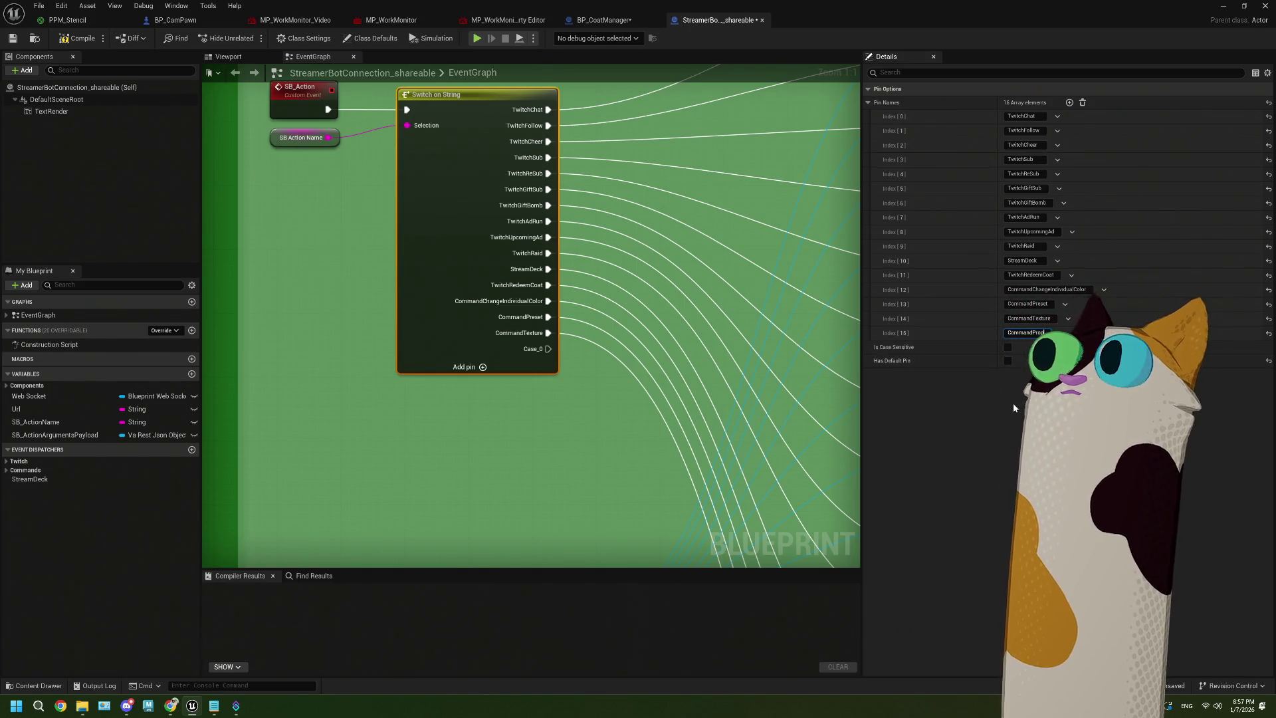
scroll(564, 361, "down", 6)
scroll(536, 370, "up", 3)
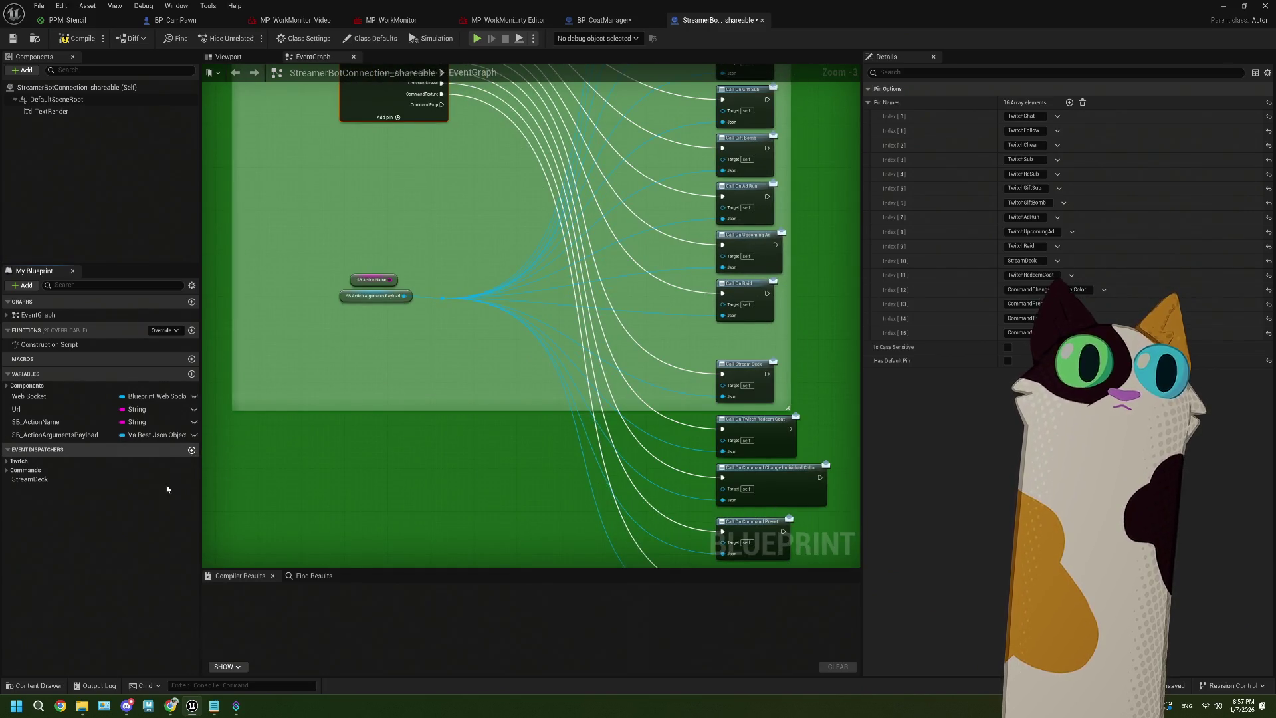
Create an OnCommand_Prop event dispatcher and move it into the Commands category
left_click(191, 449)
type("OnCo")
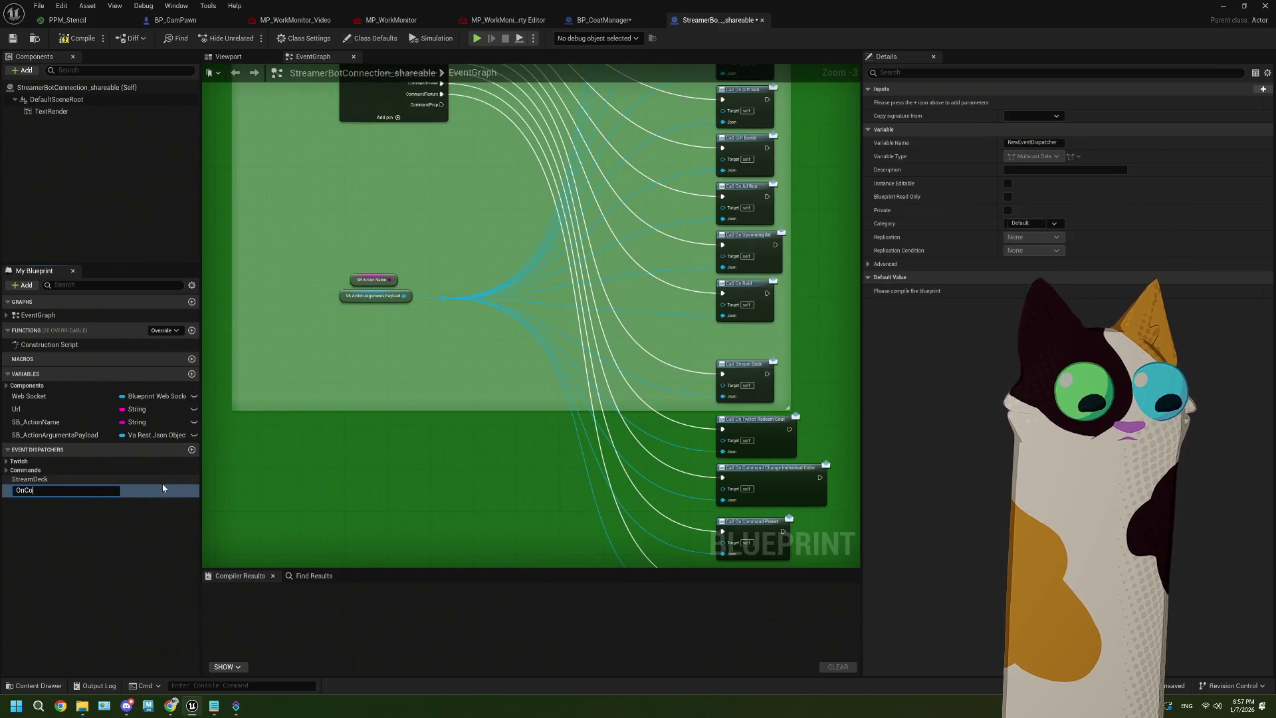
type("mmand_Prop")
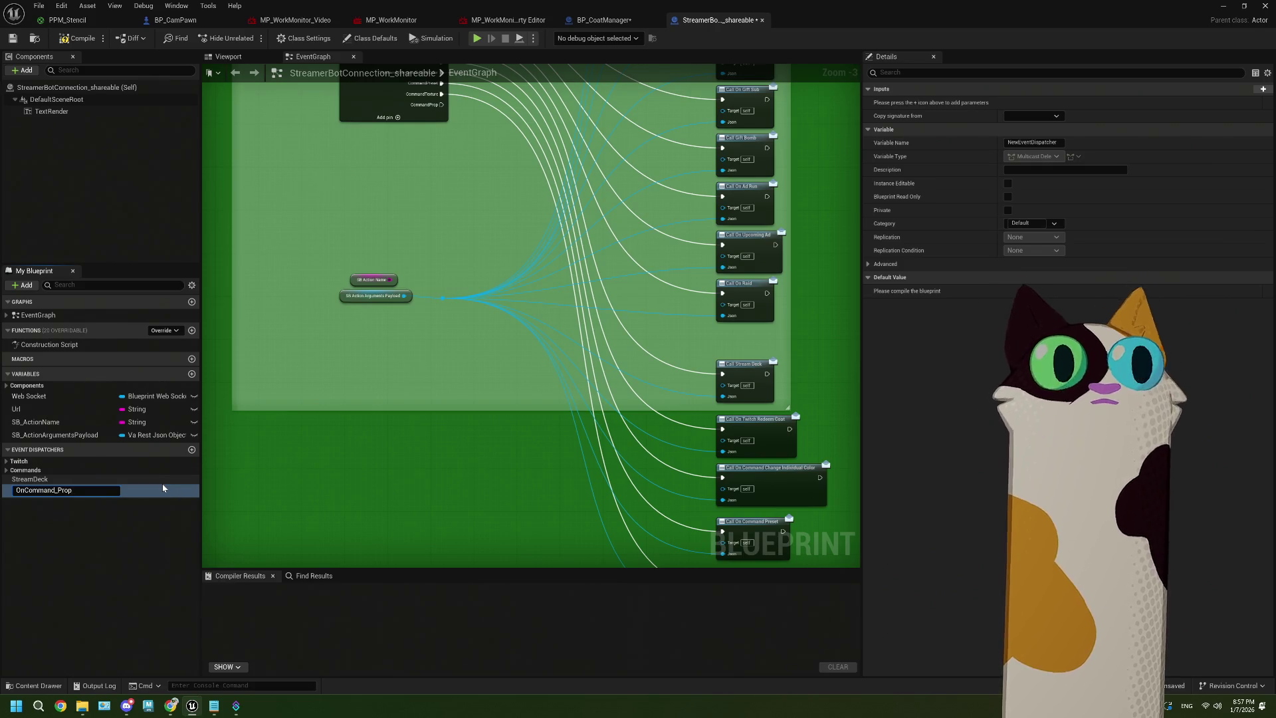
key("Return")
left_click_drag(45, 495, 469, 514)
left_click_drag(40, 489, 28, 472)
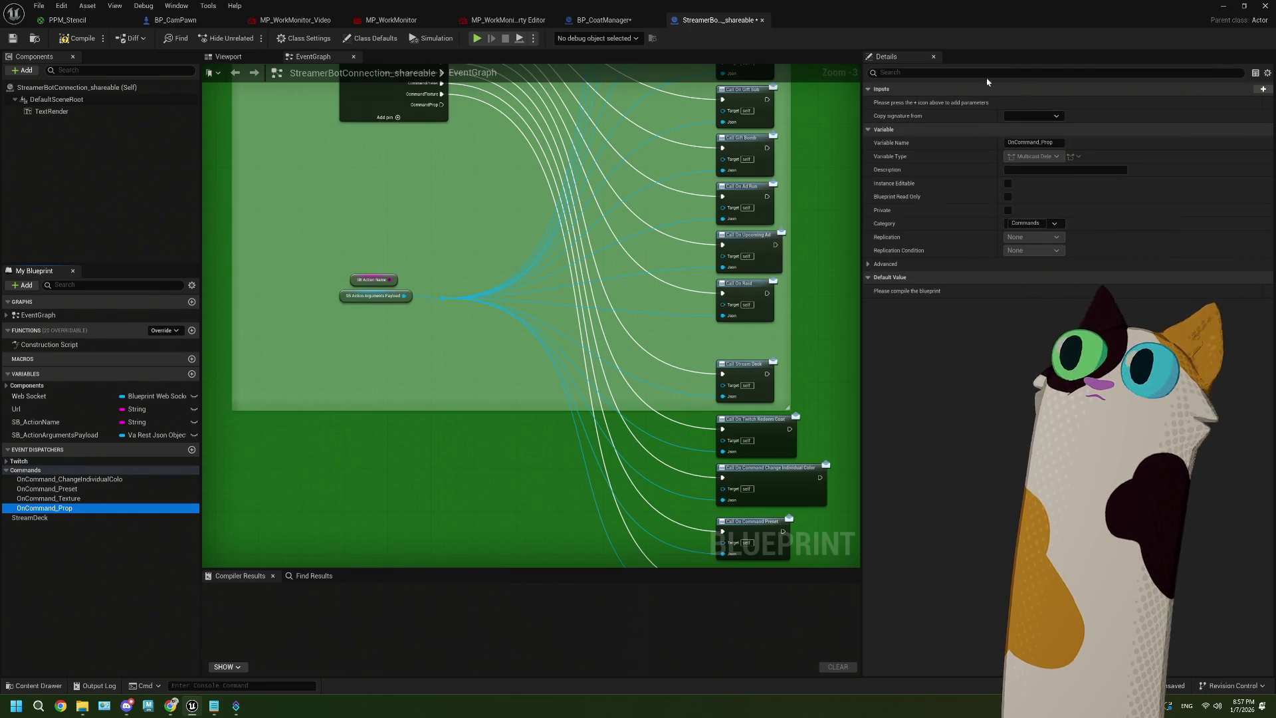
Give OnCommand_Prop an input of type Va Rest Json Object
left_click(1263, 89)
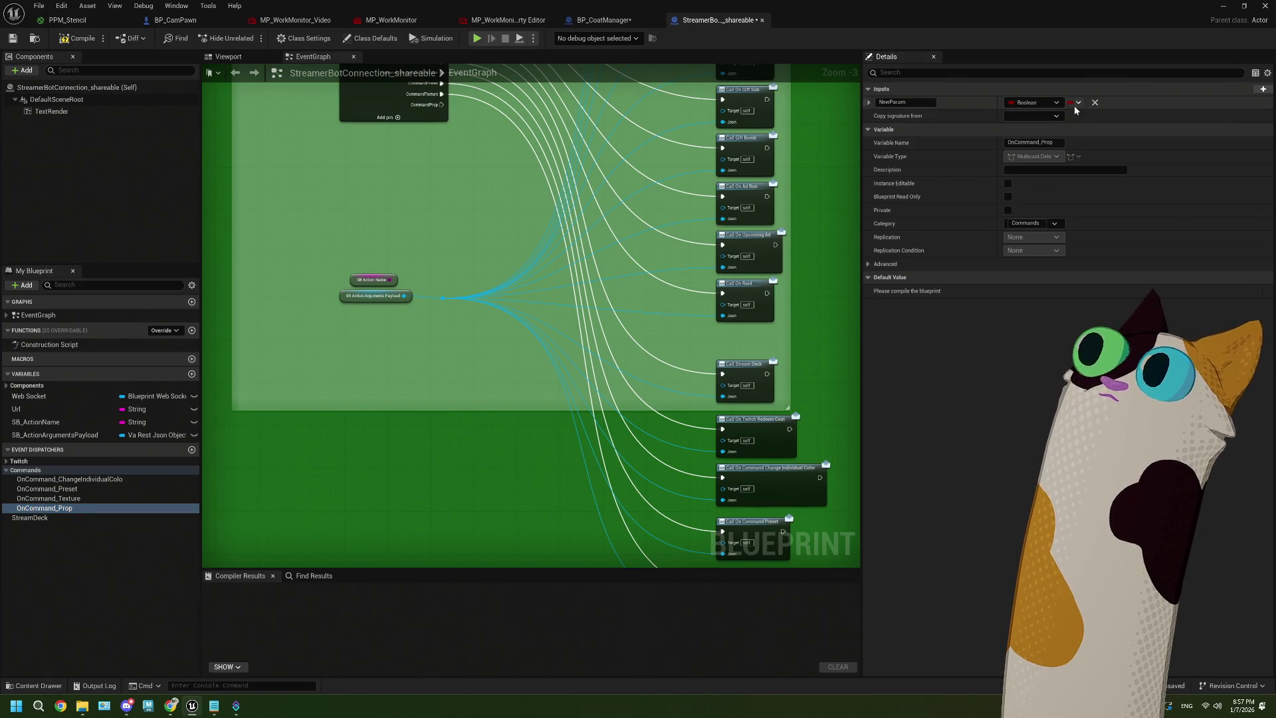
left_click(1054, 102)
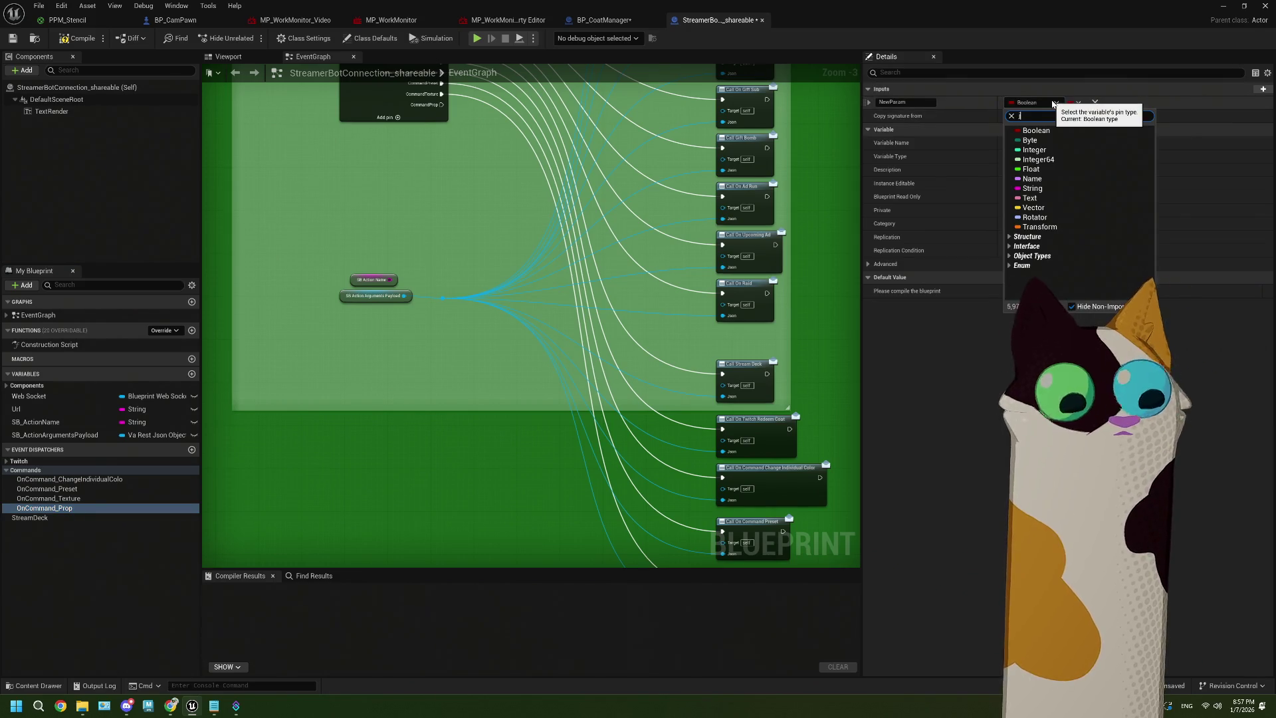
type("json")
mouse_move(1109, 186)
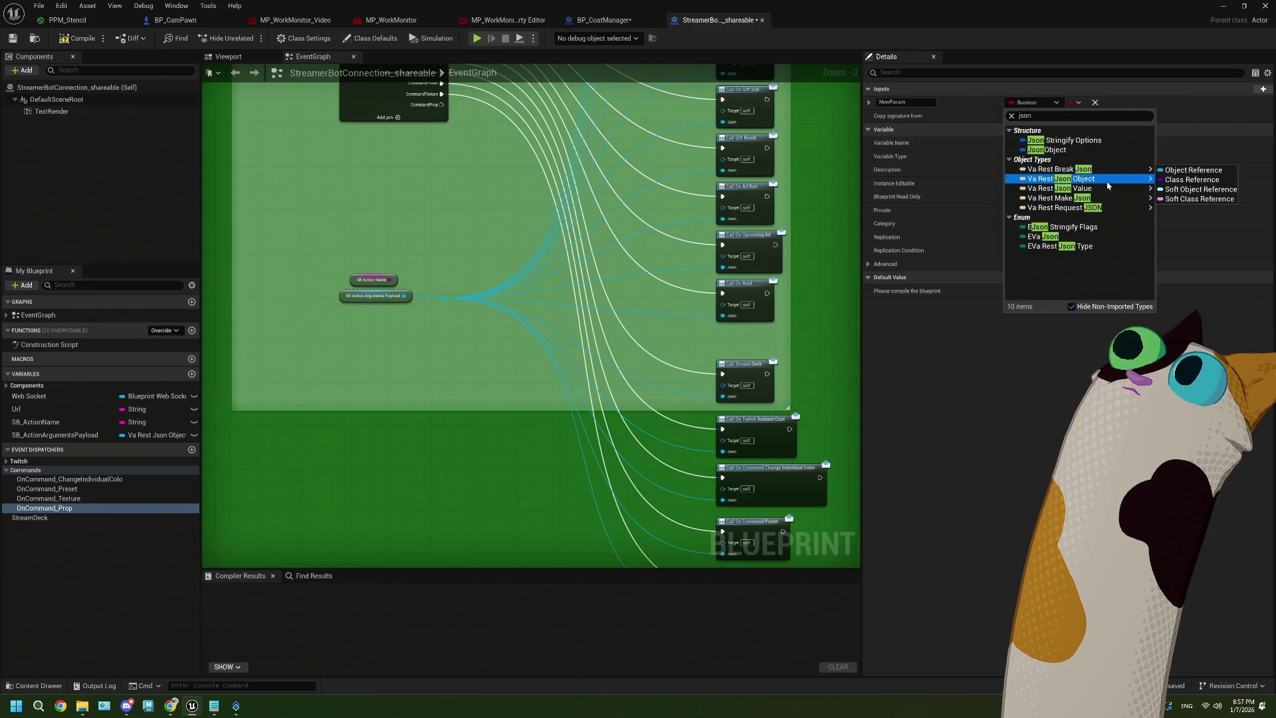
left_click(1190, 179)
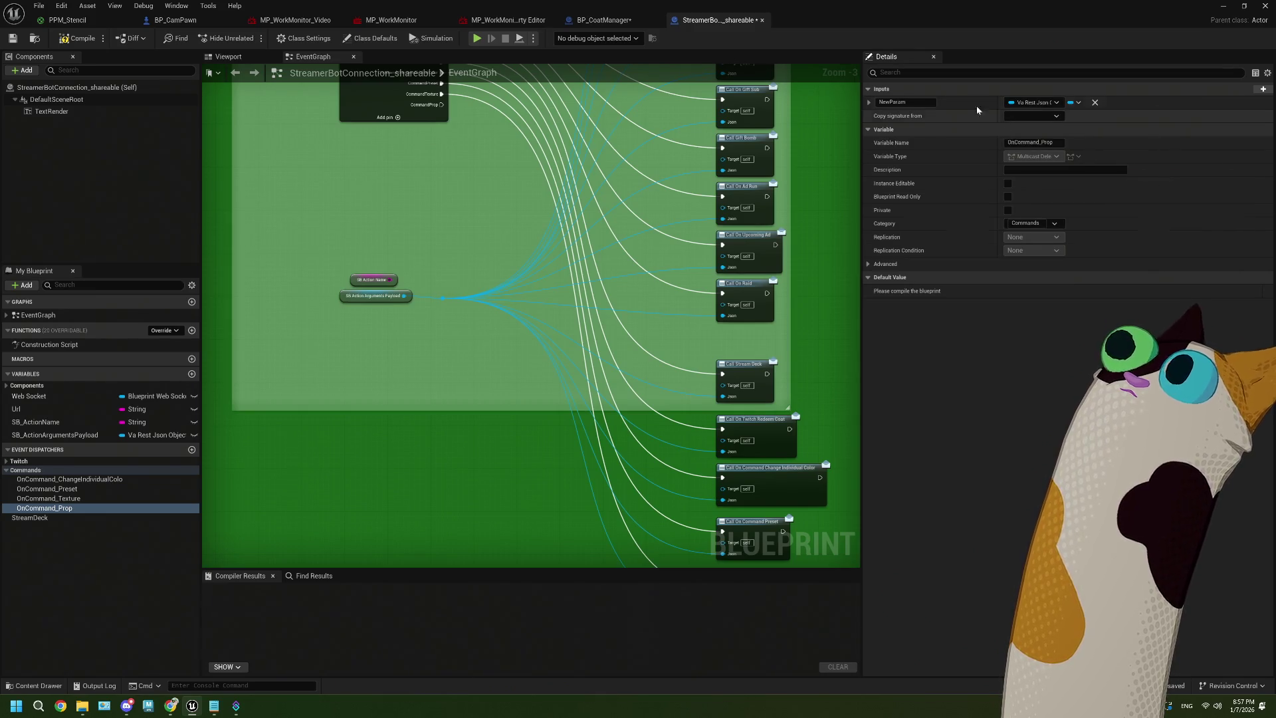
left_click(920, 102)
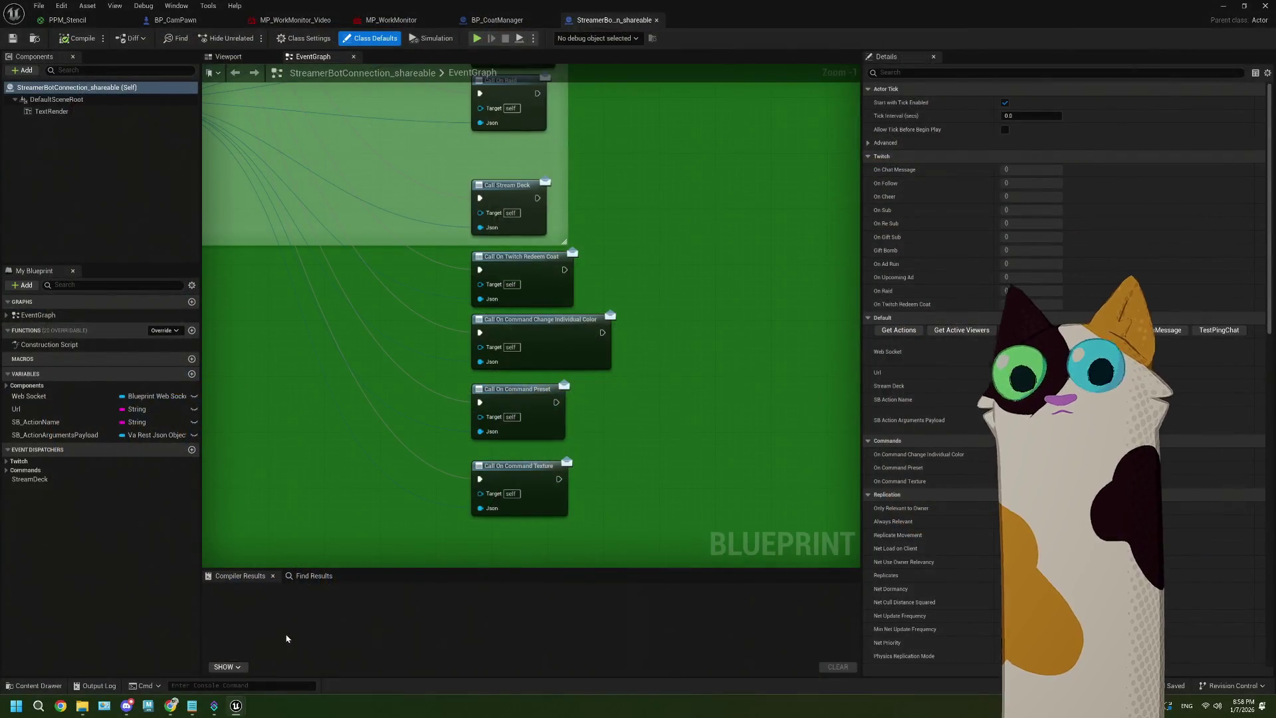
Select the Call On Command Texture node and inspect the OnCommand_Texture dispatcher under Commands
left_click(521, 481)
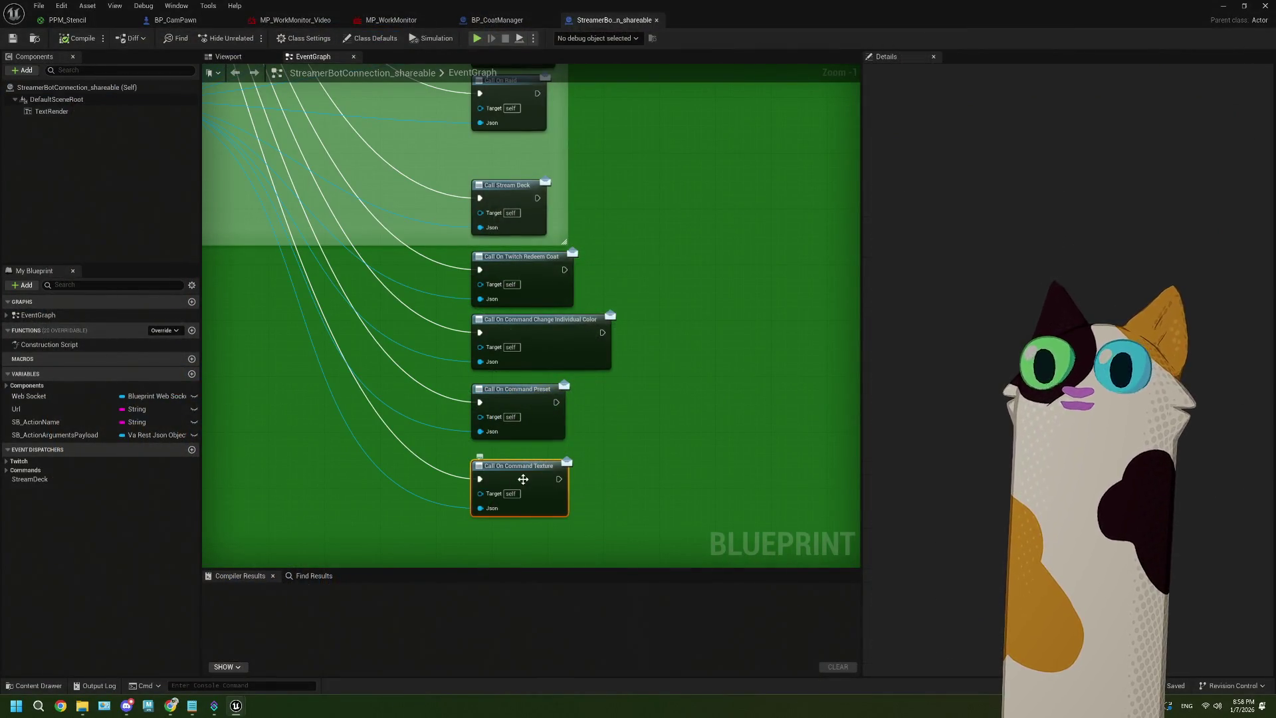
left_click(36, 471)
left_click(76, 497)
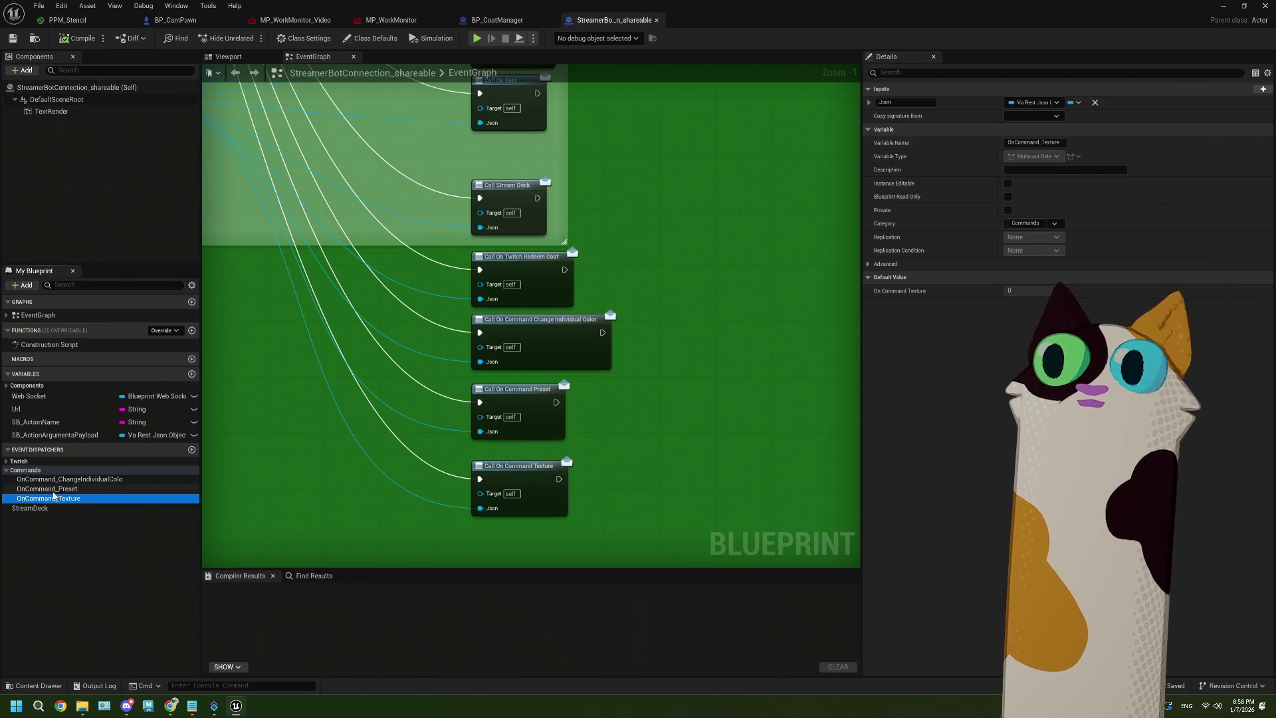
Re-add the CommandProp output to Switch on String, then bring up OnCommand_Texture's actions
left_click(538, 490)
scroll(450, 365, "down", 3)
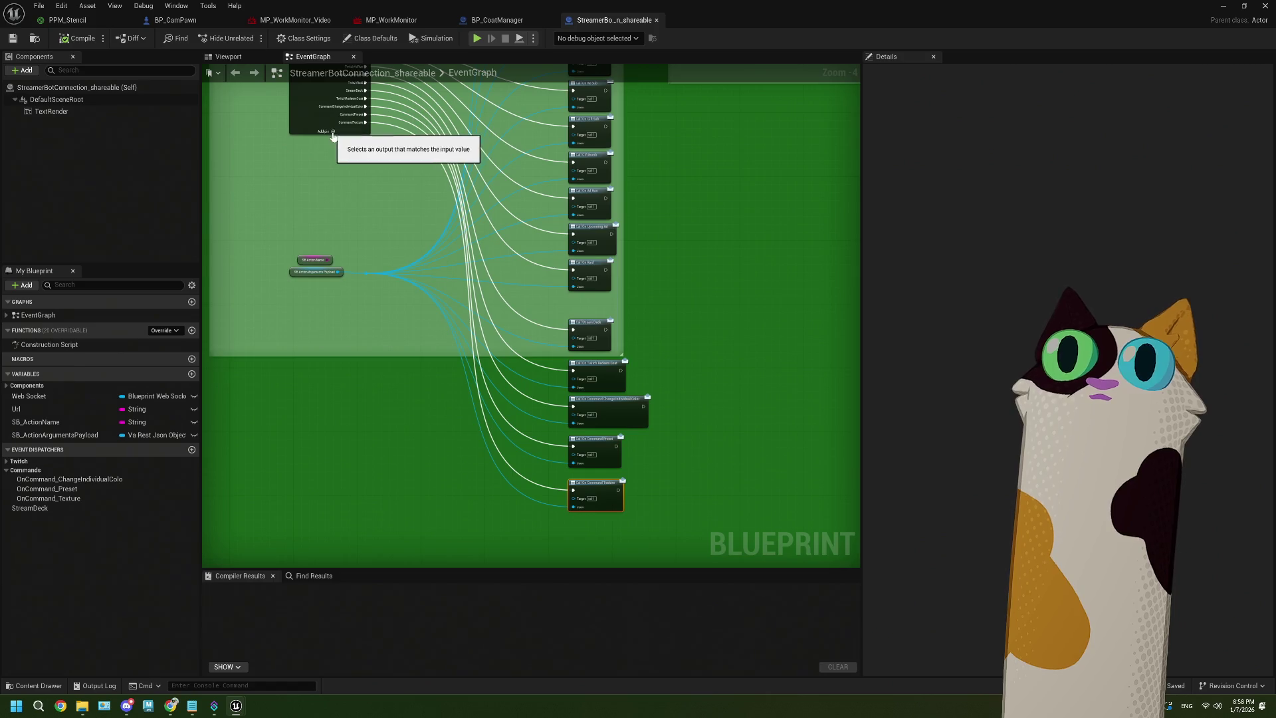
left_click(333, 131)
left_click(1024, 332)
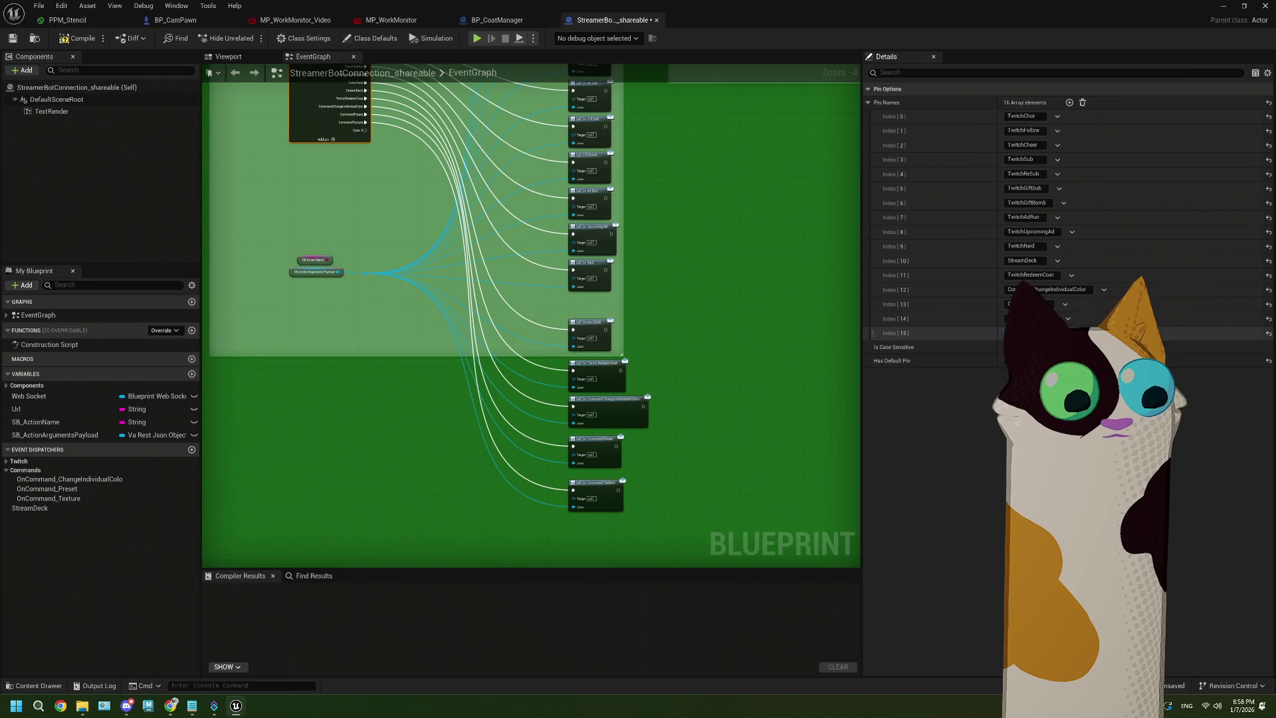
left_click(376, 446)
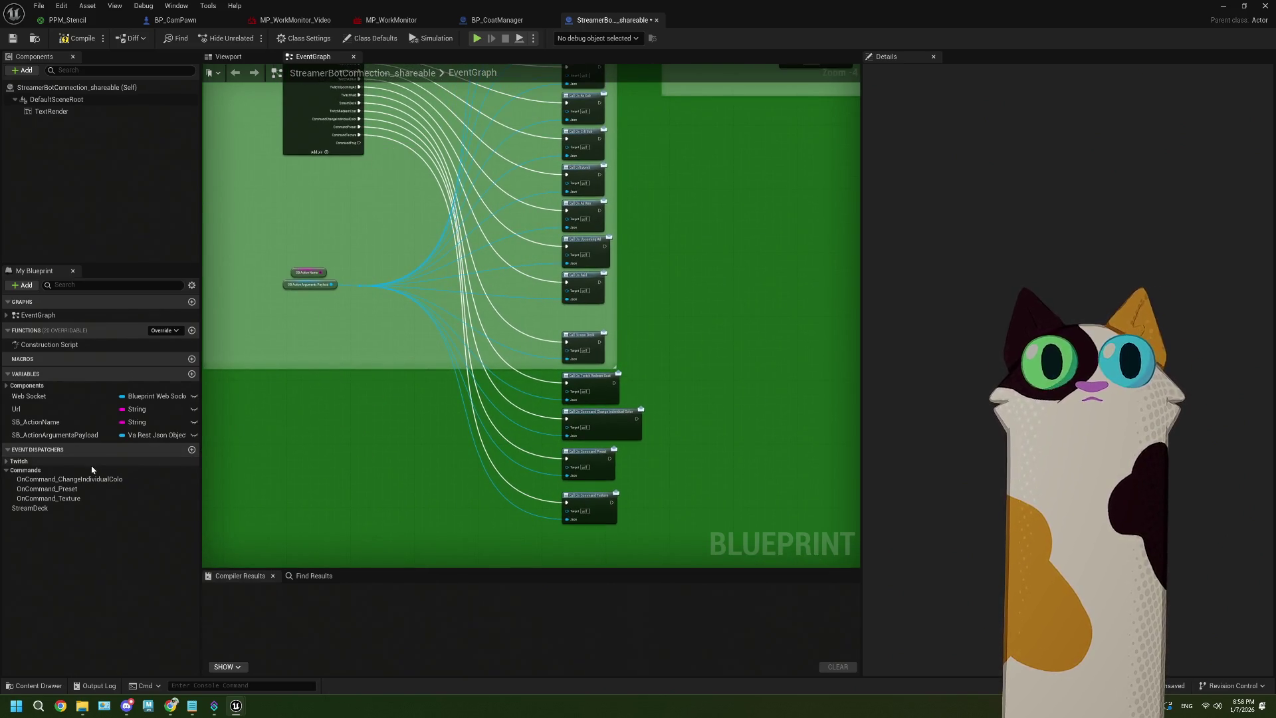
left_click(83, 499)
right_click(82, 501)
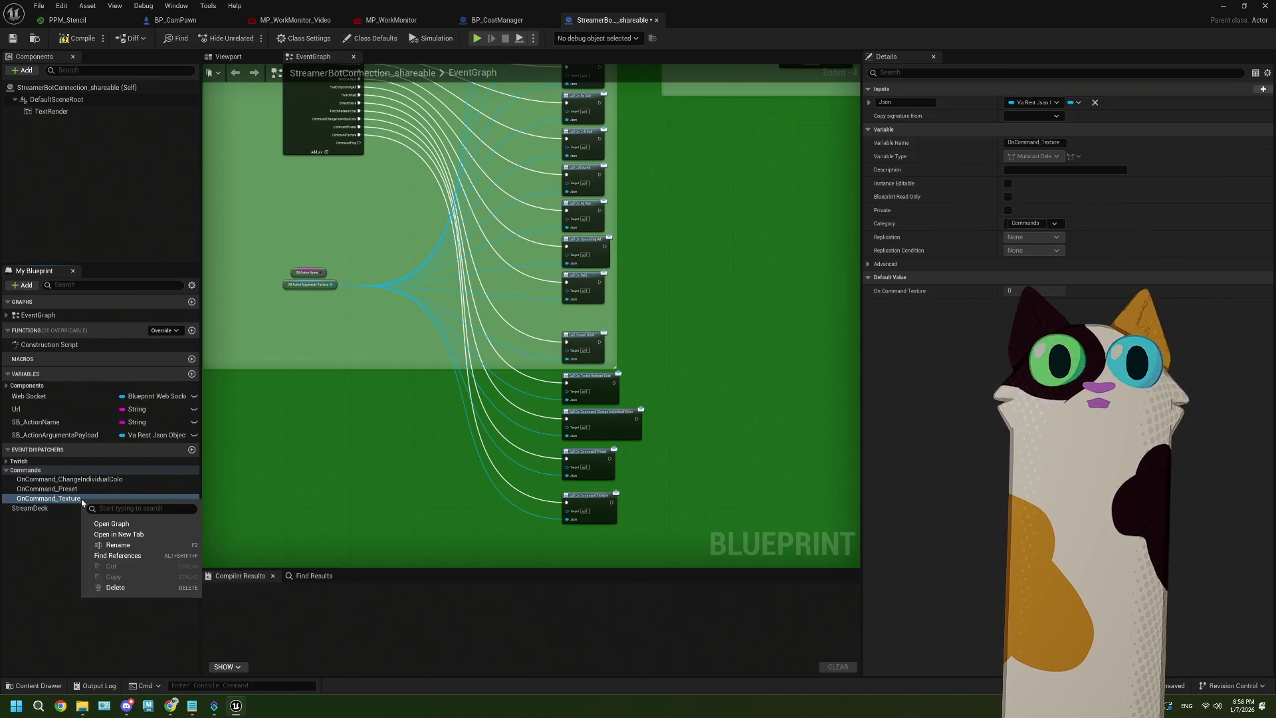
Create a new event dispatcher named OnCommand_Prop
left_click(191, 449)
type("O")
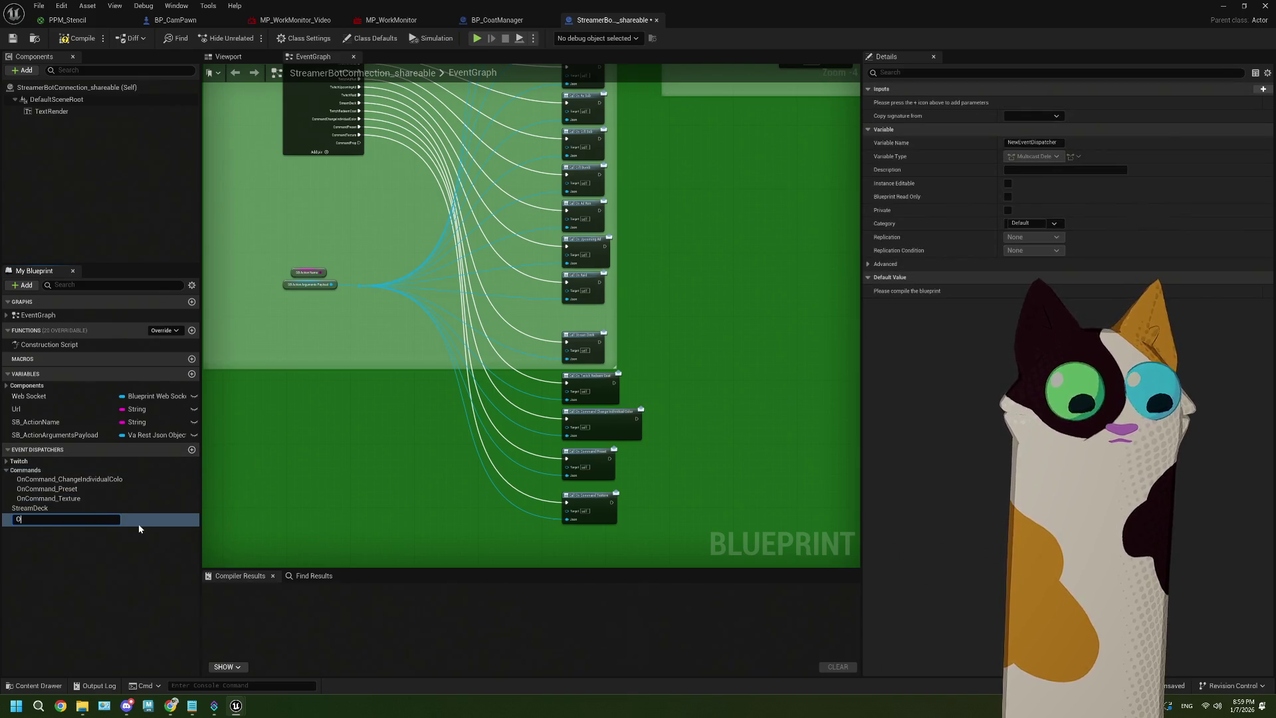
type("nCO")
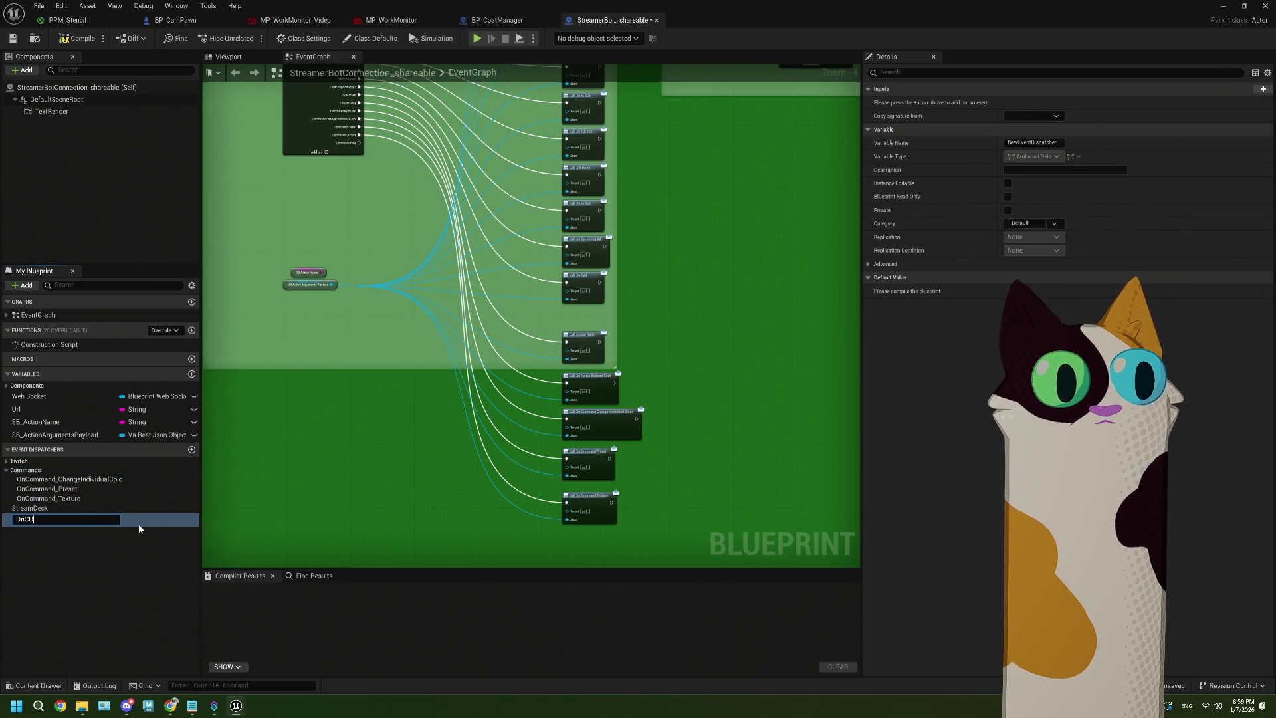
type("ommand")
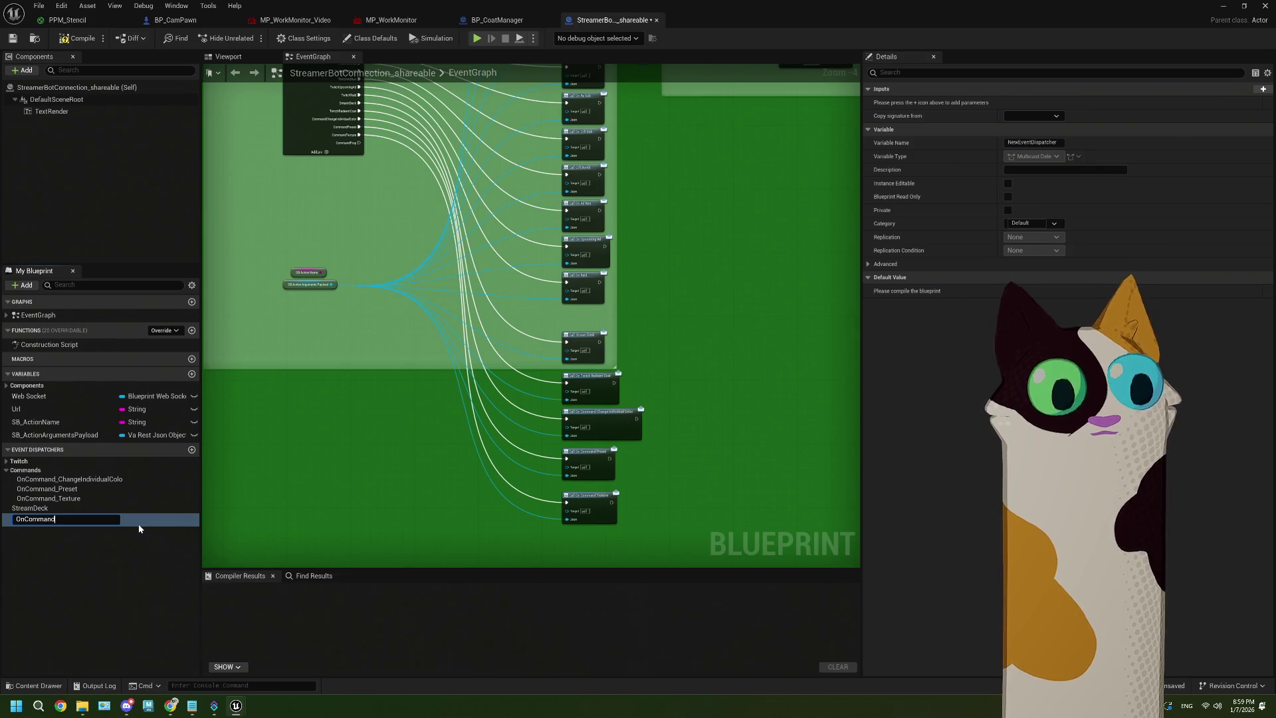
type("_Pro")
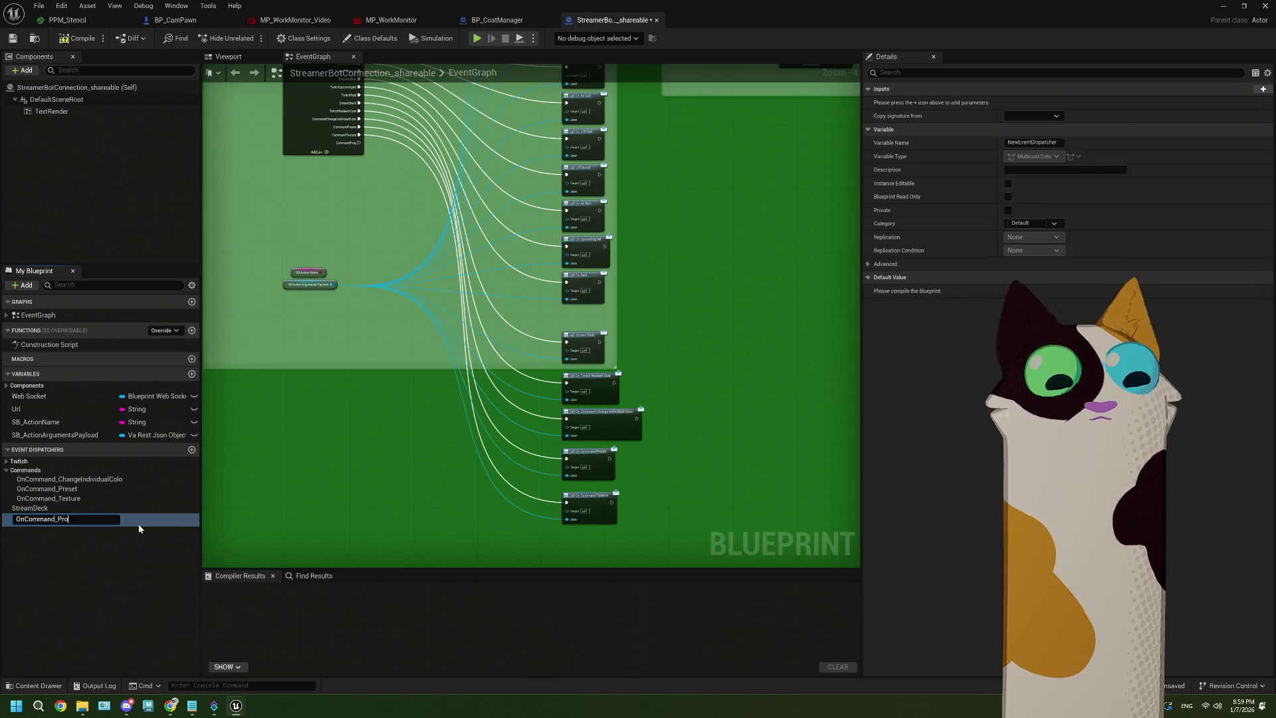
type("p")
key("Return")
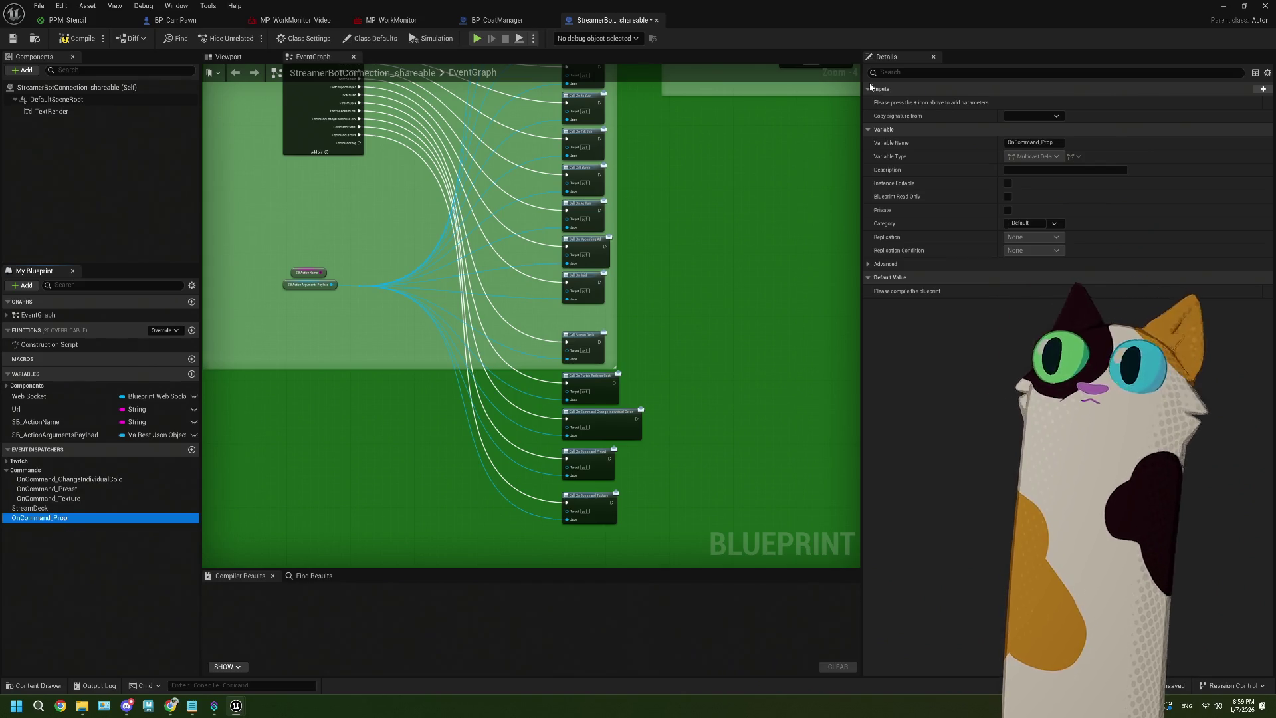
Give OnCommand_Prop a Va Rest Json Object input named Json, move it under Commands, and compile
left_click(1263, 88)
left_click(1039, 104)
type("json")
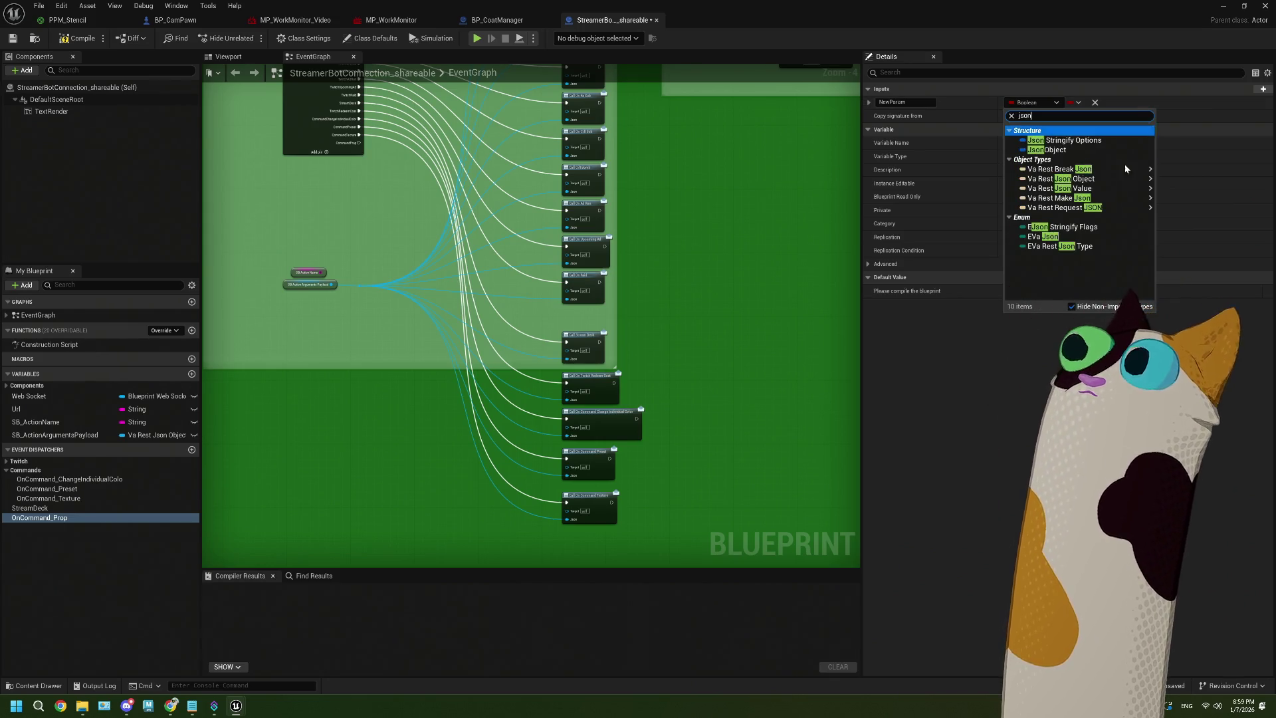
left_click(1171, 186)
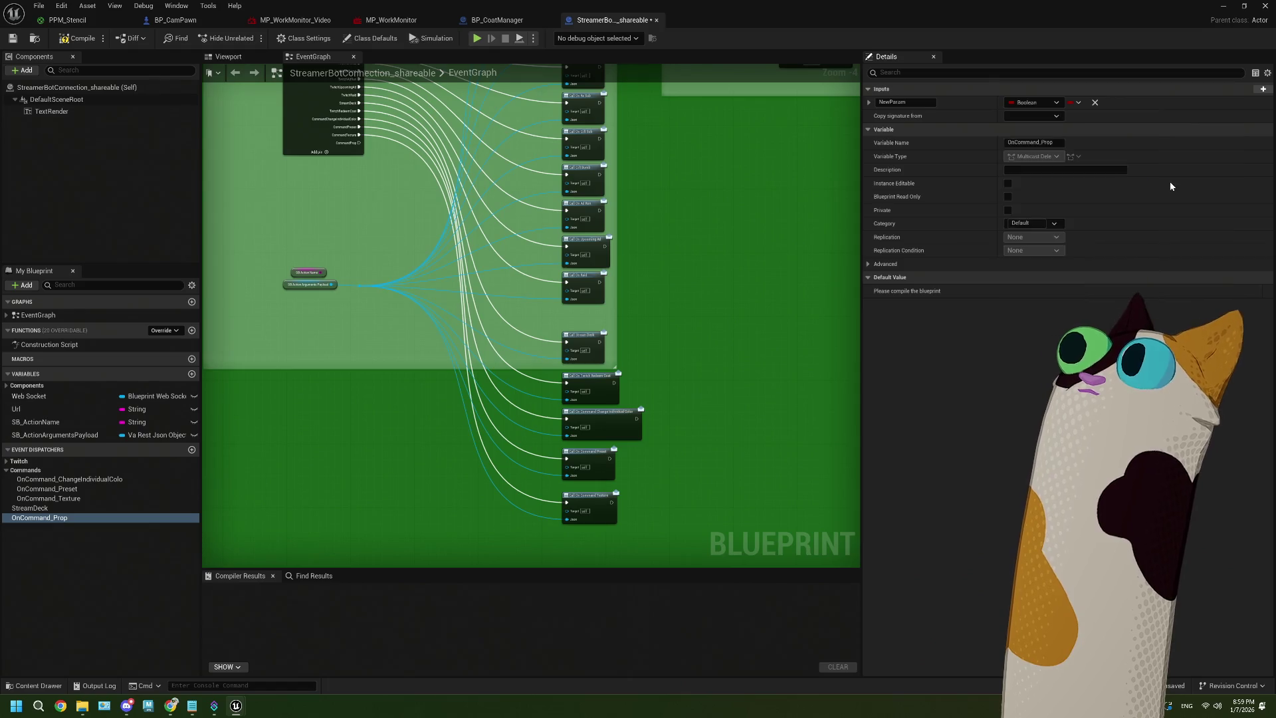
left_click(906, 101)
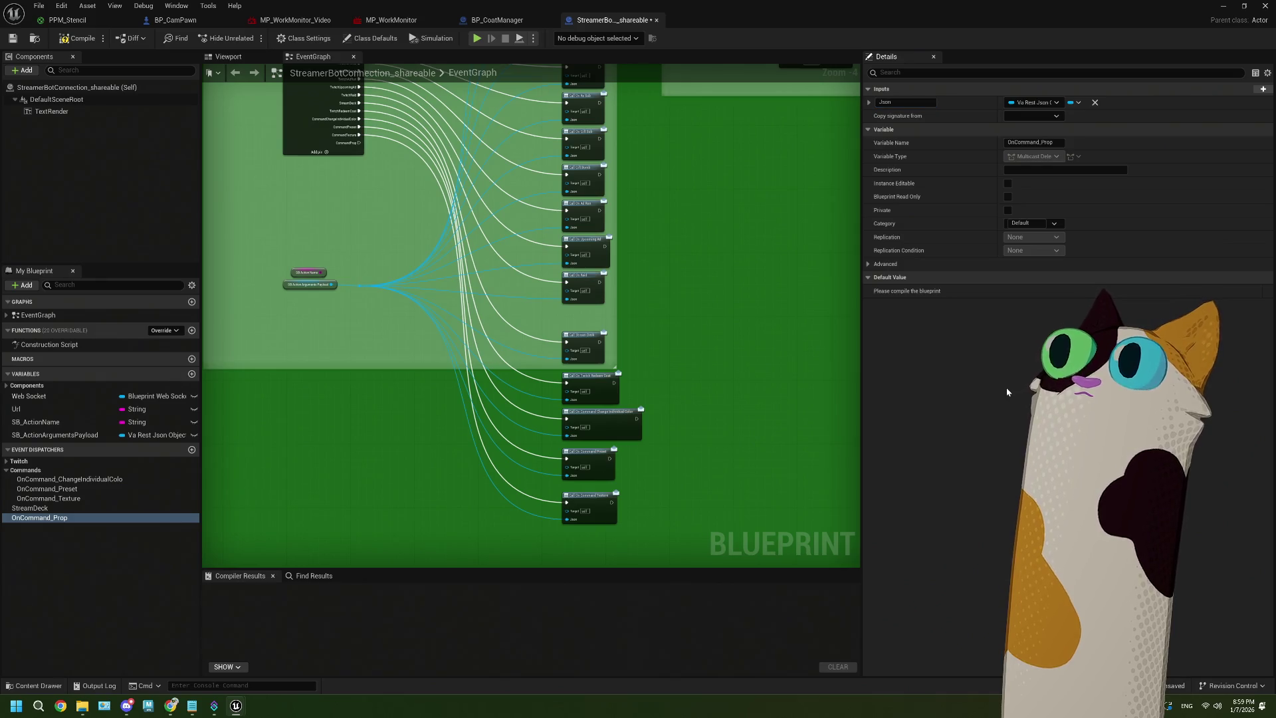
left_click_drag(59, 518, 39, 474)
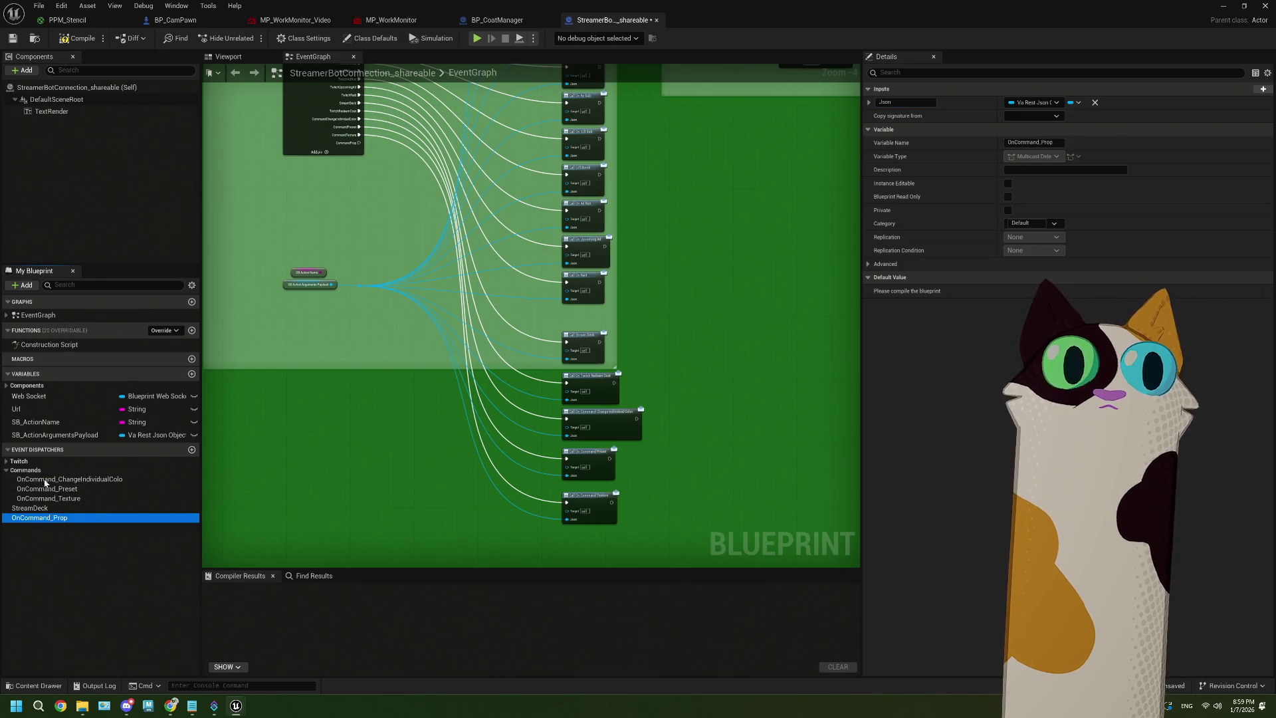
left_click(13, 38)
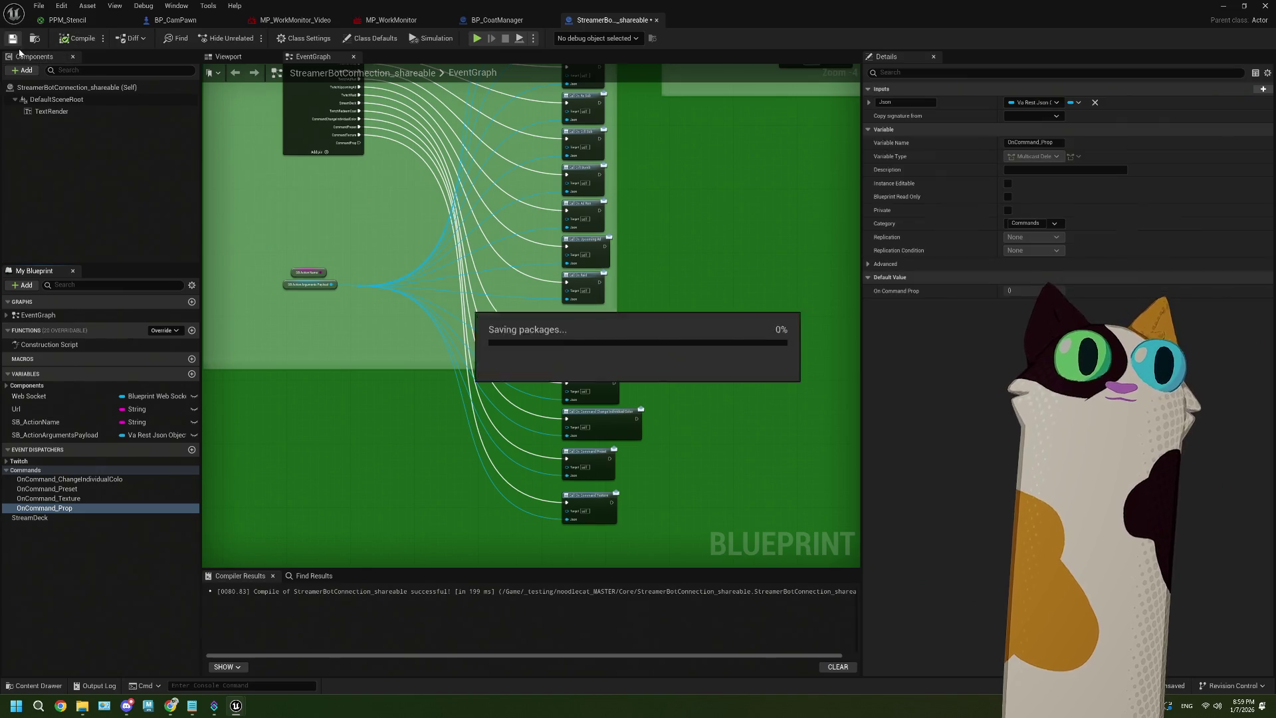
Add a Call On Command Prop node wired to the CommandProp exec and the payload
left_click_drag(44, 508, 467, 493)
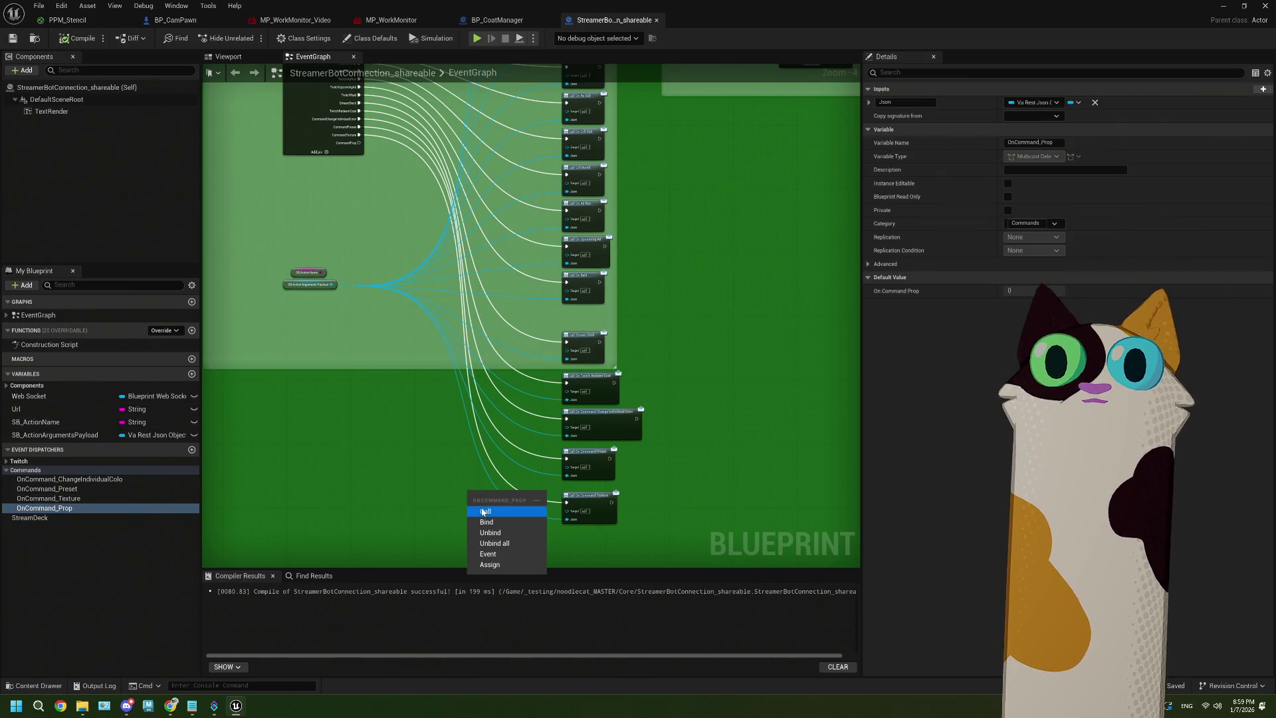
left_click(486, 511)
mouse_move(360, 142)
left_mouse_down()
mouse_move(485, 508)
mouse_move(473, 499)
left_mouse_up()
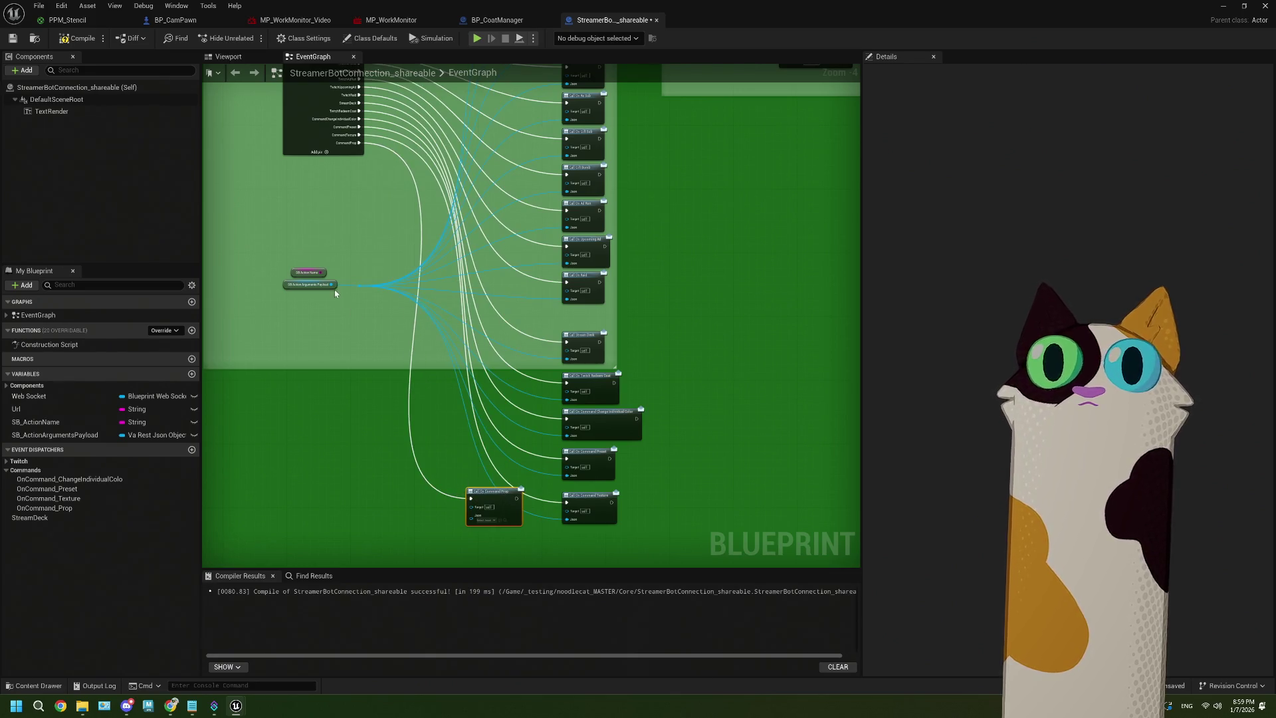
left_click_drag(359, 285, 470, 524)
left_click(79, 38)
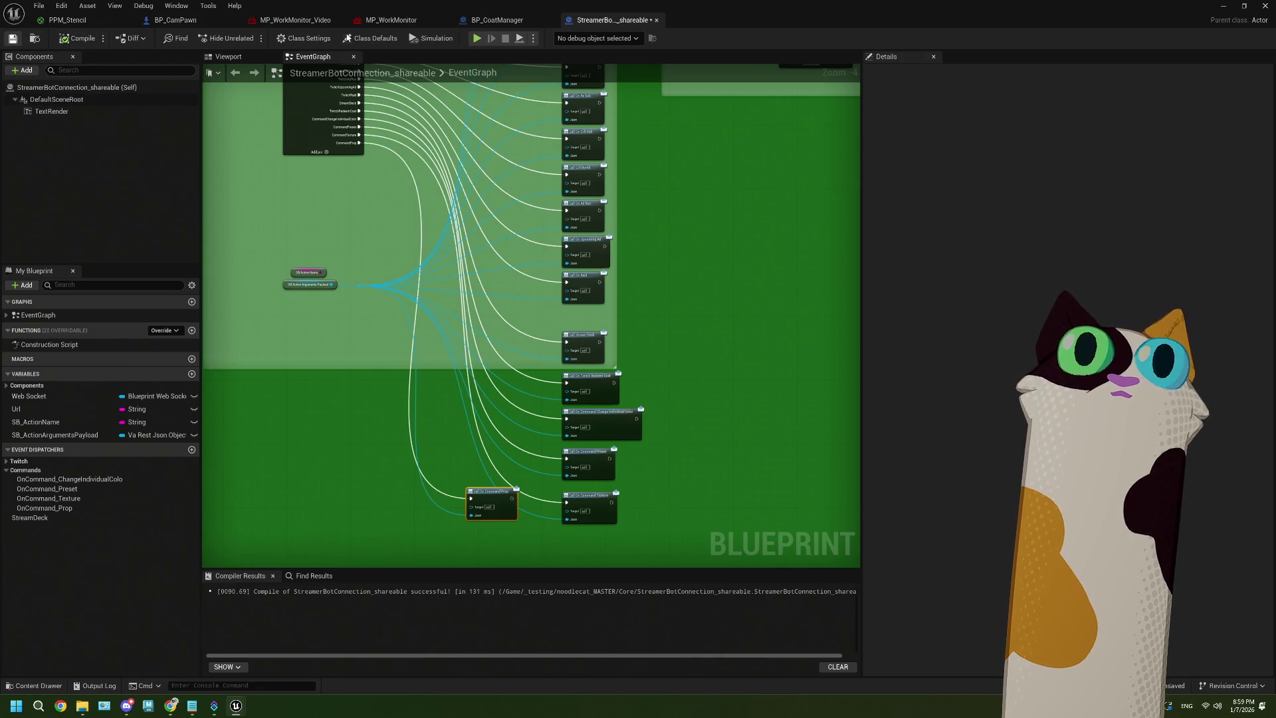
Save the blueprint and move the Call On Command Prop node below the other calls
key("ctrl+s")
scroll(457, 426, "up", 2)
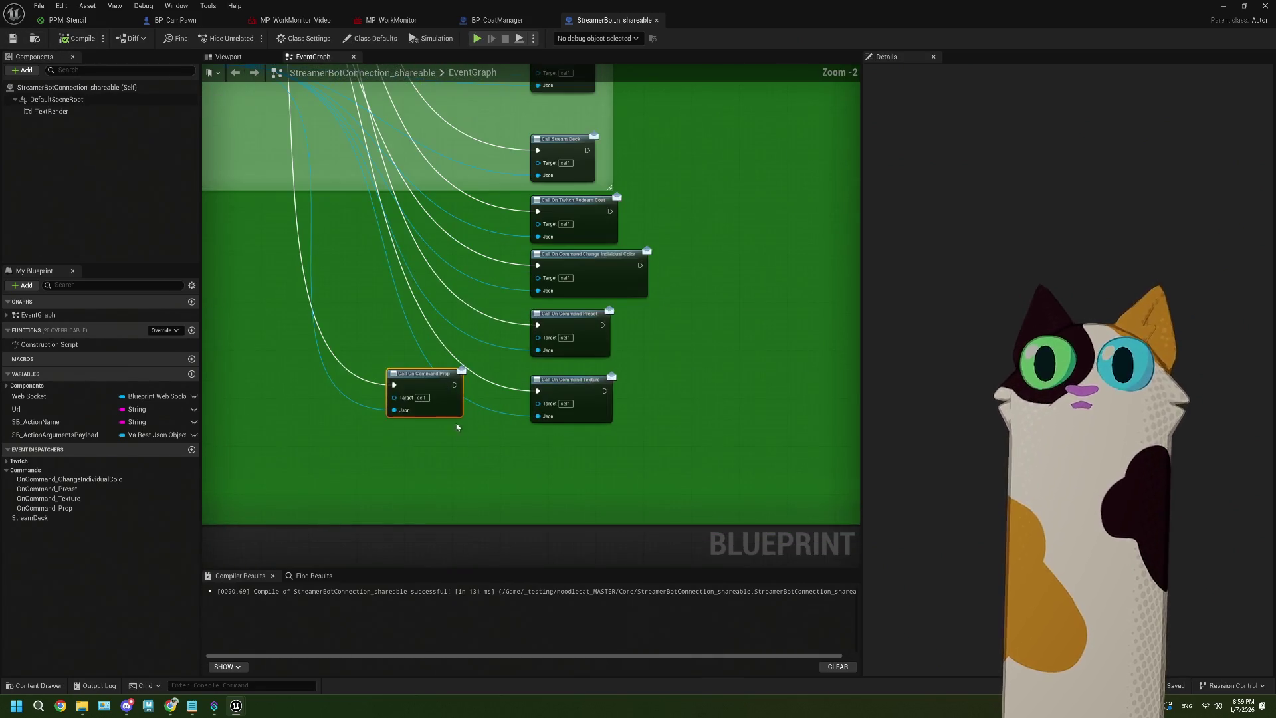
mouse_move(456, 412)
left_mouse_down()
mouse_move(500, 453)
mouse_move(600, 477)
left_mouse_up()
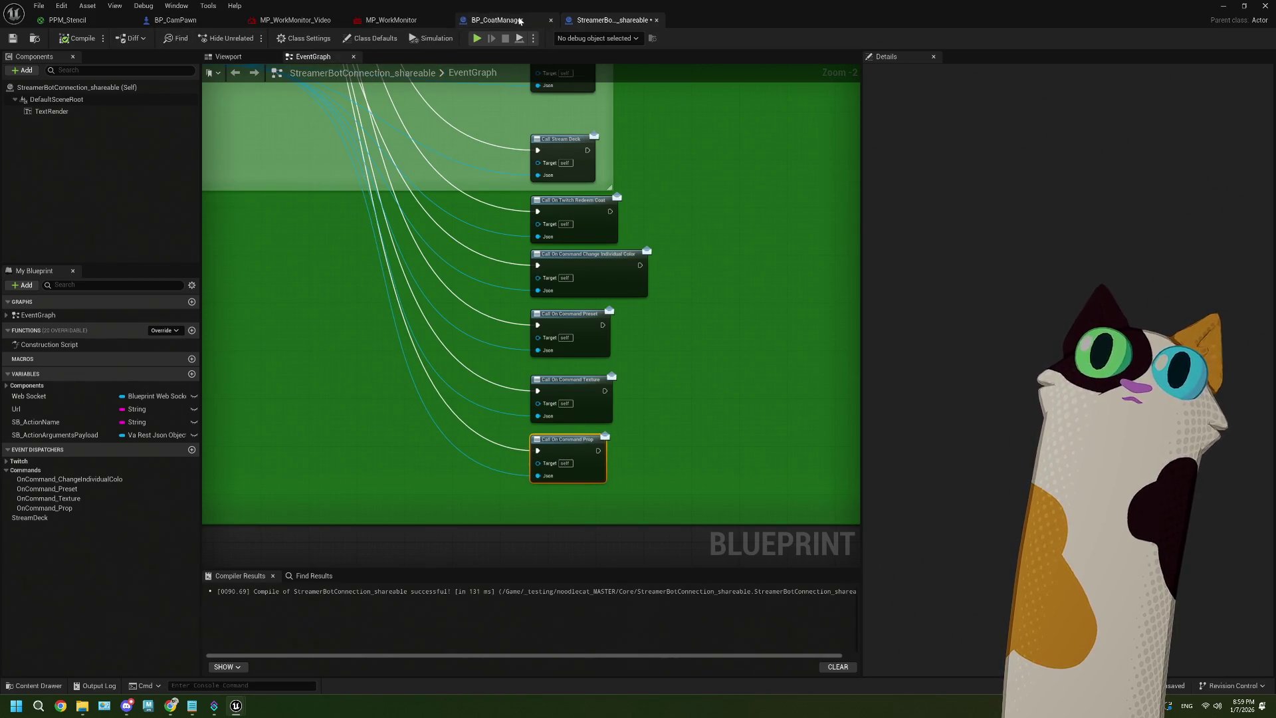
In BP_CoatManager's EventGraph, move the top row of nodes down beside the others
left_click(520, 21)
scroll(566, 327, "down", 5)
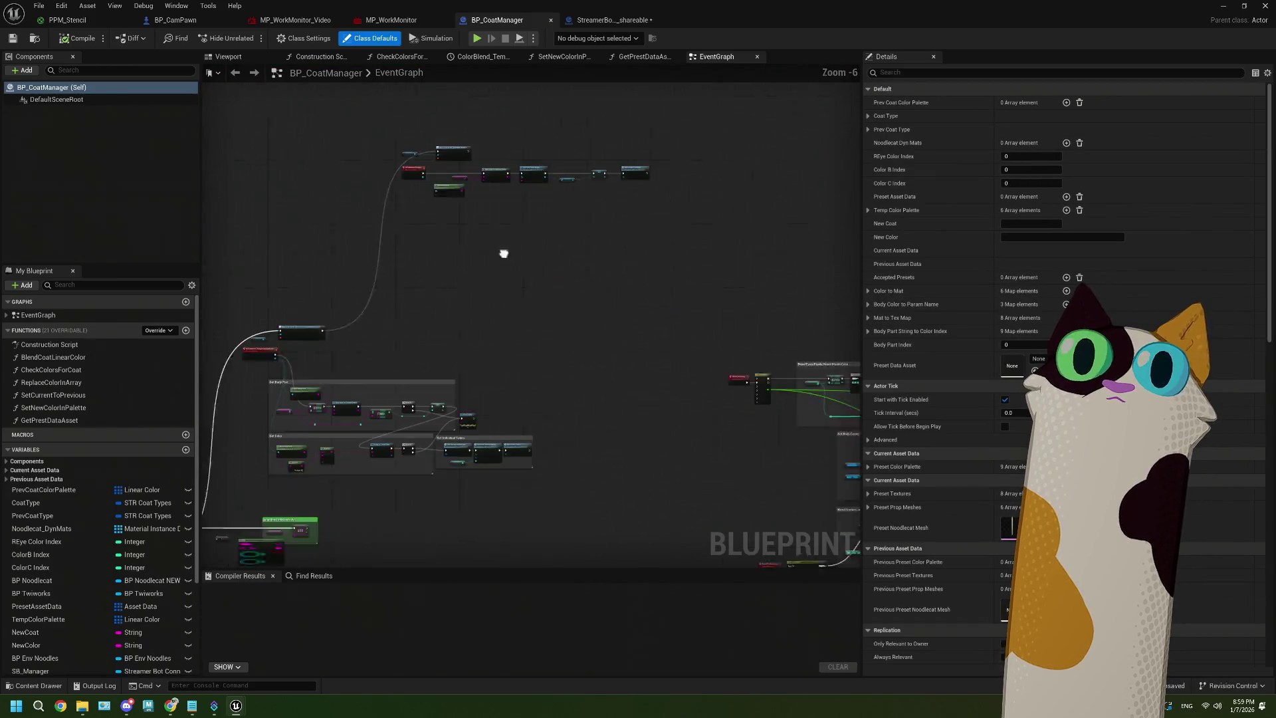
left_click_drag(566, 297, 549, 381)
mouse_move(412, 157)
left_mouse_down()
mouse_move(656, 293)
mouse_move(645, 295)
left_mouse_up()
left_click_drag(444, 198, 413, 341)
scroll(464, 347, "up", 4)
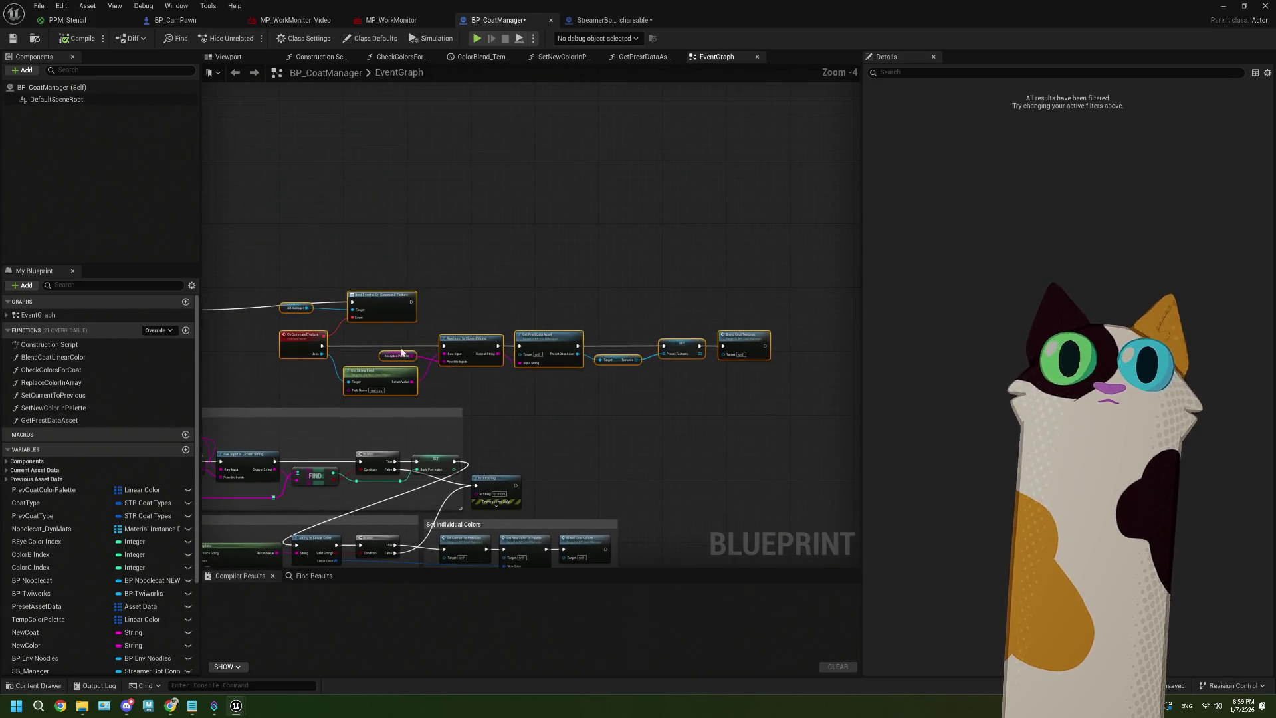
left_click_drag(263, 259, 293, 316)
Open MP_WorkMonitor_Video's settings in a Property Matrix, then return to BP_CoatManager
left_click(391, 19)
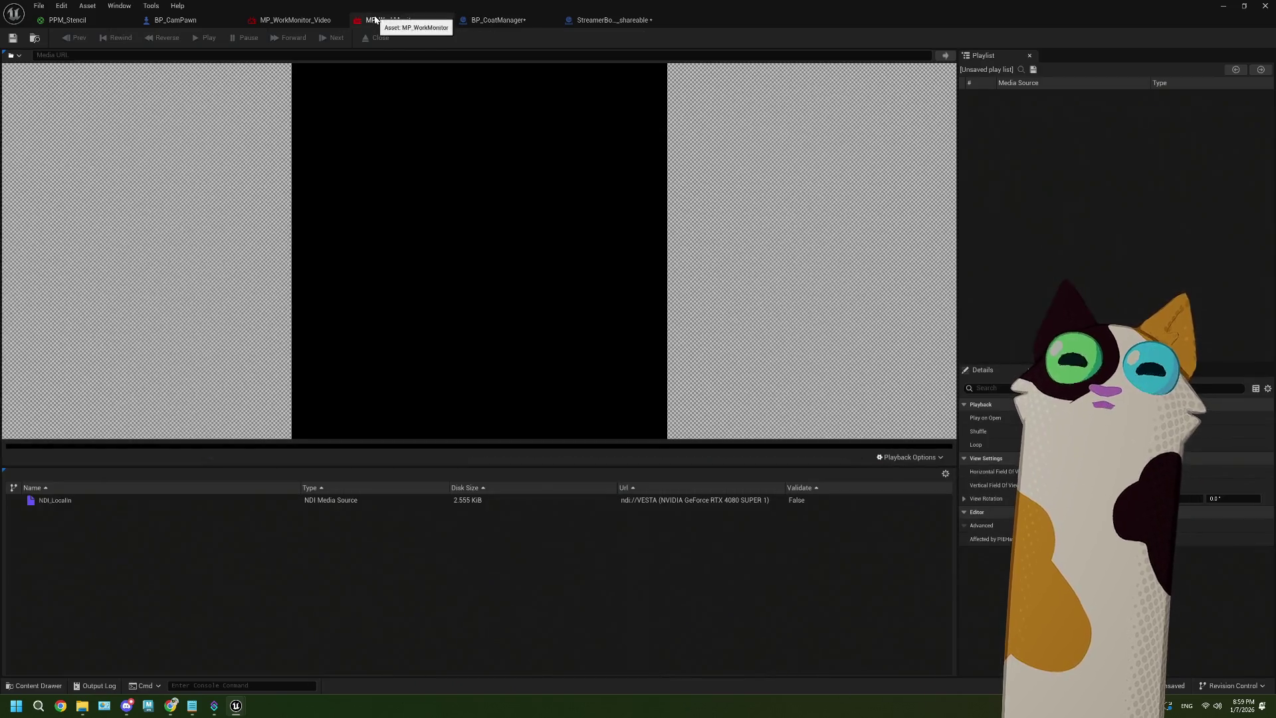
left_click(309, 21)
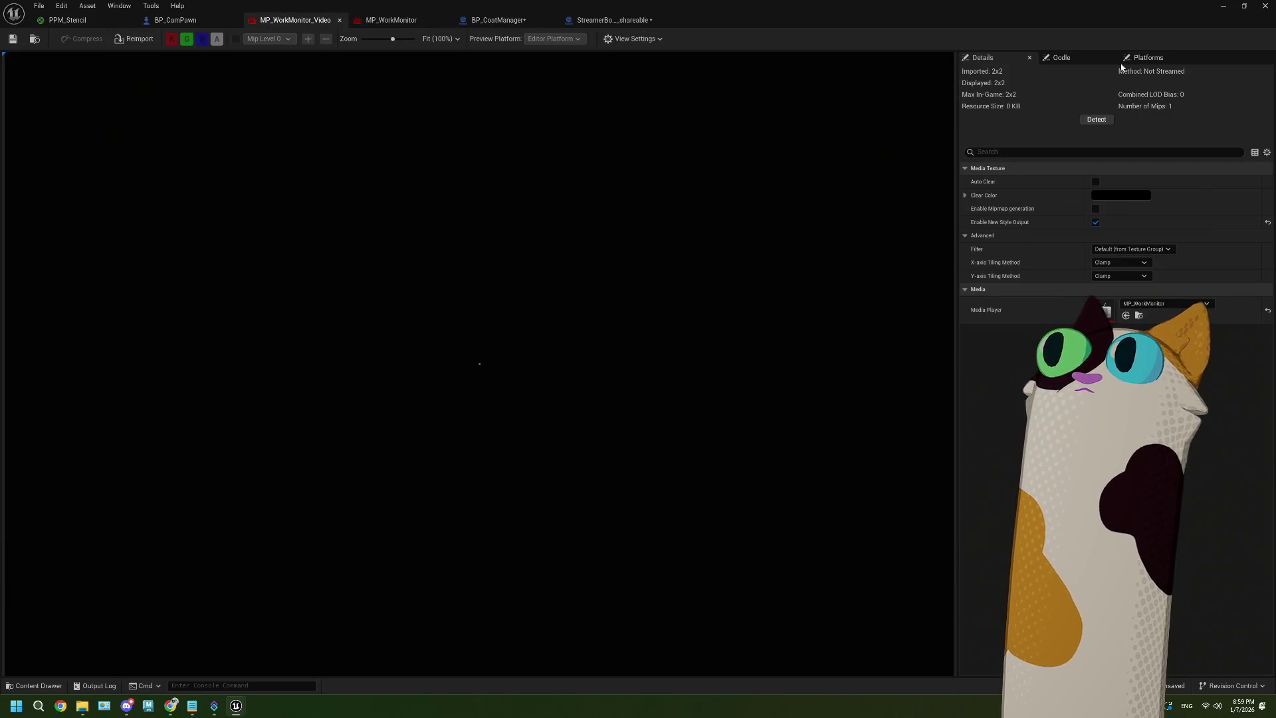
left_click(1253, 153)
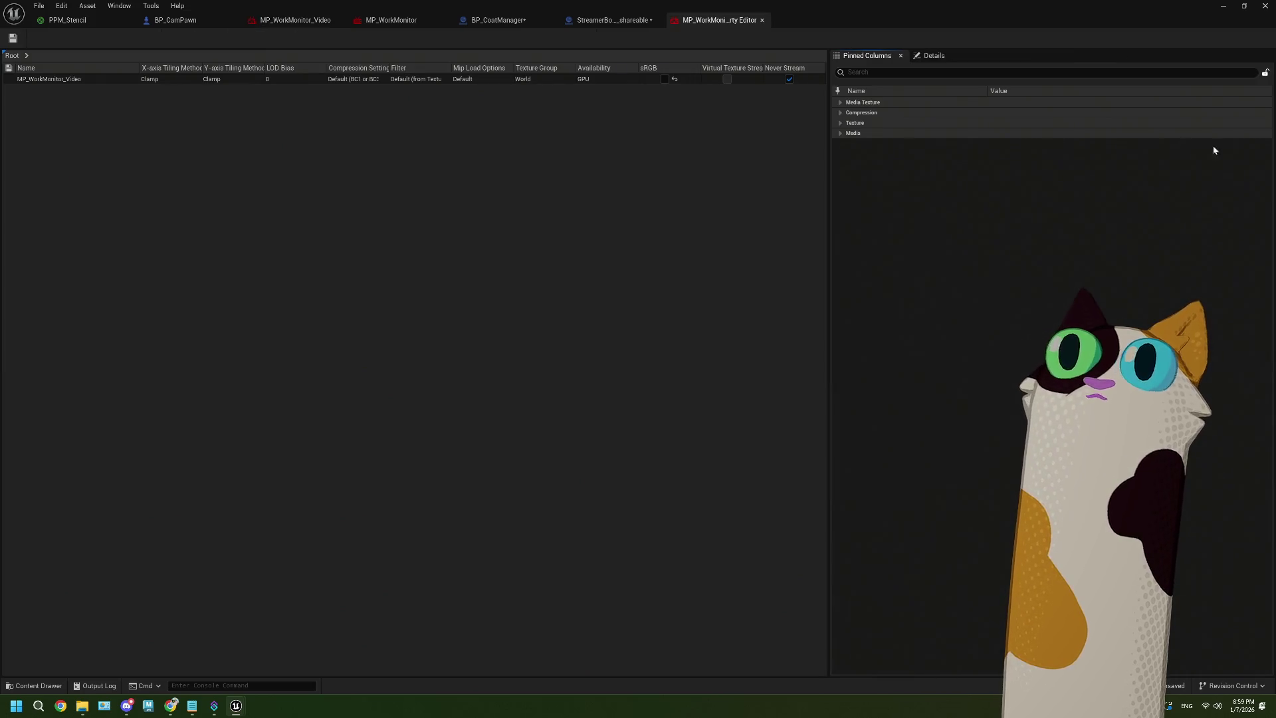
left_click(391, 20)
left_click(483, 21)
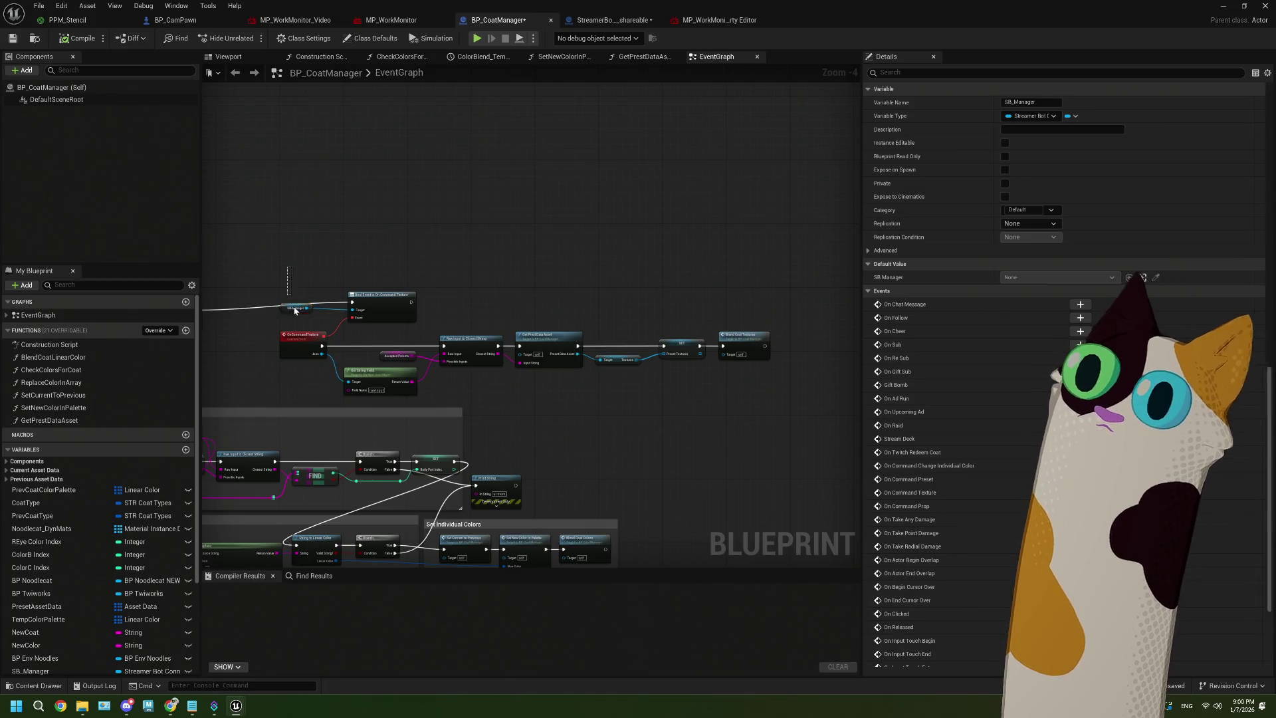
left_click(370, 232)
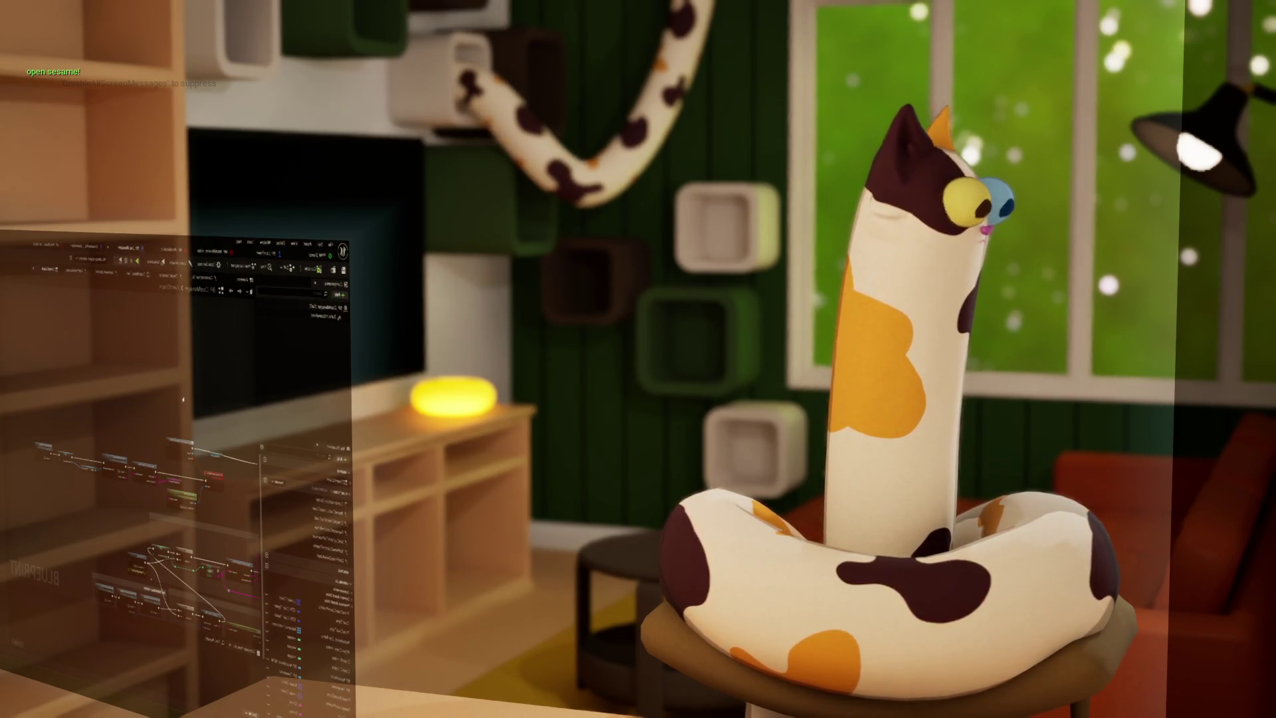
Run stat fps in the in-game console to show the frame rate
key("grave")
type("stat ")
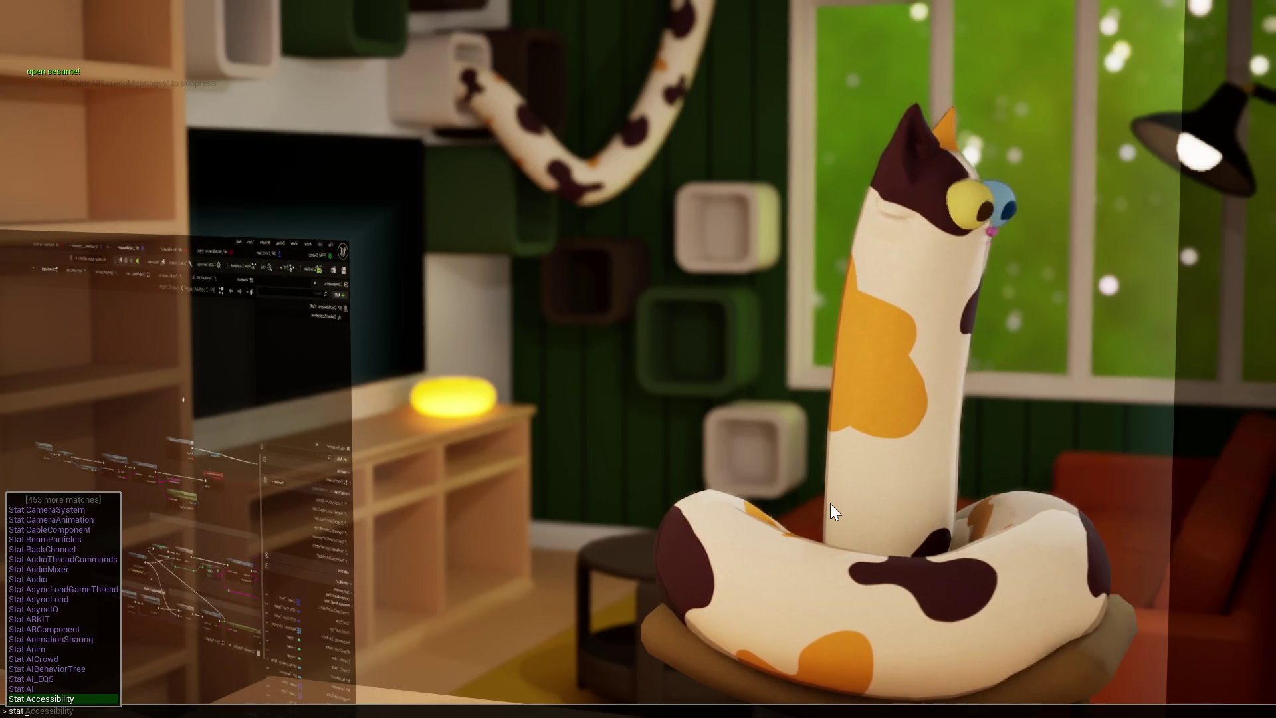
type("fps")
key("Return")
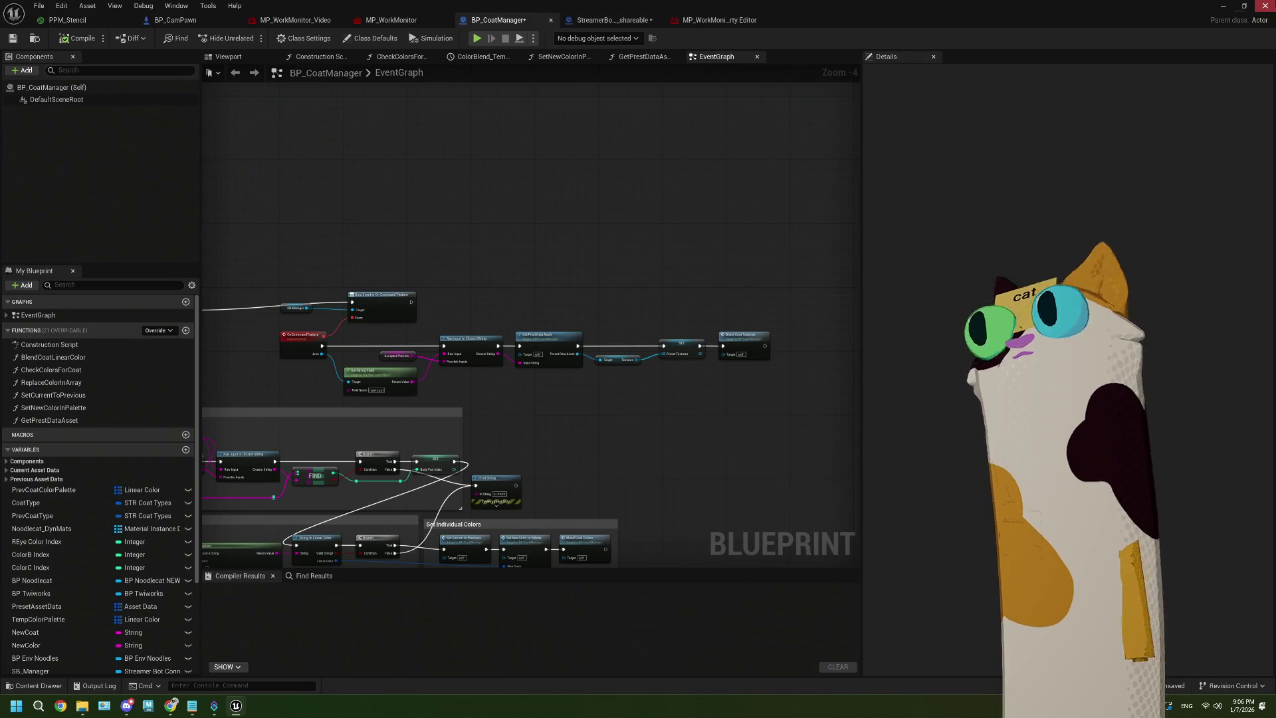
Restore the Blueprint editor down to a smaller window
left_click(1244, 6)
Bring the level editor forward and start a Play In Editor session of Noodlecat_Env
left_click(1185, 56)
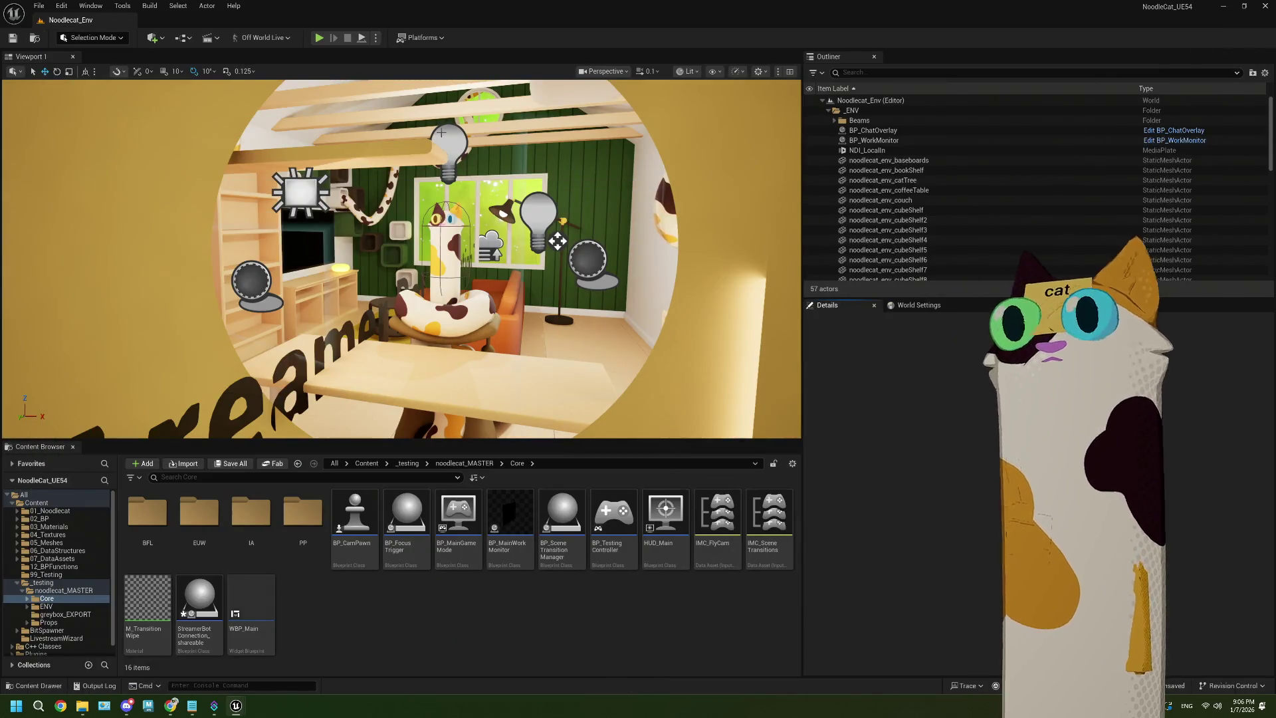
left_click(320, 38)
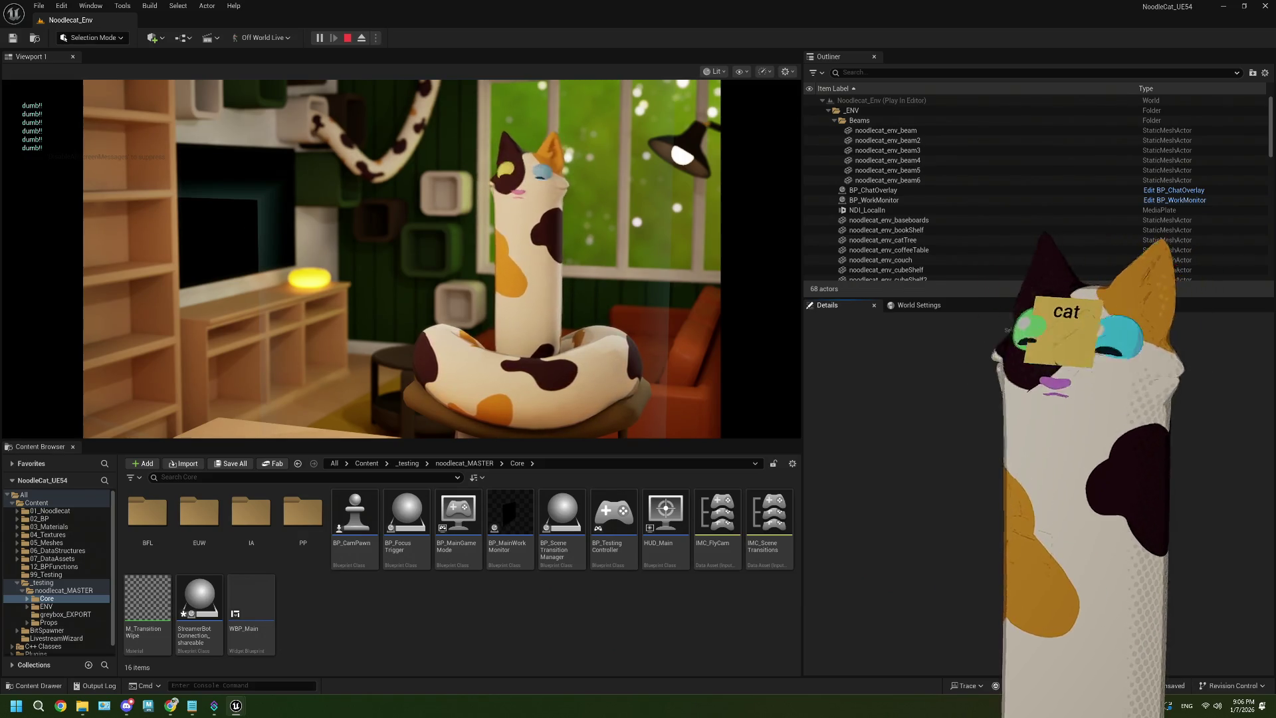
Capture game input, switch to the next camera shot with 1, and open the console
left_click(786, 399)
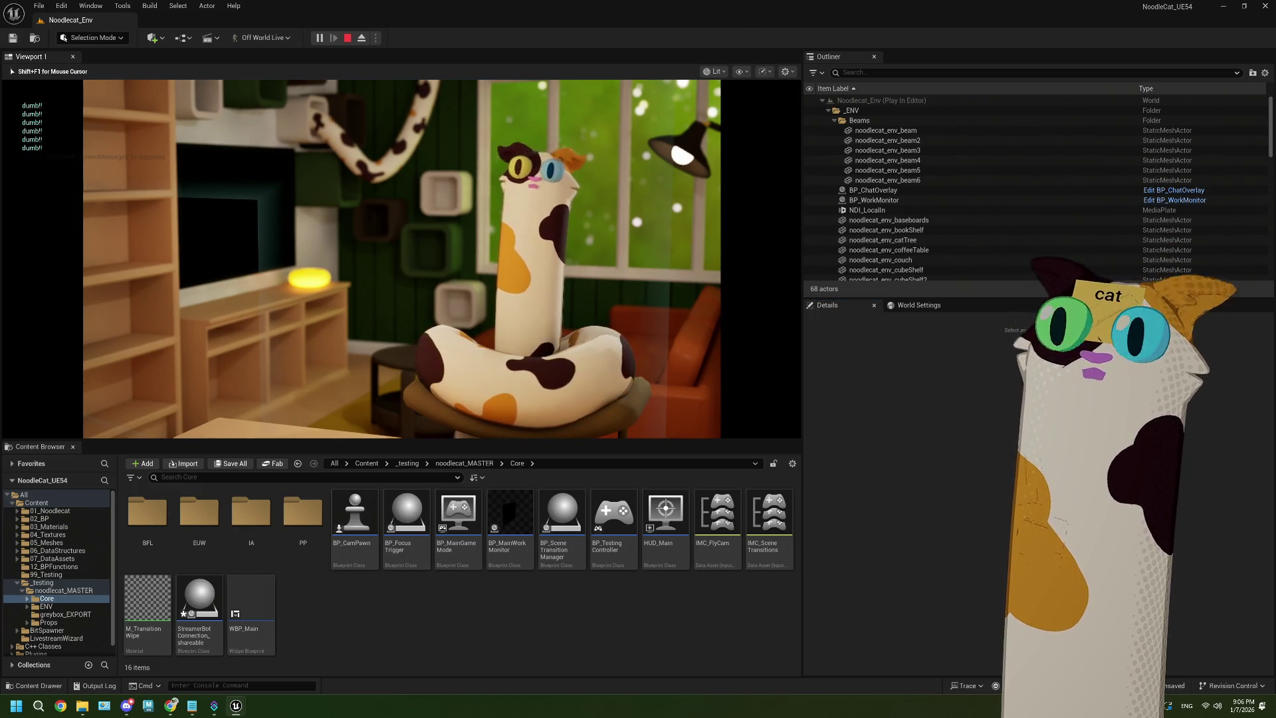
key("1")
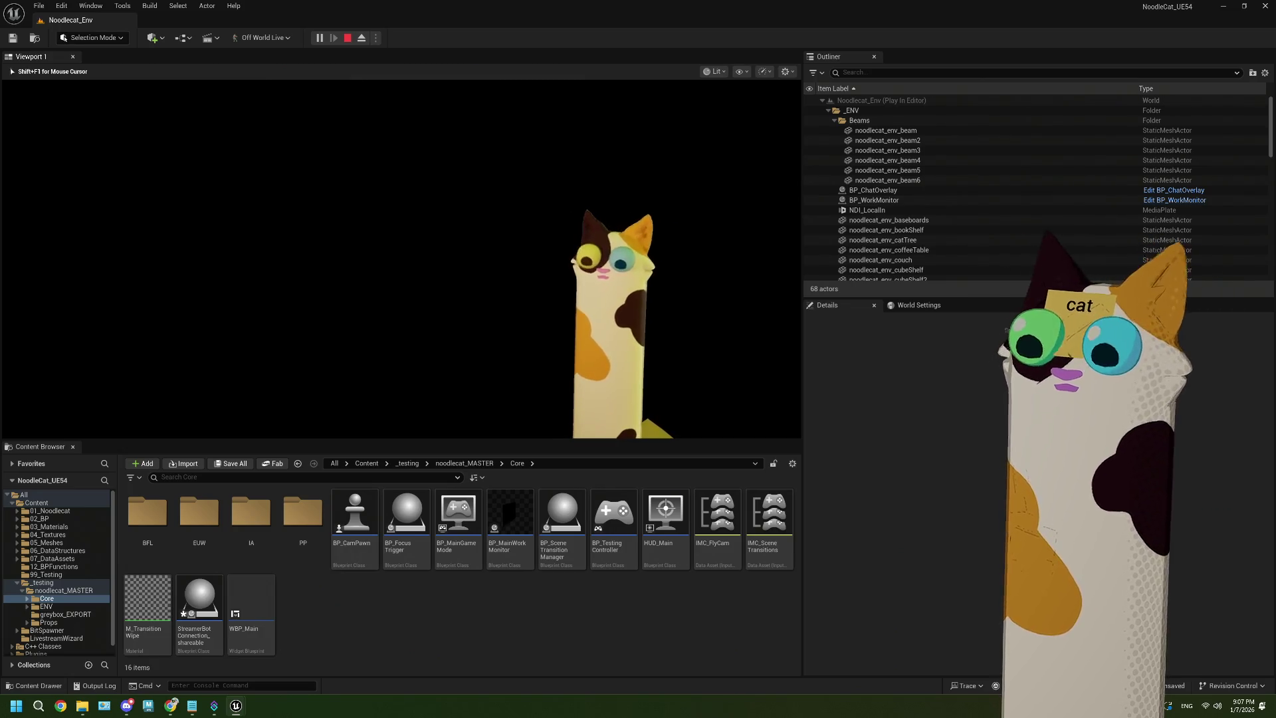
key("grave")
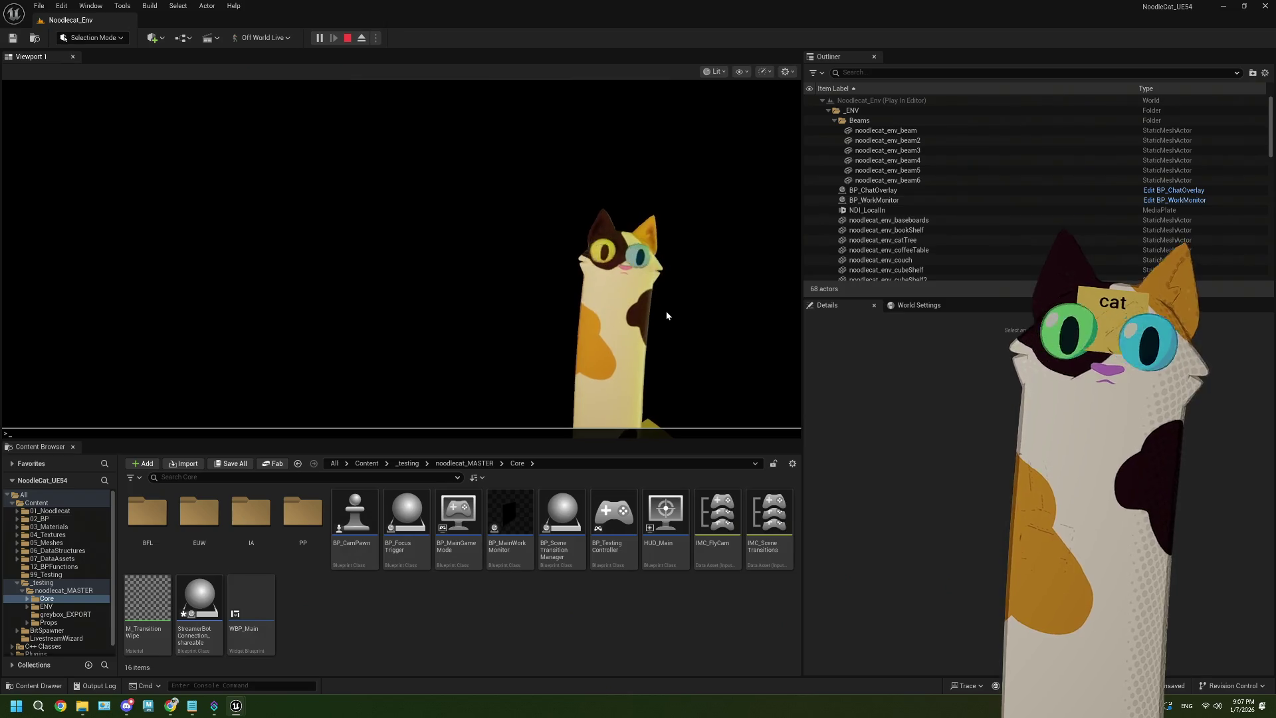
Enter stat fps in the console to display the frame-rate counter
type("stat ")
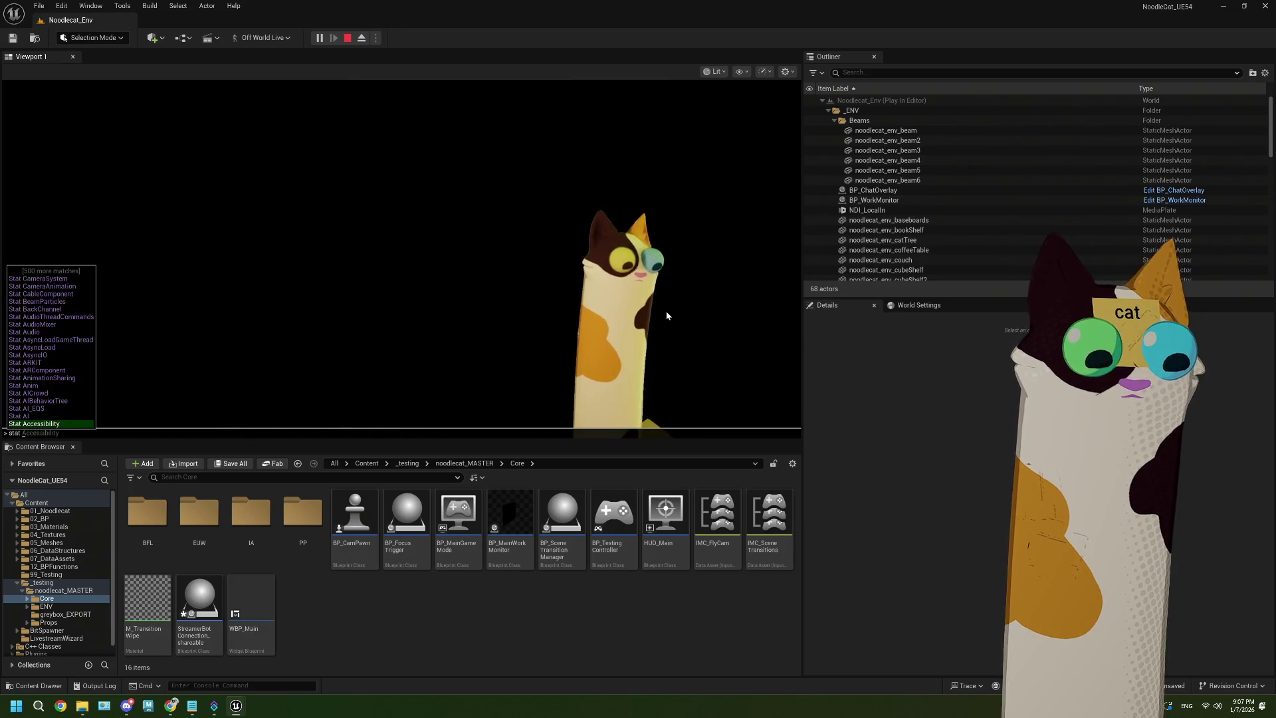
type("fps")
key("Return")
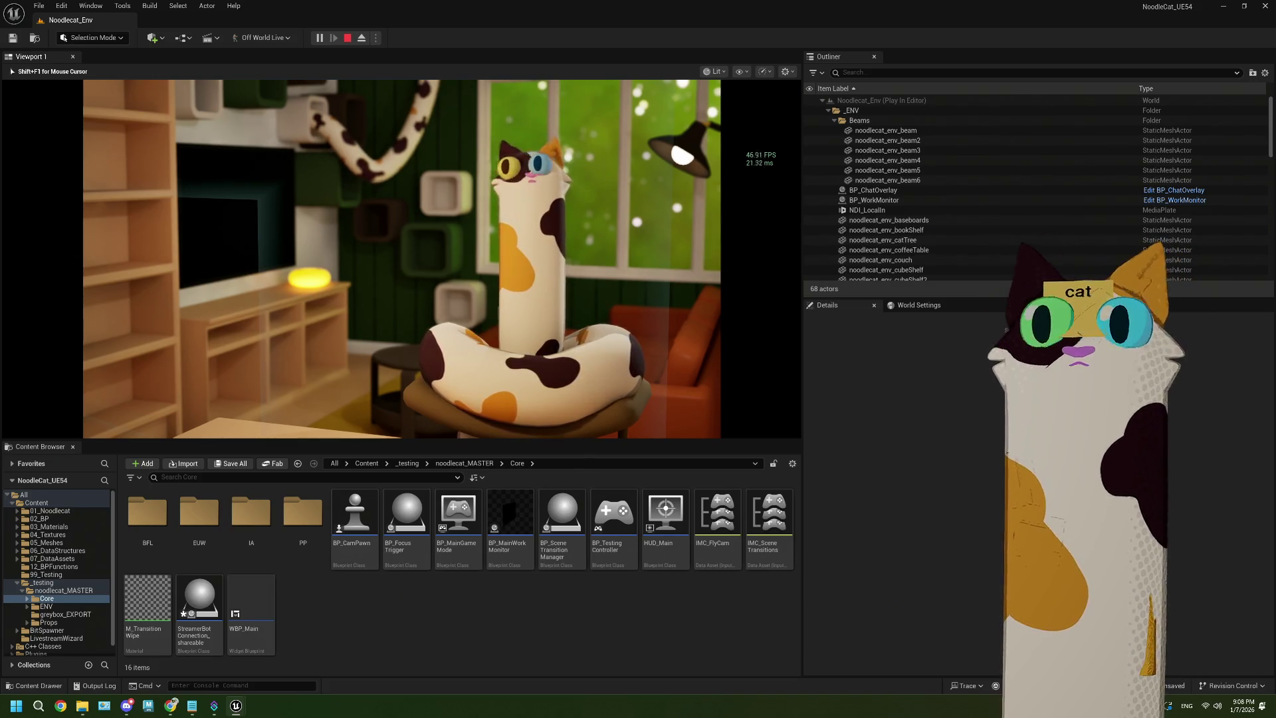
Stop Play In Editor with Esc and collapse the _ENV folder in the Outliner
key("Escape")
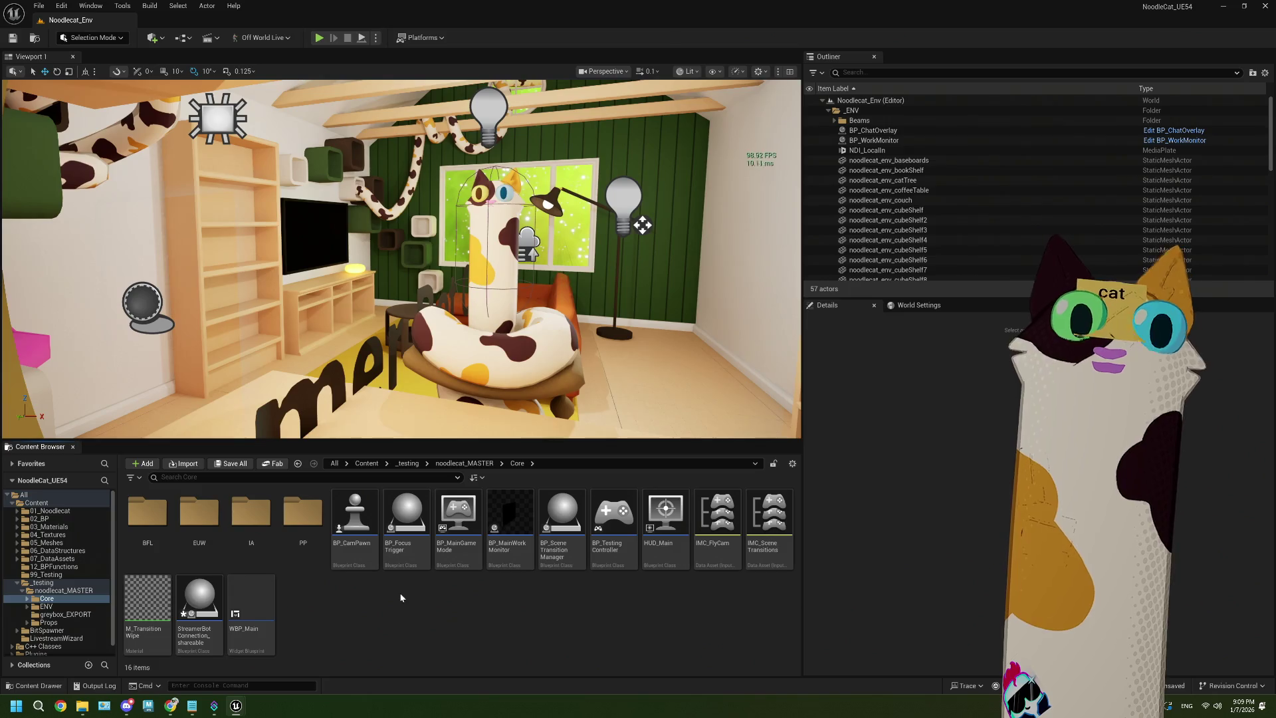
left_click(829, 111)
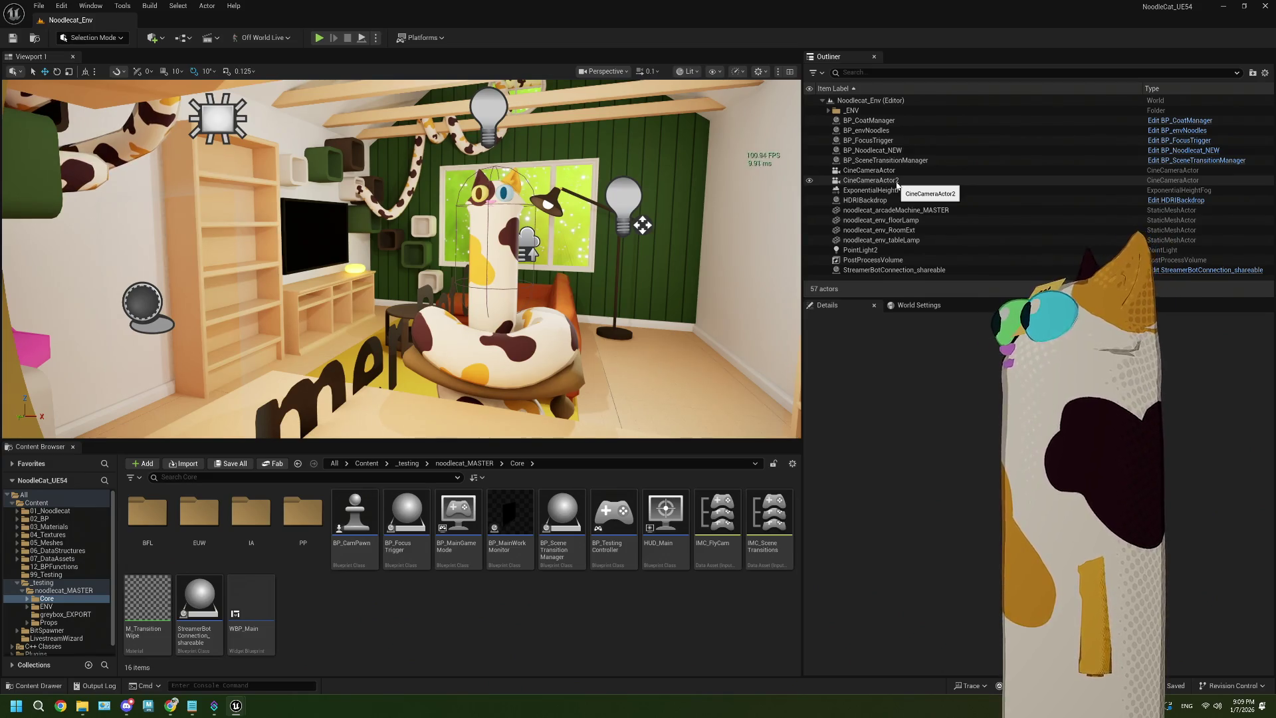
Select the PostProcessVolume and bring up its Rendering post-process material weight
left_click(944, 260)
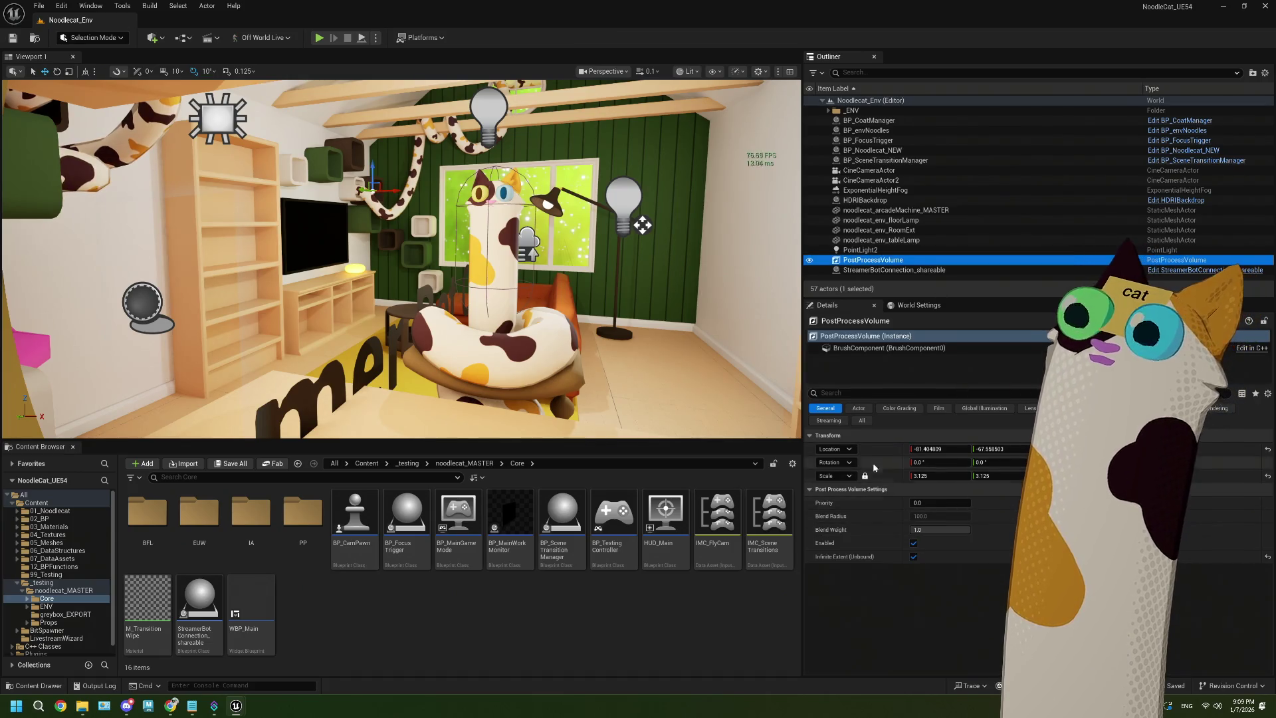
left_click(847, 397)
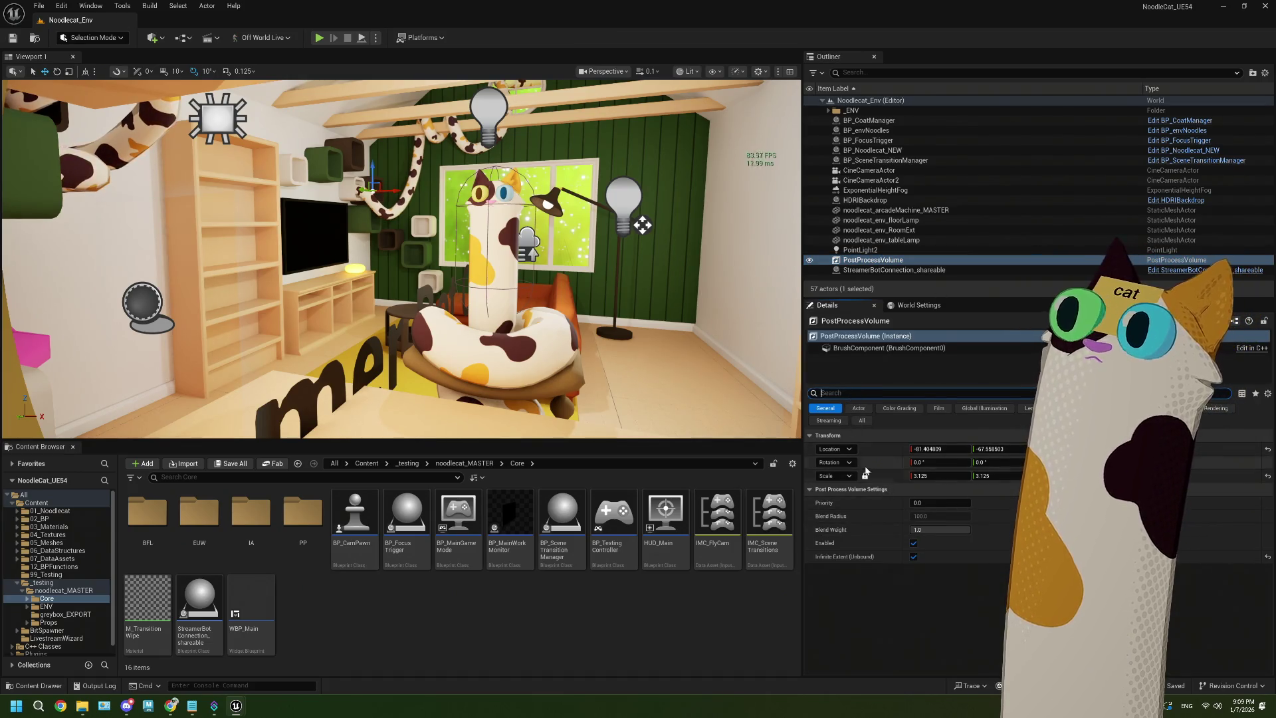
left_click(1223, 409)
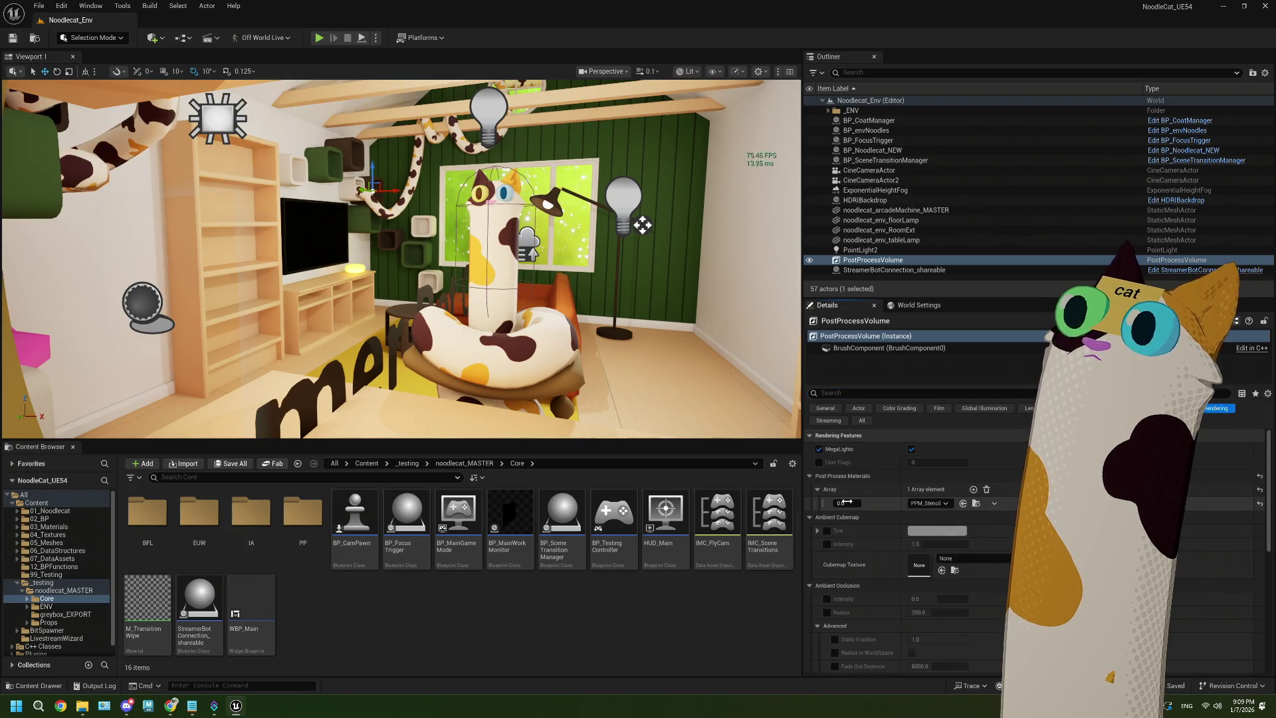
left_click(844, 503)
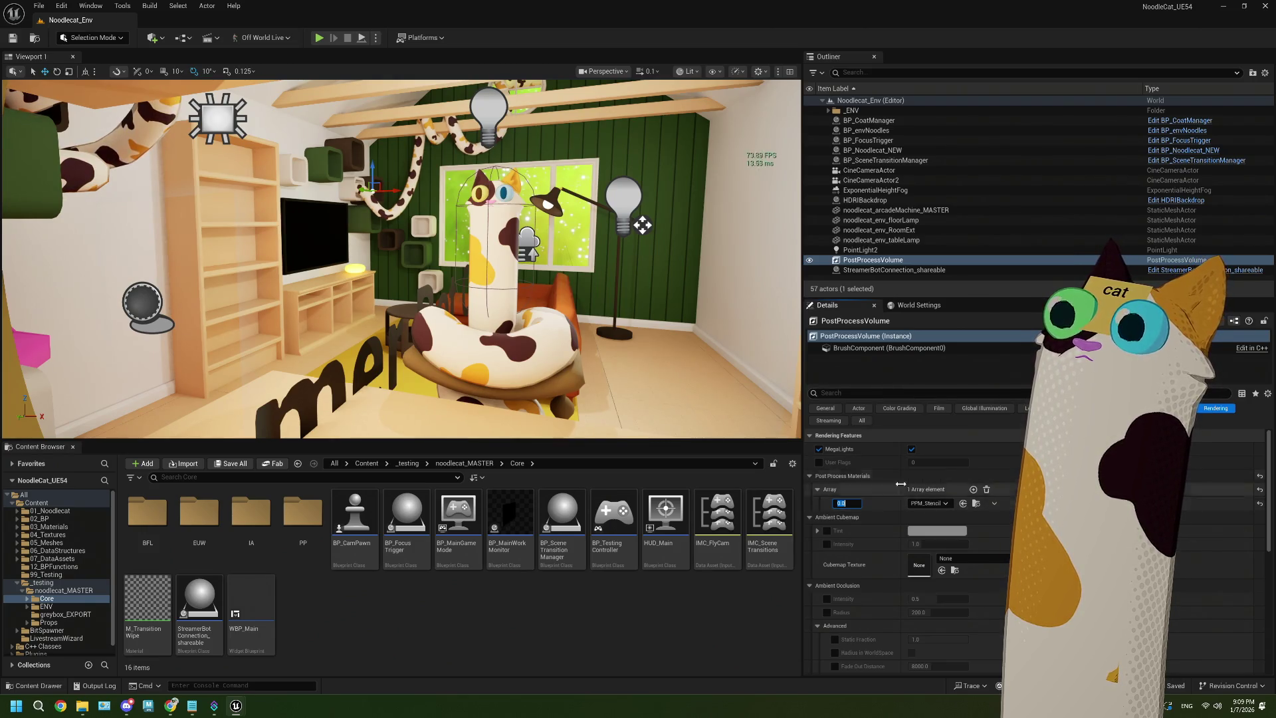
left_click(824, 393)
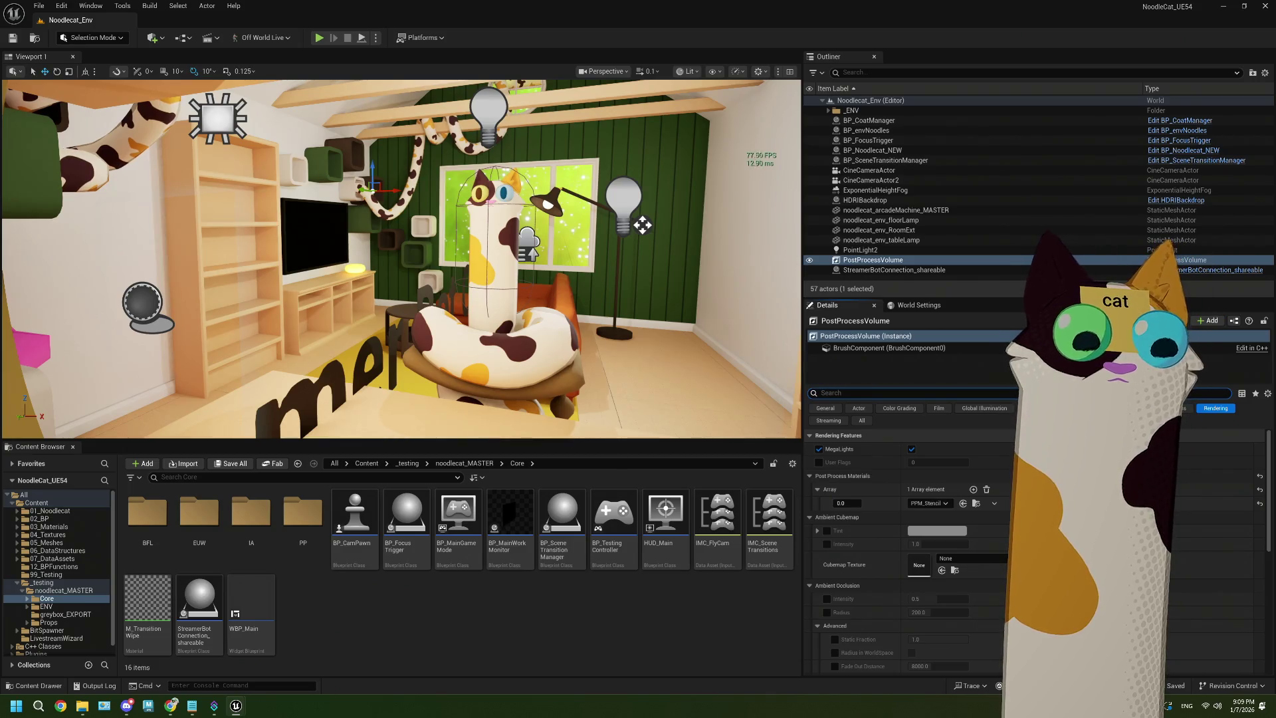
type("ste")
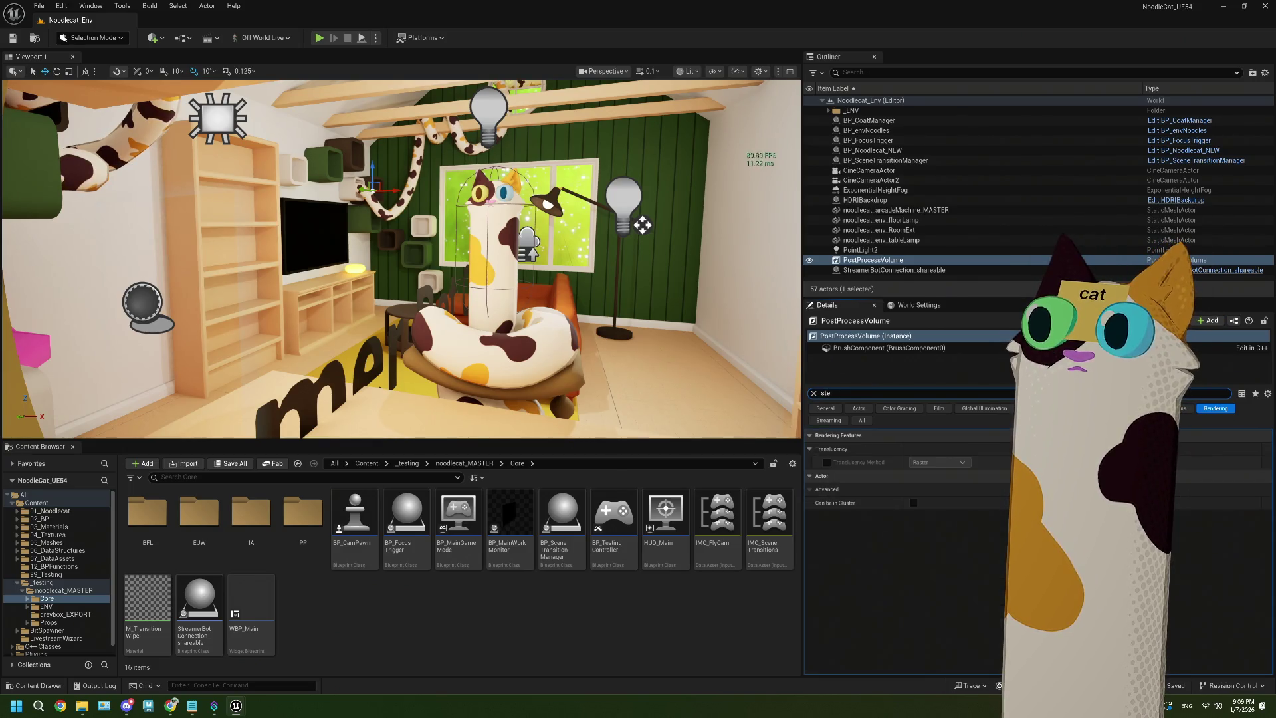
key("BackSpace")
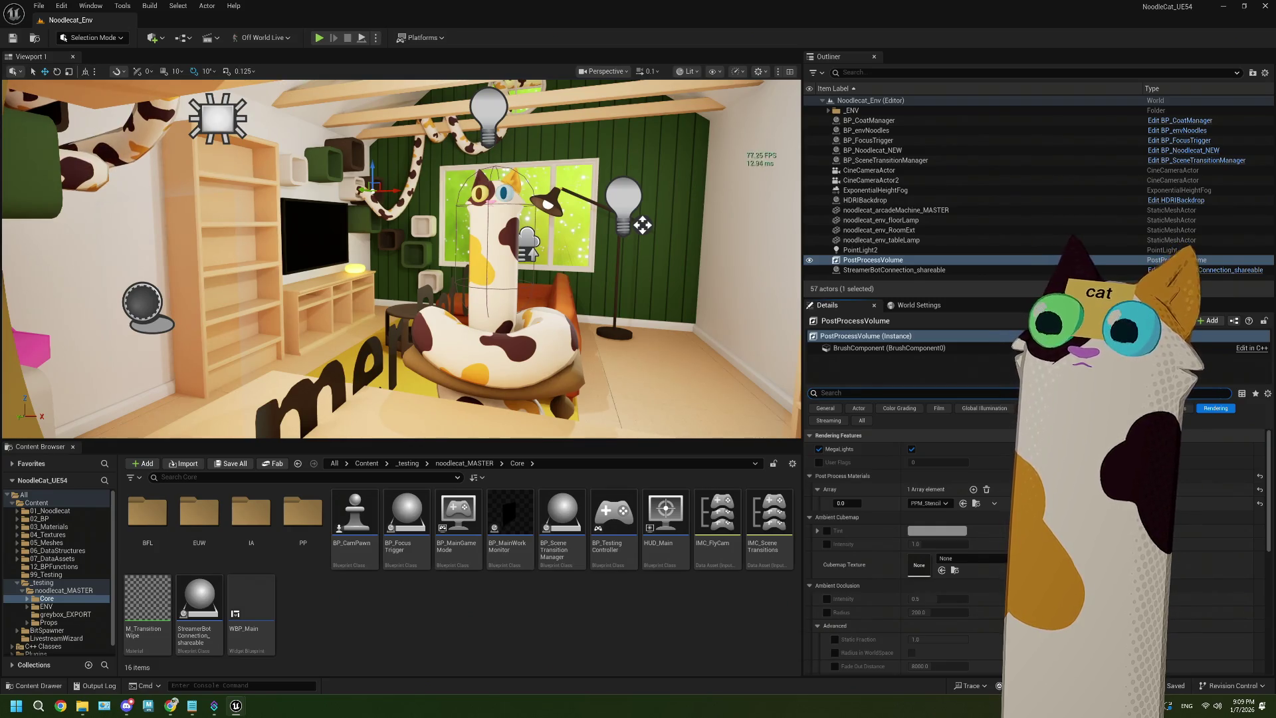
Try the PPM_Stencil material weight at 1.0, return it to 0.0, and save the level
left_click(840, 503)
type("1")
key("Return")
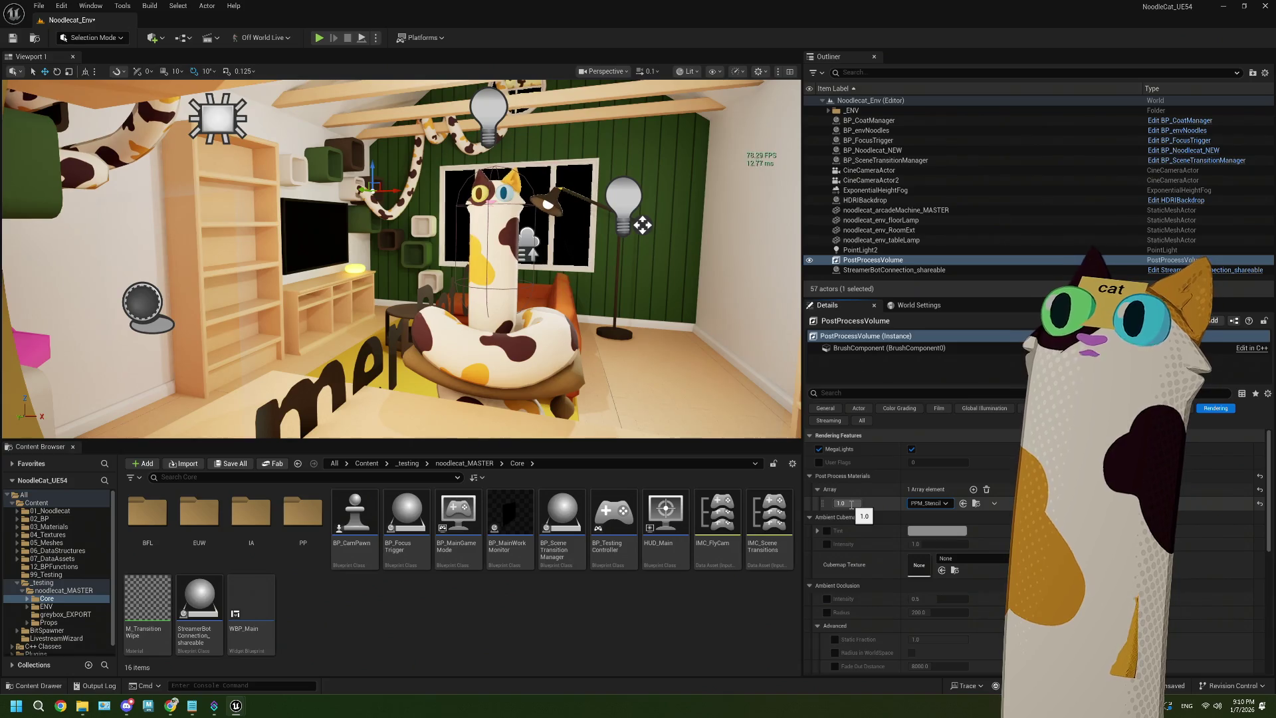
left_click(841, 503)
type("0")
key("Return")
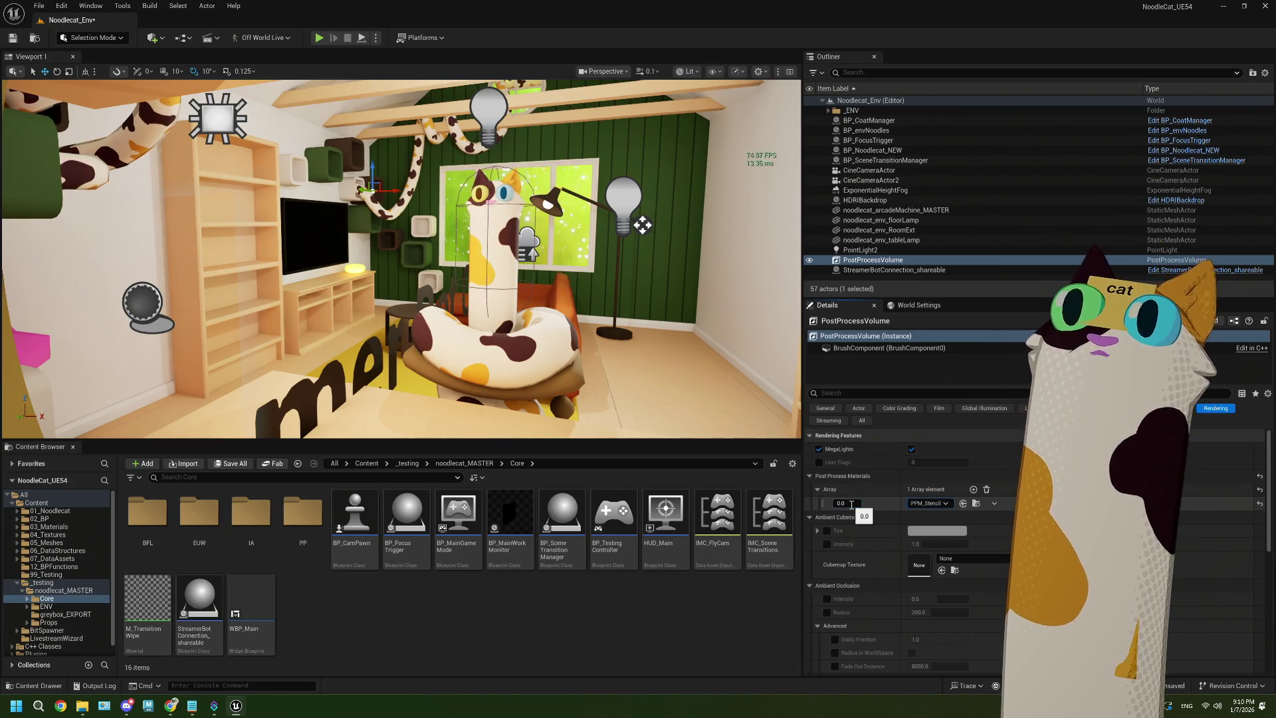
left_click(851, 503)
type("1")
key("Return")
left_click(852, 503)
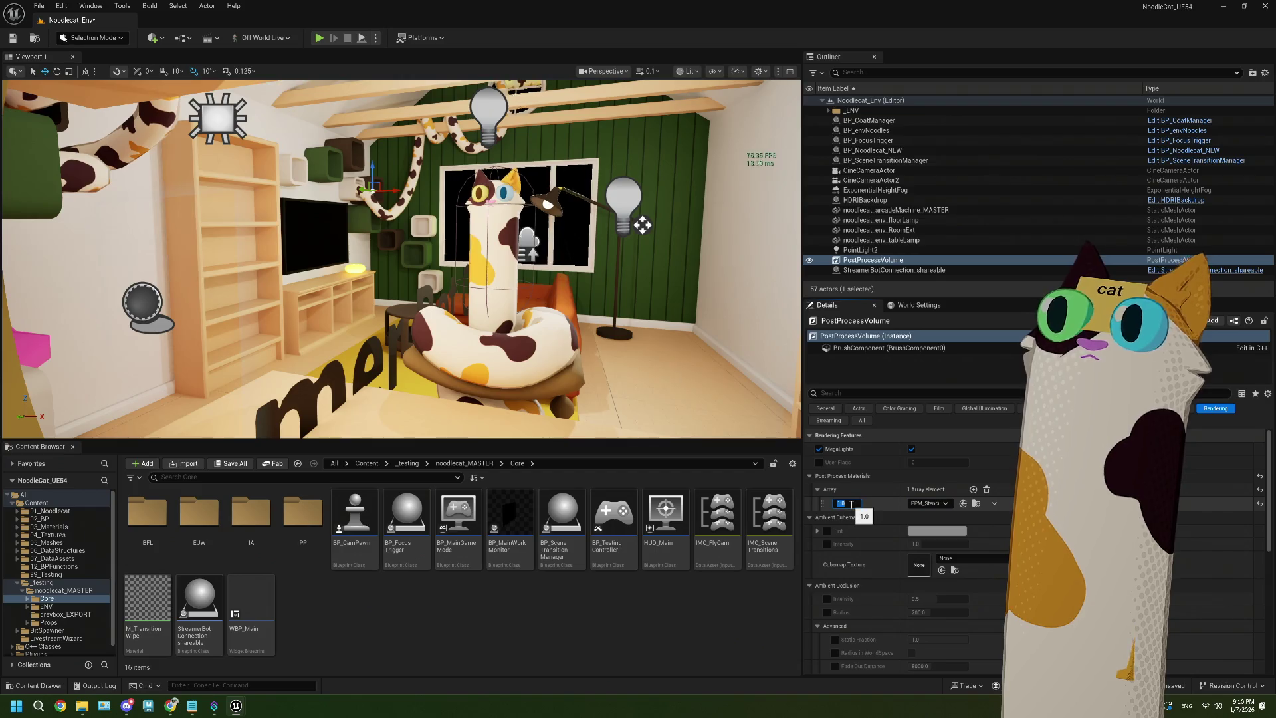
type("0")
key("Return")
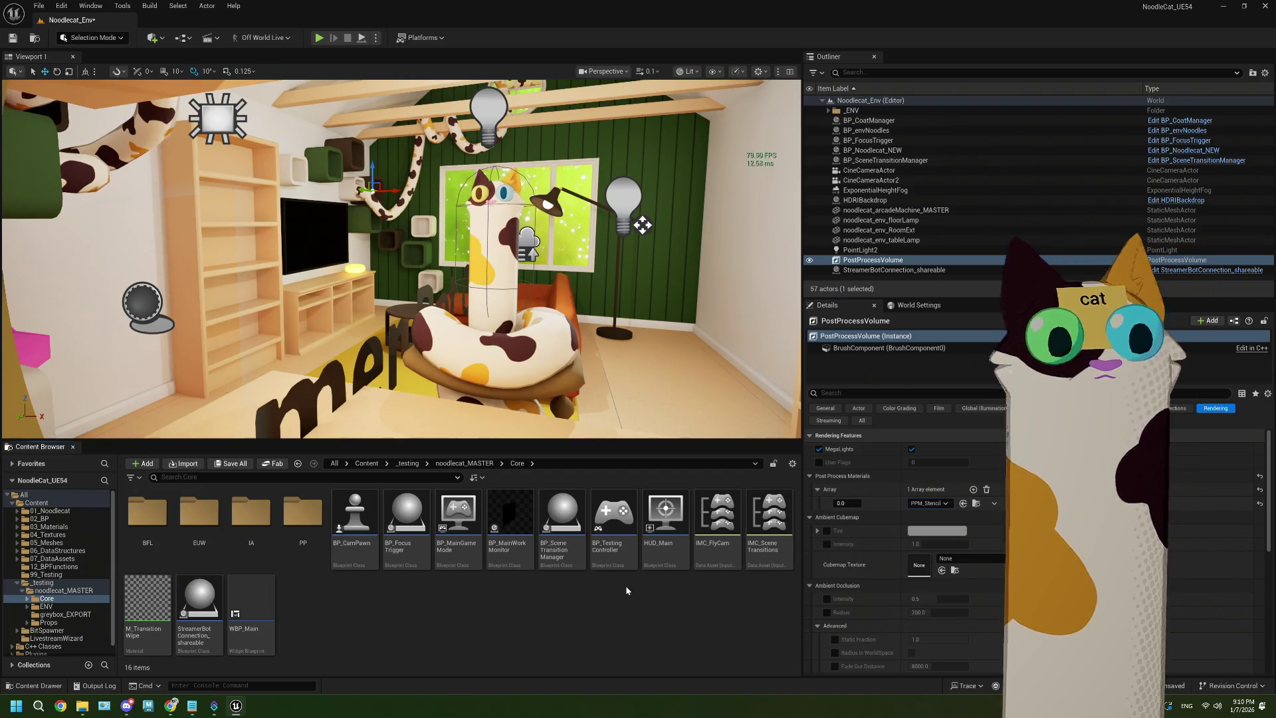
key("ctrl+s")
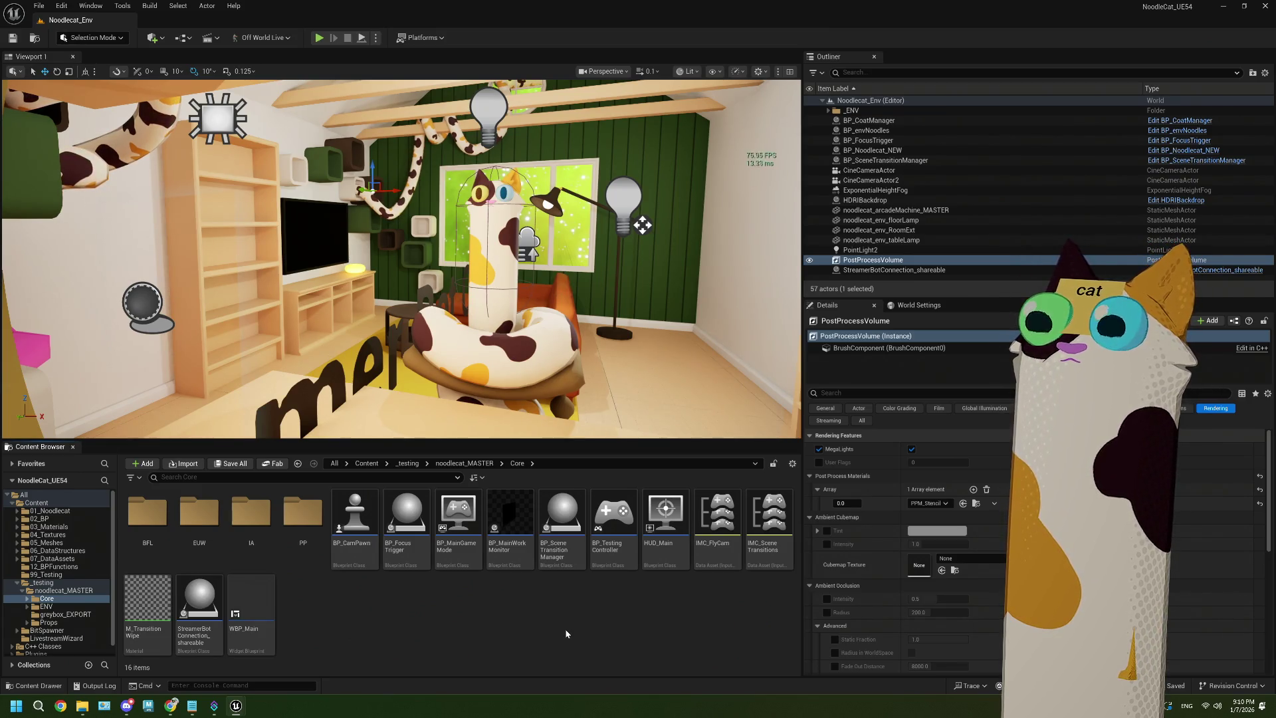
In a new Chrome tab, enter the search 'ue5 post process material low fps on pl'
mouse_move(172, 710)
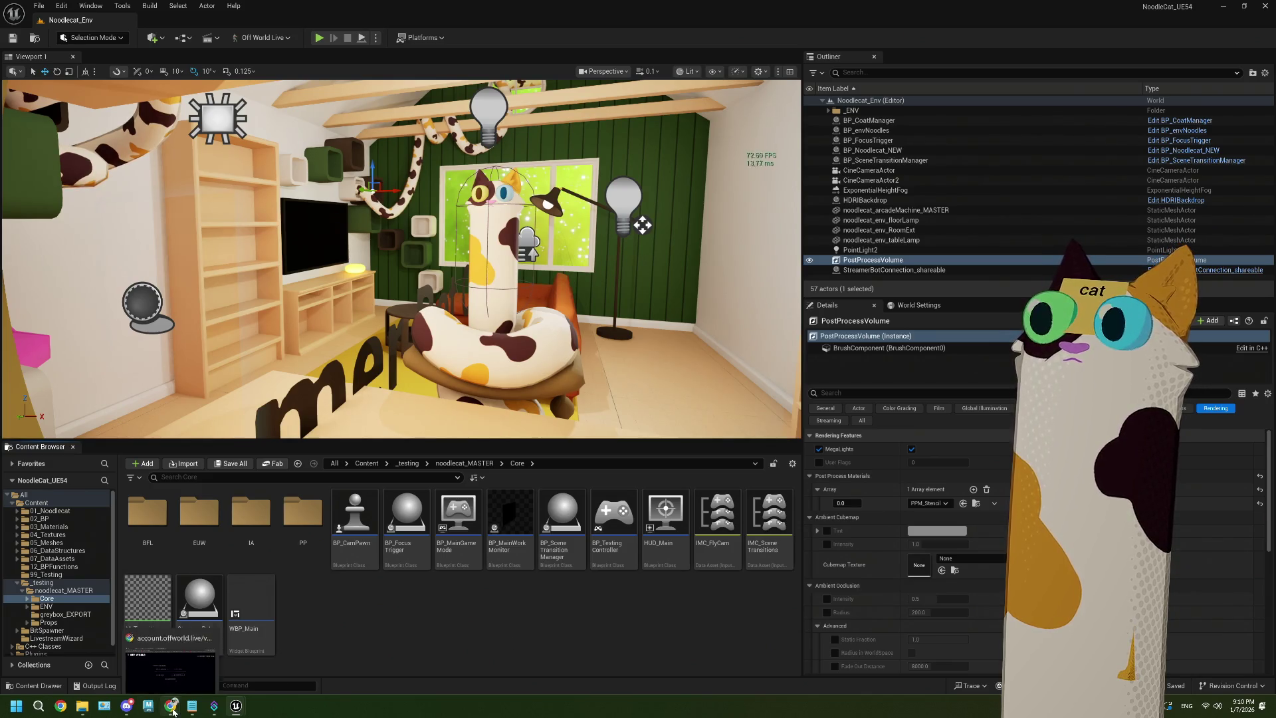
left_click(173, 710)
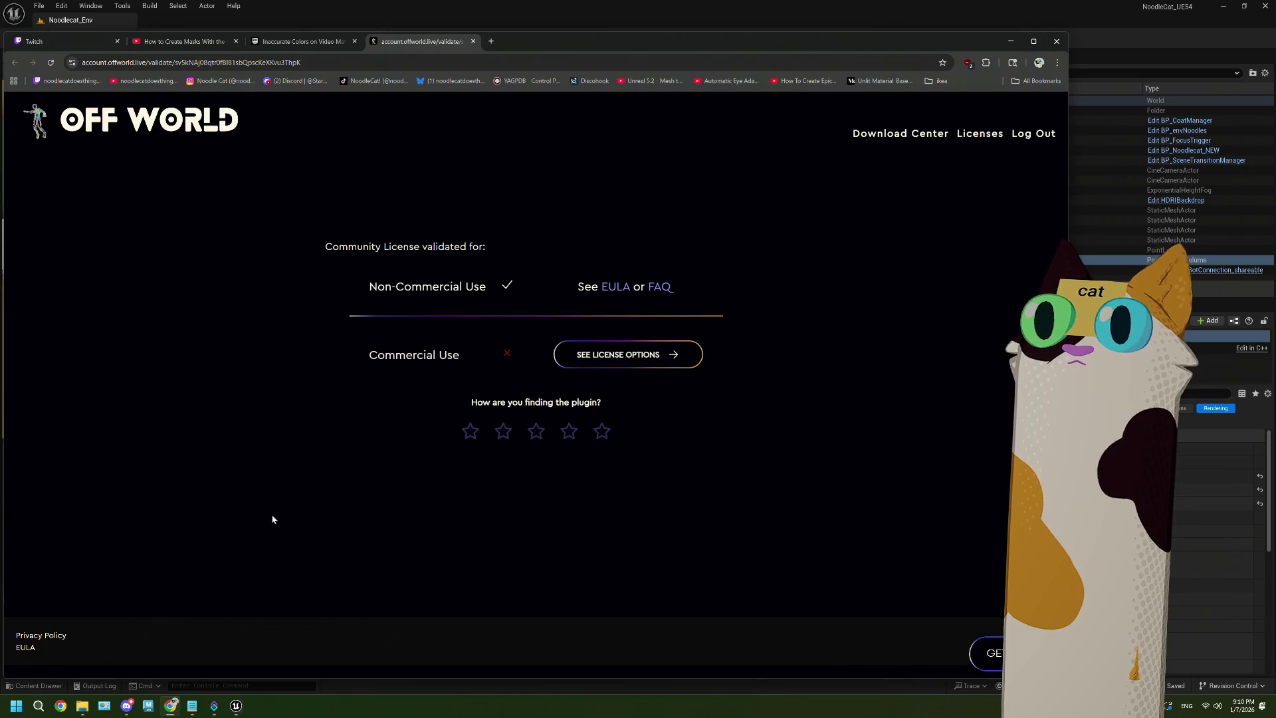
left_click(491, 42)
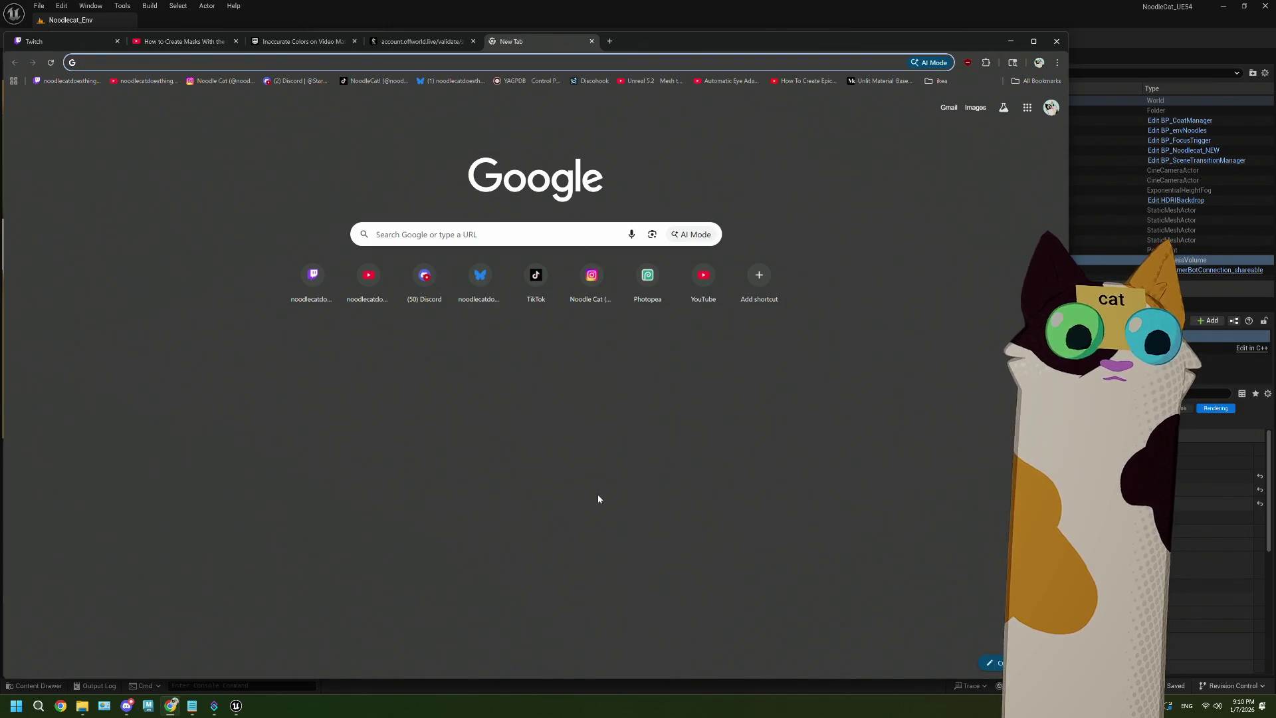
type("pue5")
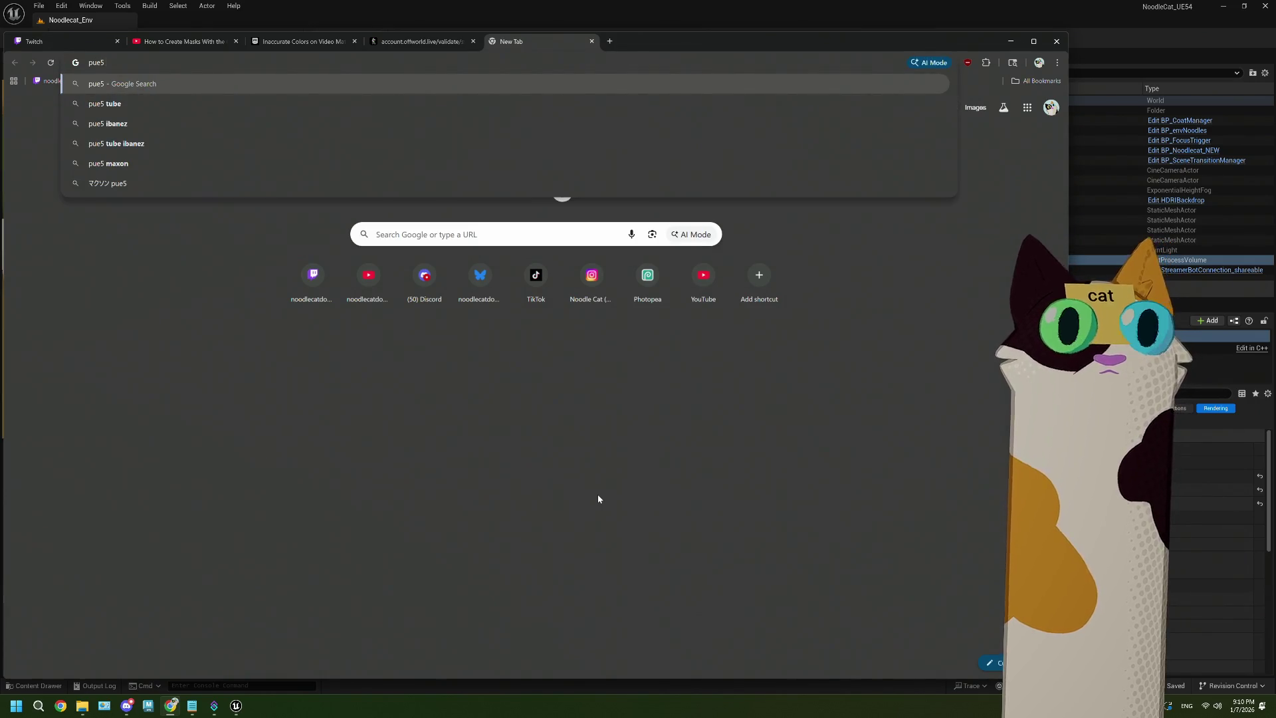
key("BackSpace")
key("BackSpace")
key("BackSpace")
type("u")
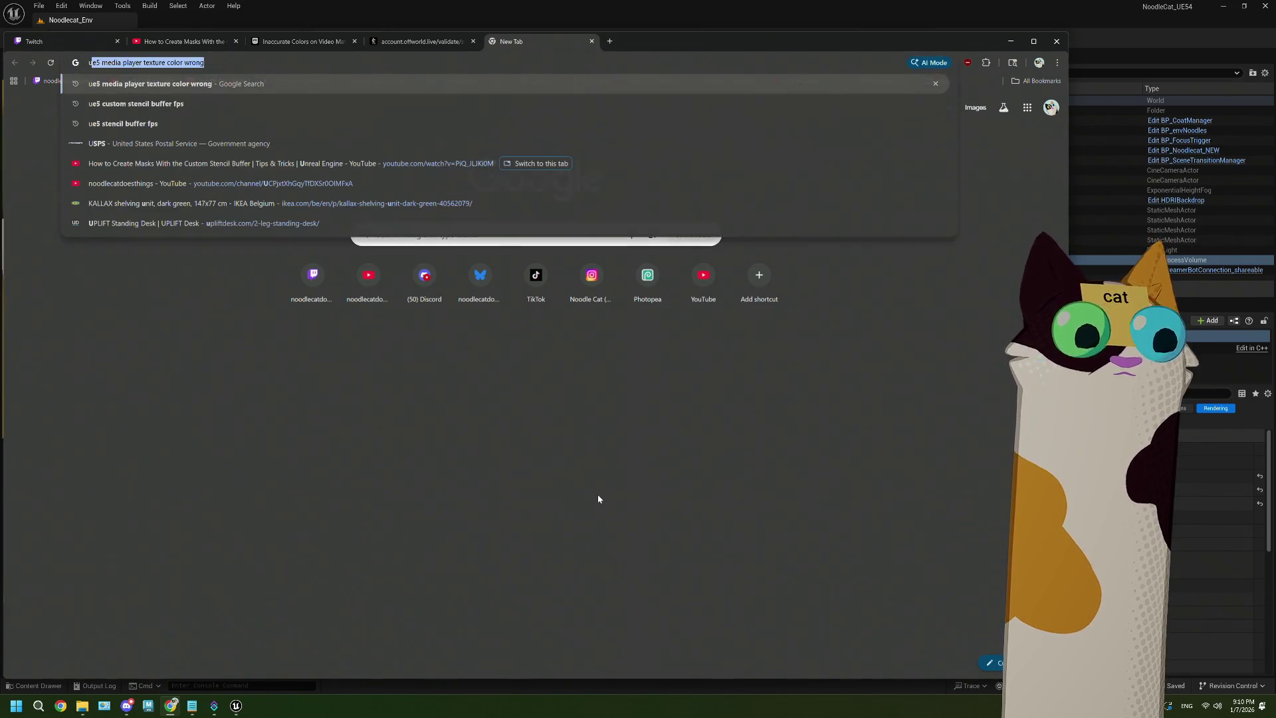
type("e5")
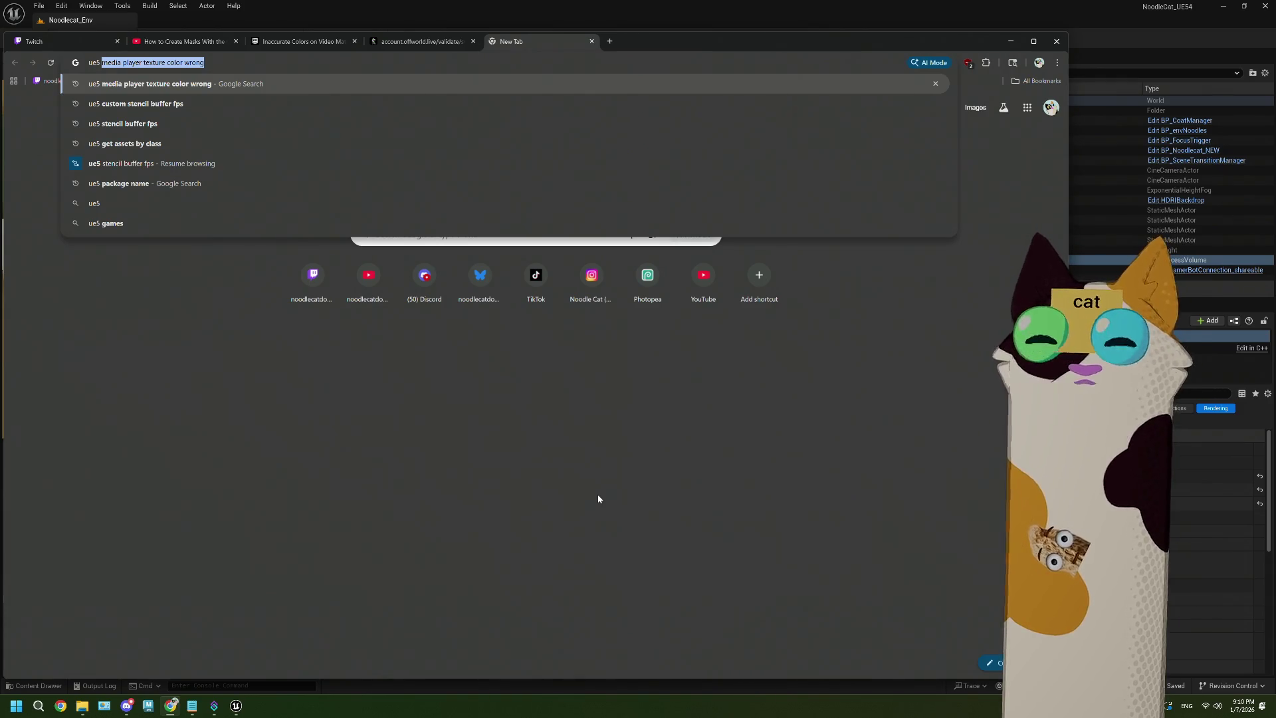
type("post proc")
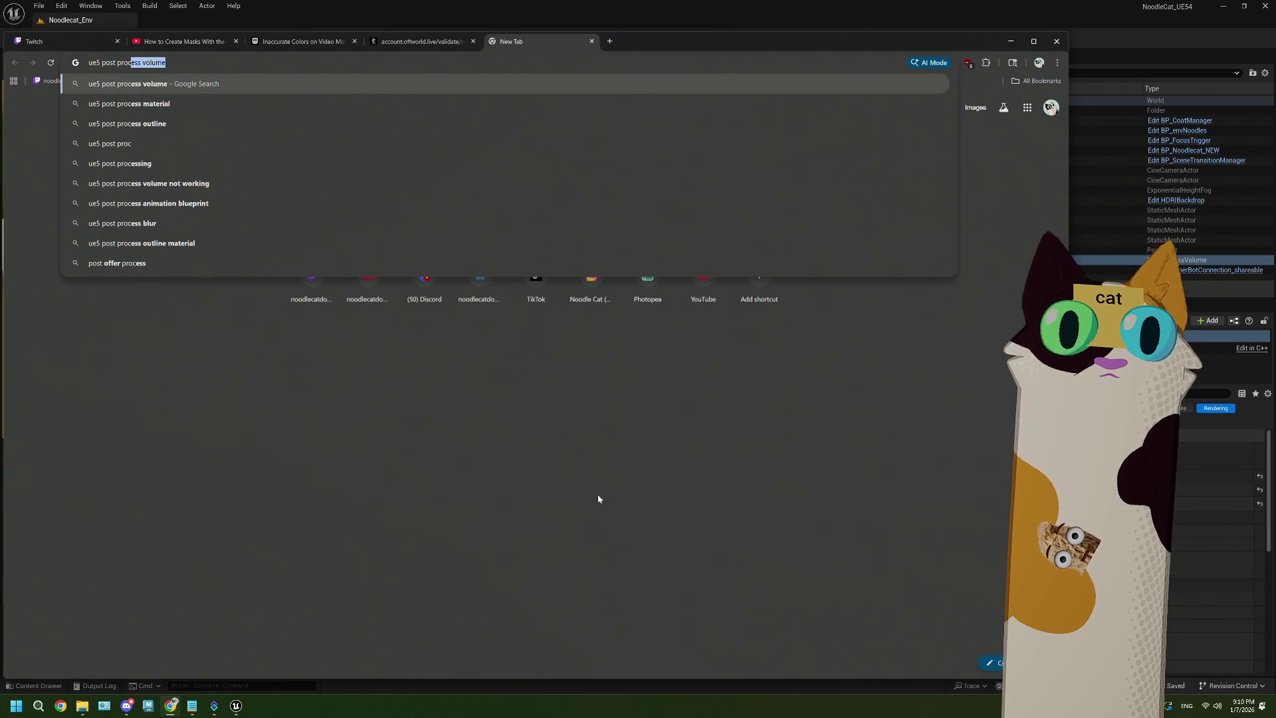
key("Down")
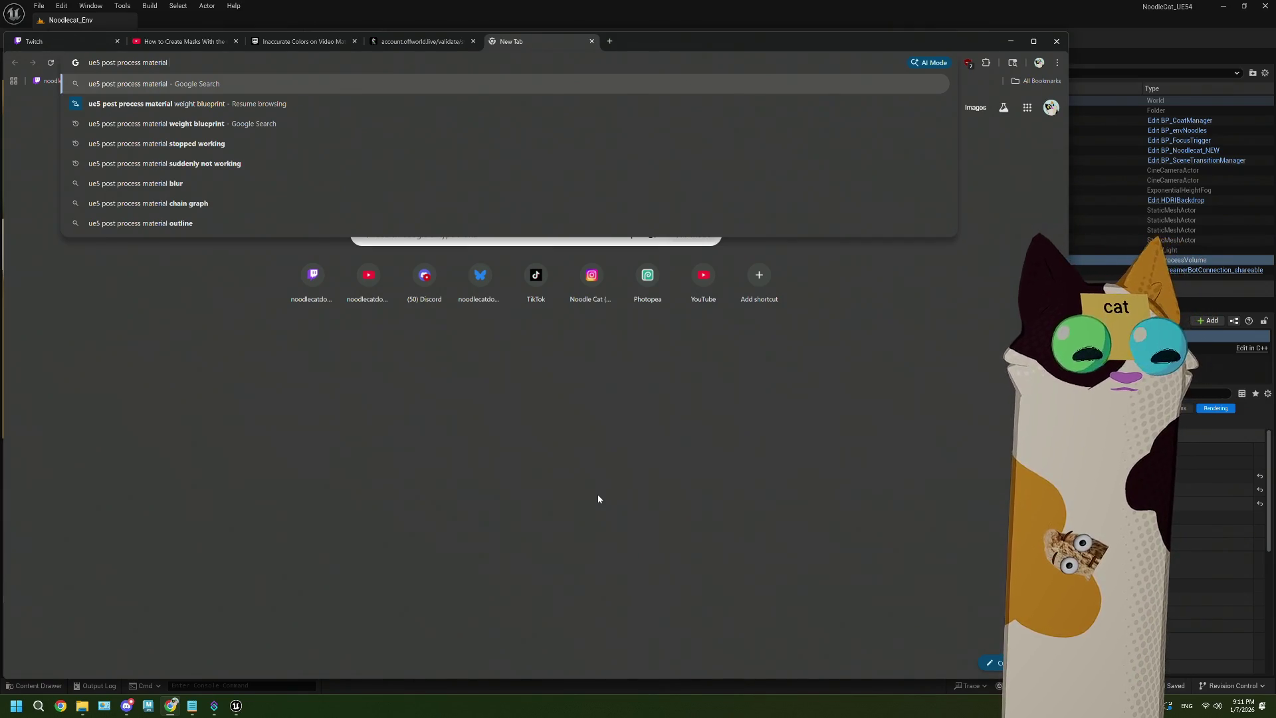
type("lo")
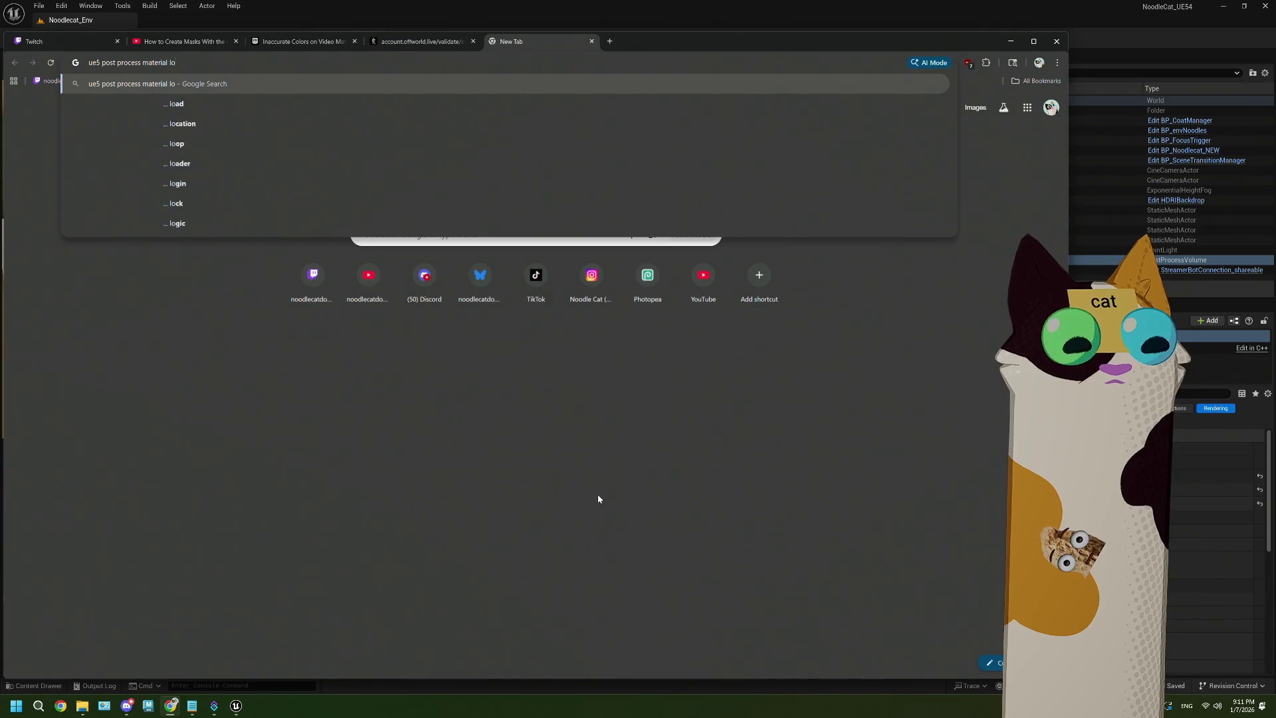
type("w fps on pl")
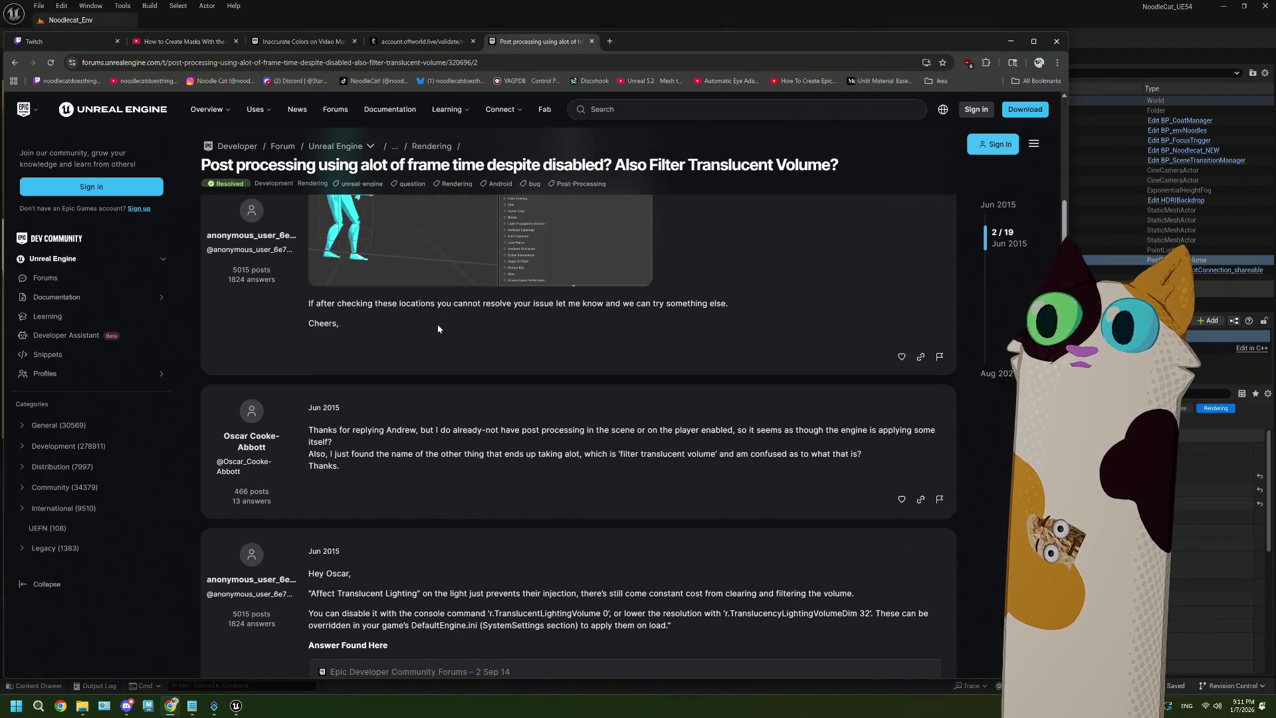
Read the frame-time forum thread down to its final reply, then go back to the Google results
scroll(437, 328, "down", 3)
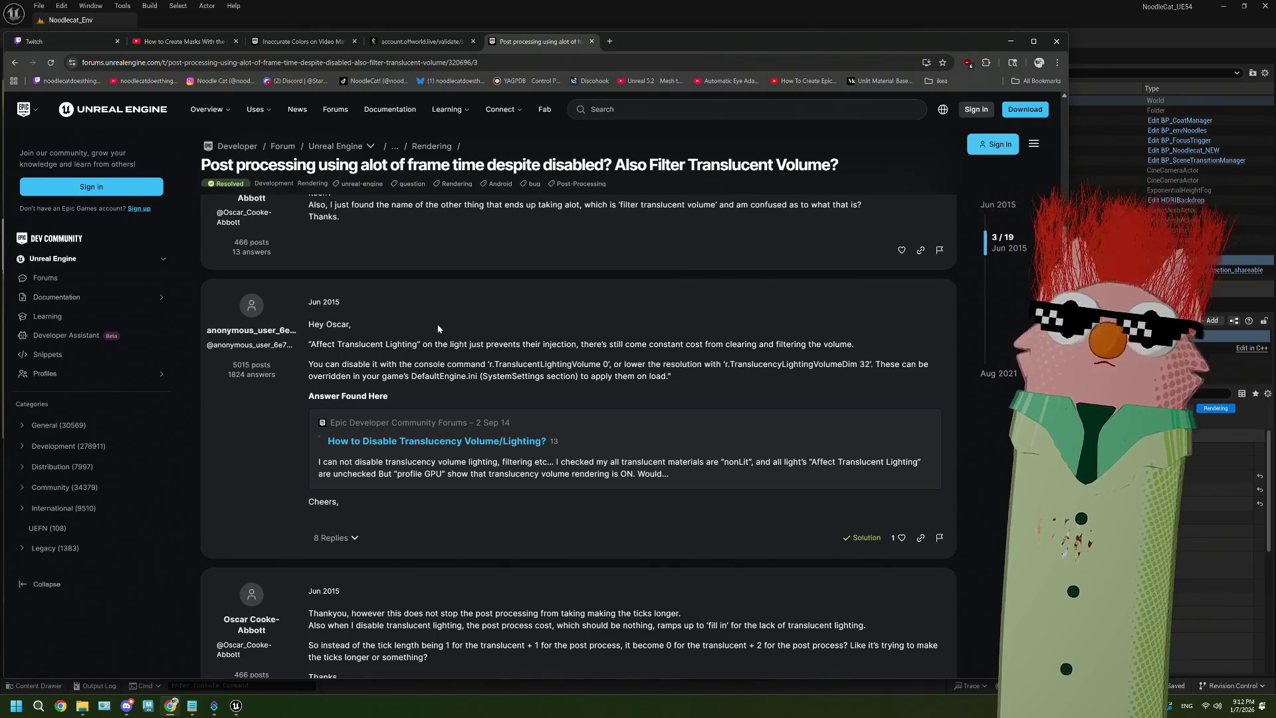
scroll(438, 326, "down", 7)
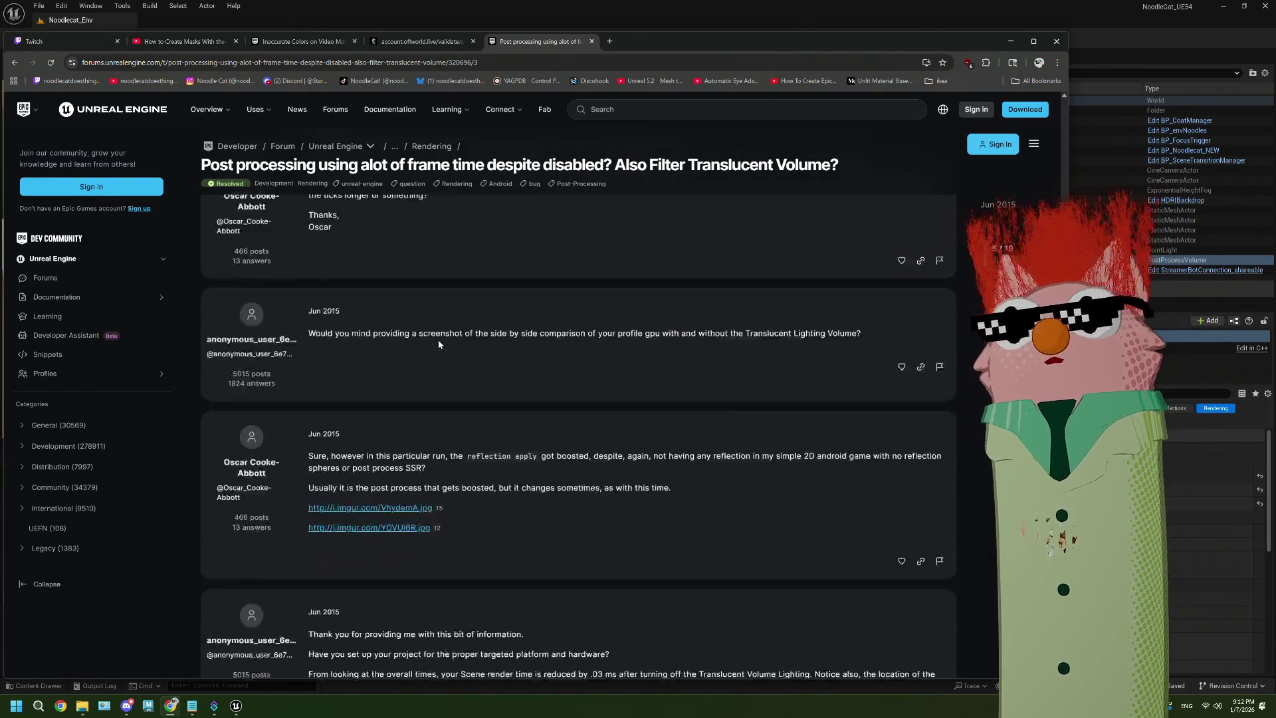
scroll(439, 344, "down", 4)
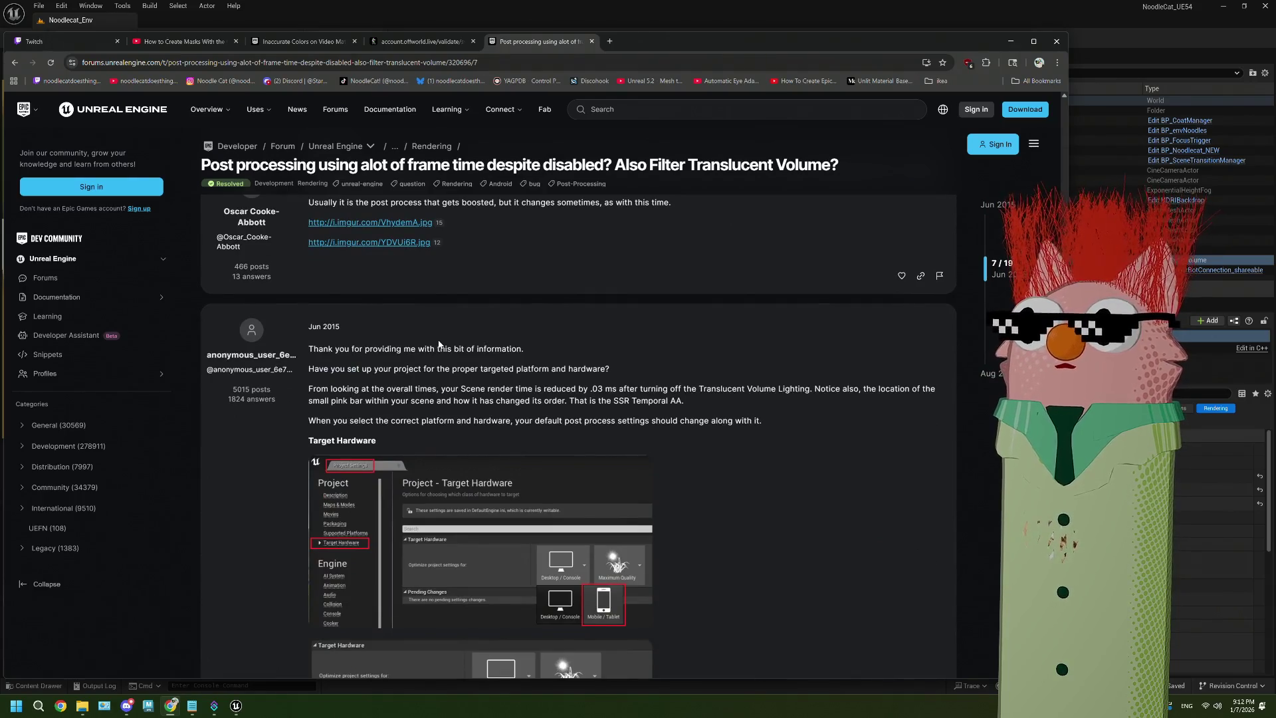
scroll(438, 344, "down", 5)
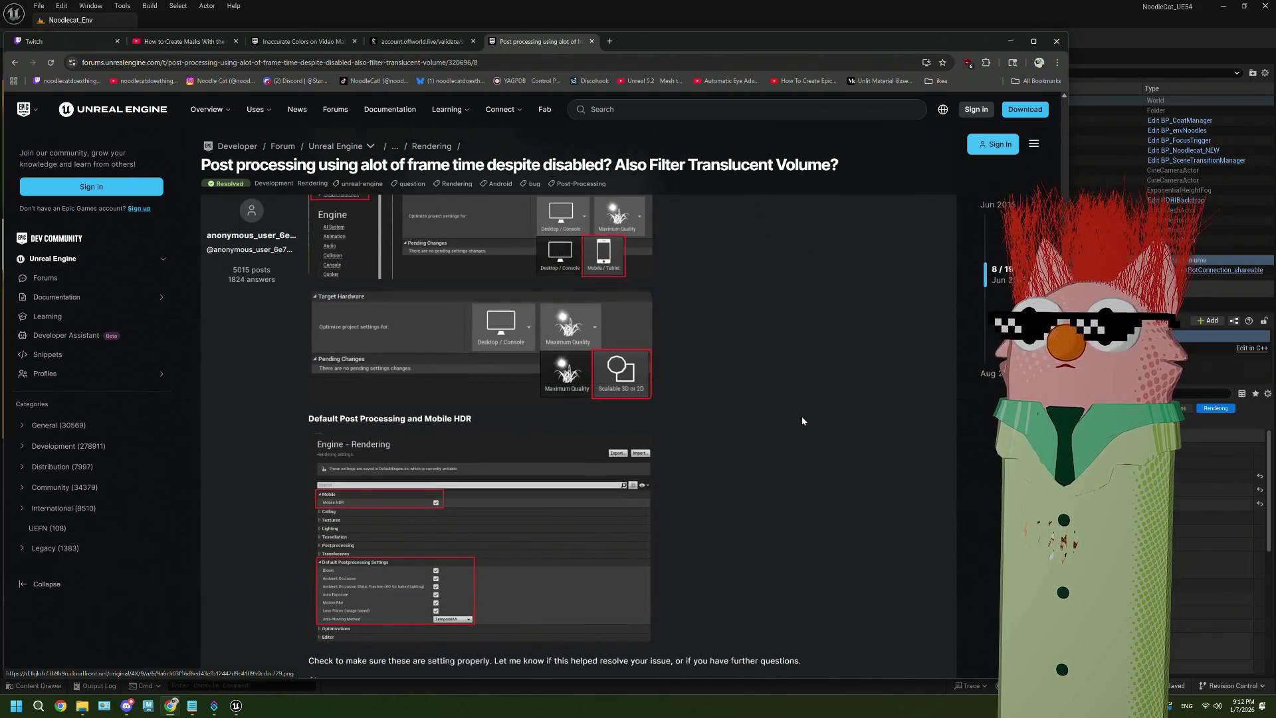
scroll(802, 420, "down", 1)
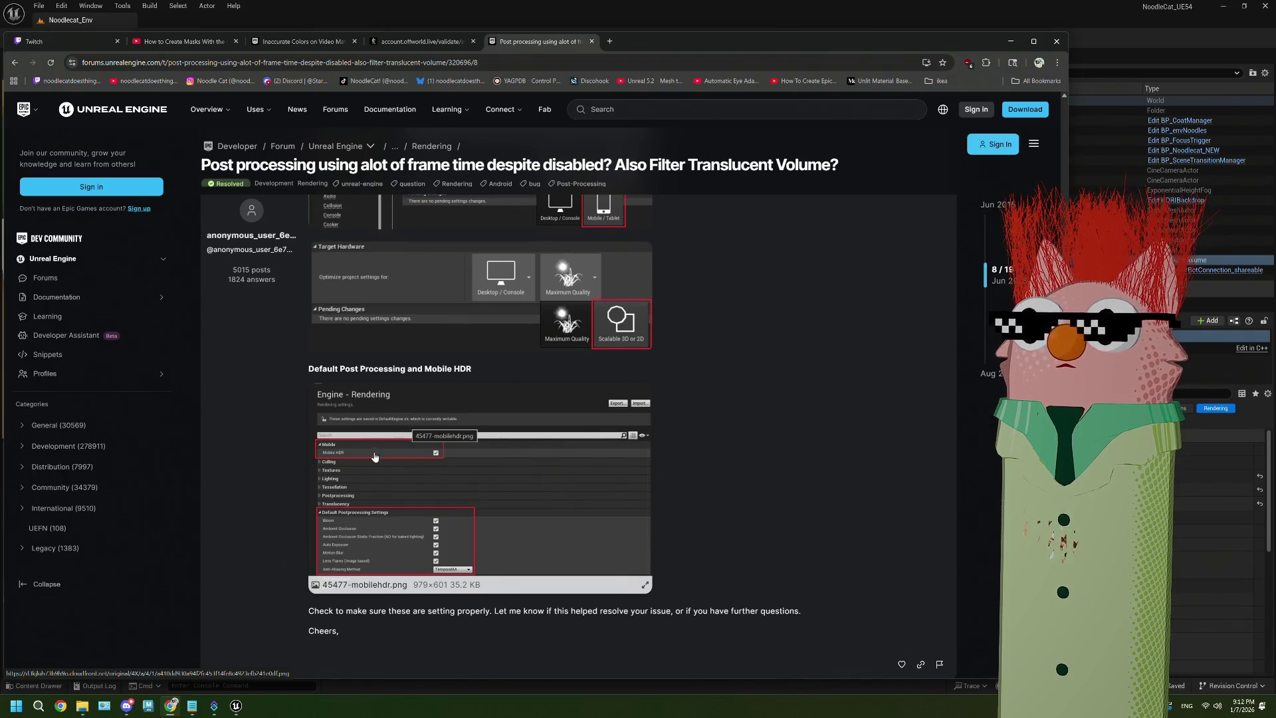
scroll(314, 515, "down", 7)
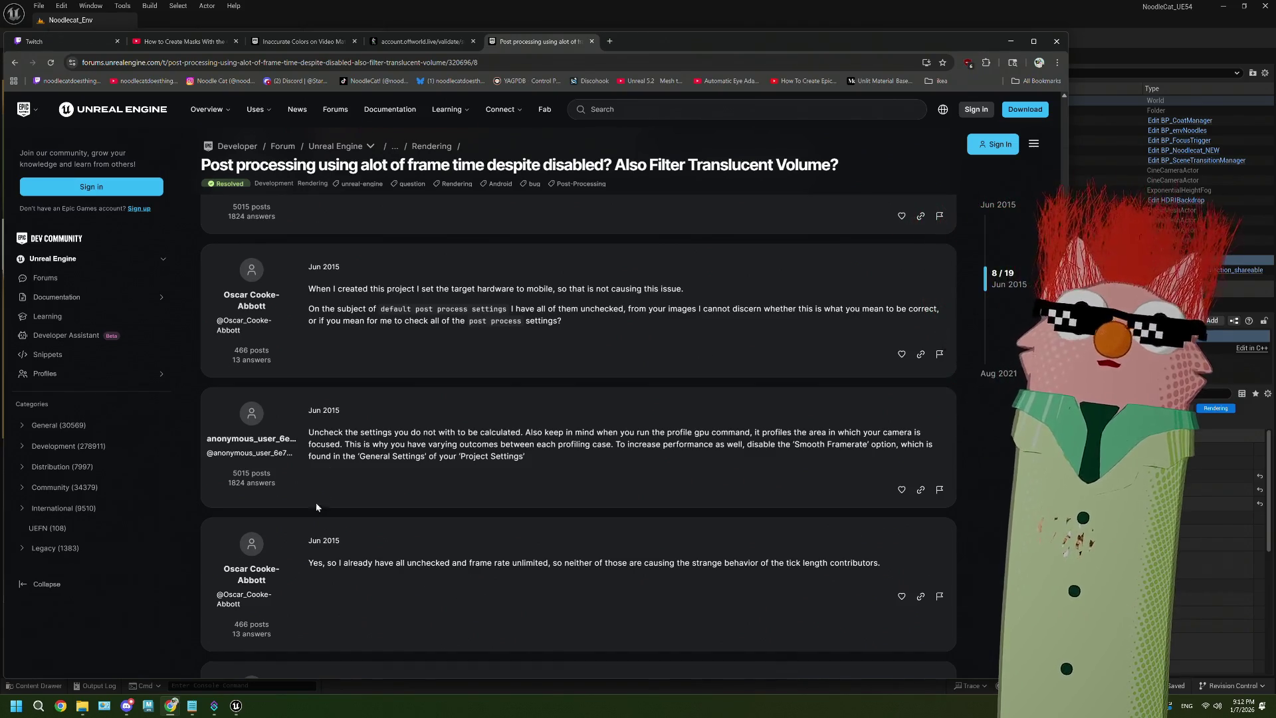
scroll(319, 478, "down", 6)
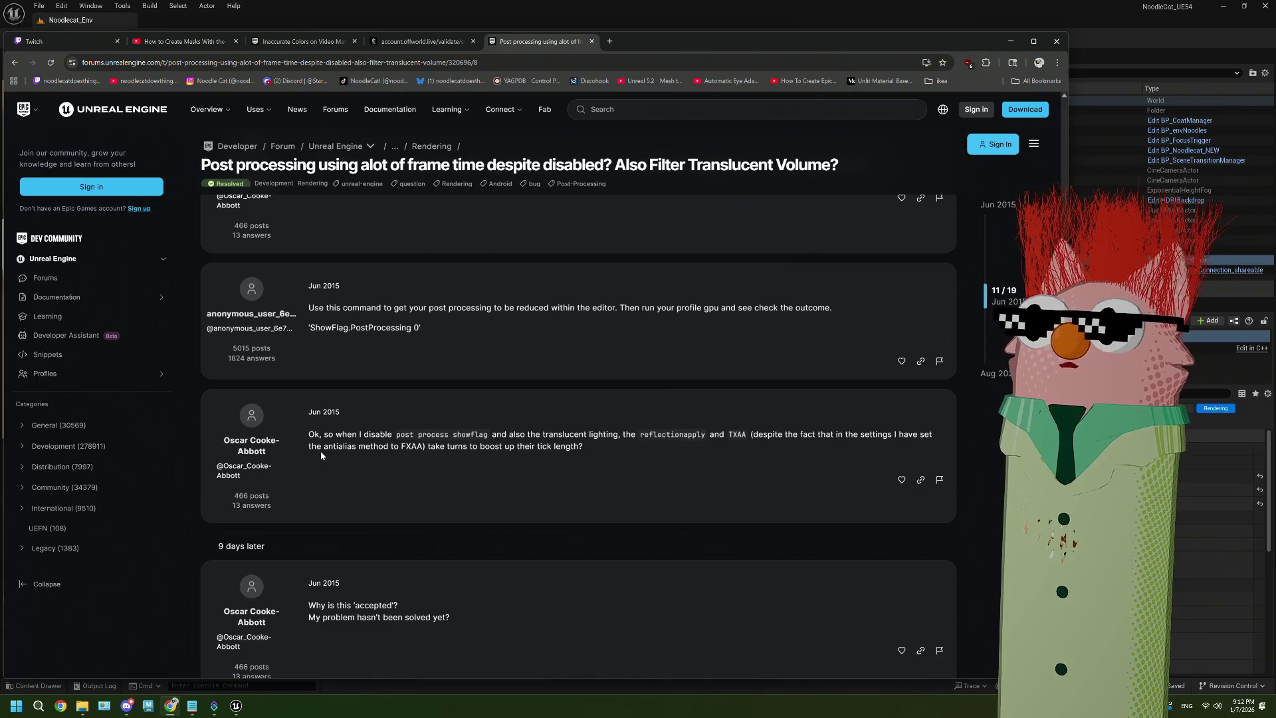
scroll(451, 444, "down", 2)
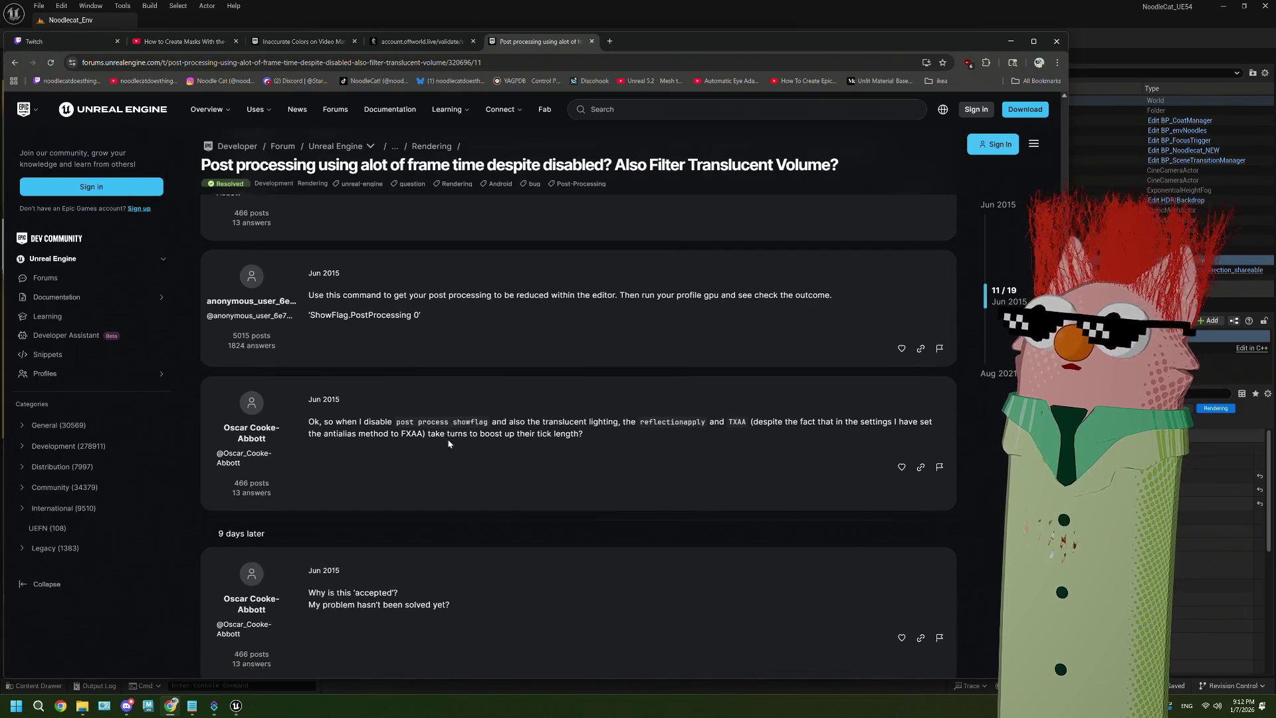
scroll(449, 444, "down", 3)
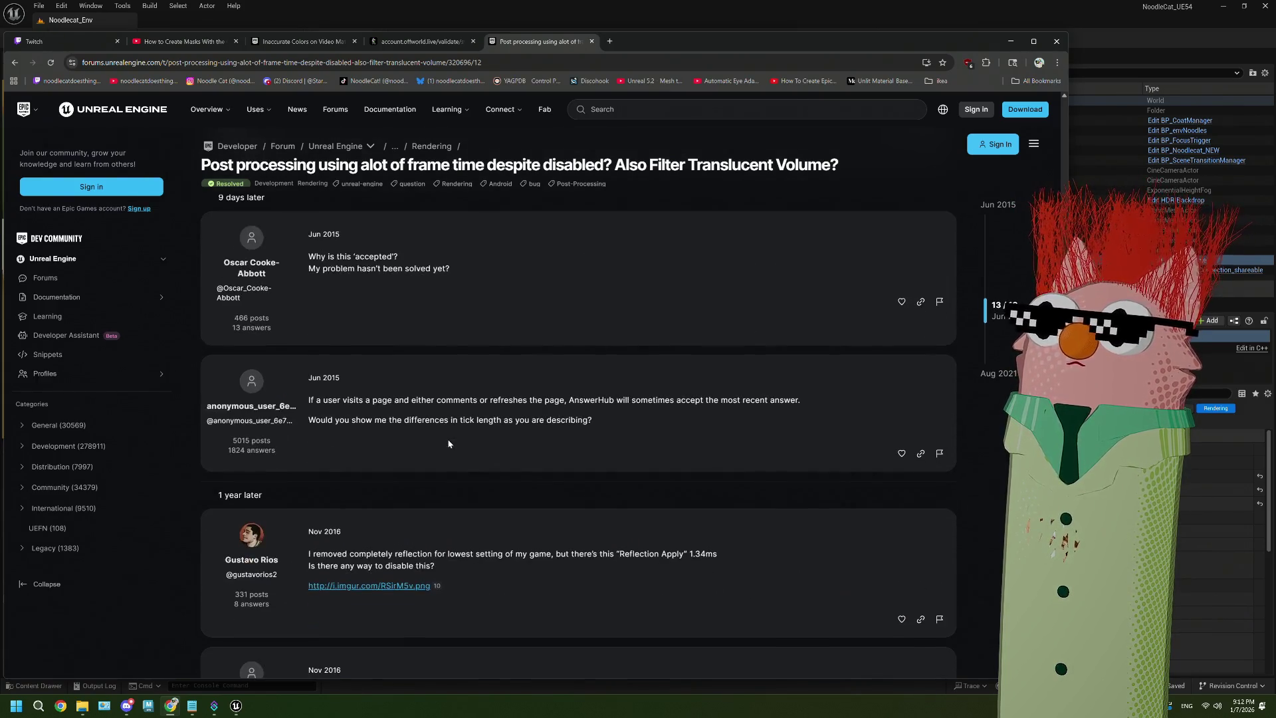
scroll(448, 444, "down", 2)
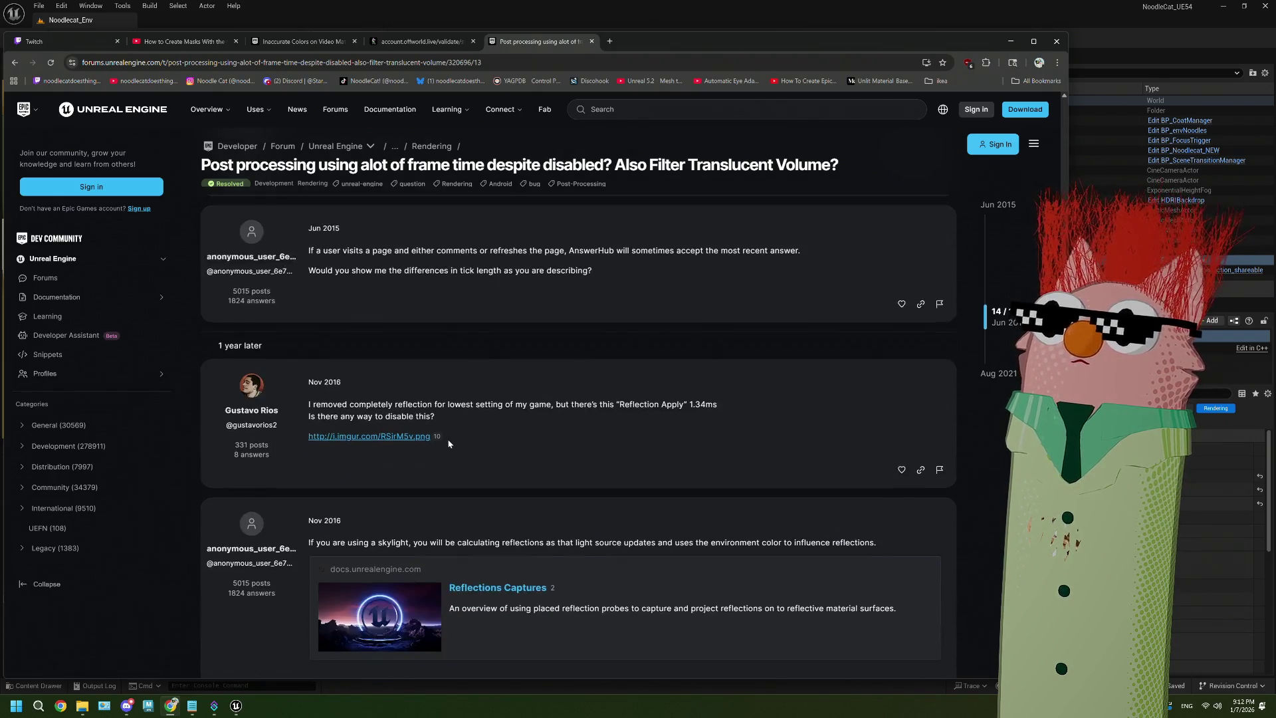
scroll(448, 444, "down", 10)
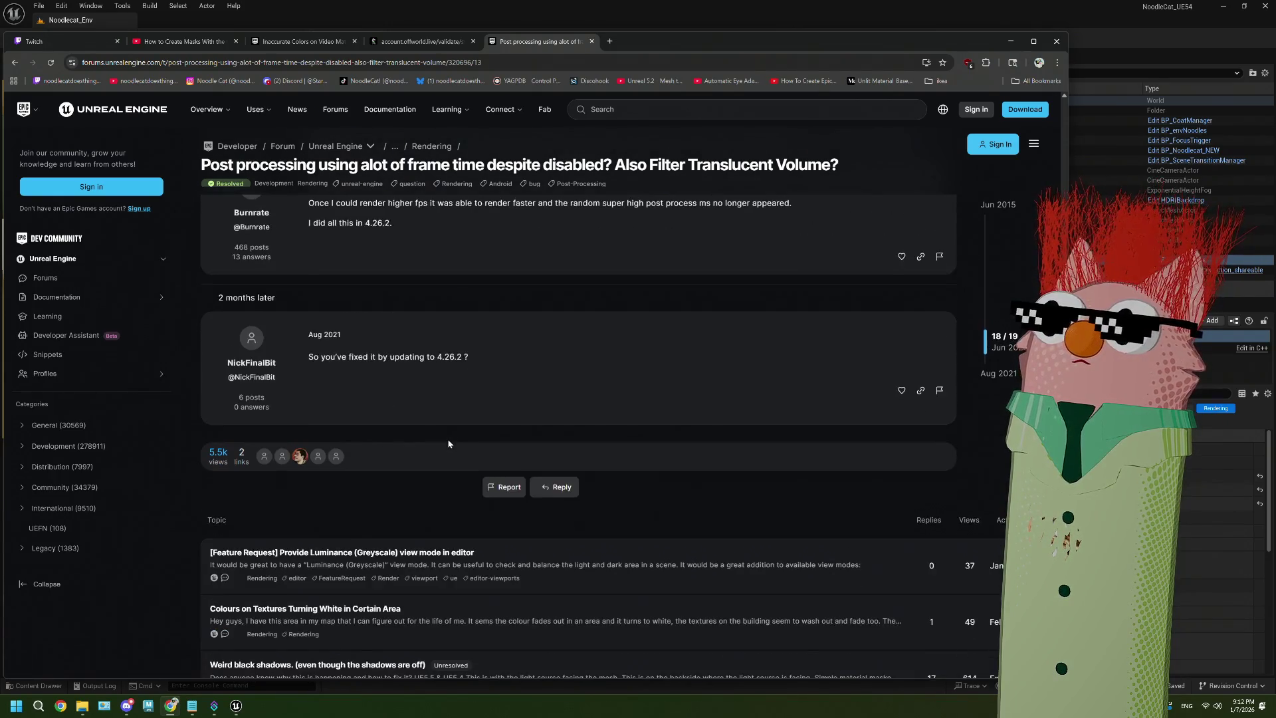
left_click(14, 62)
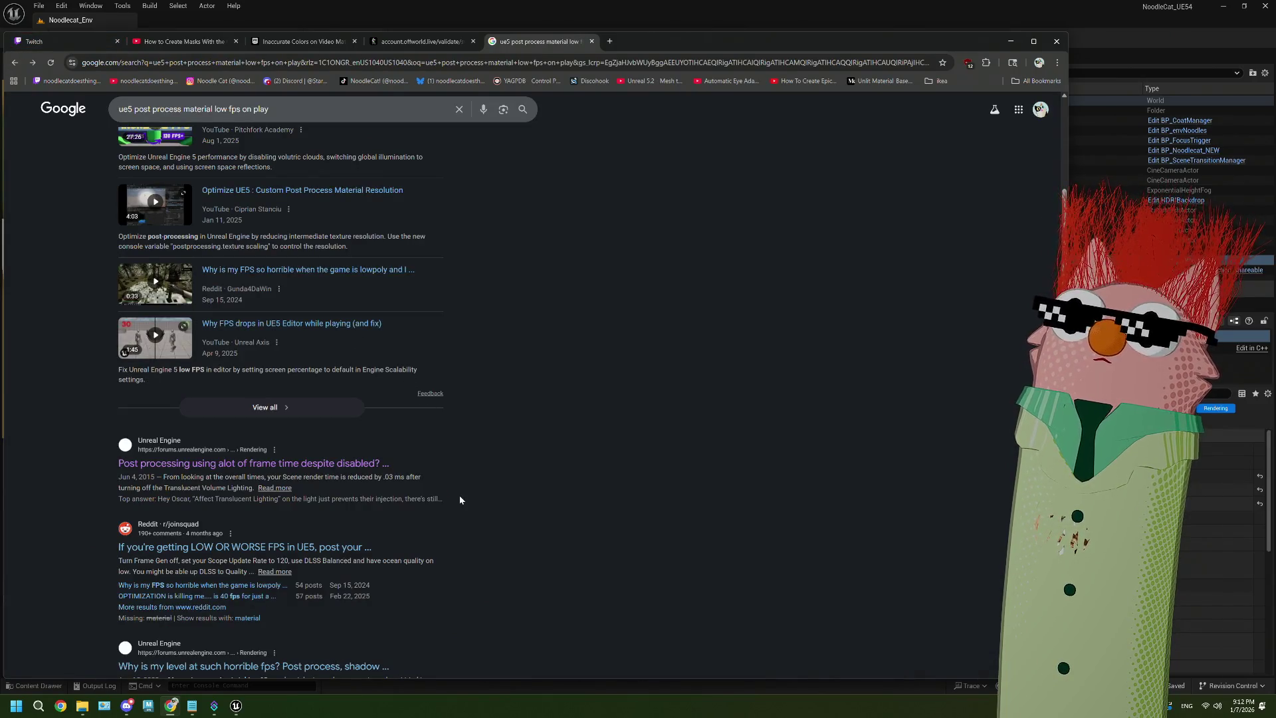
Skim the Reddit post about low FPS in UE5 and return to the search results
left_click(326, 548)
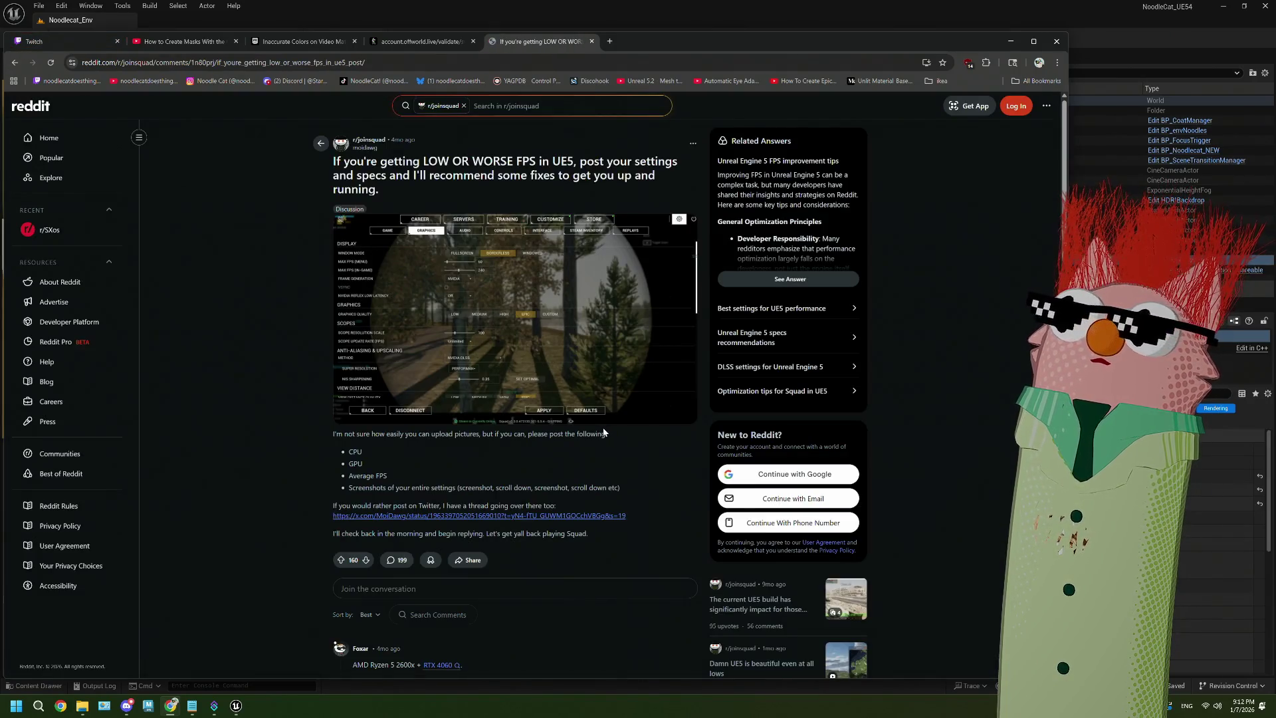
scroll(604, 431, "down", 3)
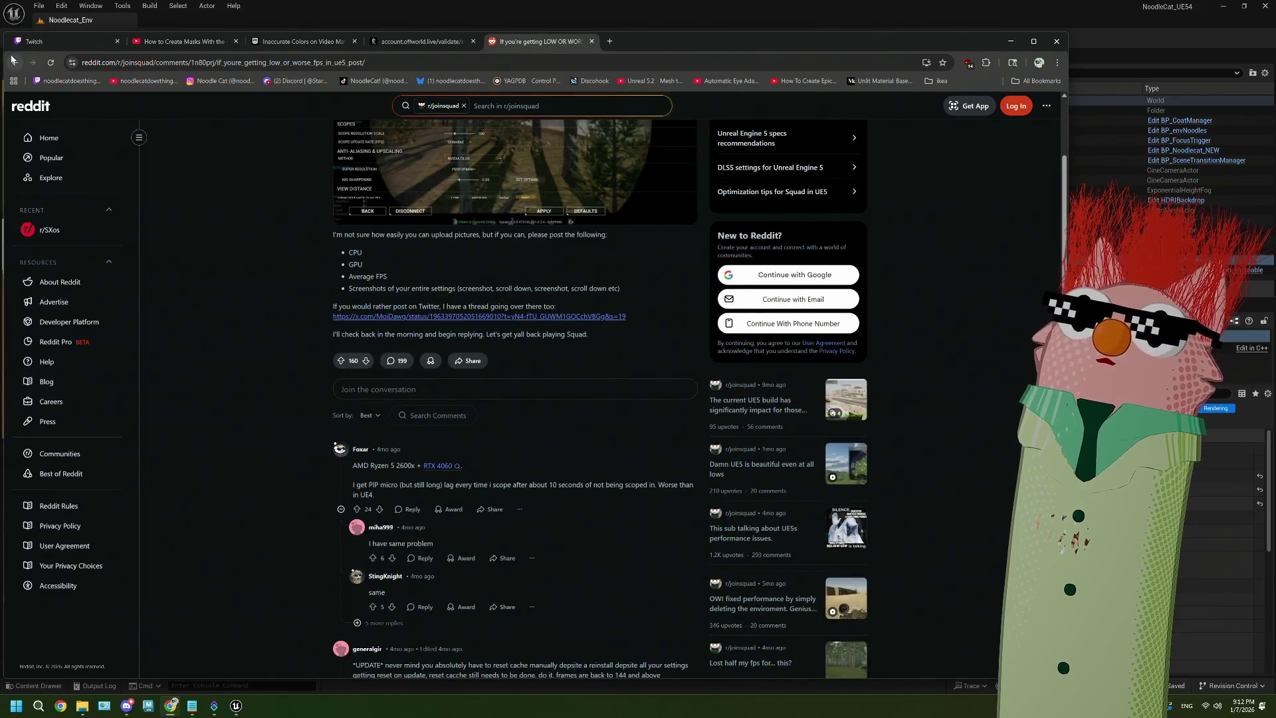
left_click(14, 63)
Close the offworld.live account tab and switch to the 'Inaccurate Colors on Video Materials' thread
scroll(419, 475, "down", 3)
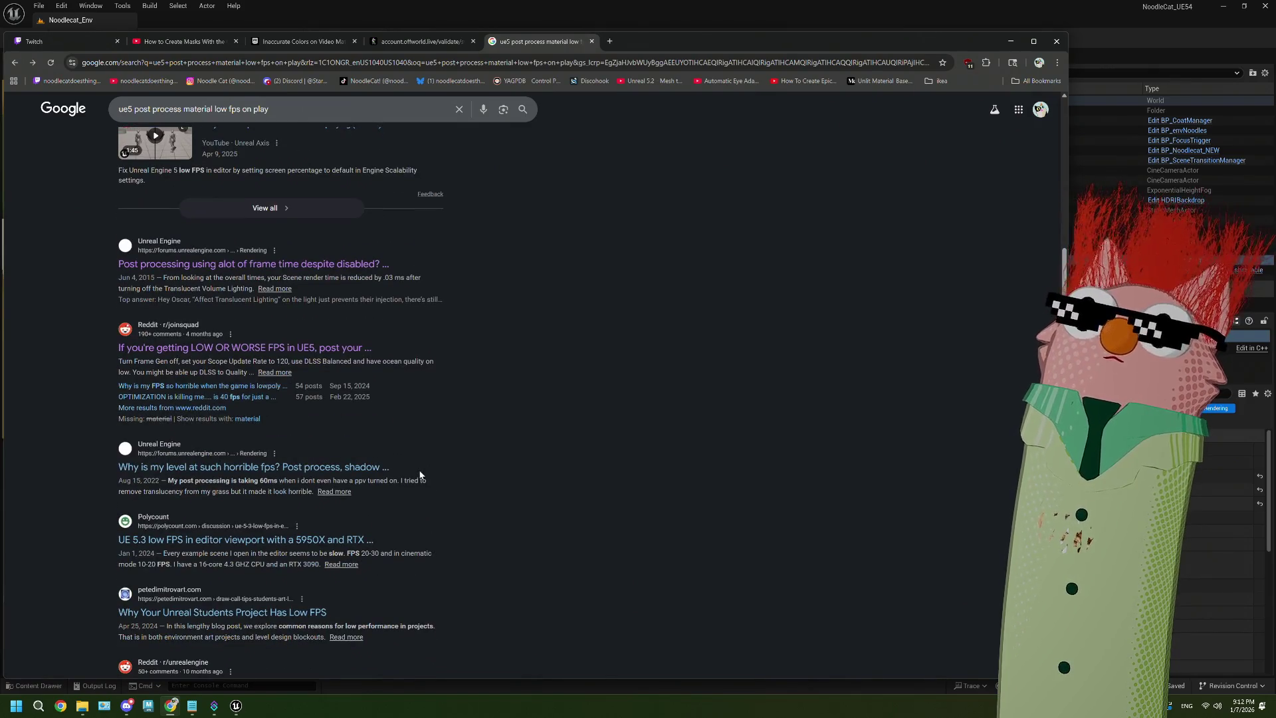
scroll(420, 474, "down", 1)
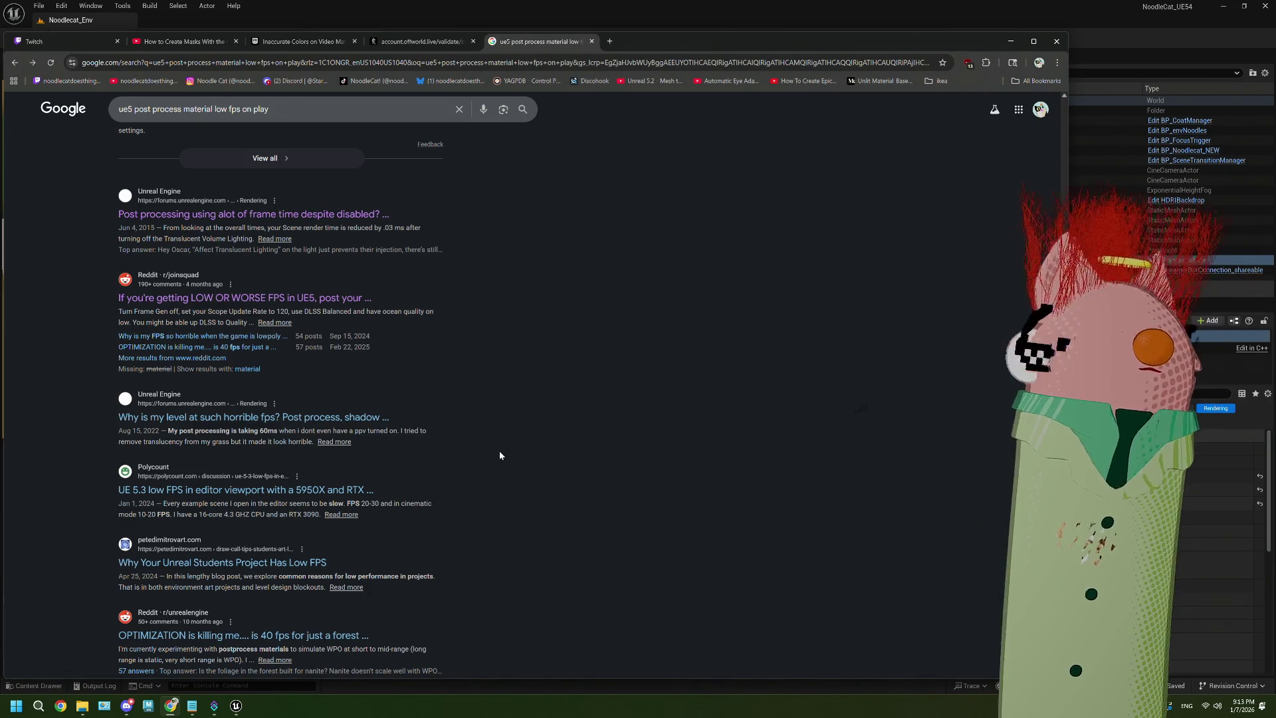
scroll(500, 455, "down", 2)
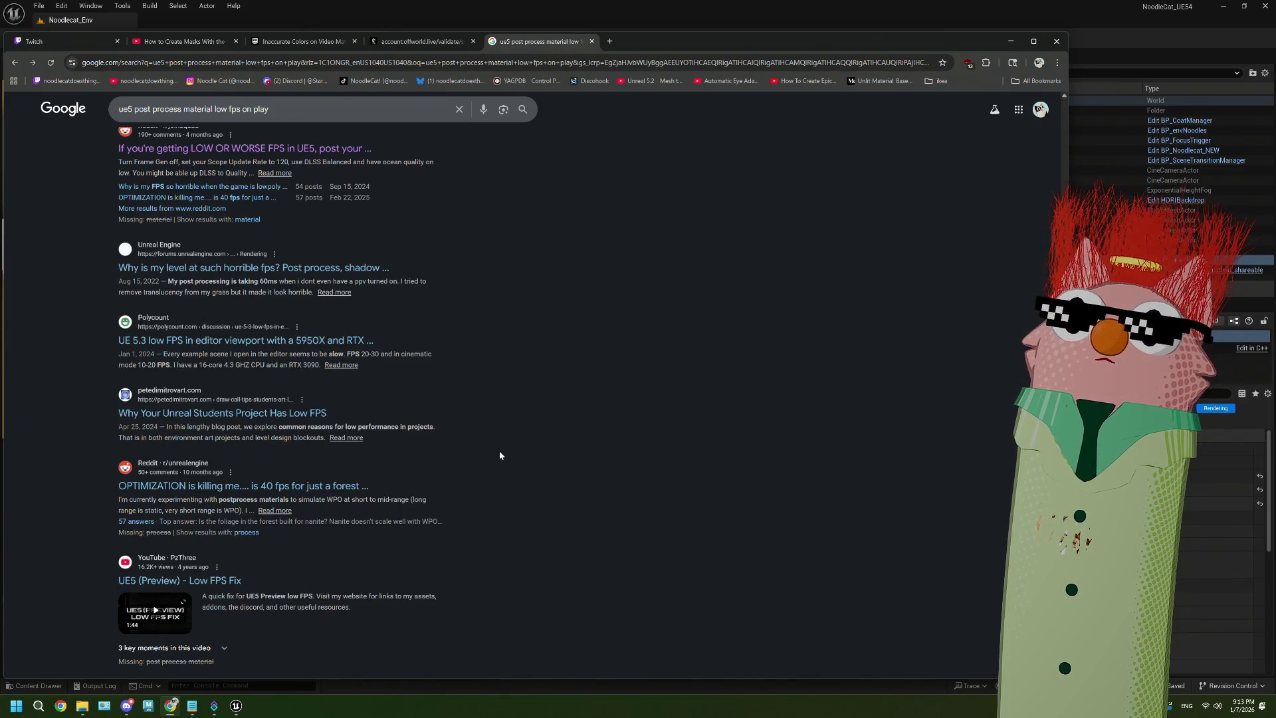
scroll(500, 456, "down", 1)
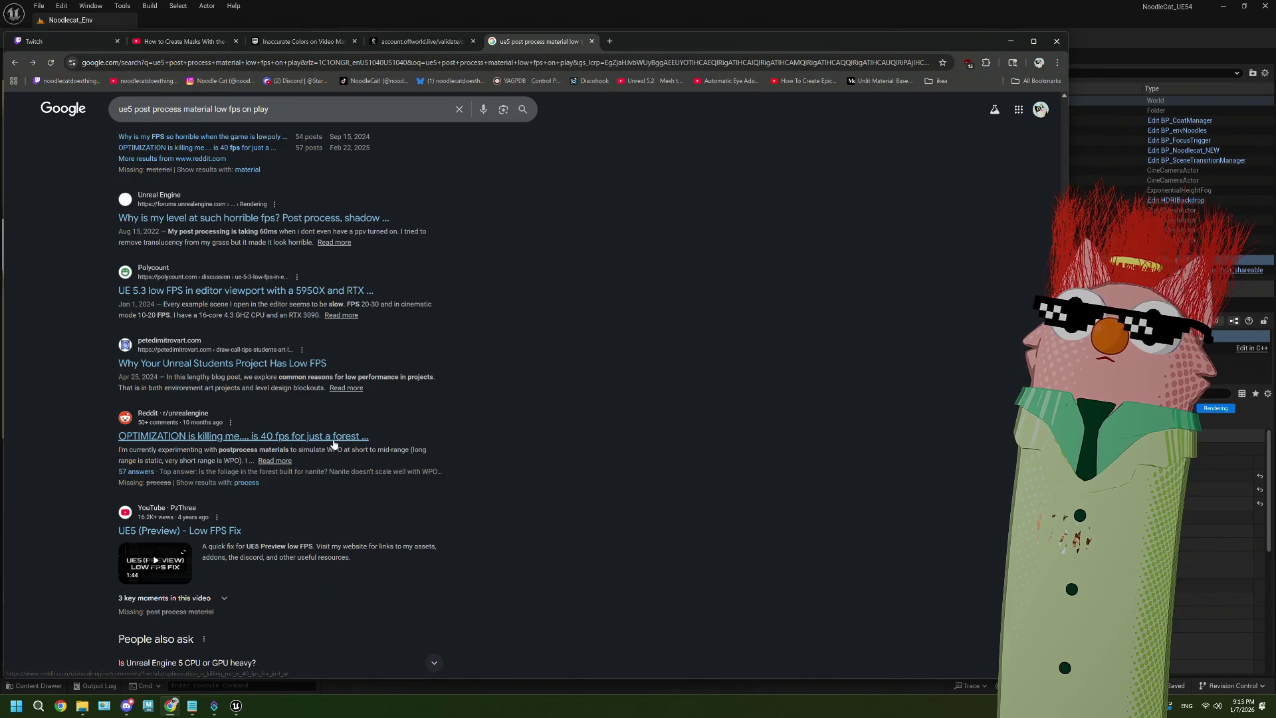
scroll(616, 473, "down", 2)
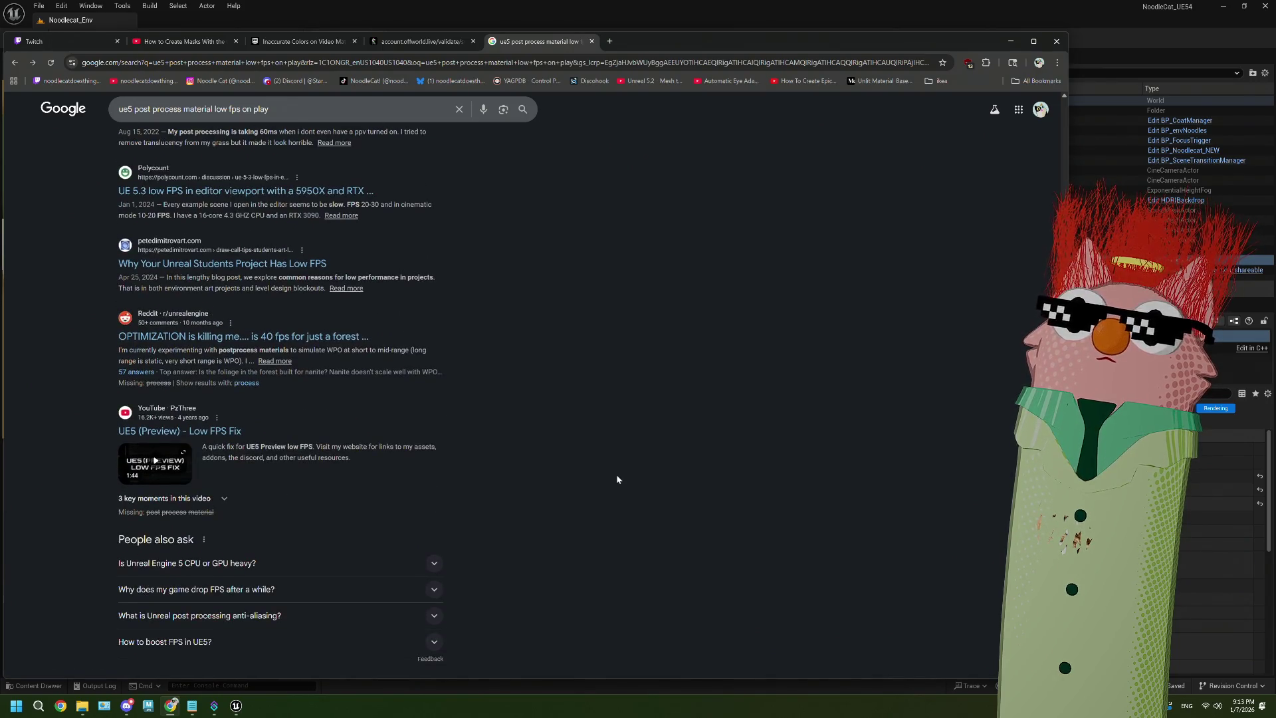
scroll(616, 473, "up", 15)
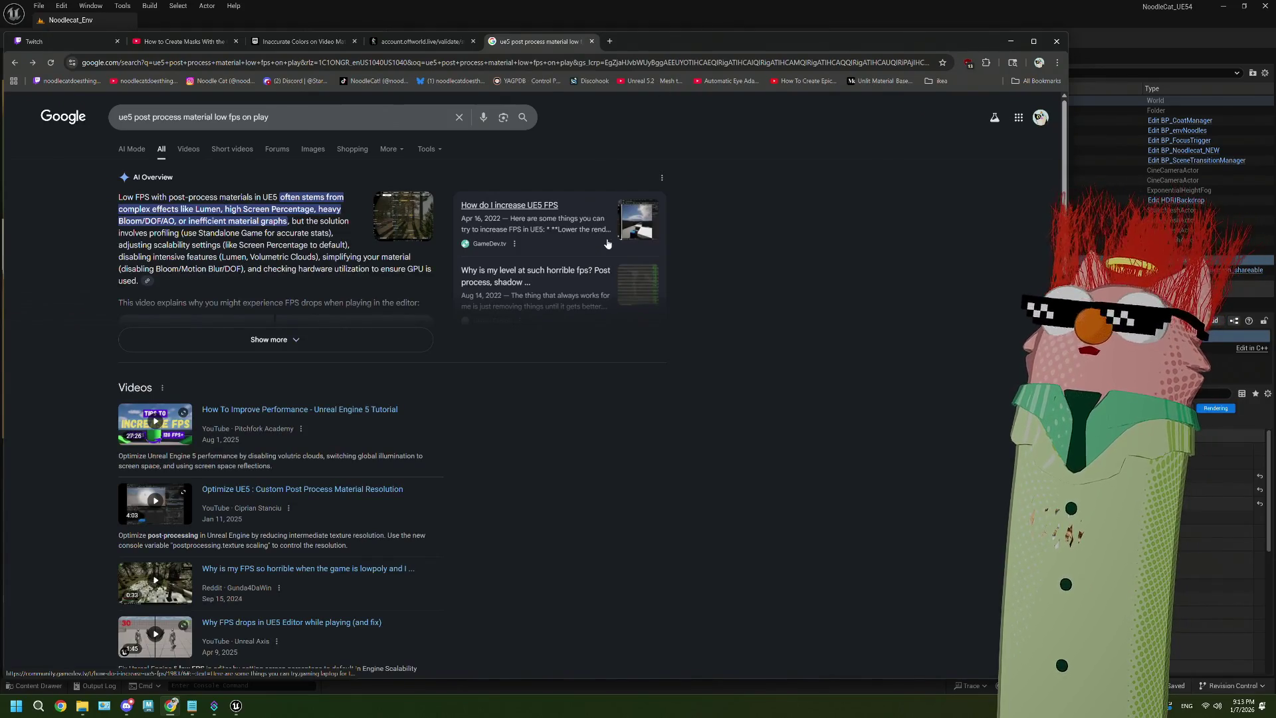
left_click(472, 41)
left_click(306, 41)
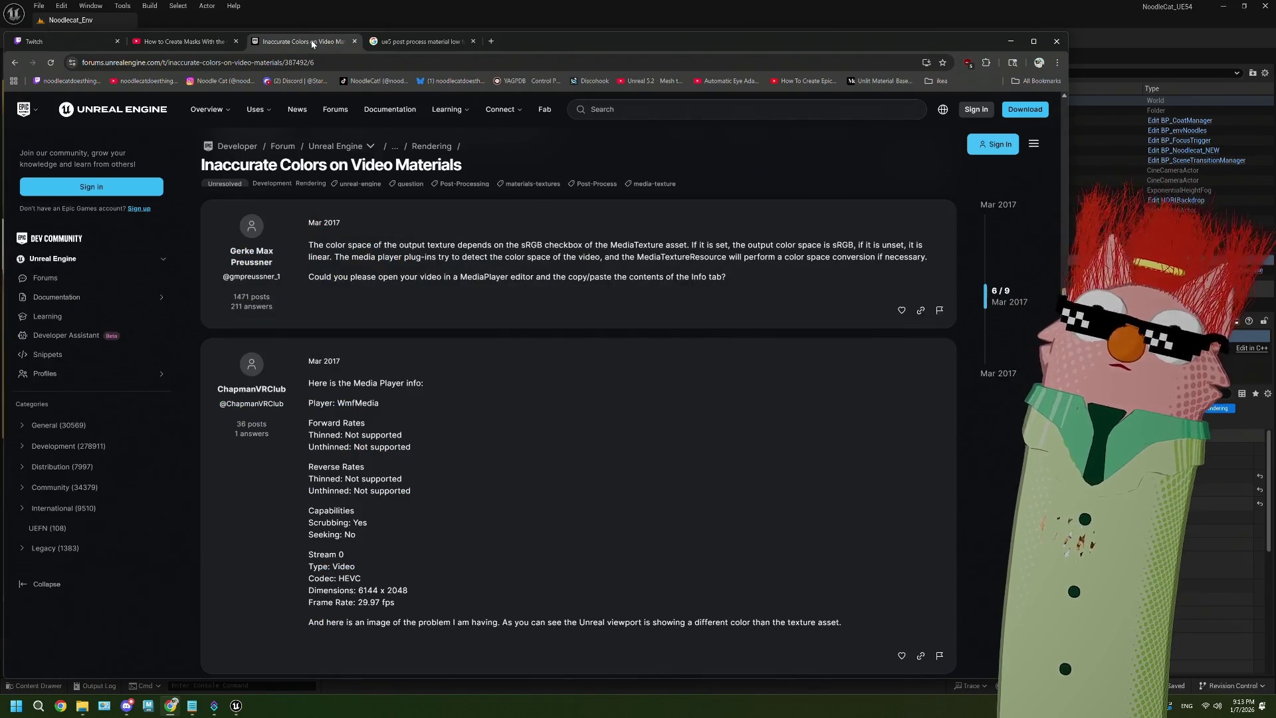
Bring the Unreal Editor with the Noodlecat_Env level back in front of the browser
left_click(572, 6)
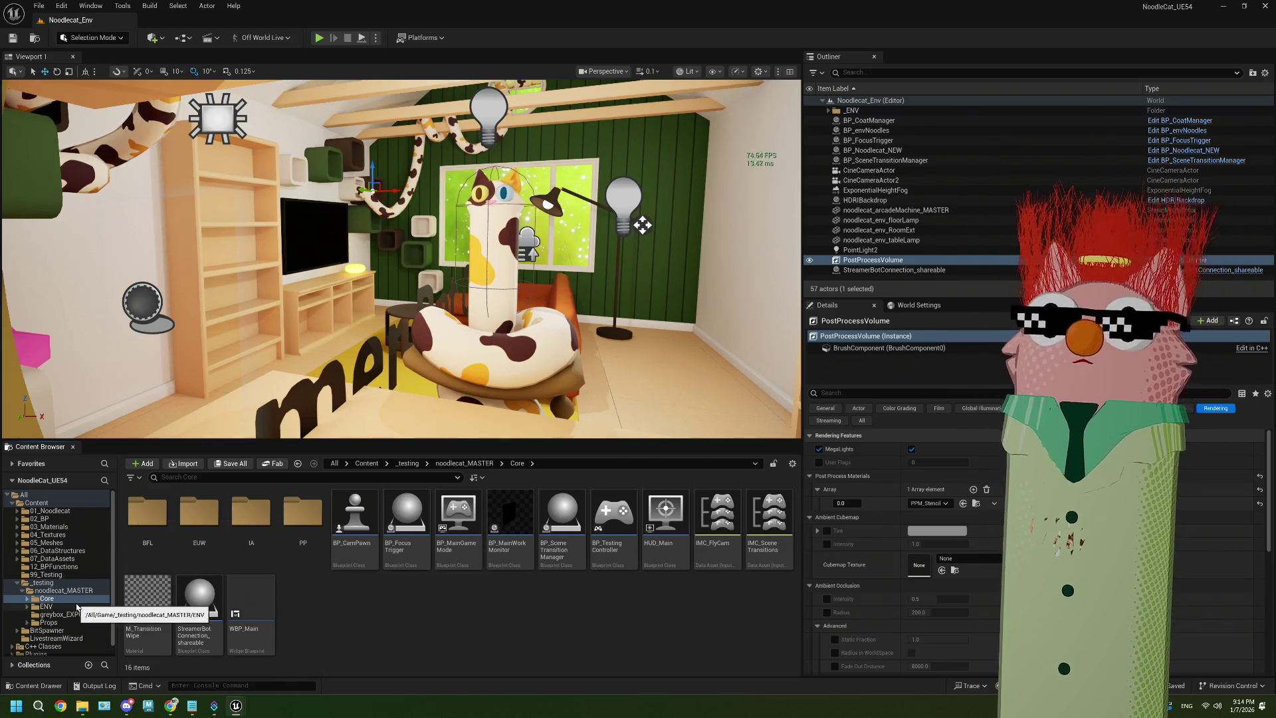
Open the PPM_Stencil material from noodlecat_MASTER > Core > PP in the Content Browser
left_click(63, 606)
left_click(70, 598)
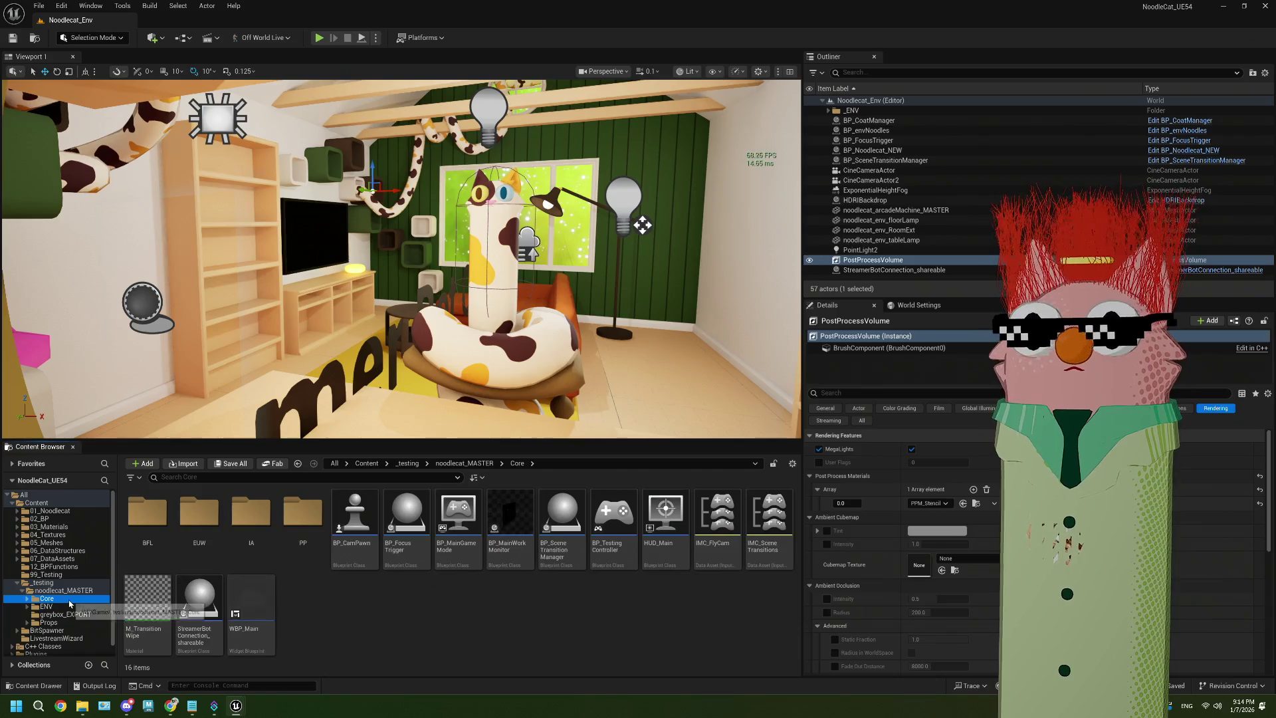
left_click(70, 591)
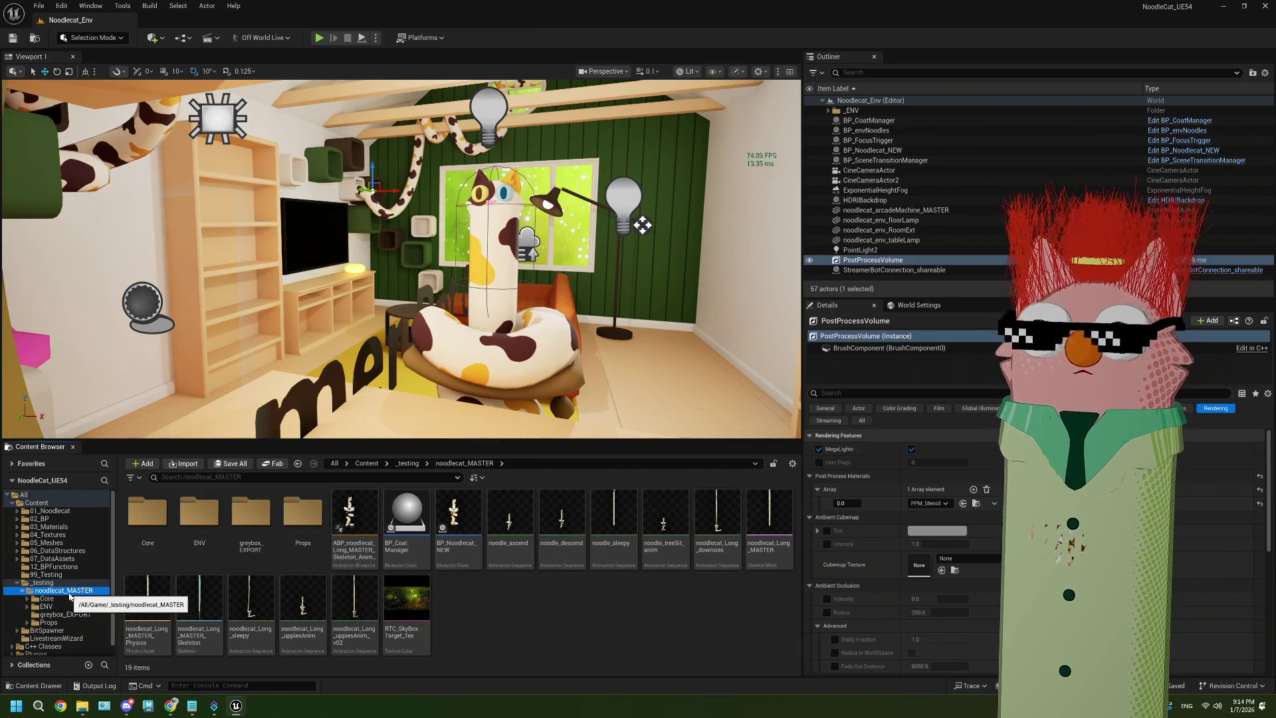
left_click(406, 518)
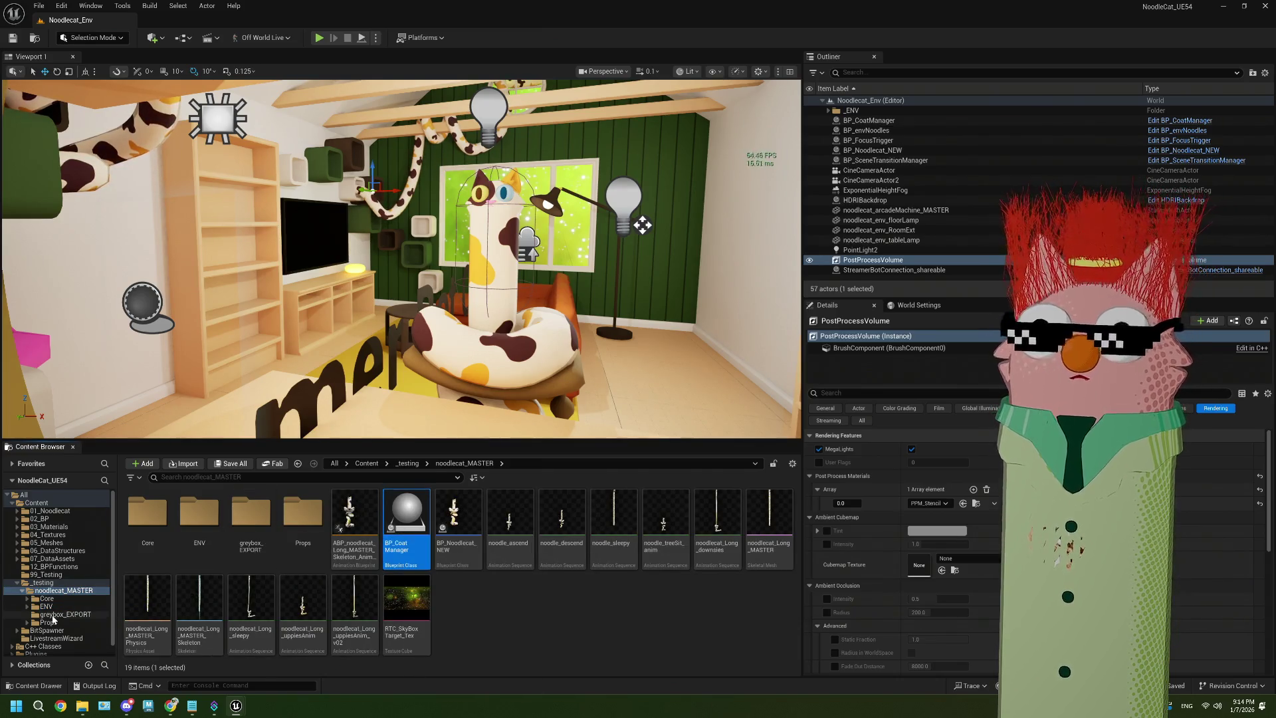
scroll(53, 619, "down", 1)
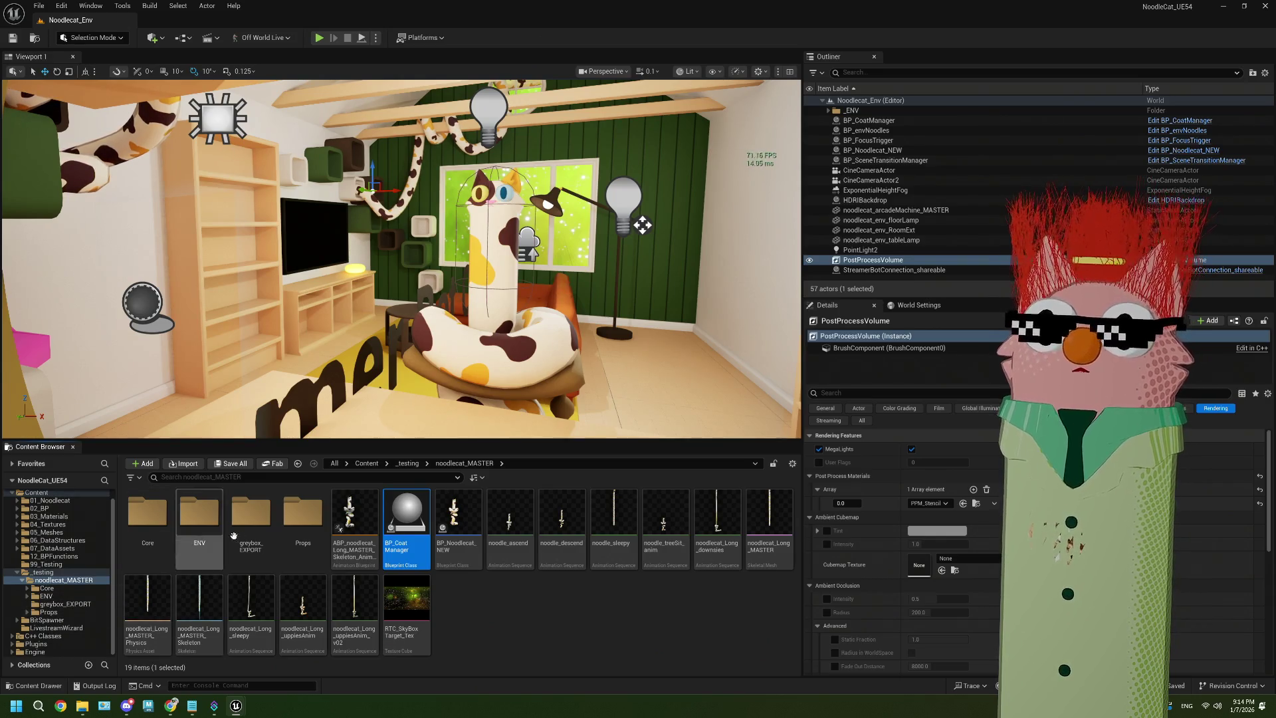
double_click(147, 512)
double_click(303, 512)
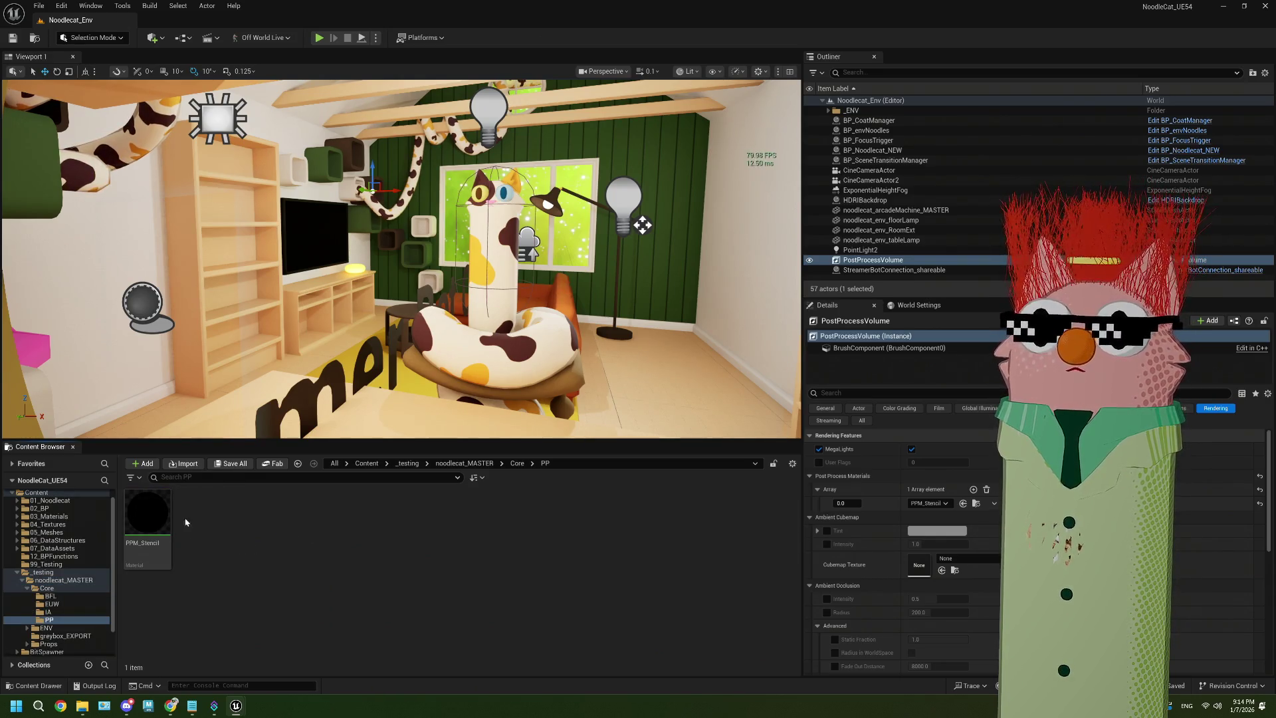
double_click(147, 513)
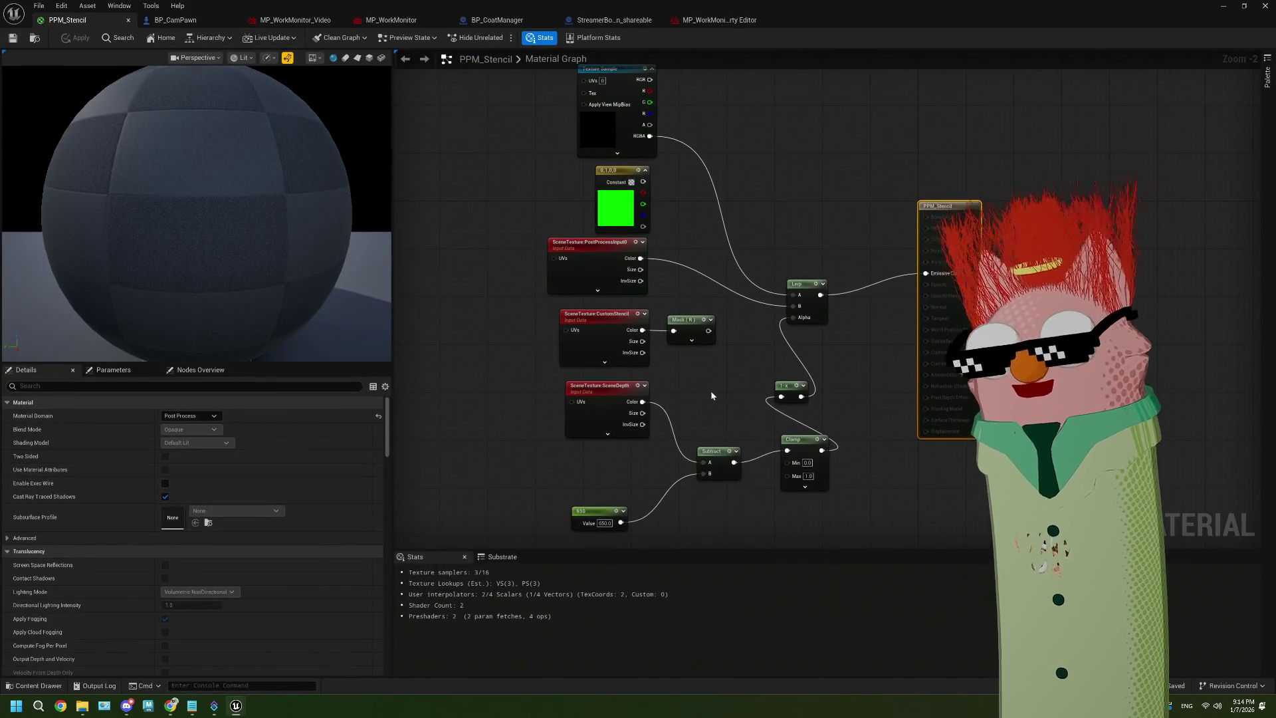
Move the CustomStencil and Mask (R) nodes left, leaving them unconnected to the Lerp
scroll(712, 418, "up", 1)
left_click_drag(690, 359, 595, 318)
left_click_drag(684, 303, 469, 311)
mouse_move(558, 327)
left_mouse_down()
mouse_move(638, 330)
mouse_move(616, 302)
mouse_move(568, 304)
left_mouse_up()
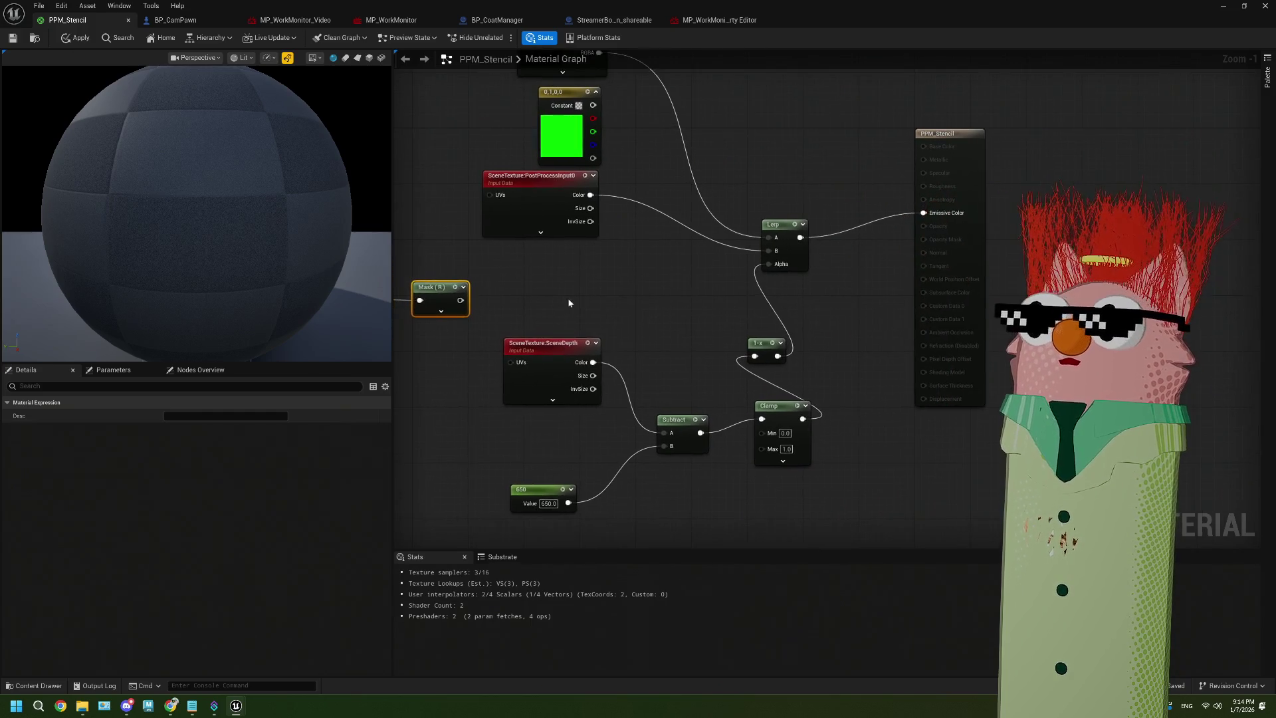
scroll(616, 317, "down", 1)
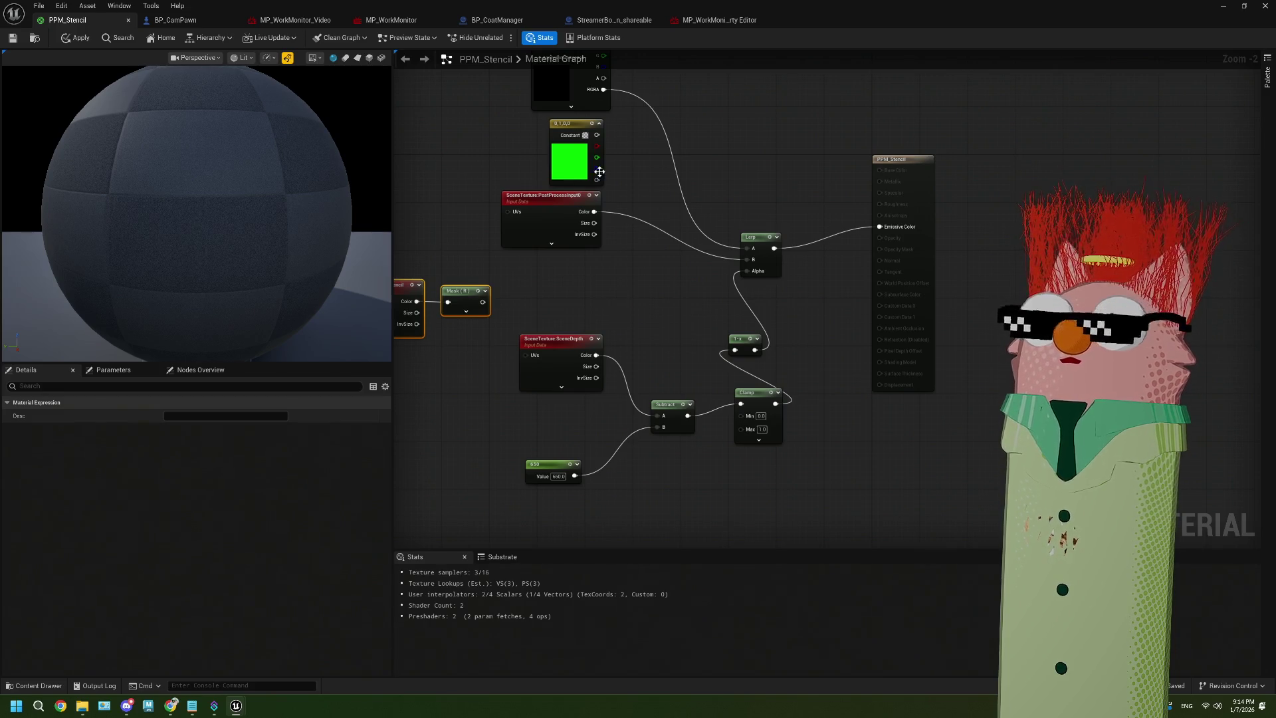
mouse_move(482, 302)
left_mouse_down()
mouse_move(512, 313)
mouse_move(749, 274)
left_mouse_up()
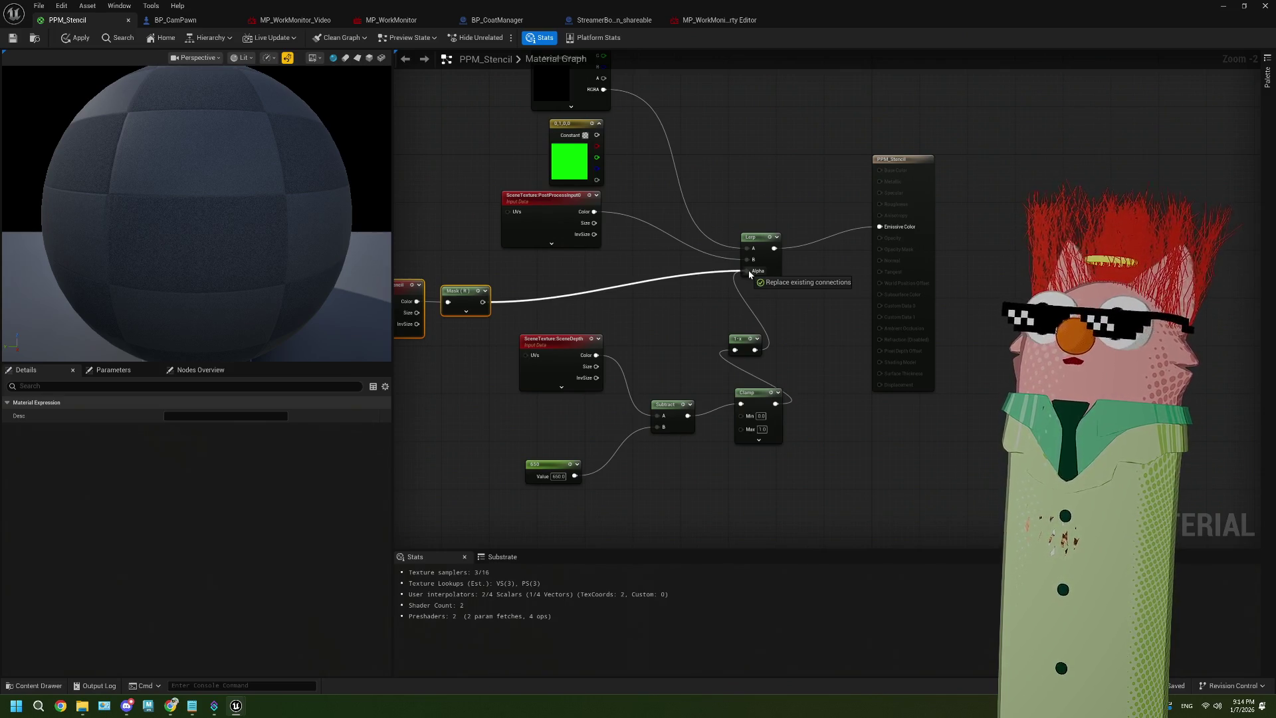
left_click_drag(748, 270, 600, 297)
left_click(578, 291)
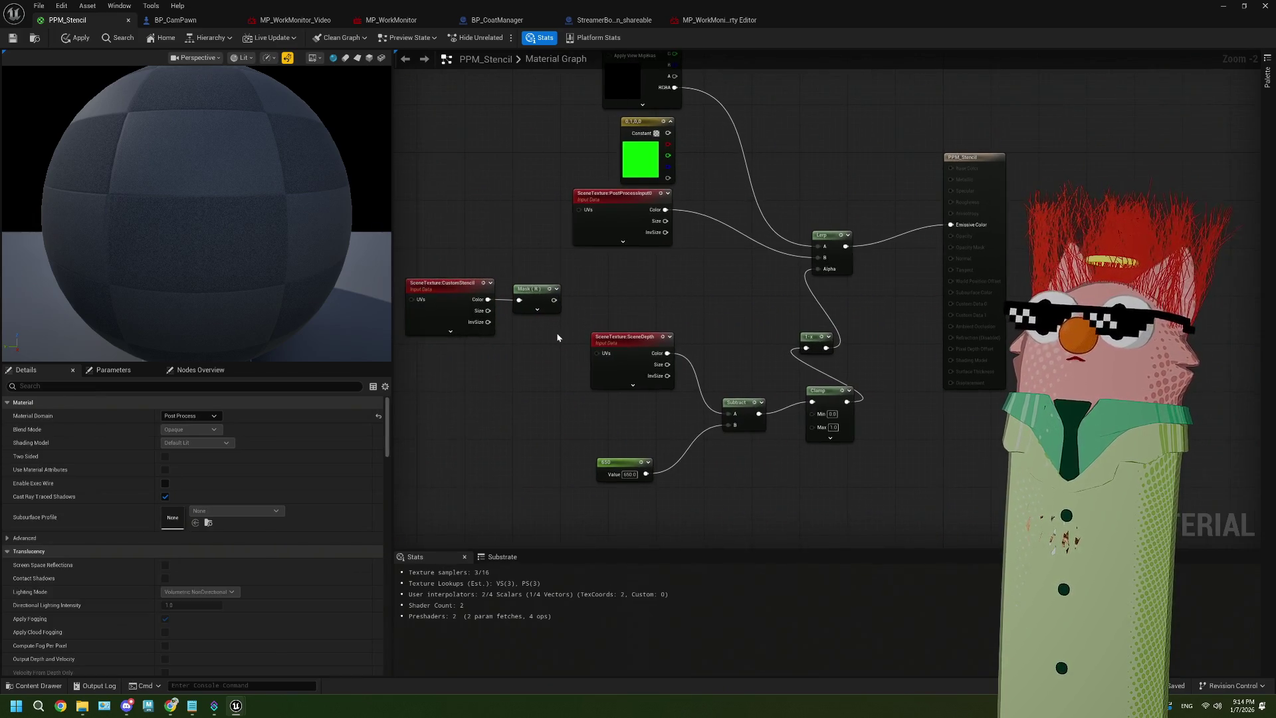
Wire the Mask (R) output into the Lerp Alpha, tidy the nodes, and save PPM_Stencil
mouse_move(556, 332)
left_mouse_down()
mouse_move(491, 292)
mouse_move(608, 294)
left_mouse_up()
left_click(646, 293)
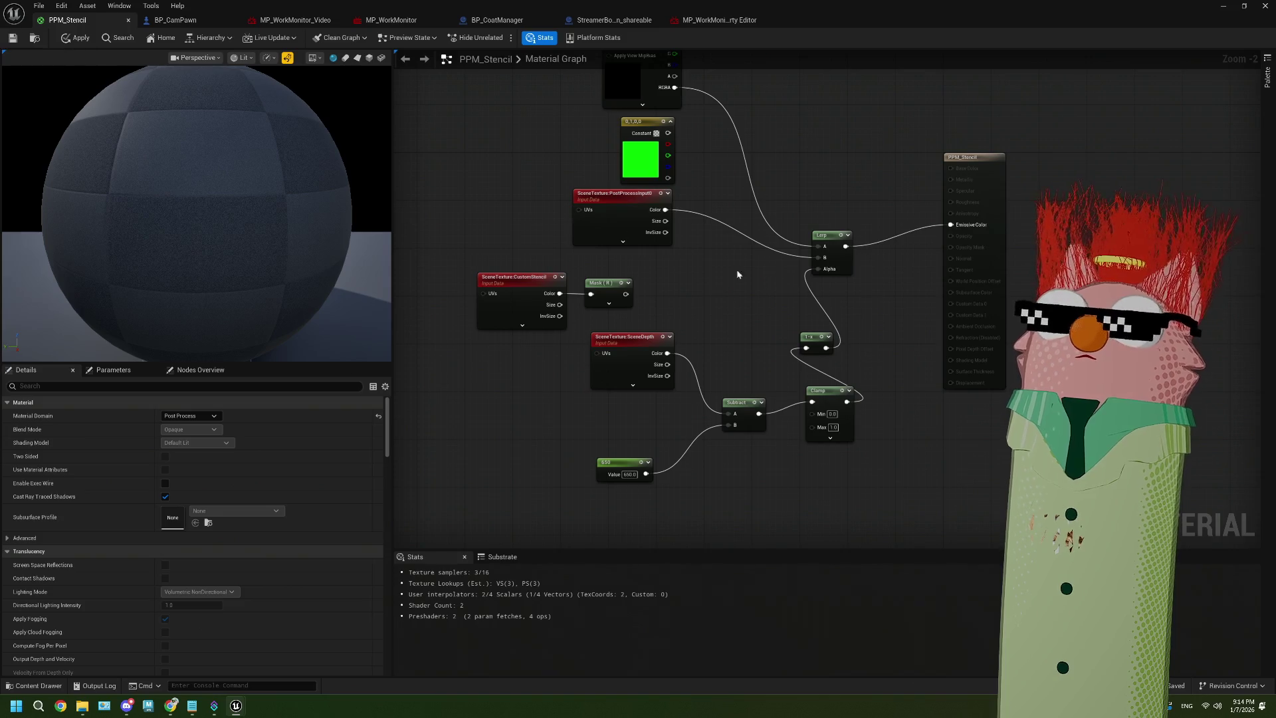
scroll(693, 308, "up", 1)
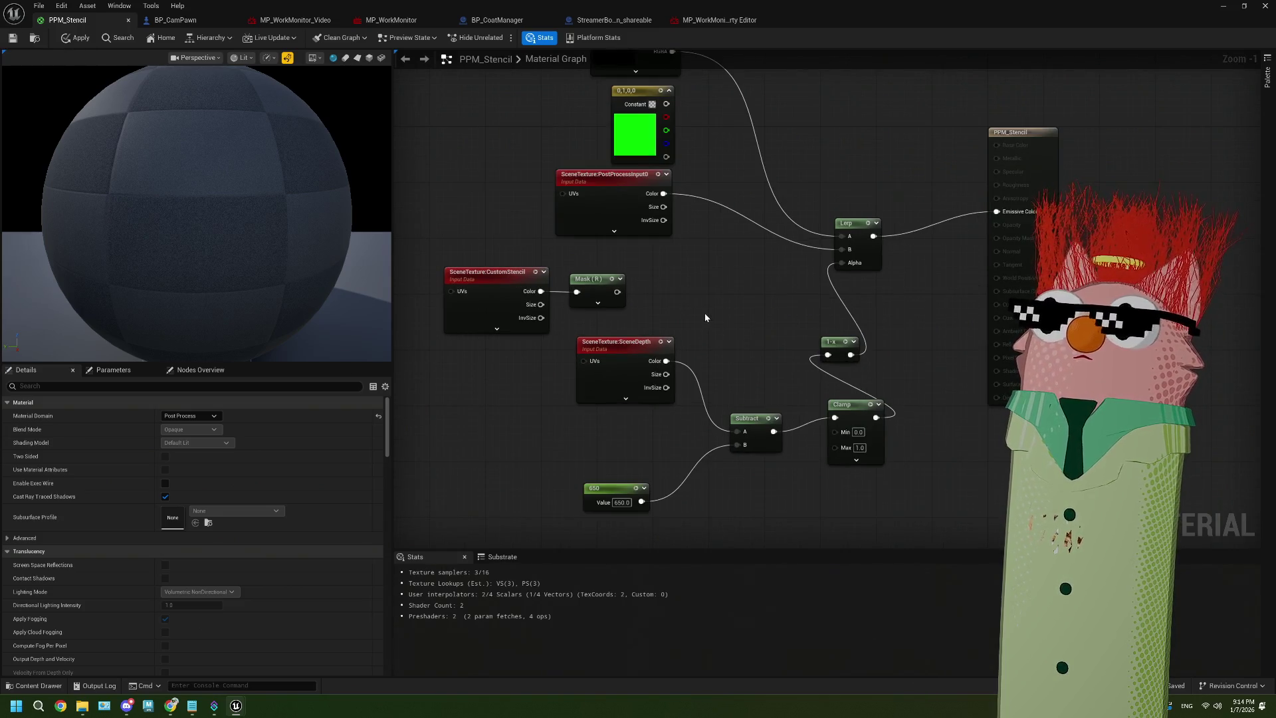
mouse_move(617, 292)
left_mouse_down()
mouse_move(652, 299)
mouse_move(868, 262)
mouse_move(847, 264)
left_mouse_up()
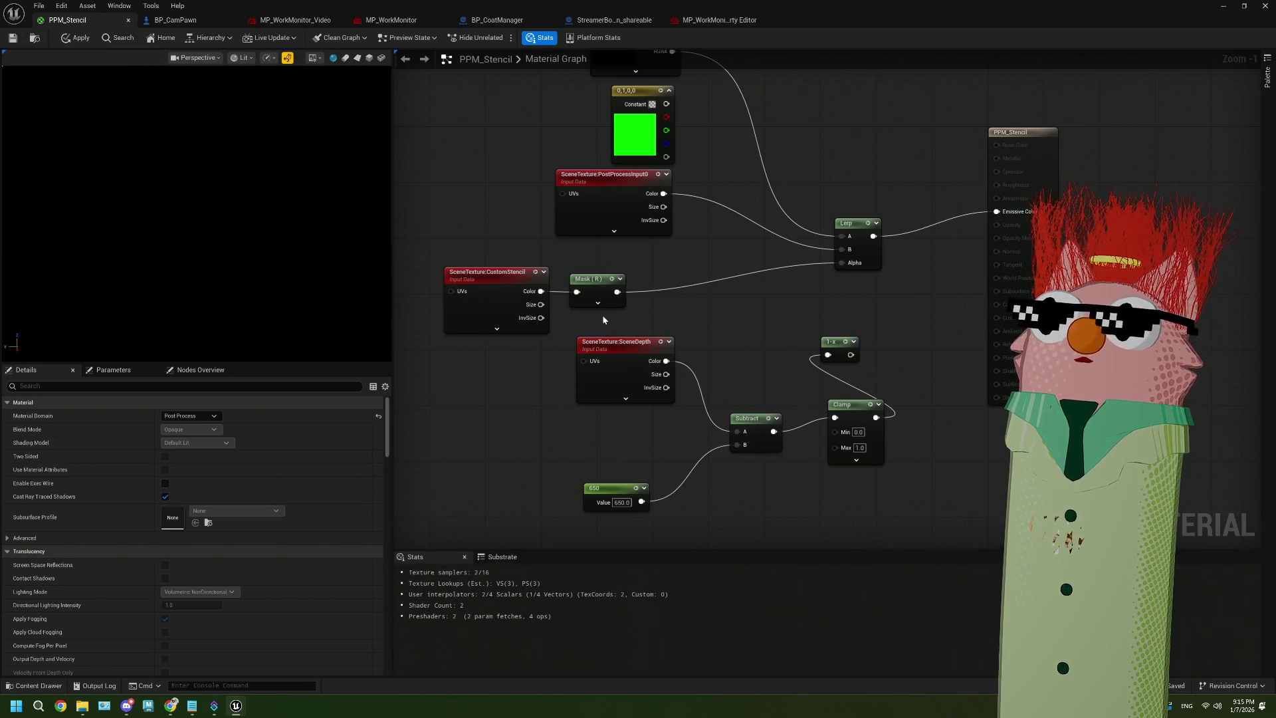
mouse_move(604, 320)
left_mouse_down()
mouse_move(442, 266)
mouse_move(575, 271)
mouse_move(596, 259)
mouse_move(542, 322)
left_mouse_up()
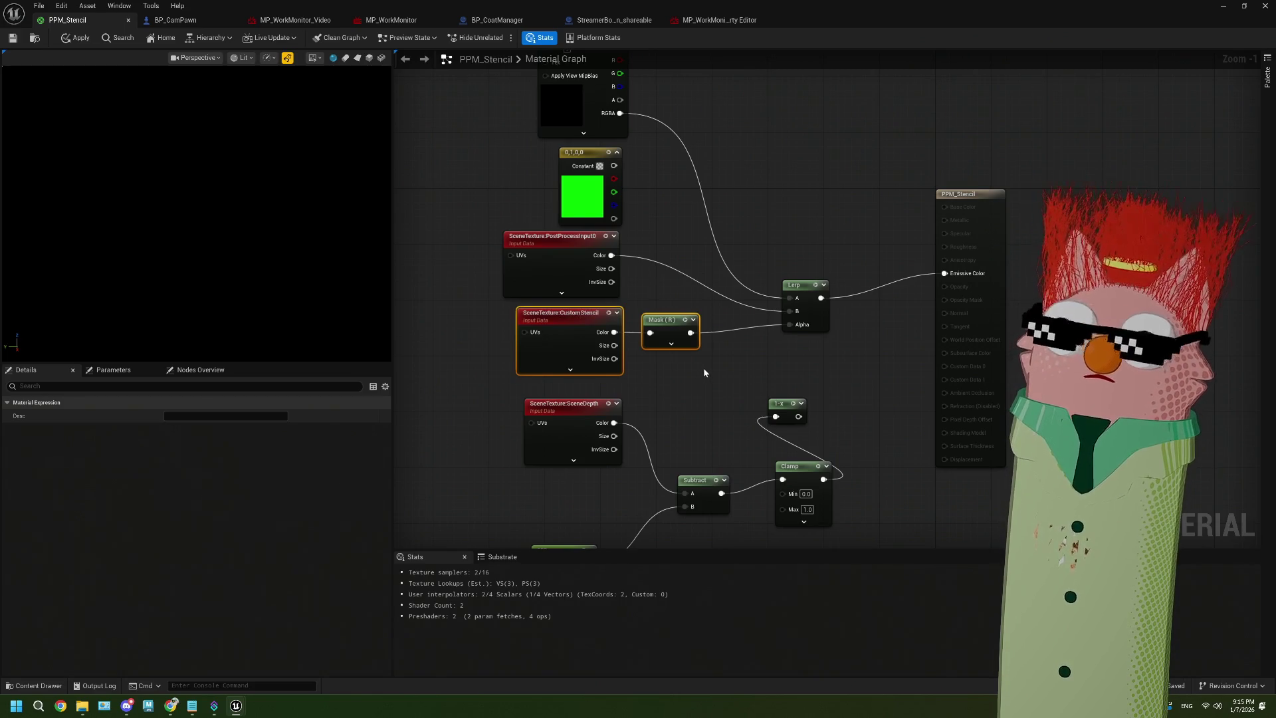
left_click_drag(706, 376, 678, 376)
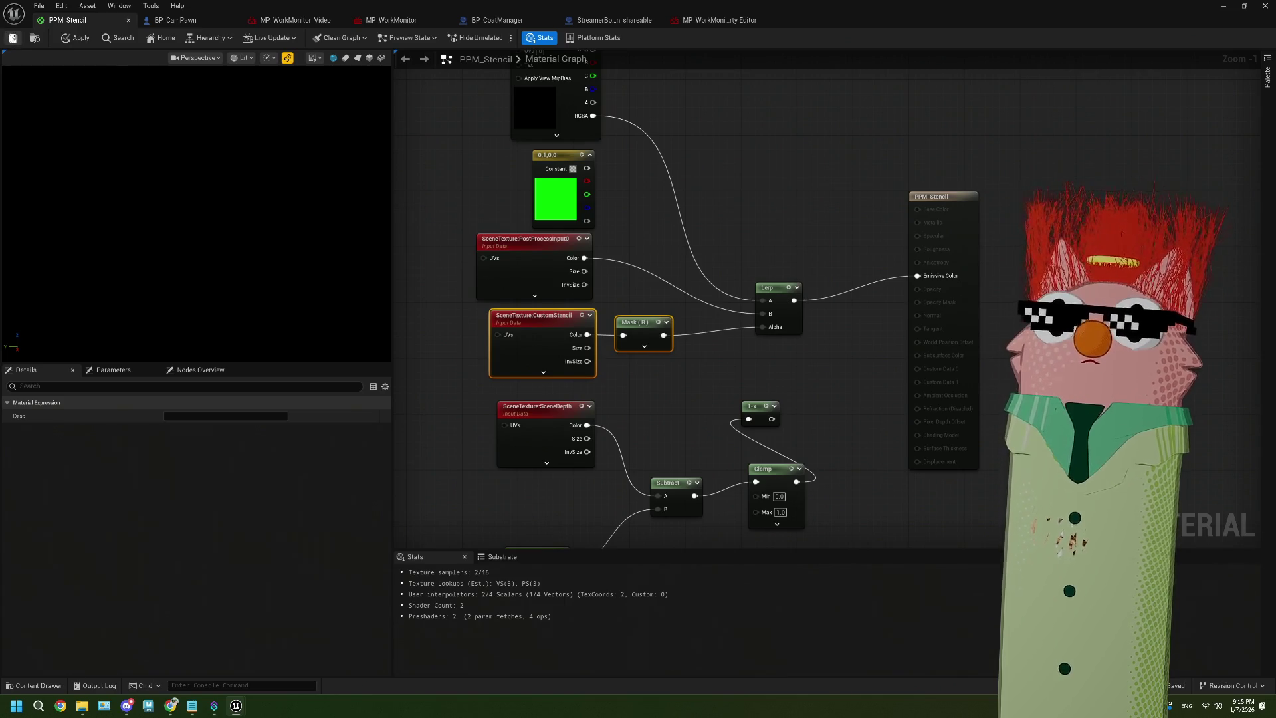
key("ctrl+s")
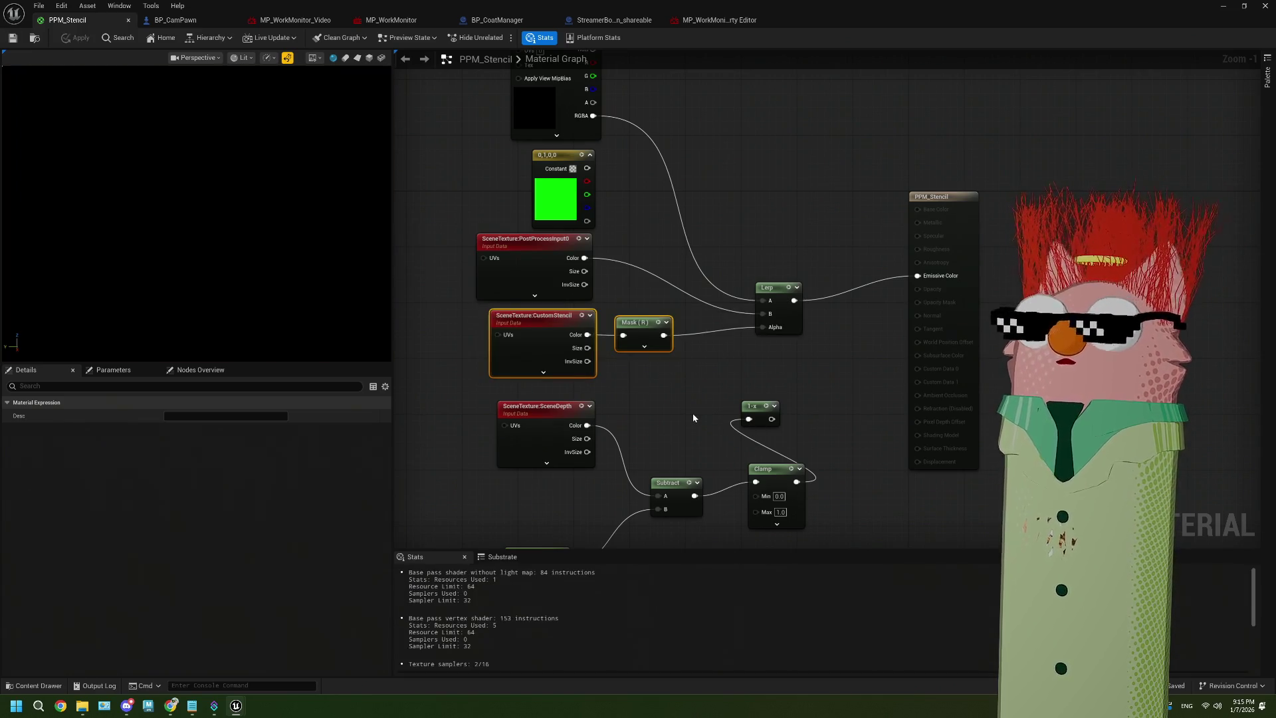
mouse_move(693, 417)
left_mouse_down()
mouse_move(671, 412)
mouse_move(636, 351)
left_mouse_up()
Enable sRGB on MP_WorkMonitor_Video and set the Texture Sample's Sampler Type to Color
left_click(539, 121)
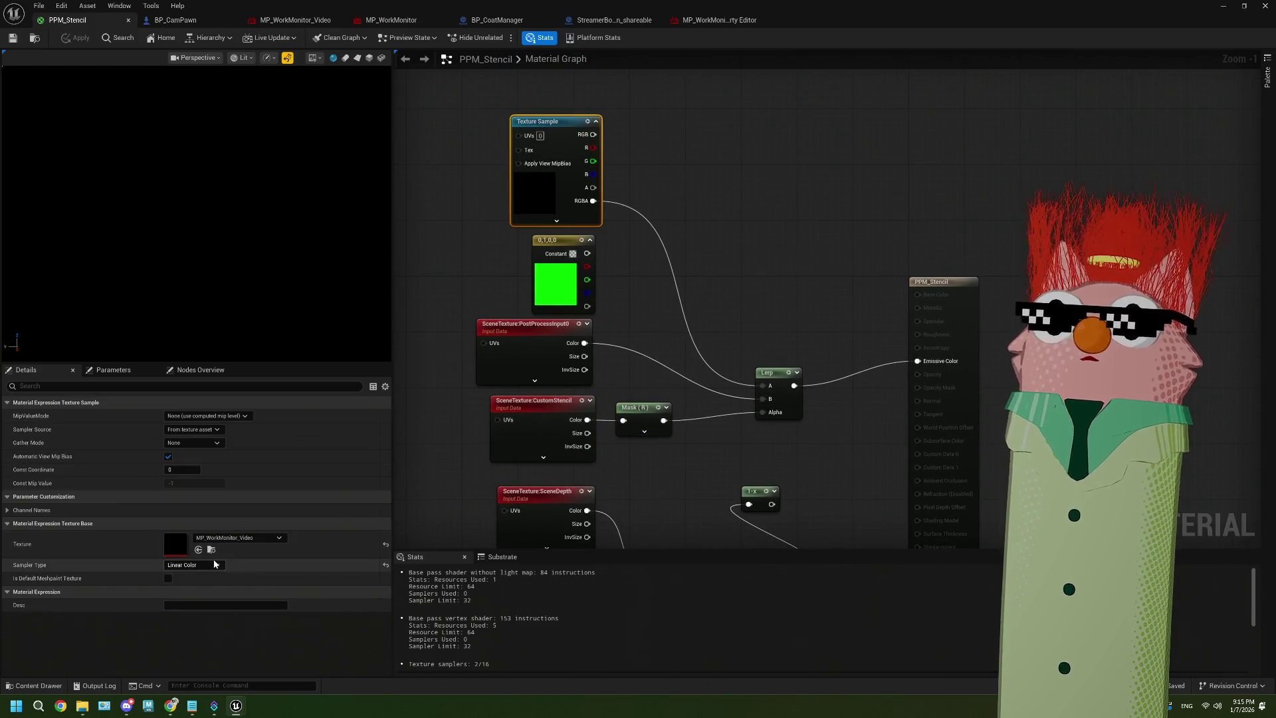
double_click(183, 549)
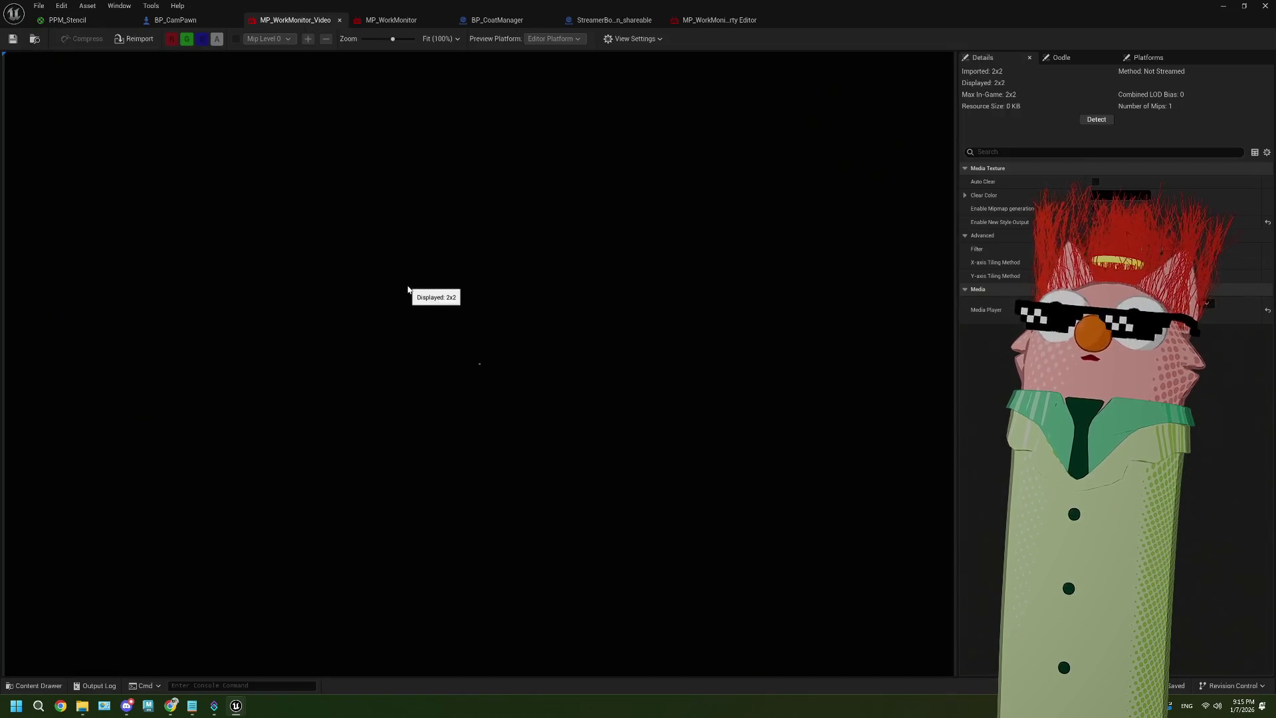
left_click(1255, 152)
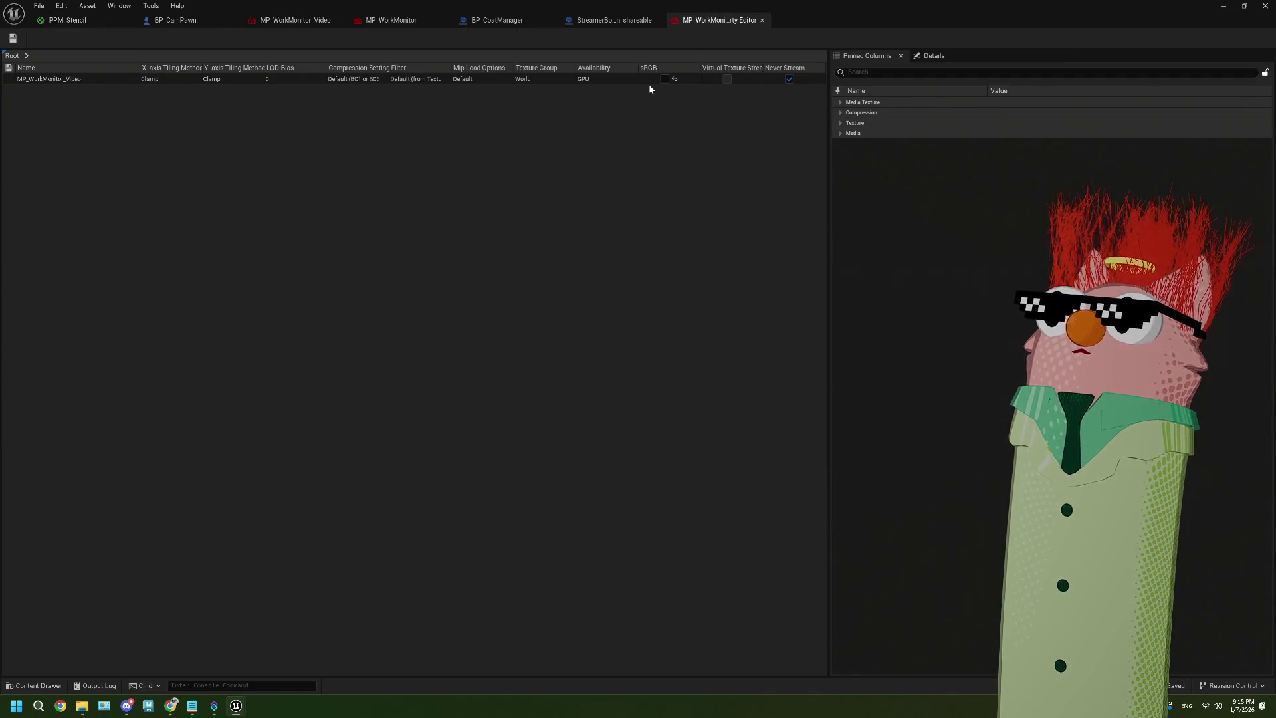
left_click(664, 79)
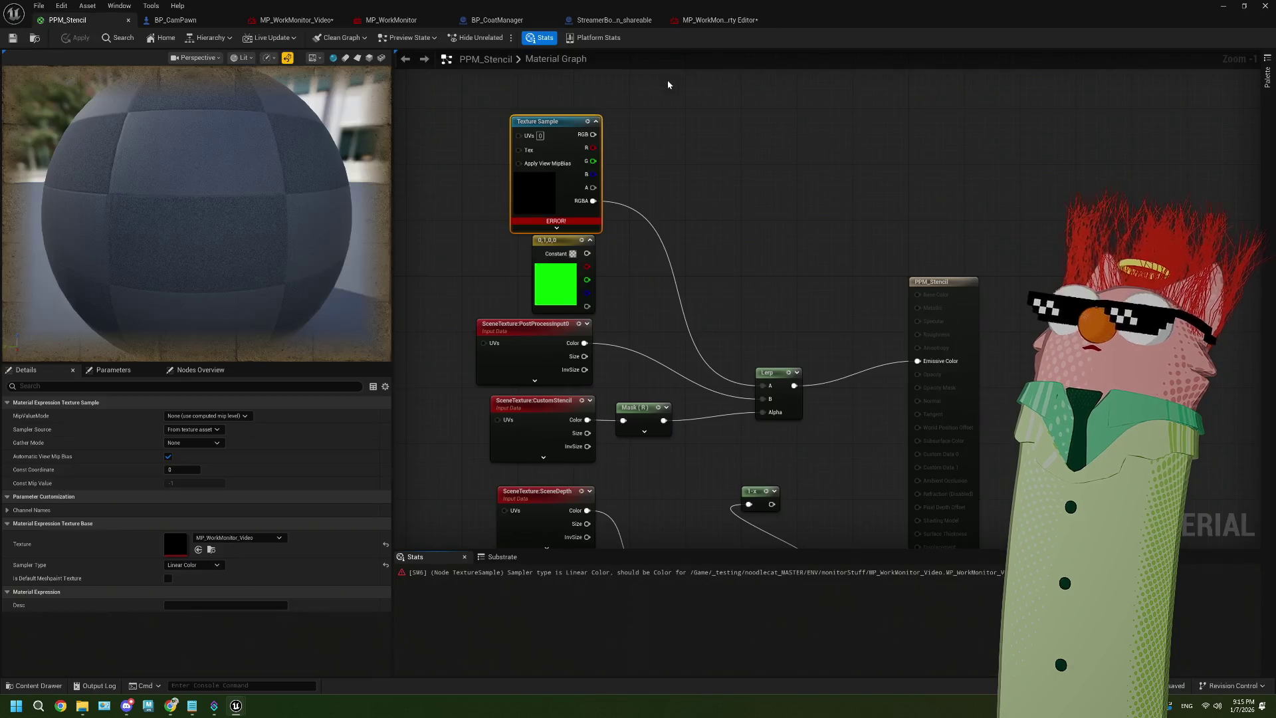
left_click(193, 564)
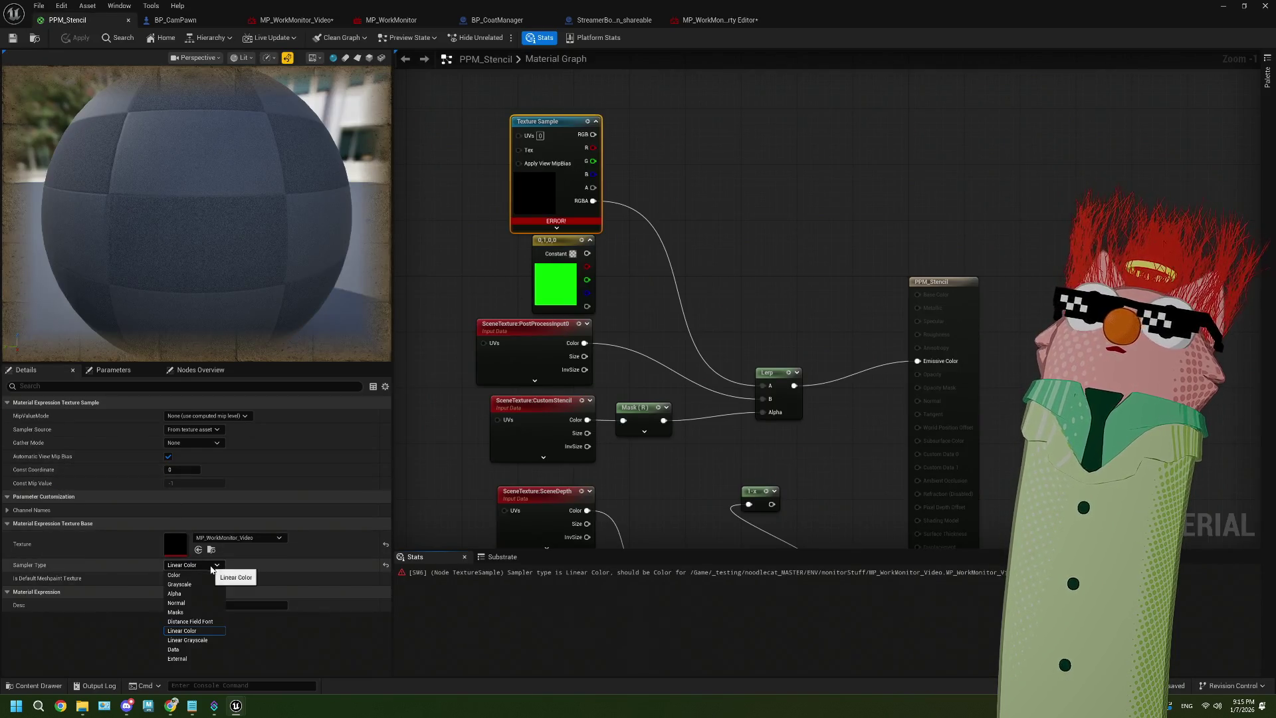
left_click(208, 577)
left_click(12, 38)
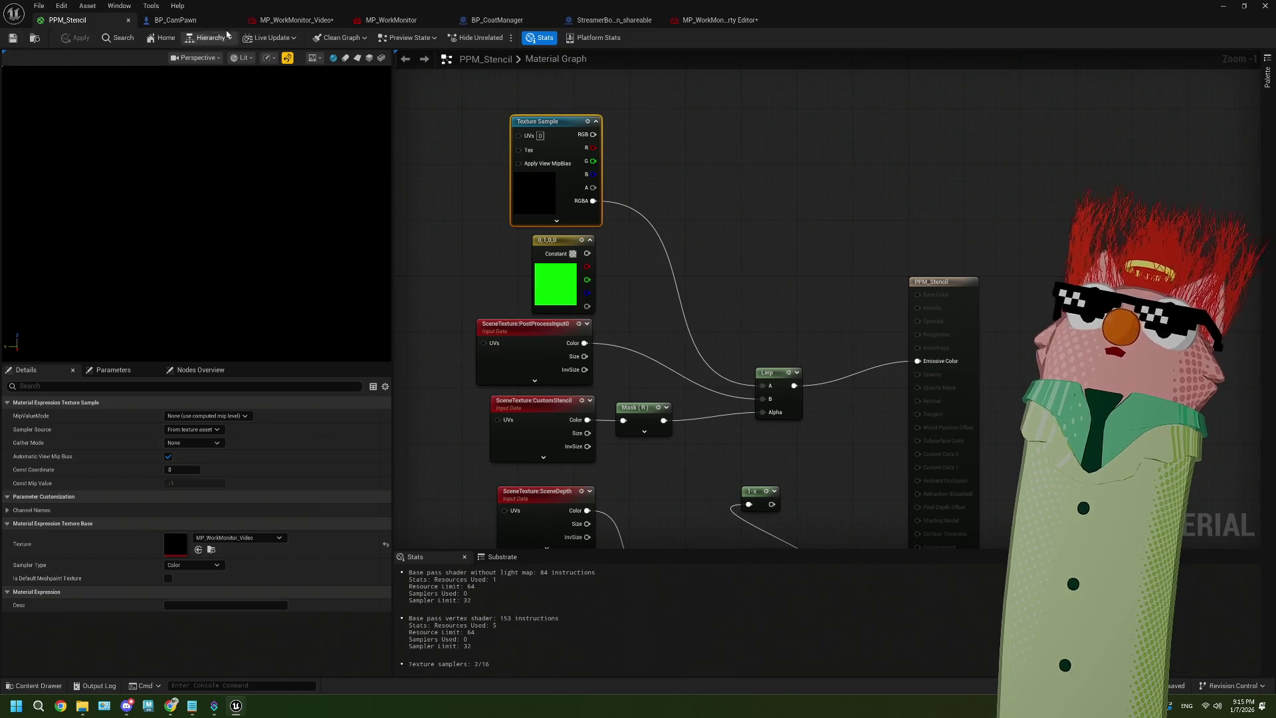
Close the MP_WorkMonitor_Video and MP_WorkMonitor editors, returning to the texture's property matrix
left_click(340, 20)
left_click(294, 20)
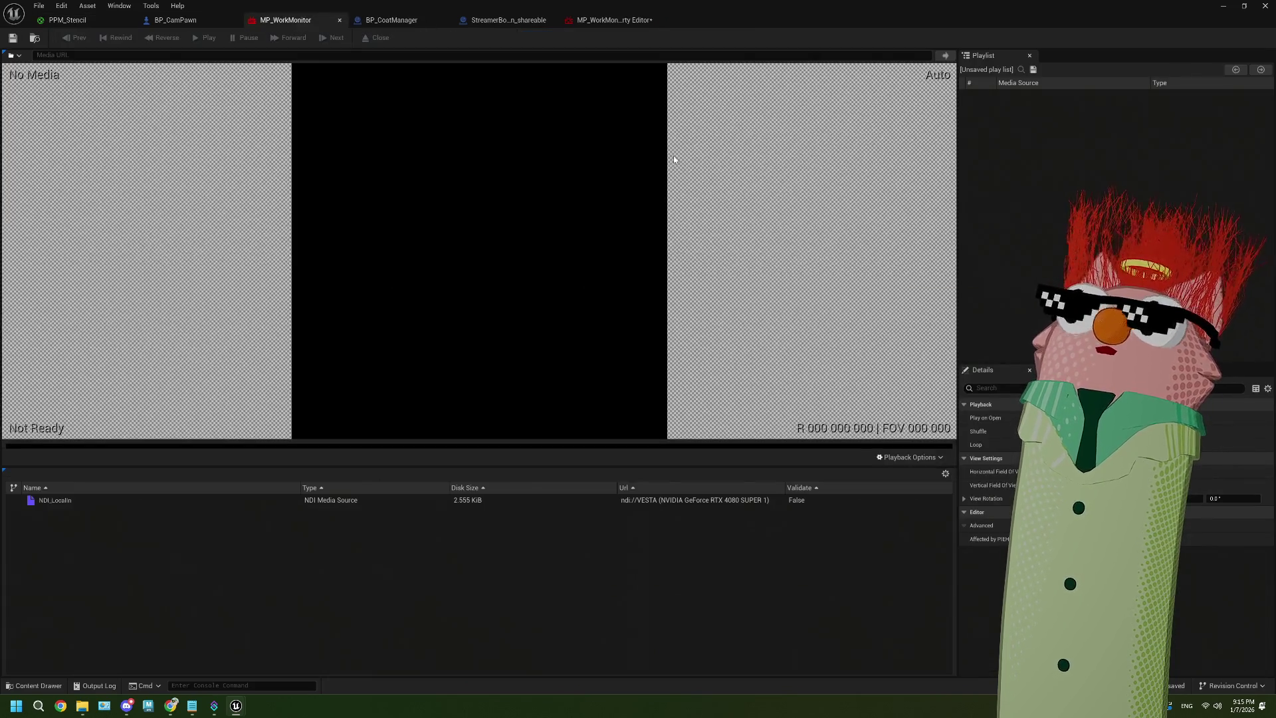
left_click(339, 20)
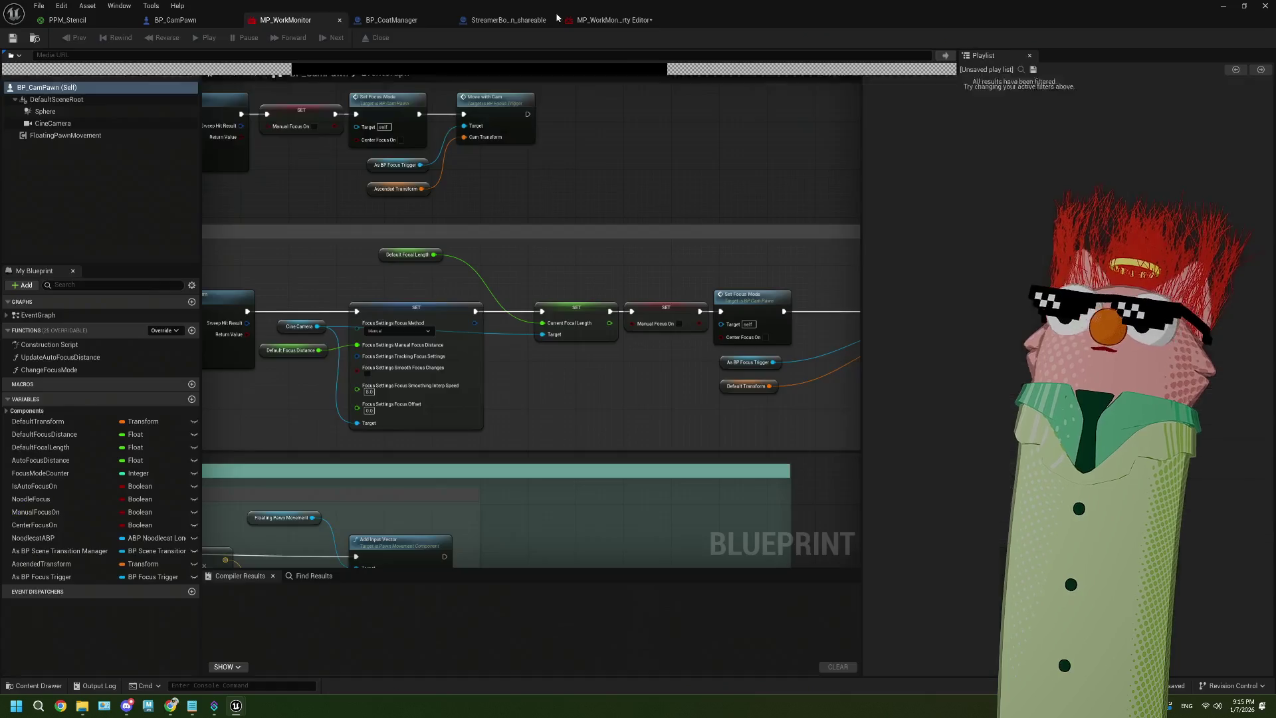
left_click(507, 19)
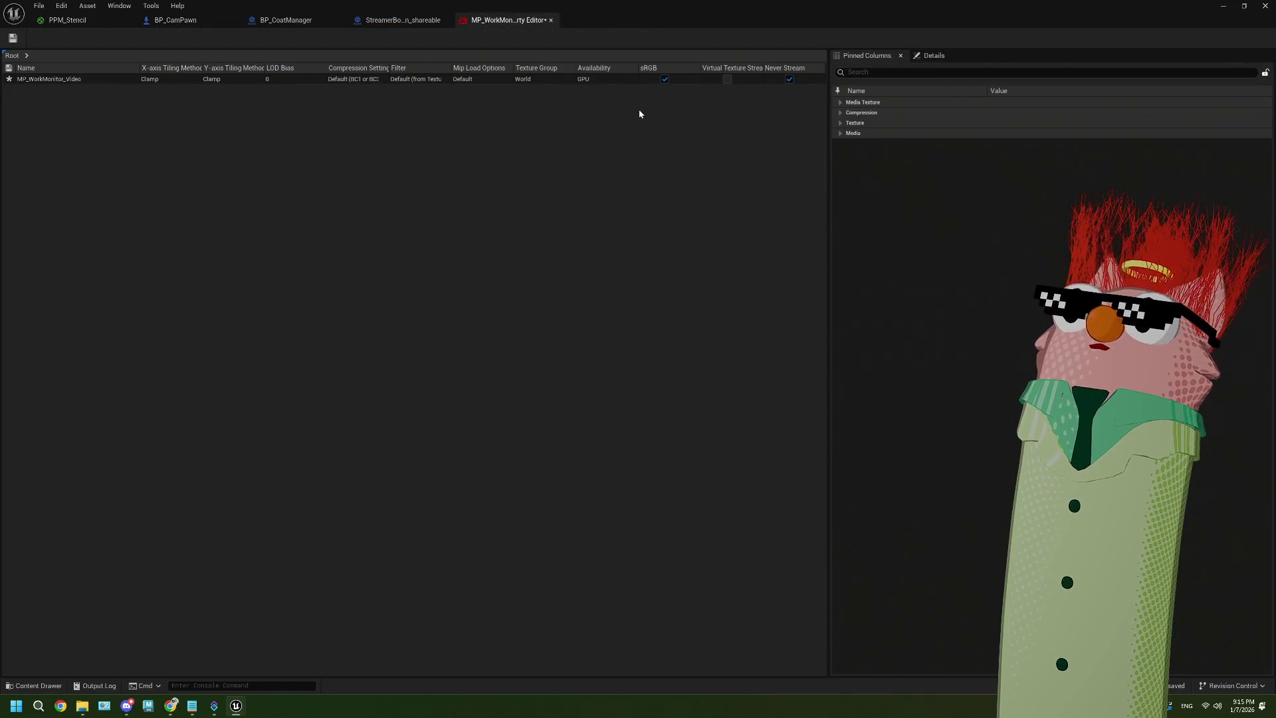
Review the Availability and Texture Group values, keeping the Texture Group at World
left_click(595, 79)
left_click(532, 79)
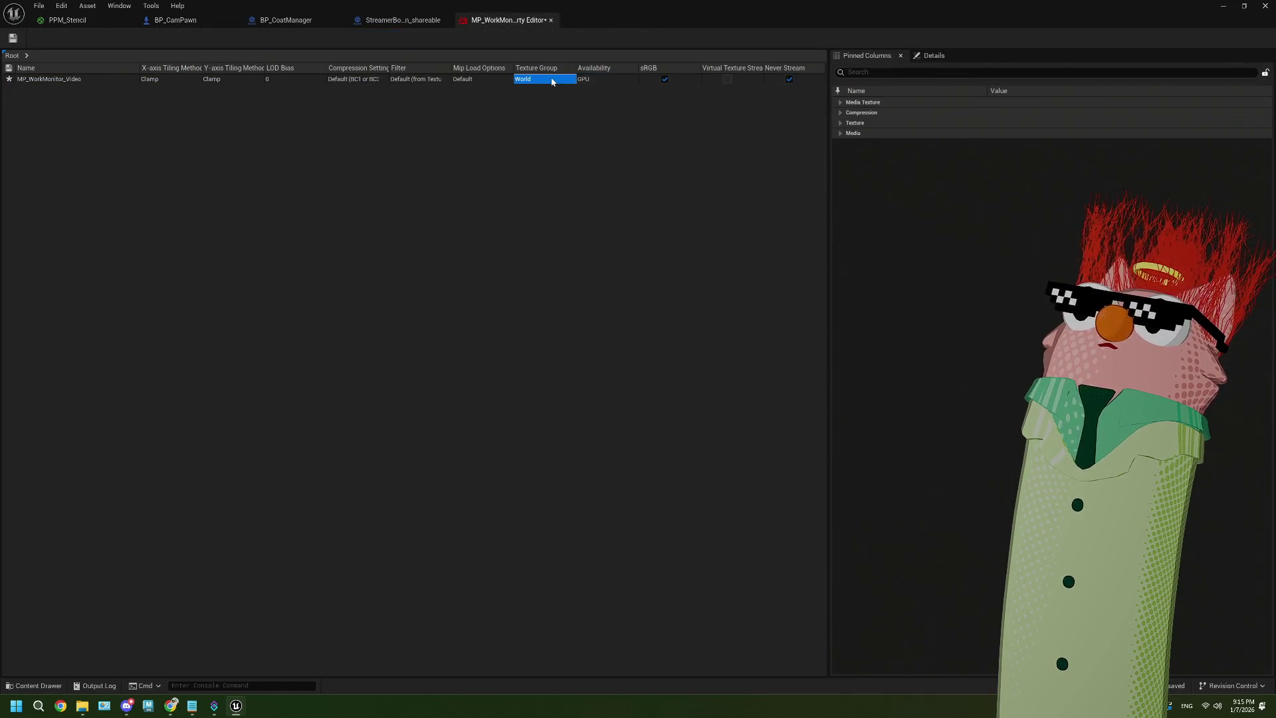
left_click(525, 80)
left_click(525, 80)
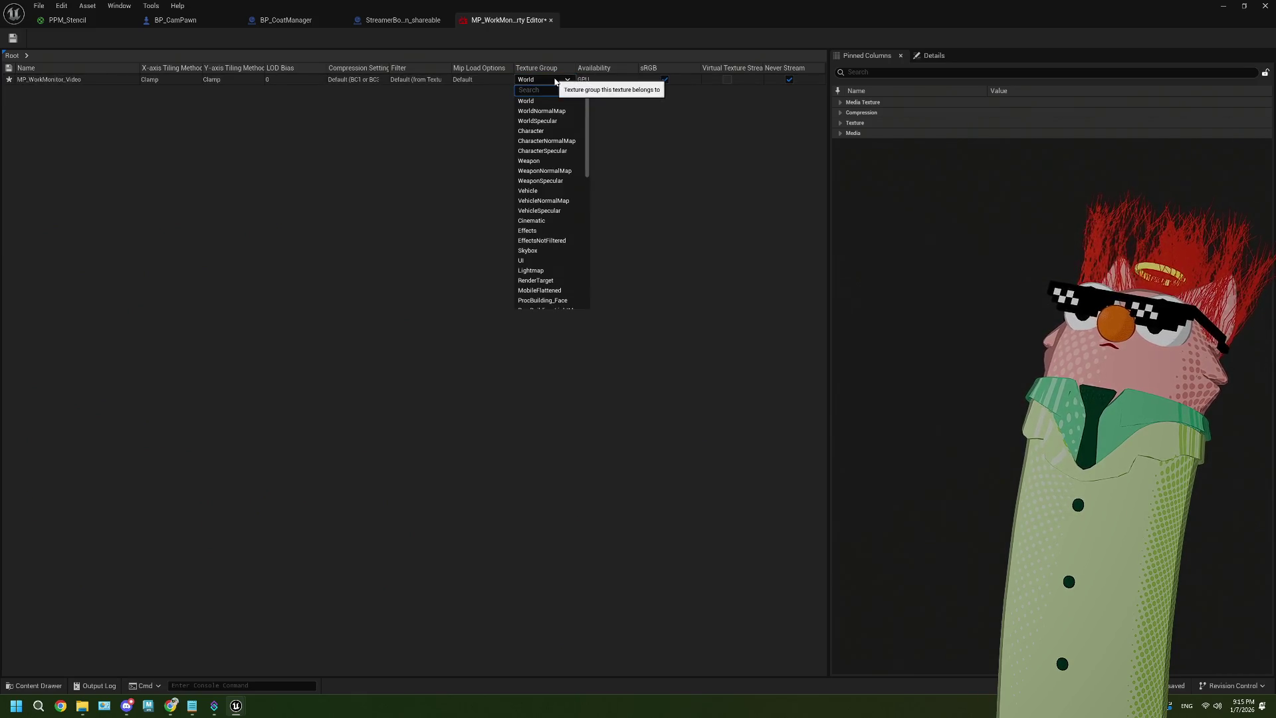
scroll(577, 171, "down", 5)
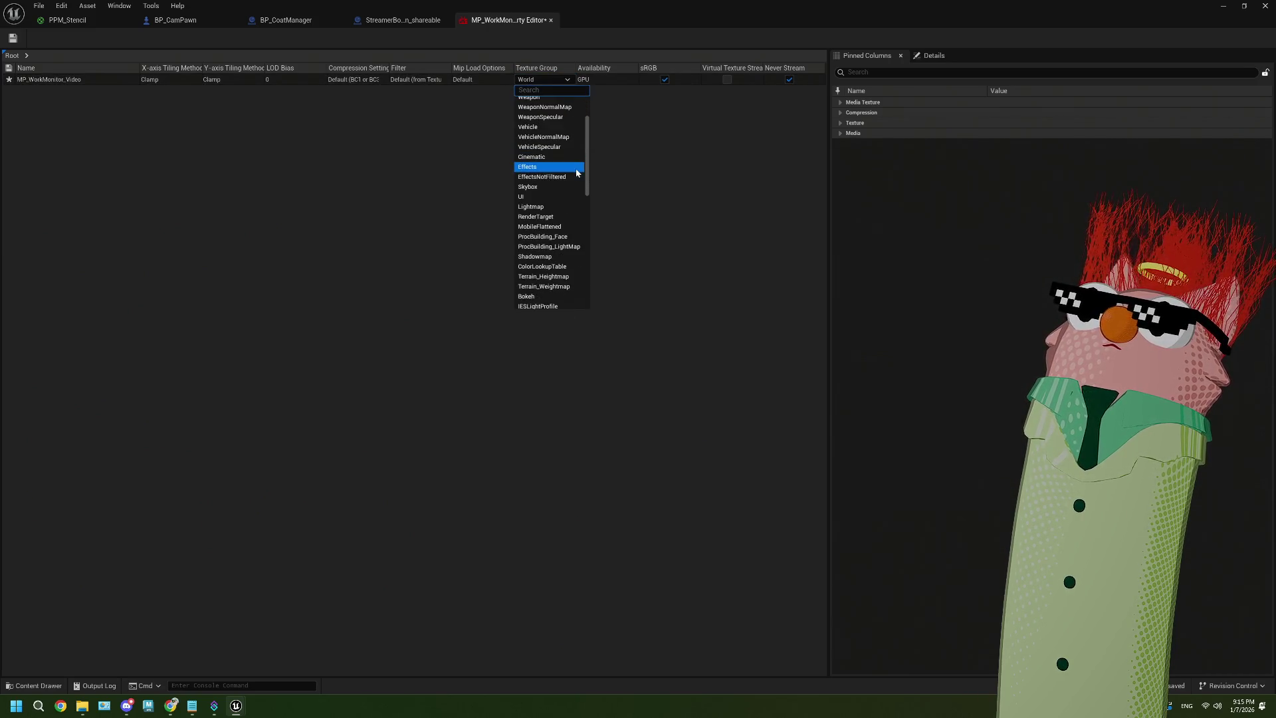
scroll(577, 172, "down", 6)
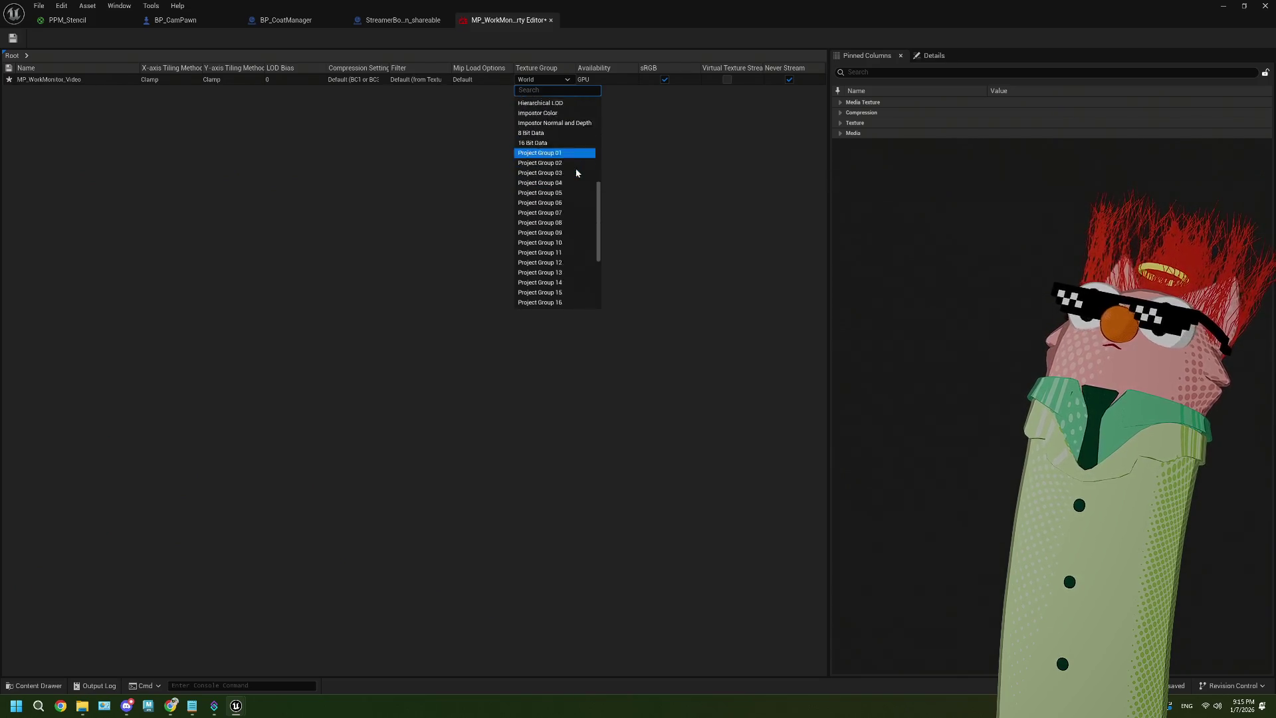
scroll(556, 195, "up", 11)
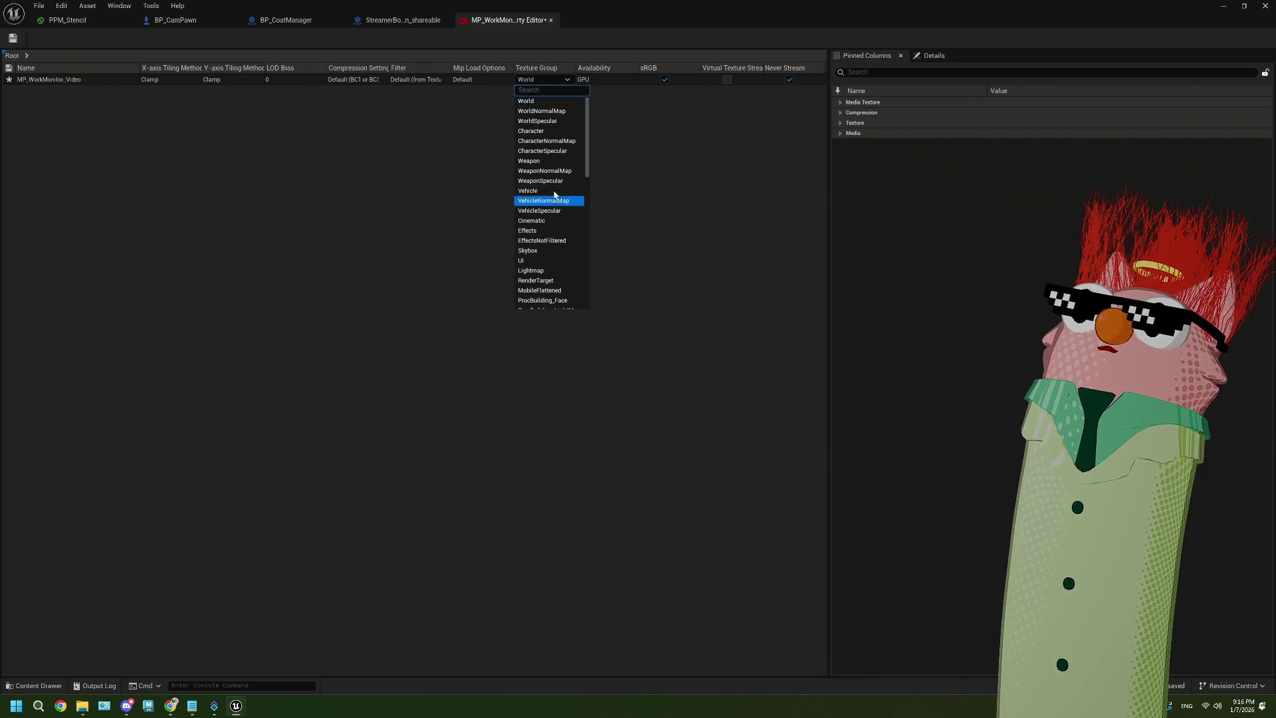
left_click(759, 167)
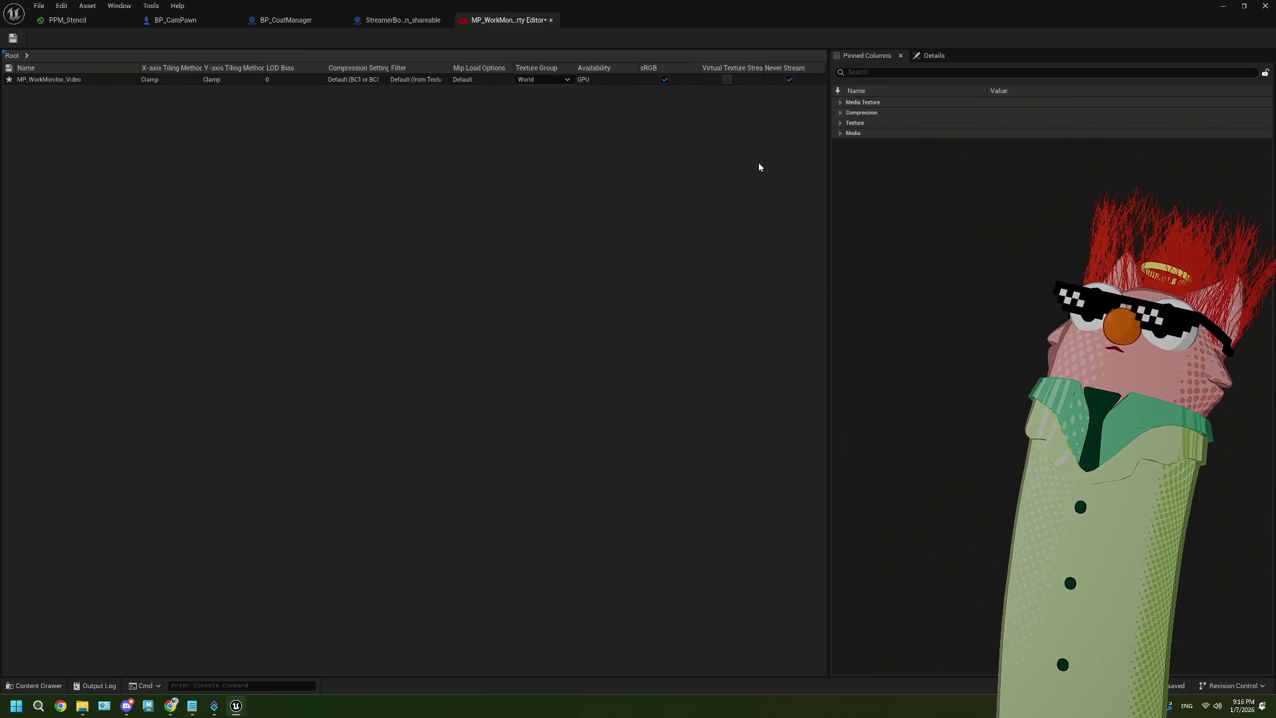
Check Mip Load Options and Filter values, leaving Mip Load Options at Default and Filter unchanged
left_click(498, 80)
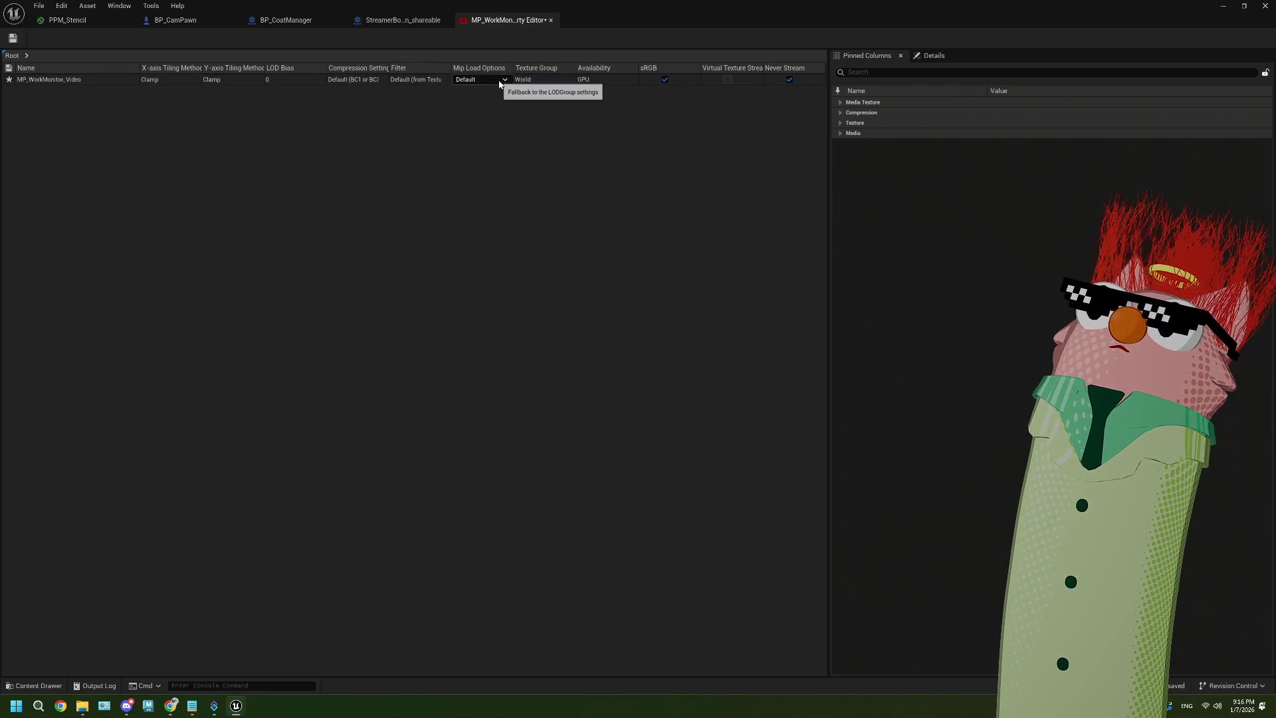
left_click(500, 82)
left_click(500, 81)
left_click(427, 80)
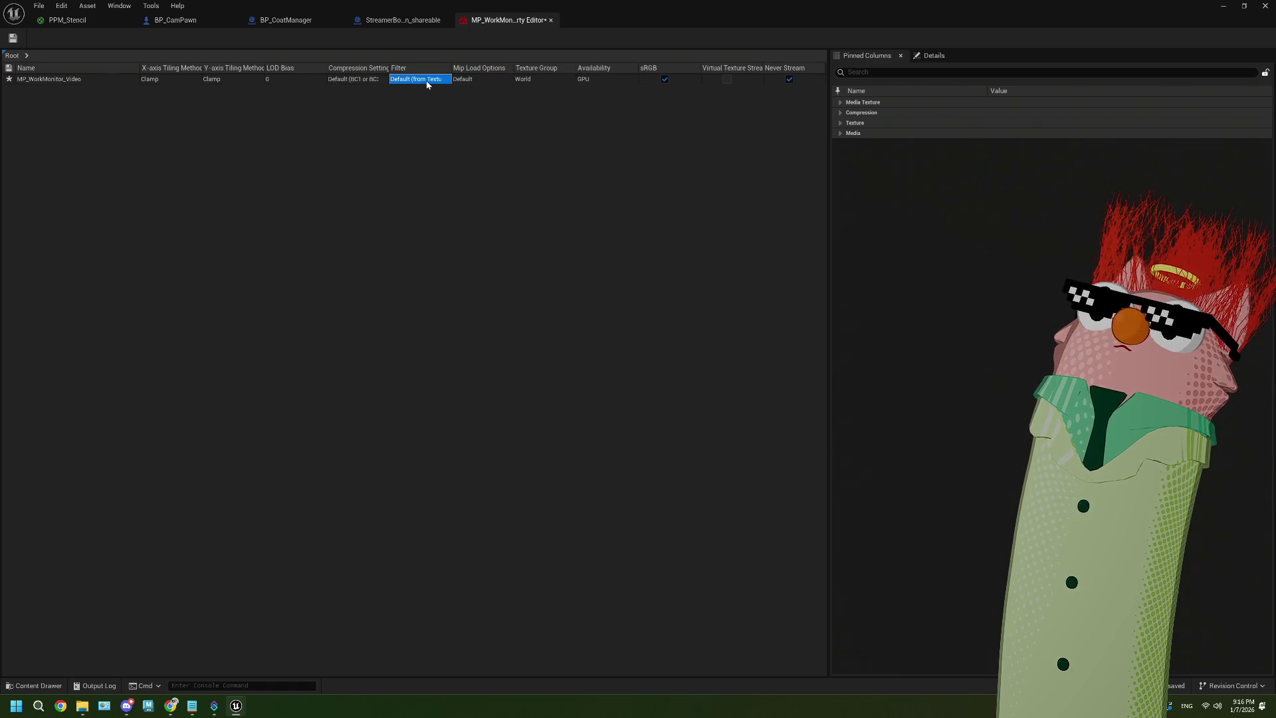
left_click(427, 80)
left_click(427, 82)
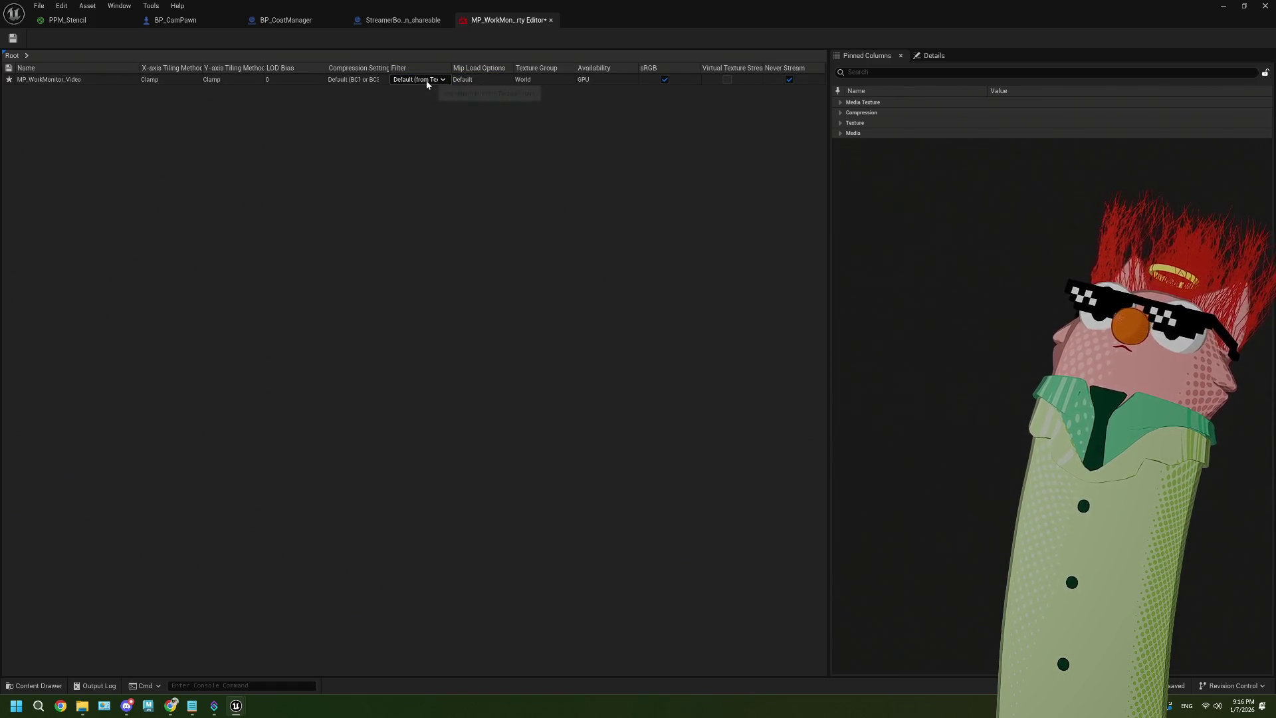
left_click(371, 80)
Keep Compression at Default, toggle Never Stream, and expand the Media Texture group
left_click(371, 81)
left_click(371, 81)
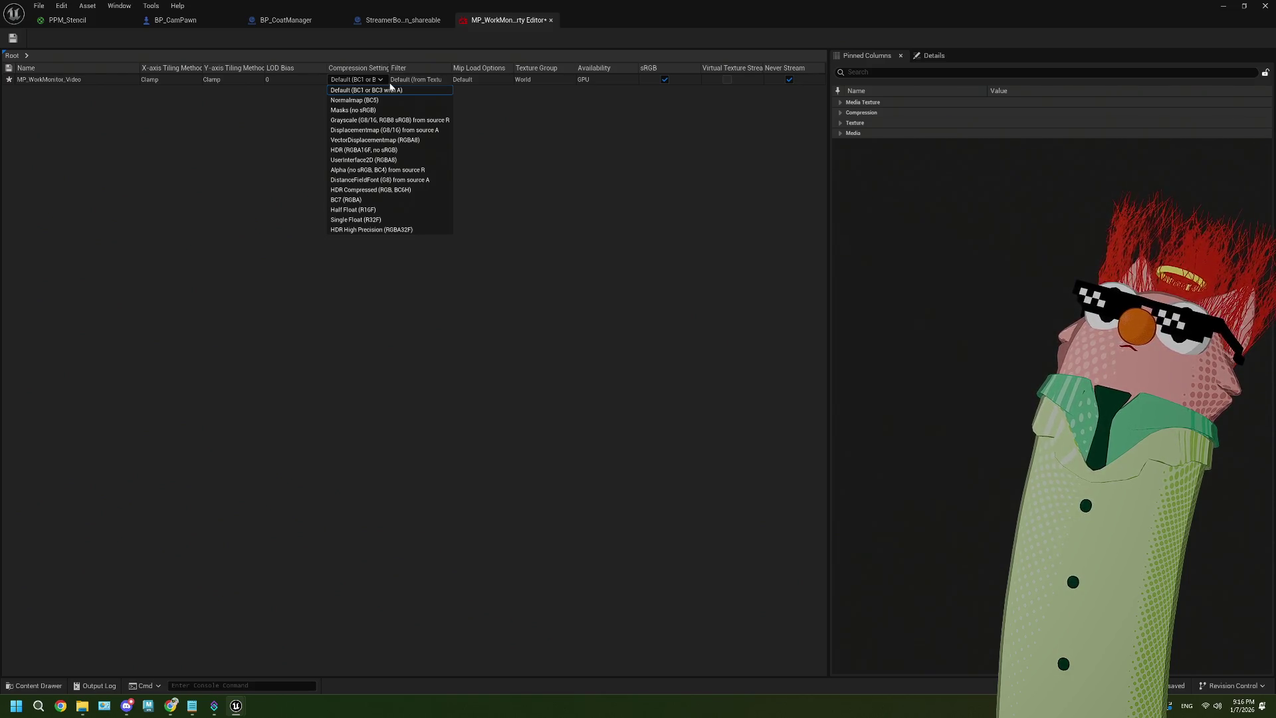
left_click(525, 152)
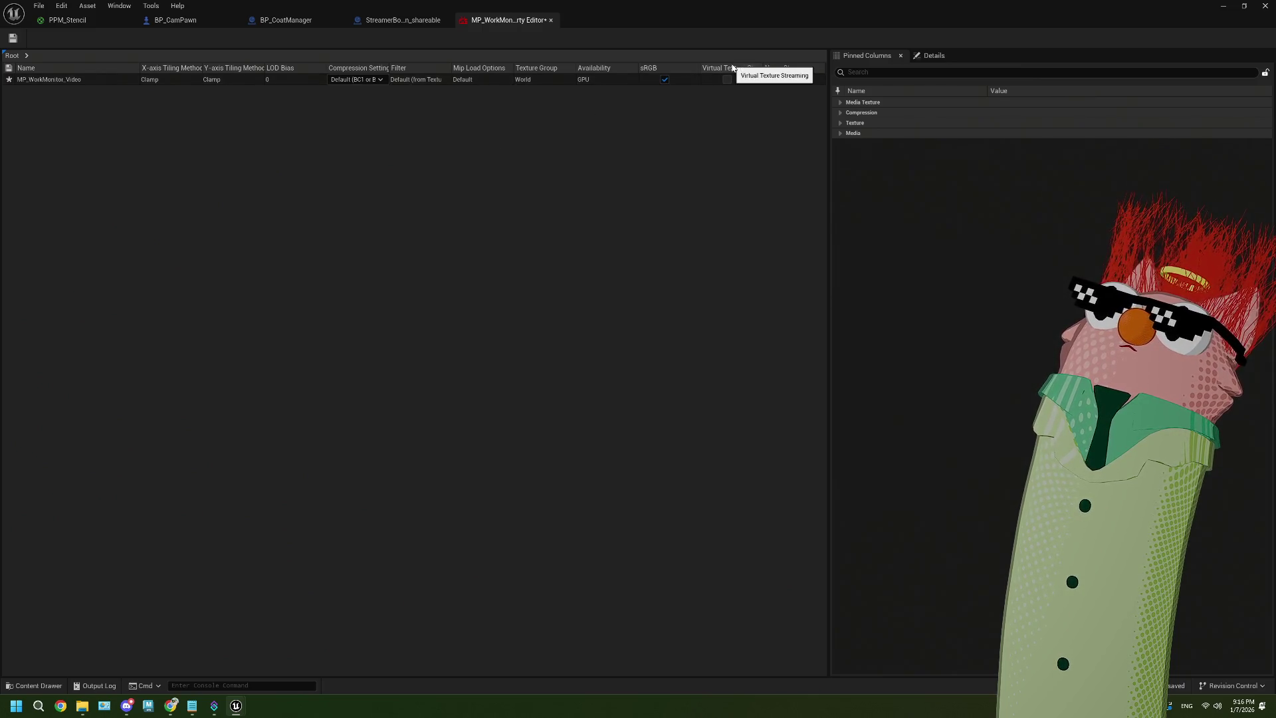
left_click(727, 79)
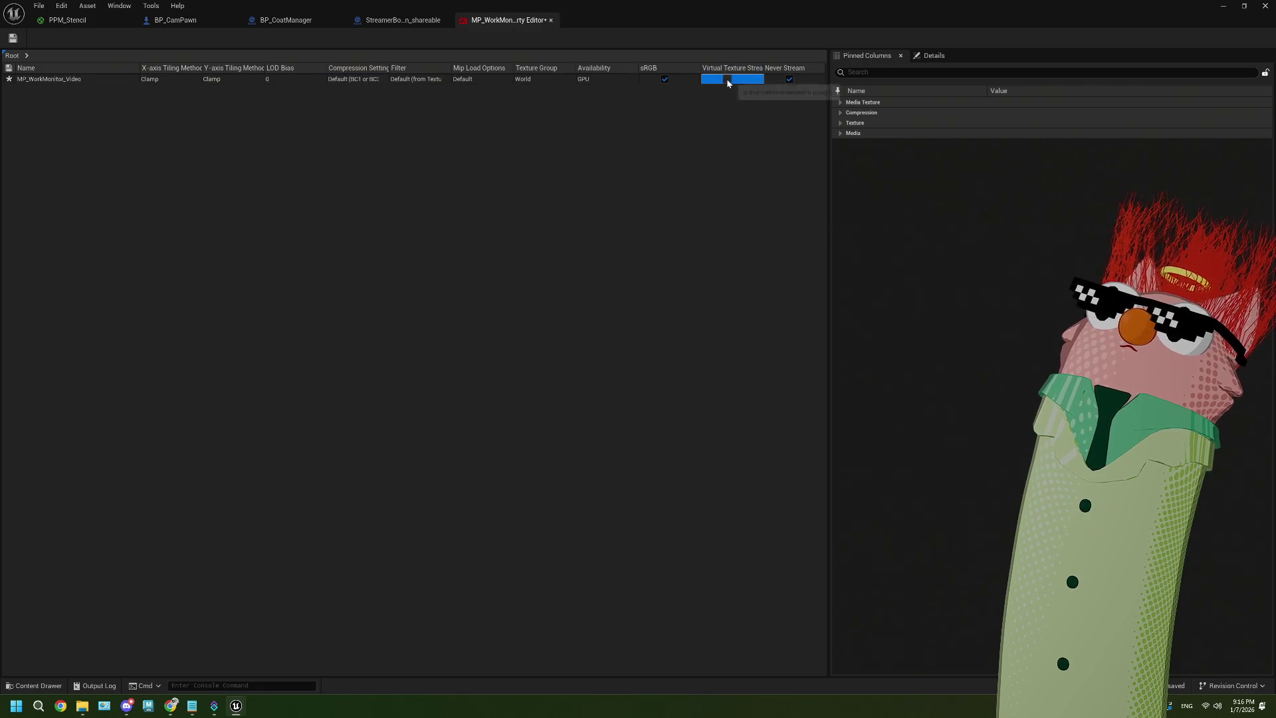
left_click(789, 79)
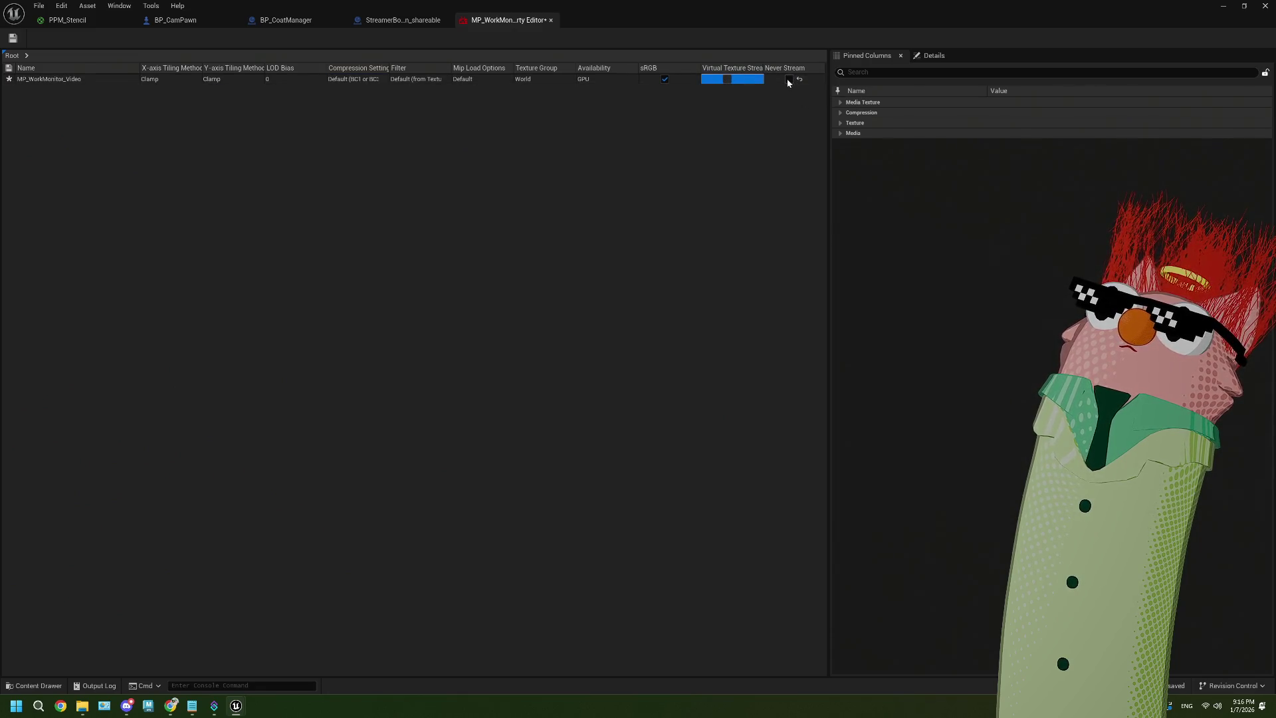
left_click(840, 103)
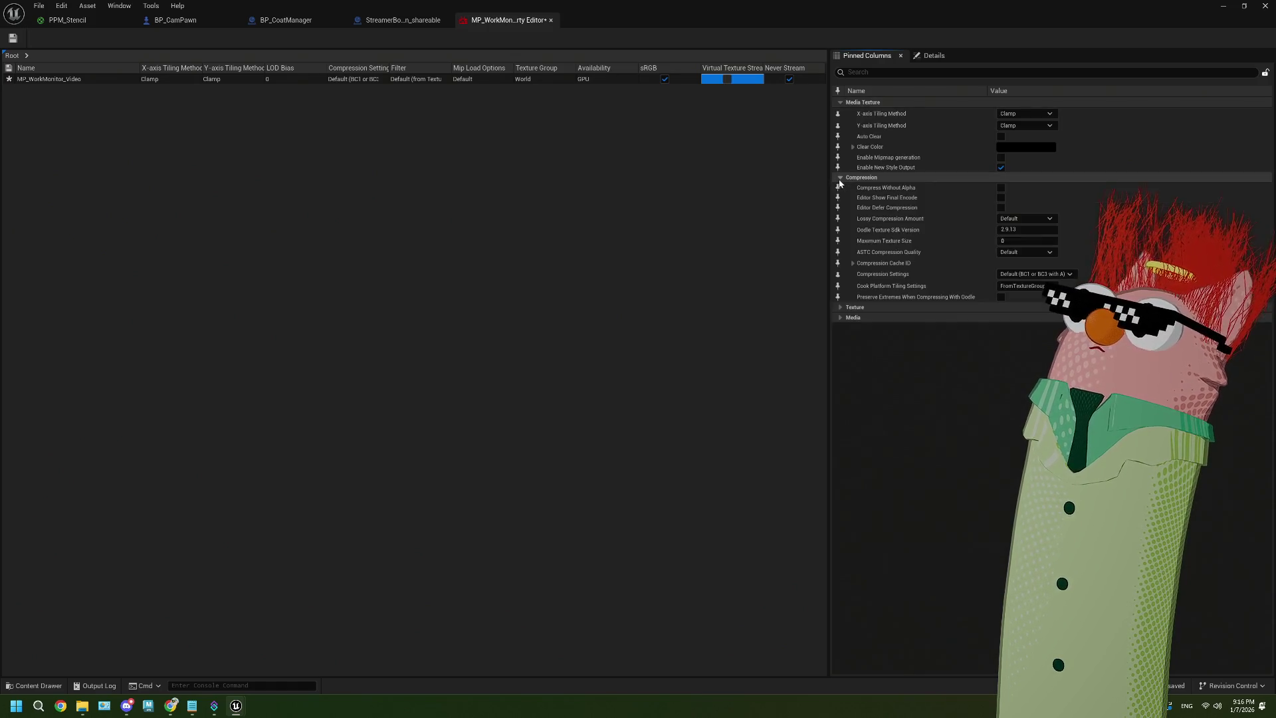
Keep Availability at GPU, enable sRGB Use Legacy Gamma on MP_WorkMonitor_Video, and save it
left_click(840, 177)
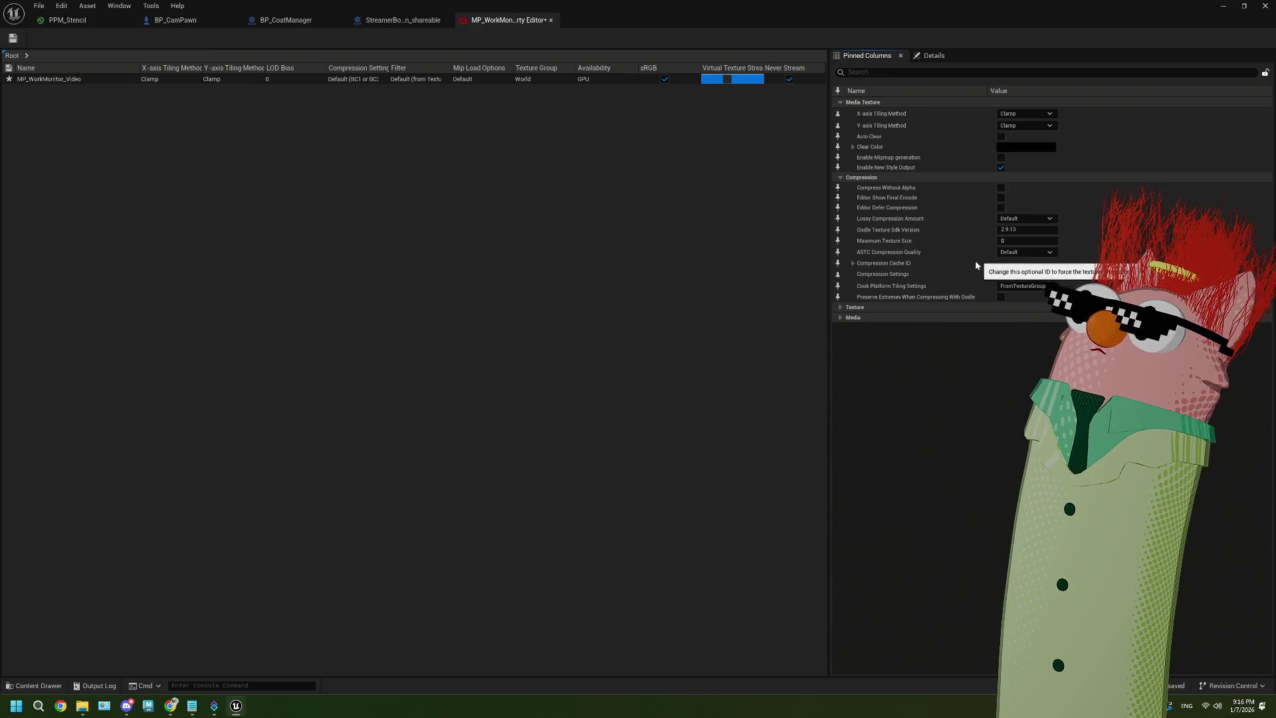
left_click(844, 306)
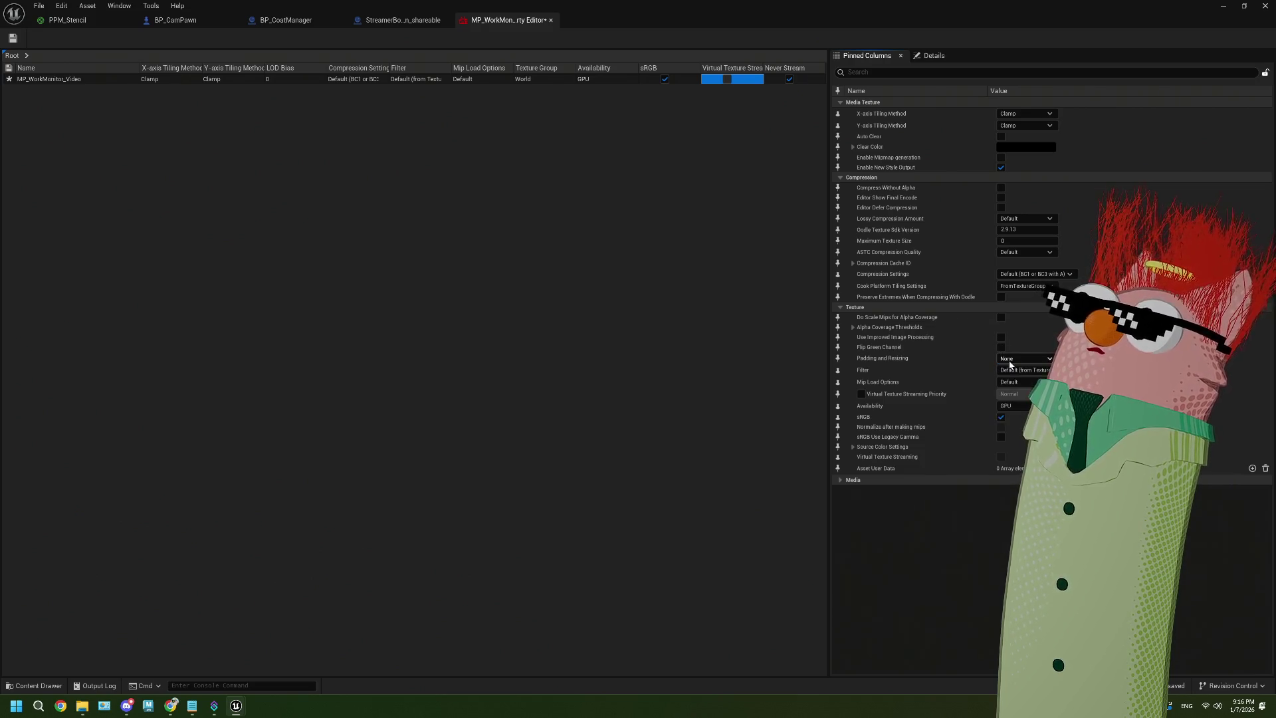
left_click(1014, 407)
left_click(1016, 410)
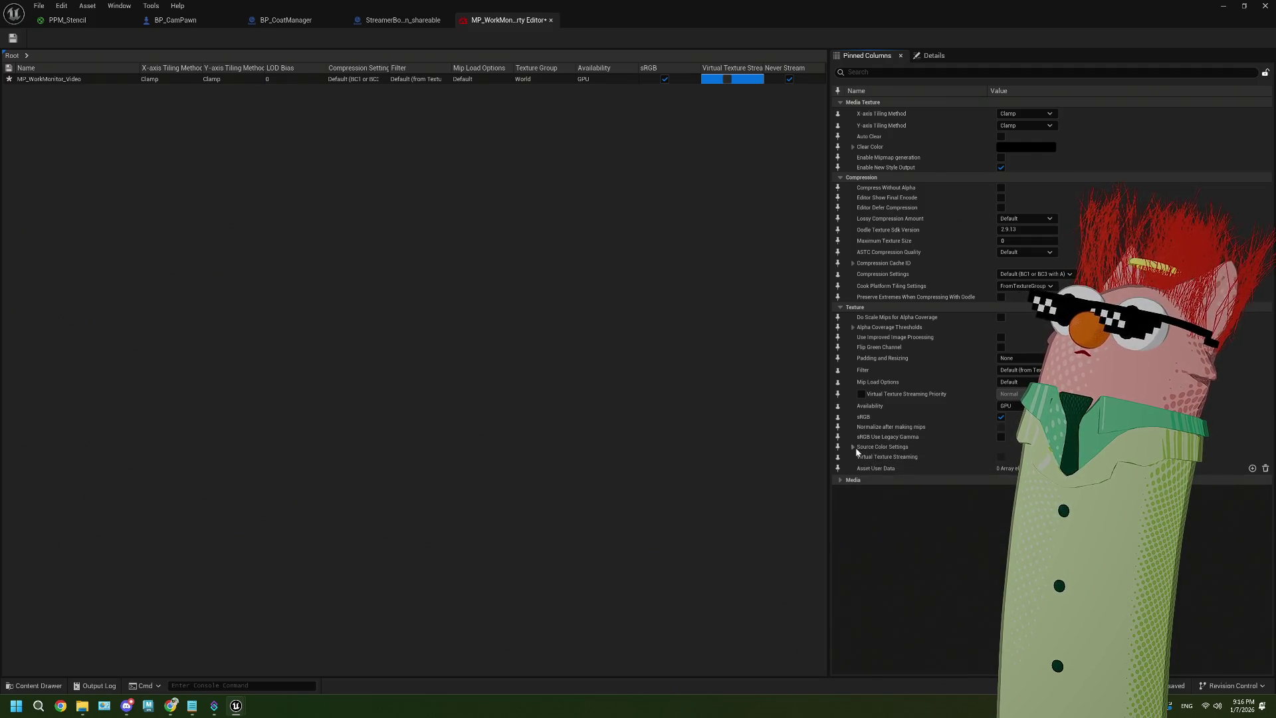
left_click(1001, 438)
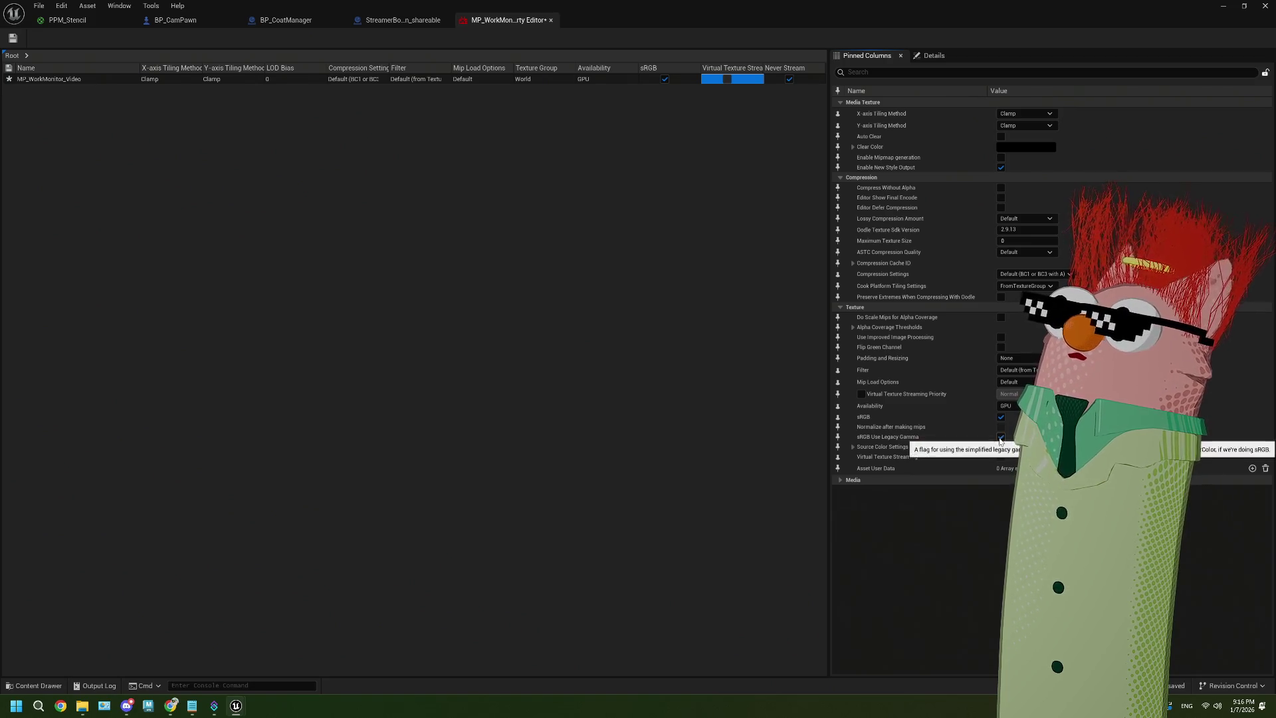
left_click(12, 38)
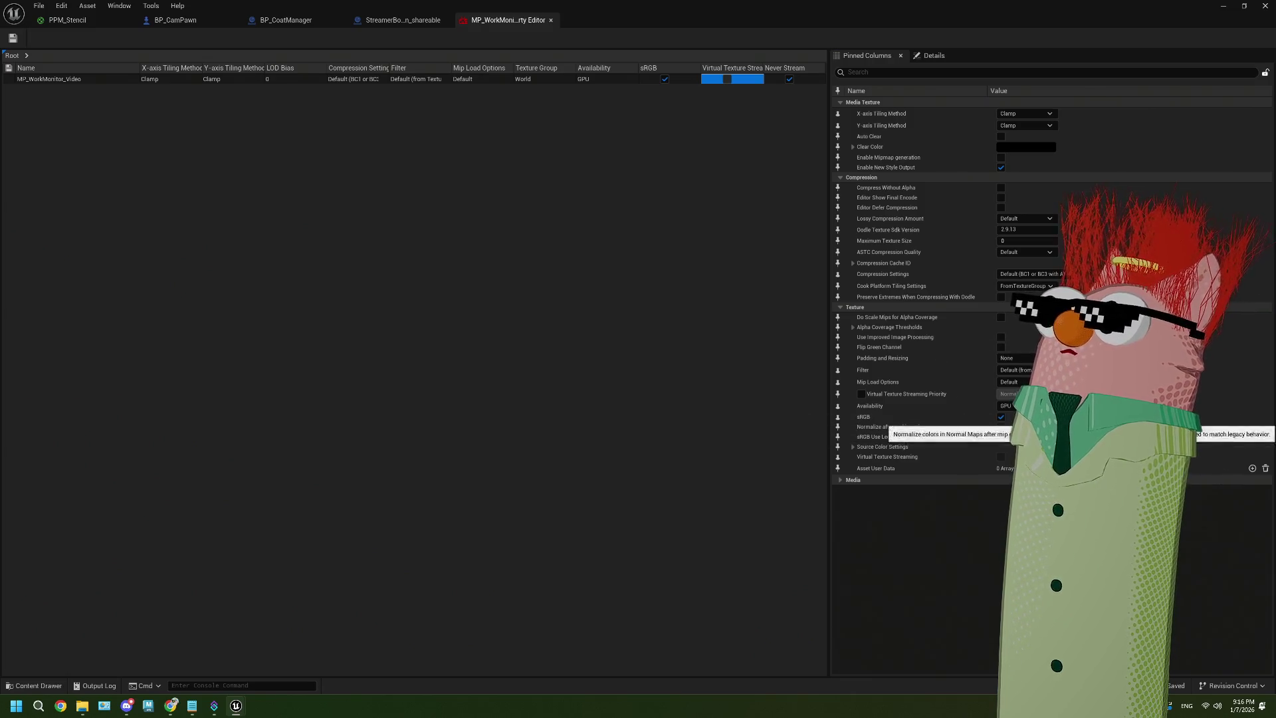
Cook the project content for Windows from the Platforms menu
left_click(1234, 5)
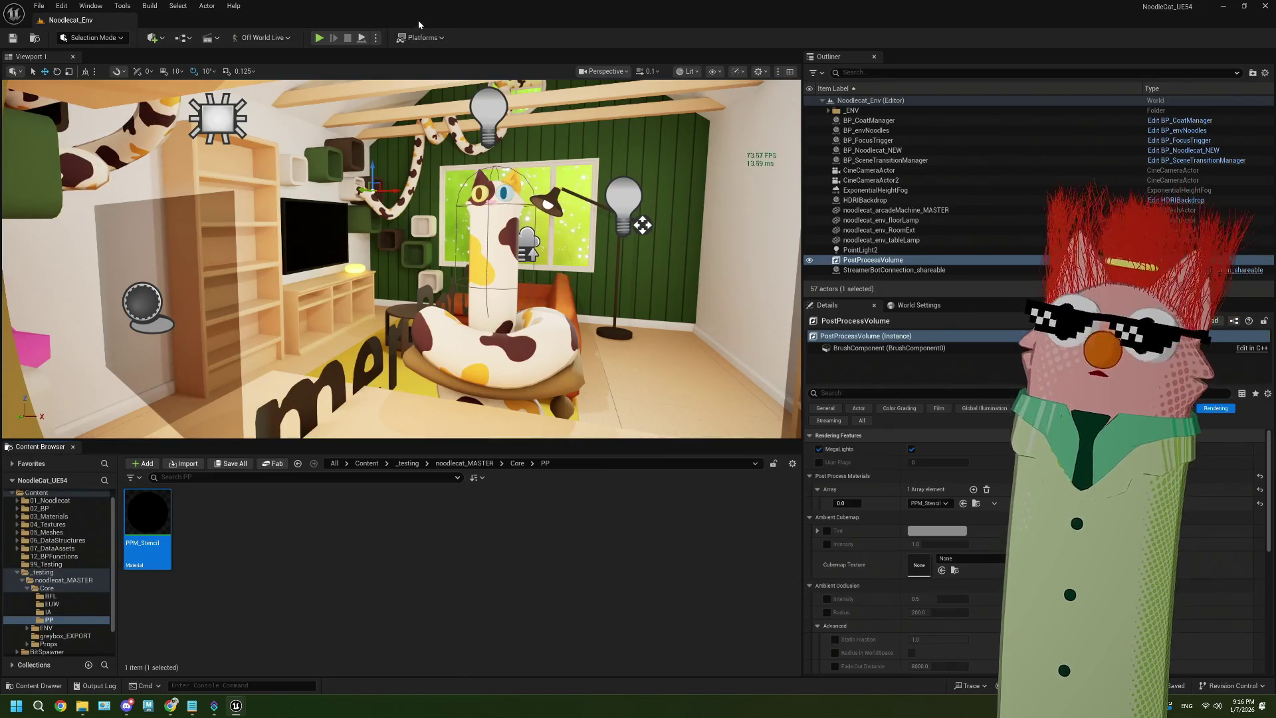
left_click(420, 37)
mouse_move(476, 174)
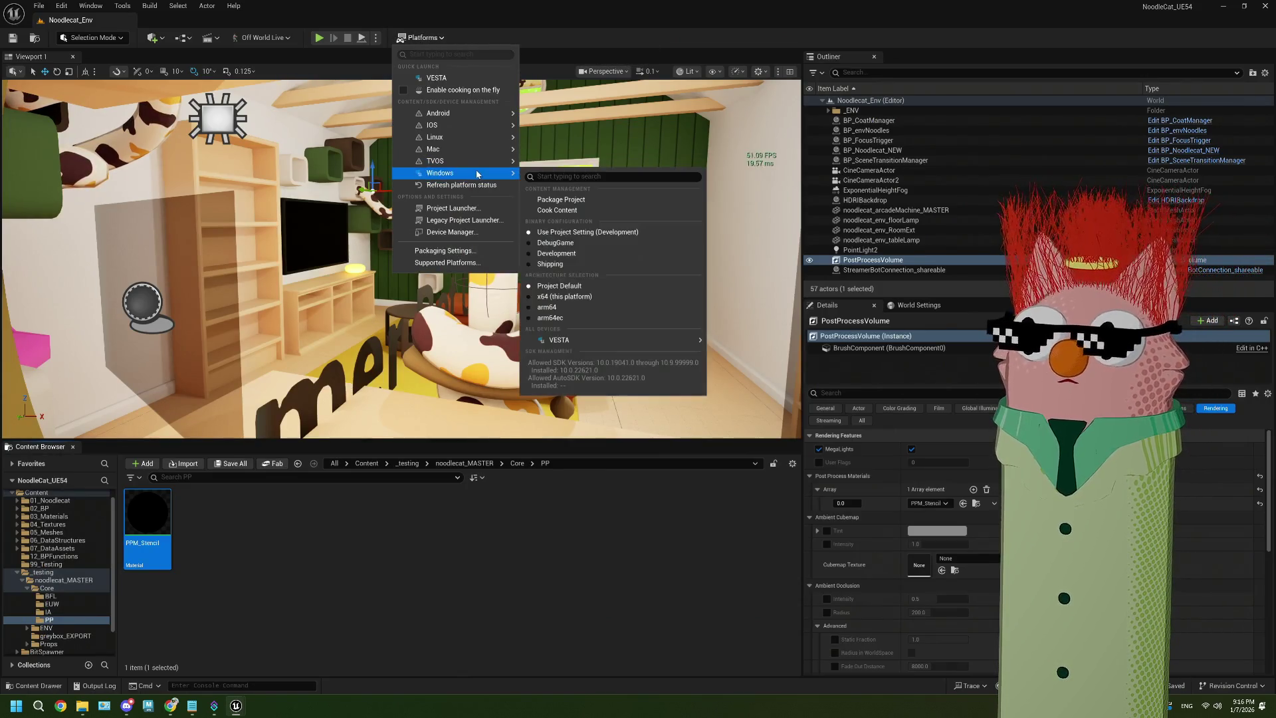
left_click(556, 210)
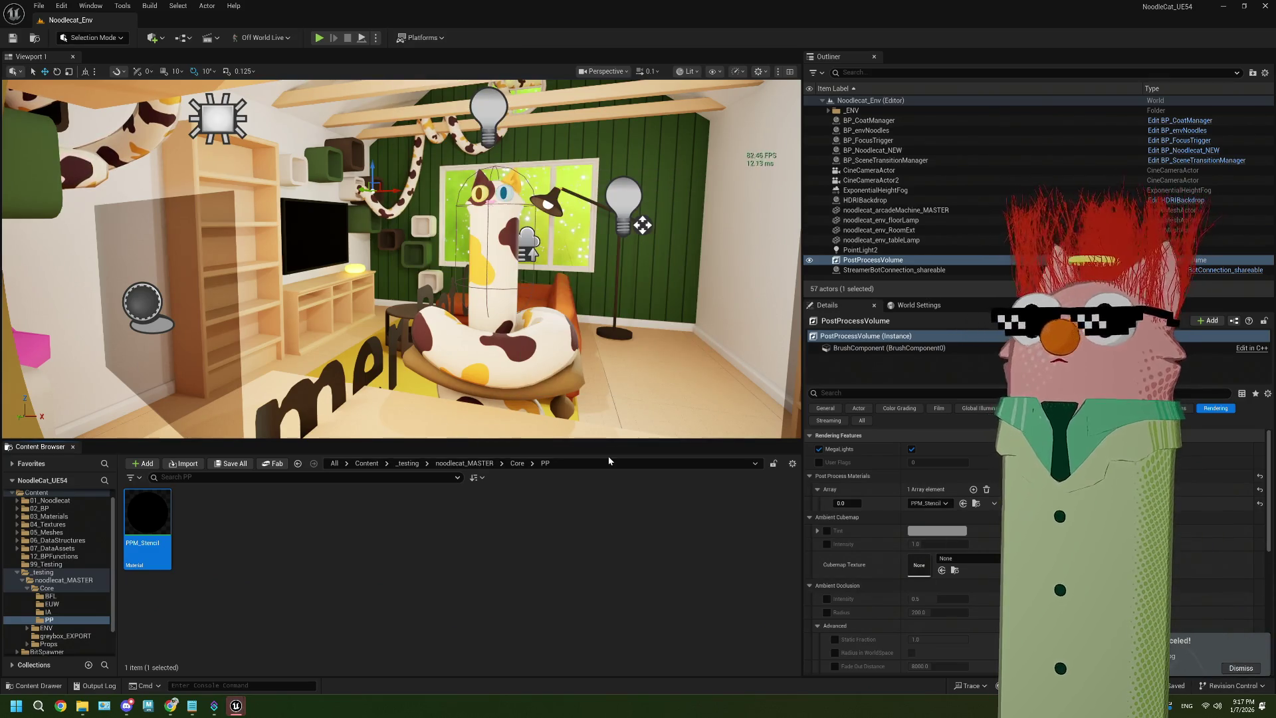
Package the project for Windows into the 20260107\Windows build folder
left_click(420, 37)
mouse_move(465, 173)
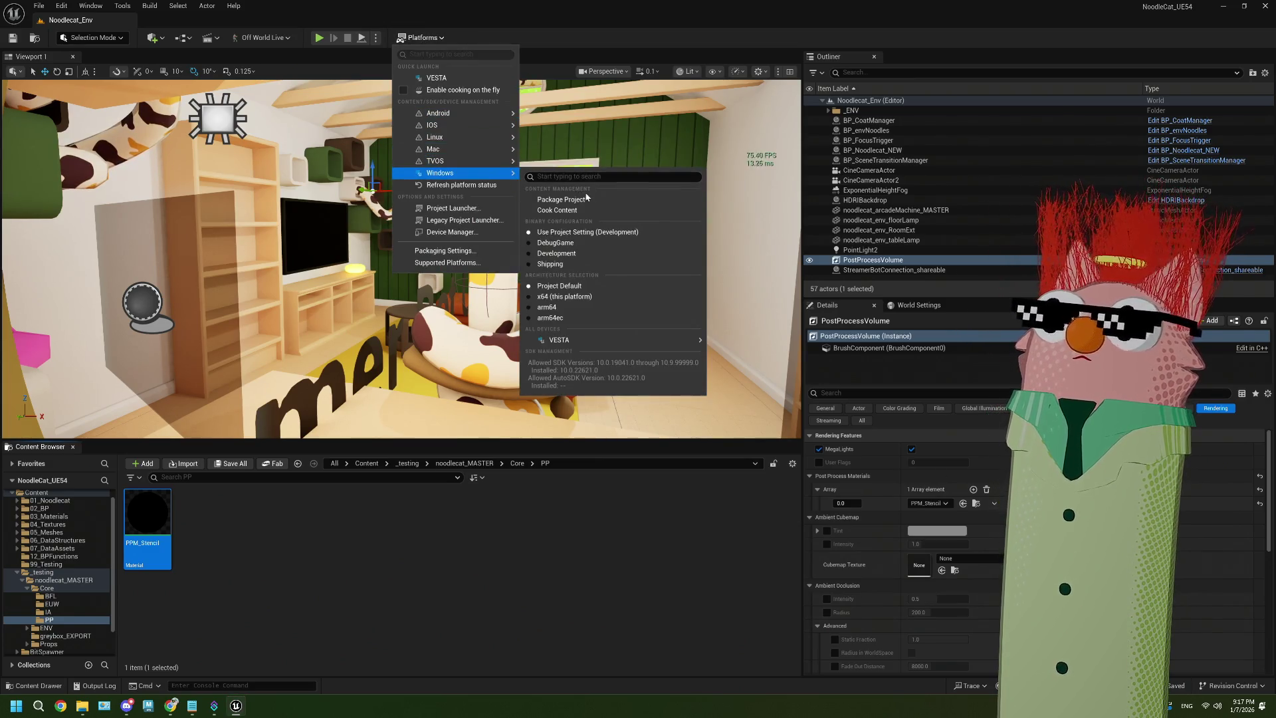
left_click(562, 199)
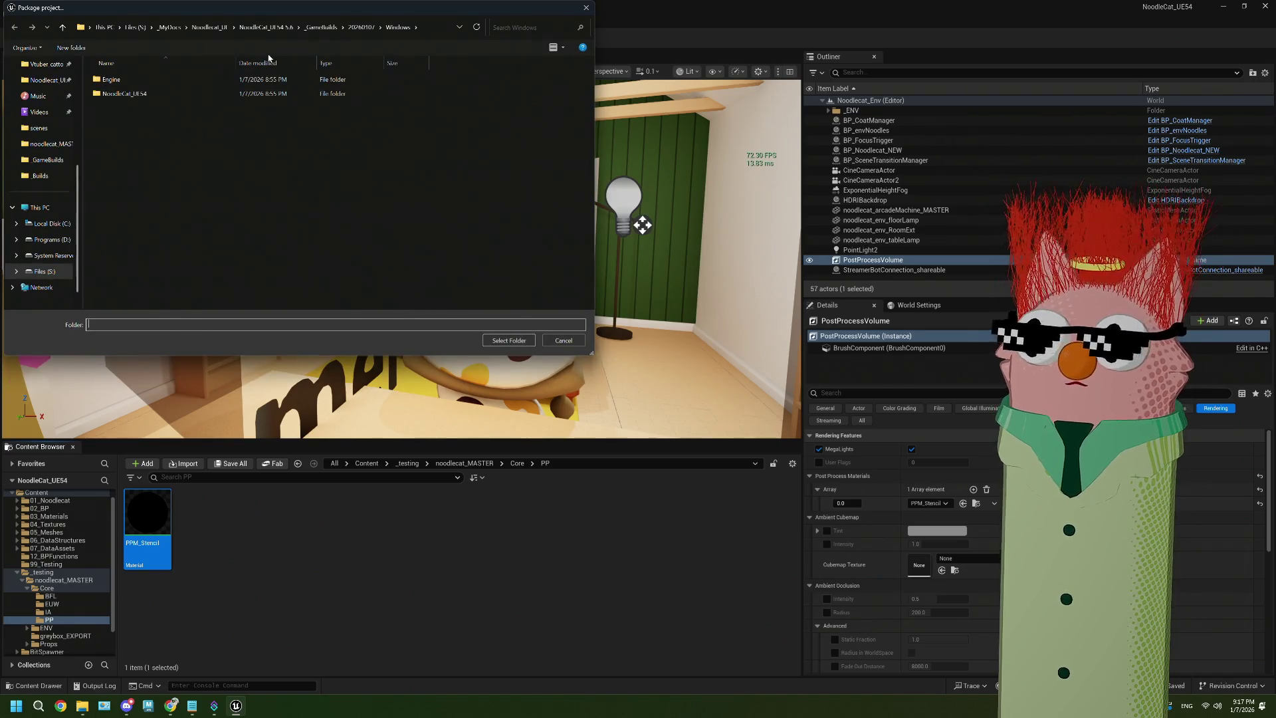
left_click(359, 27)
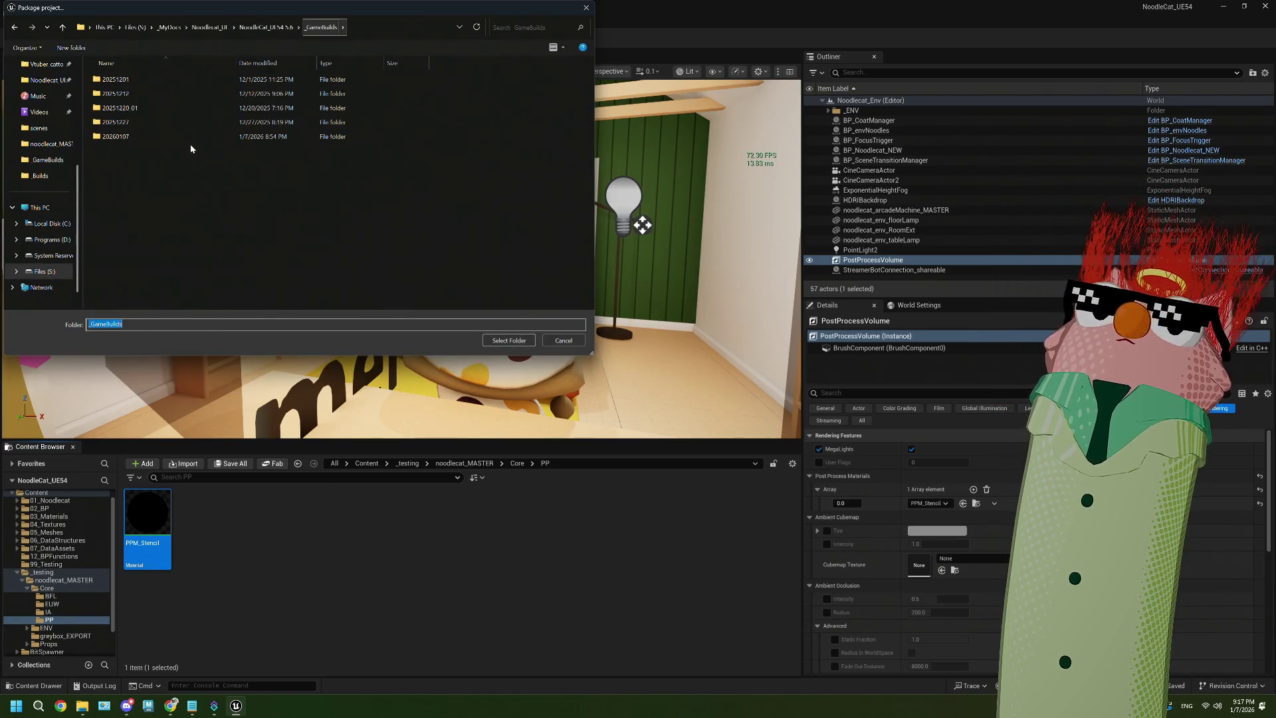
left_click(132, 81)
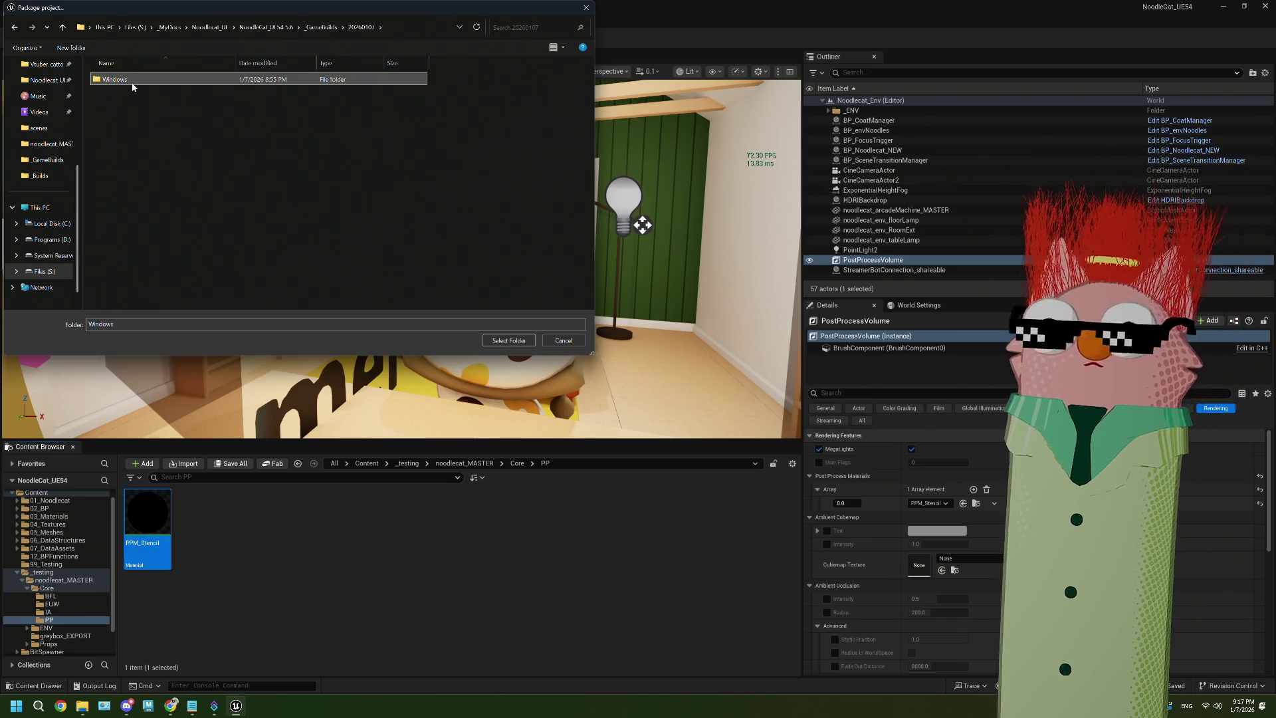
double_click(132, 80)
left_click(509, 340)
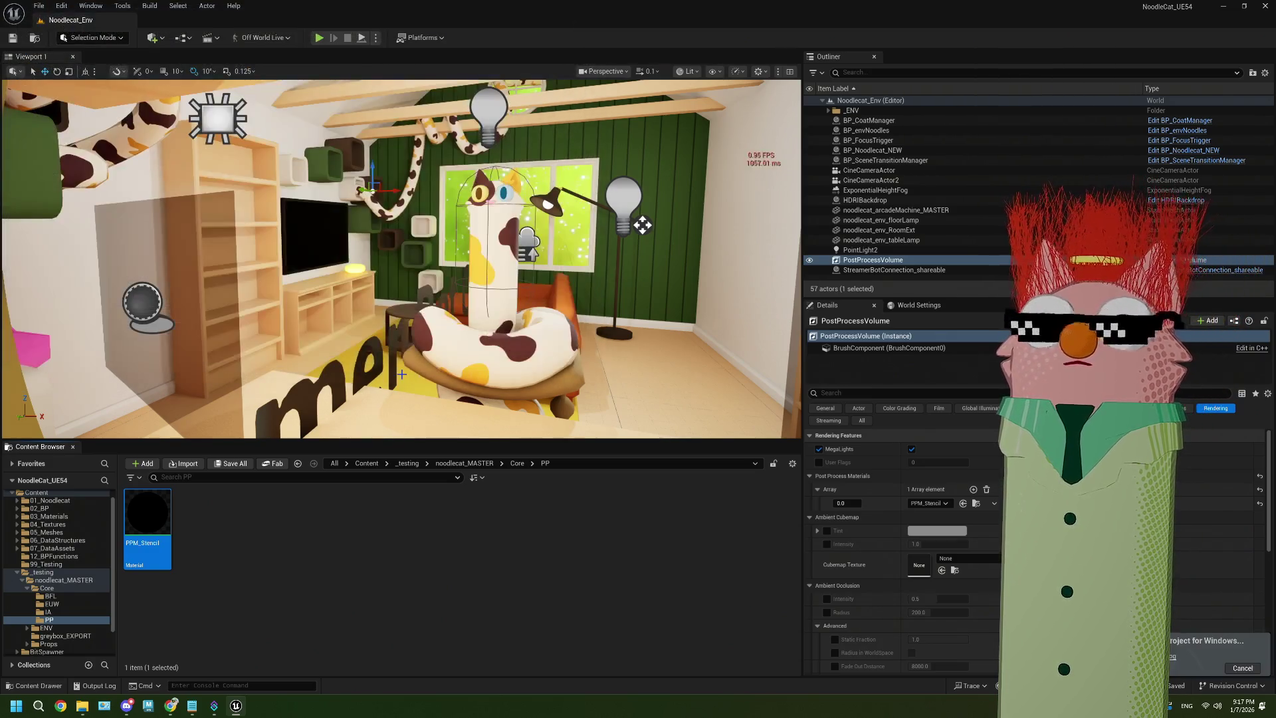
left_click(651, 608)
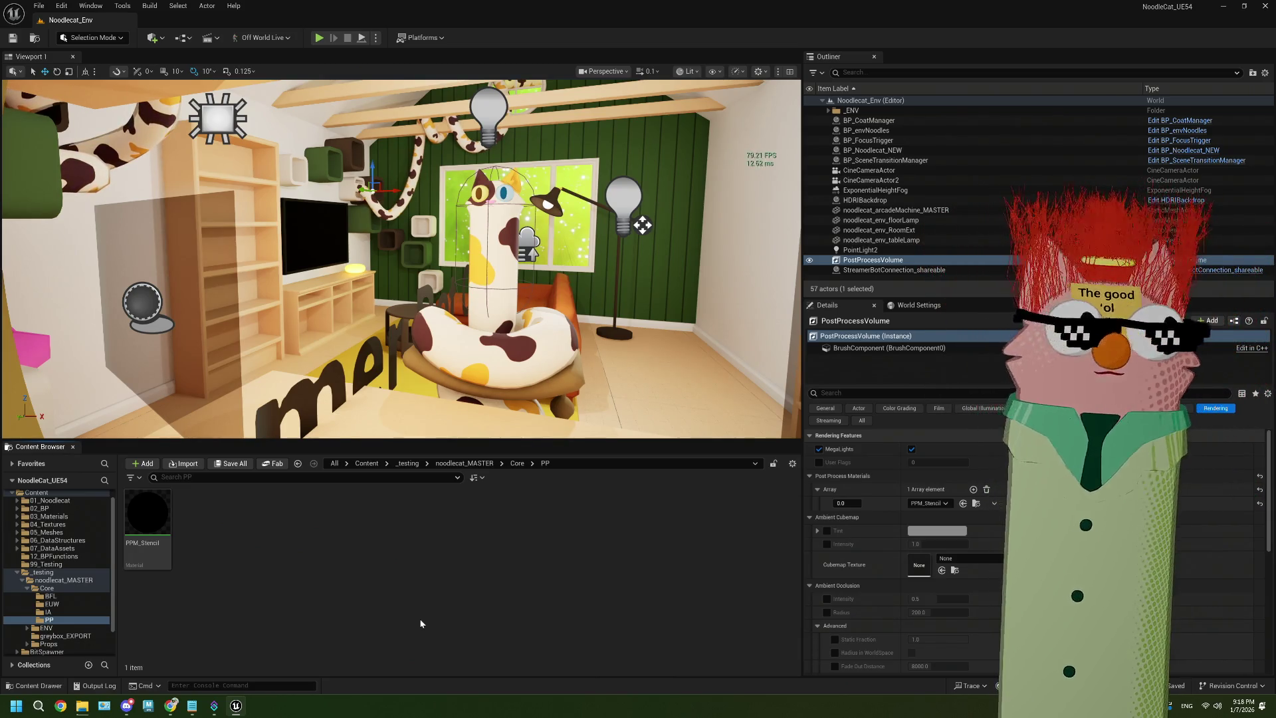
Open PPM_Stencil, return to MP_WorkMonitor's settings, and expand Source Color Settings
double_click(147, 513)
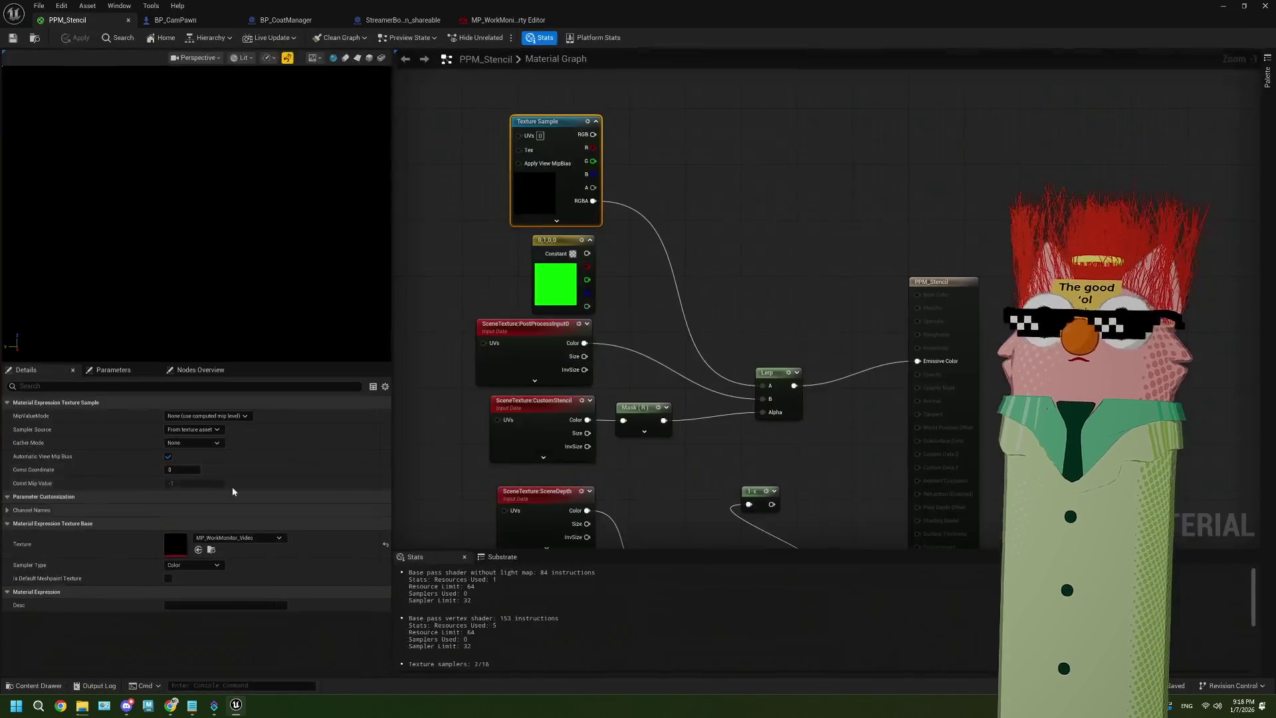
left_click(505, 20)
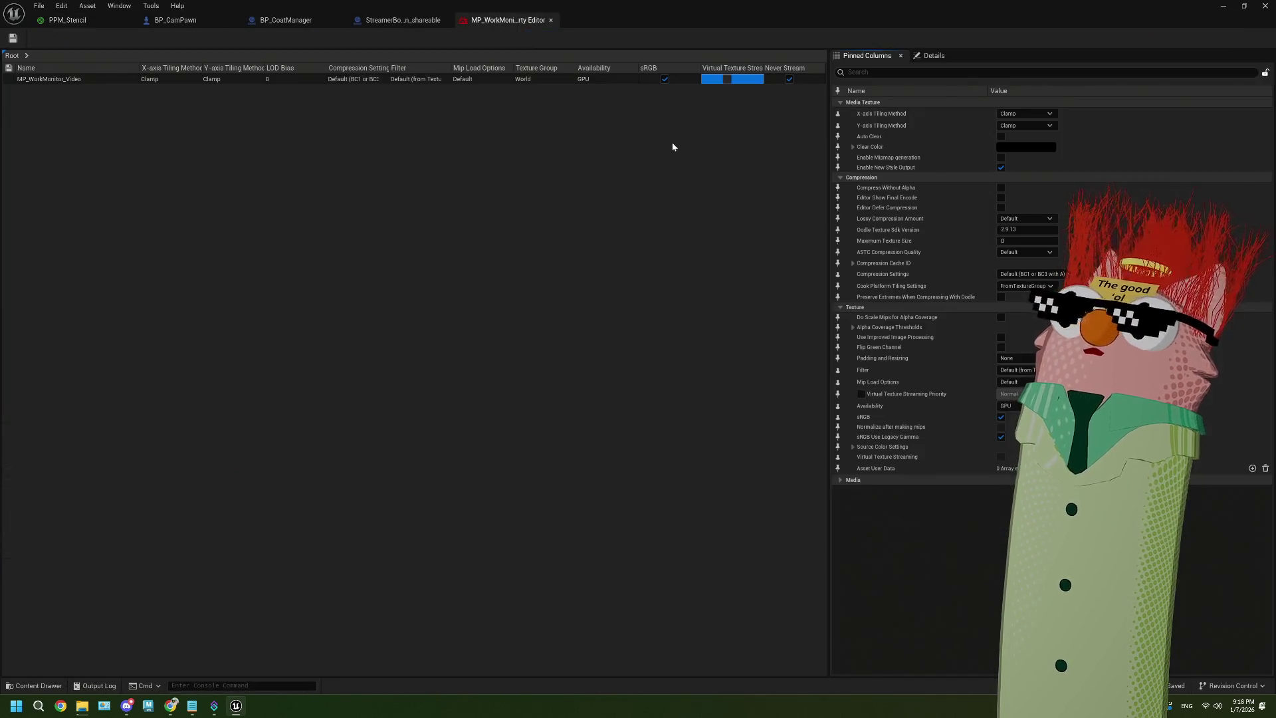
mouse_move(1013, 407)
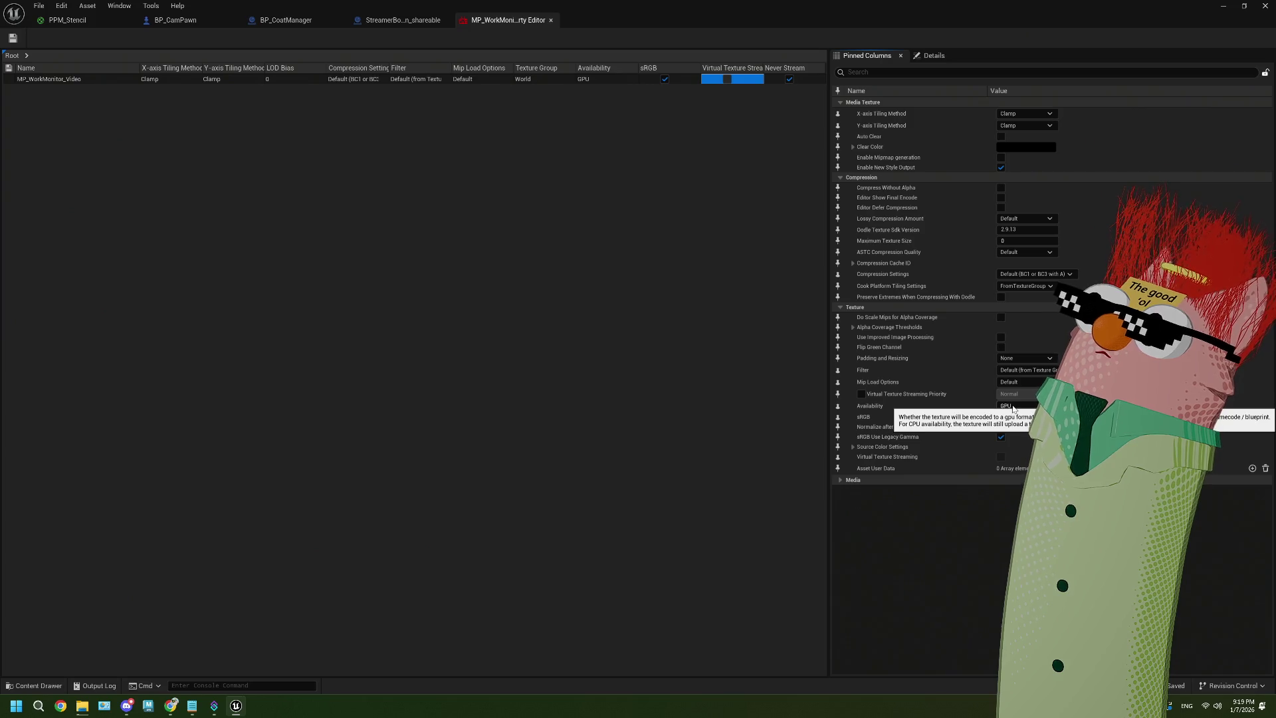
left_click(839, 479)
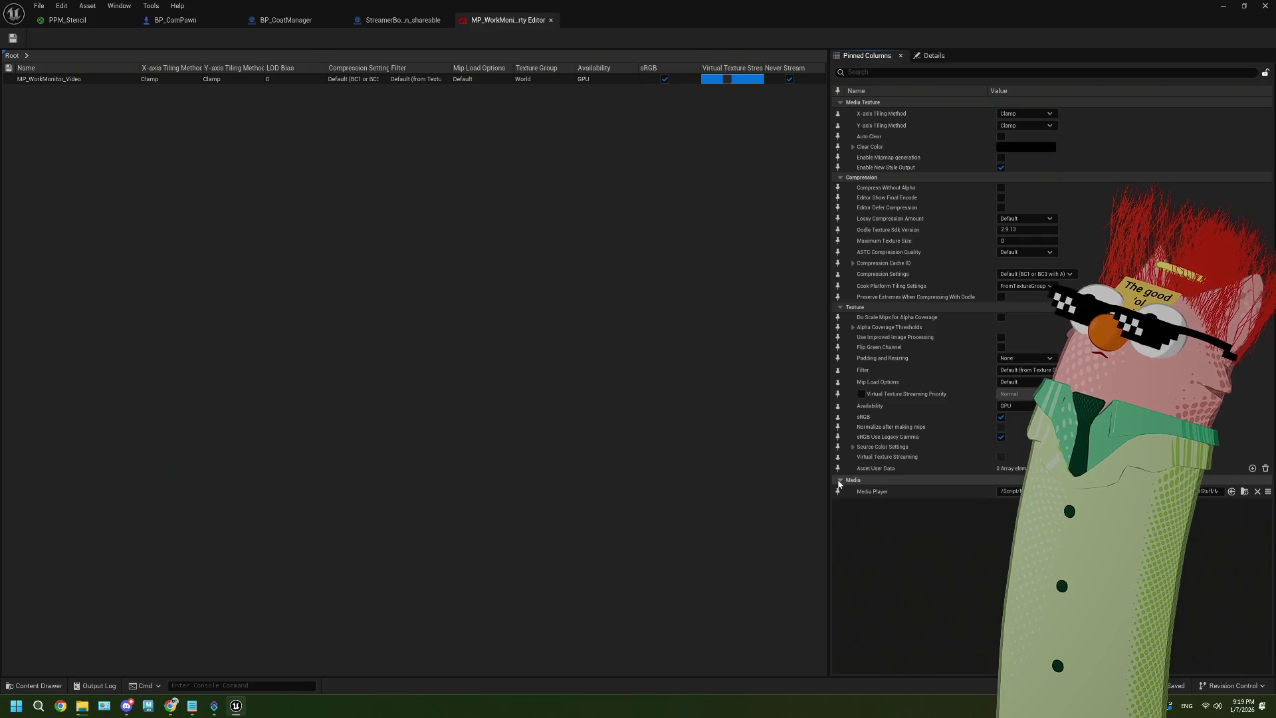
left_click(839, 480)
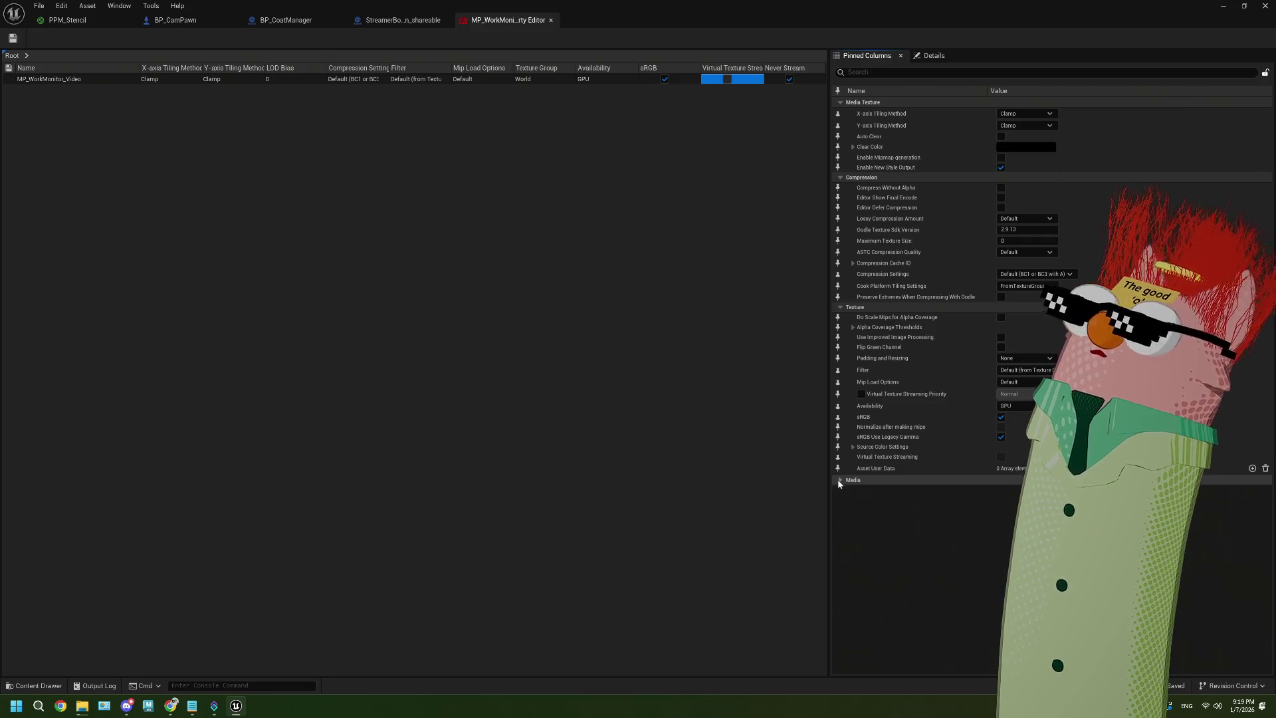
left_click(853, 446)
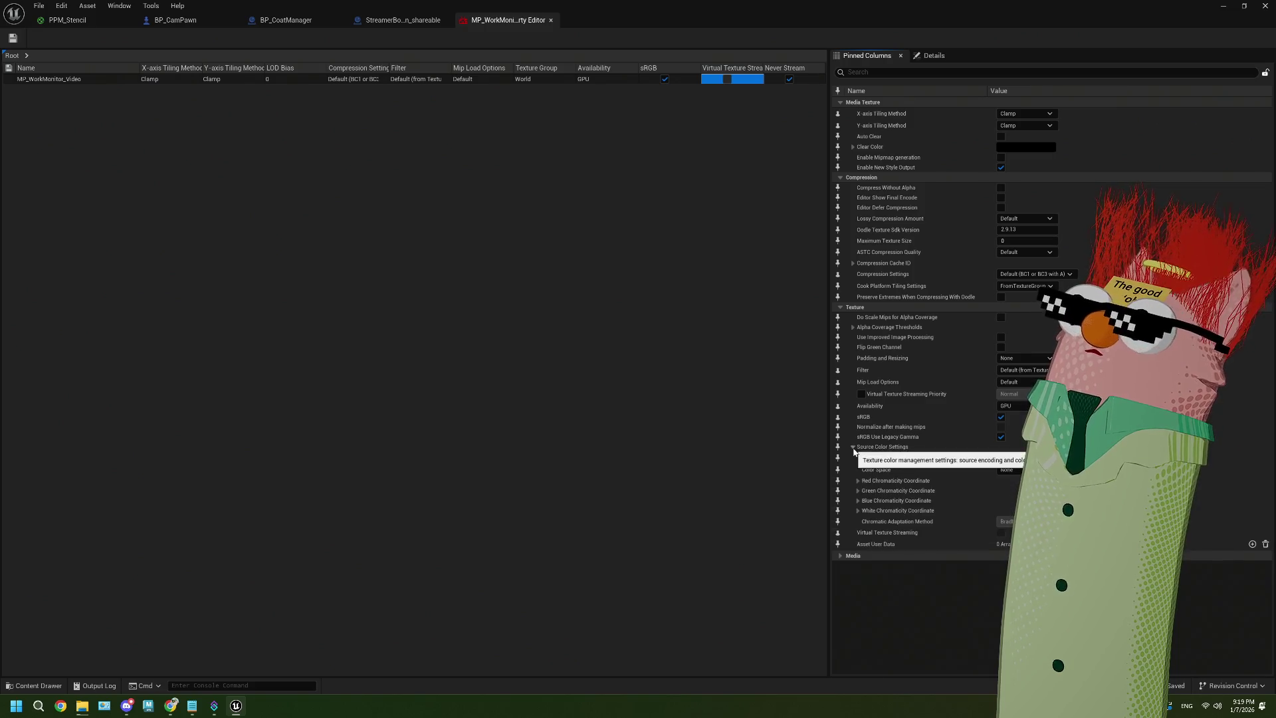
Pin Source Color Settings as a table column, leave Color Space at None, and minimize the editor
left_click(1007, 468)
key("Escape")
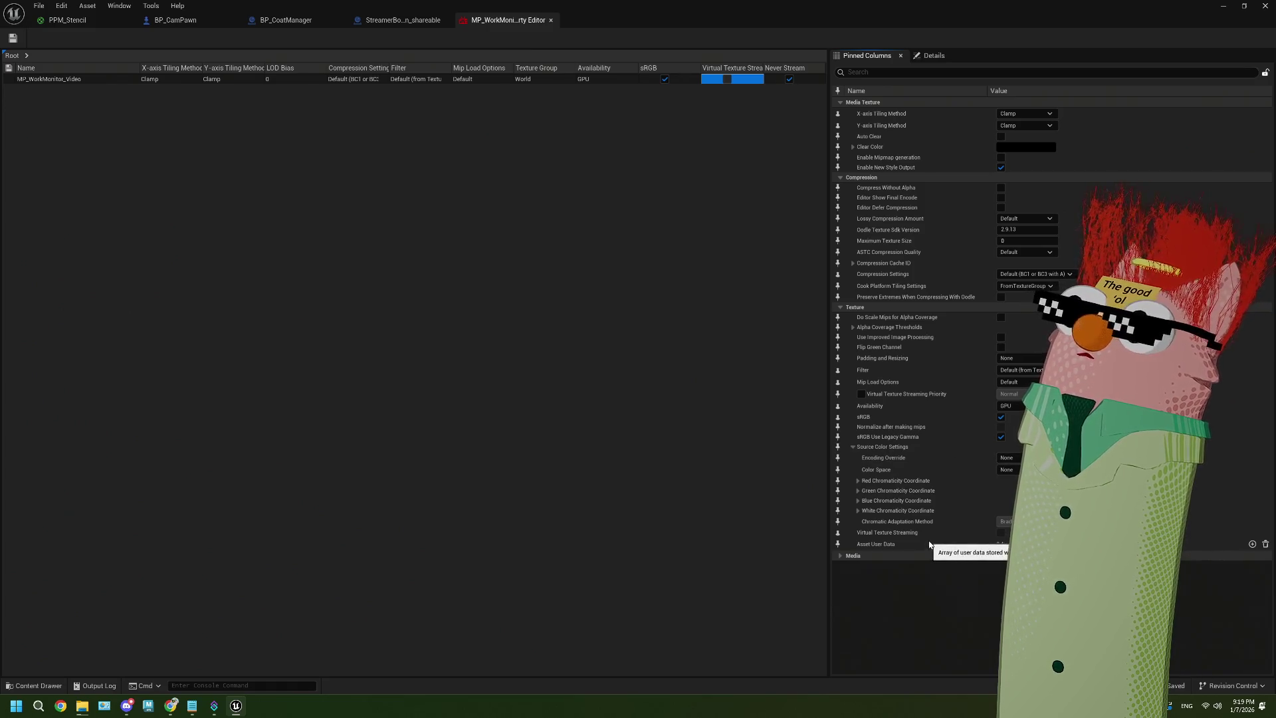
left_click(1013, 469)
left_click(1020, 475)
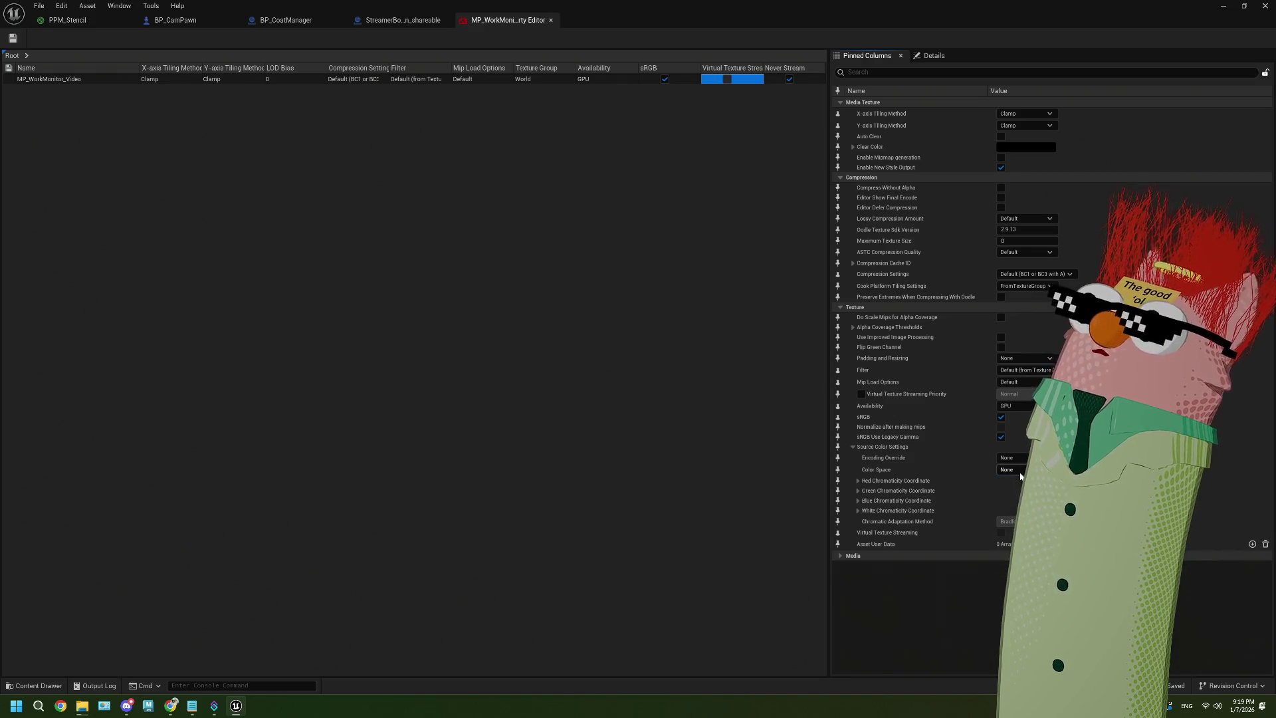
left_click(838, 447)
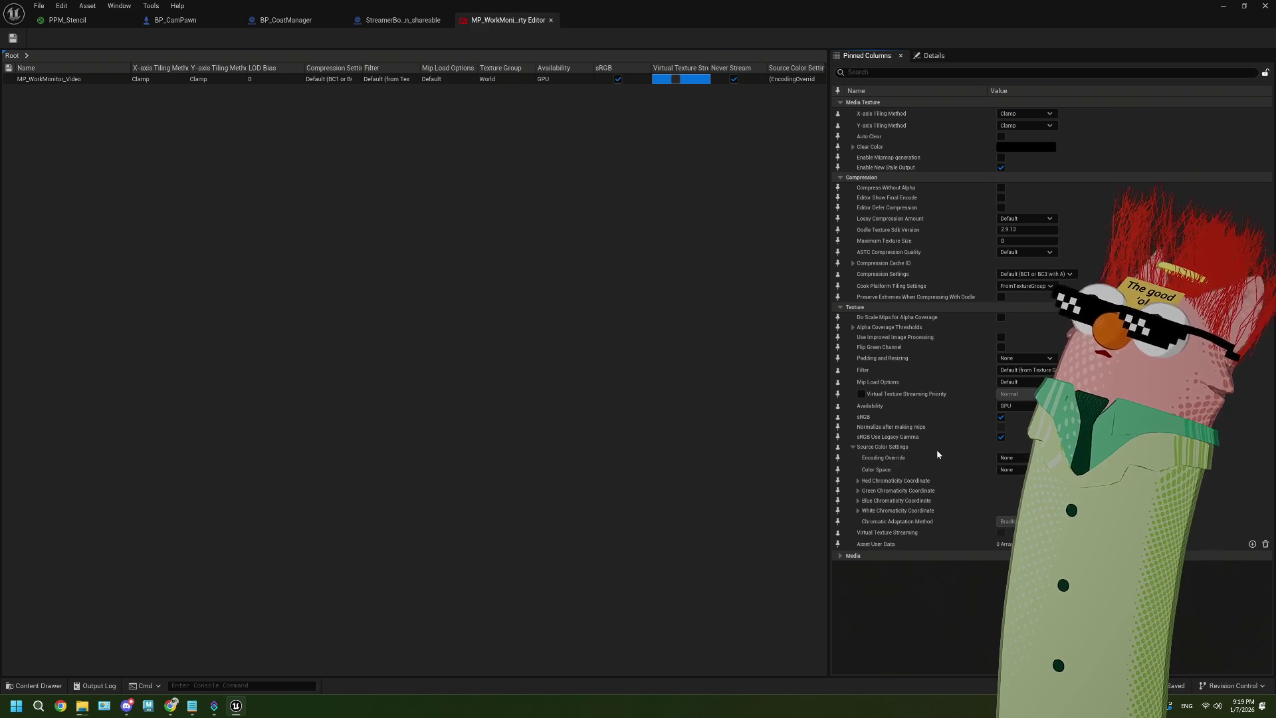
left_click(1007, 469)
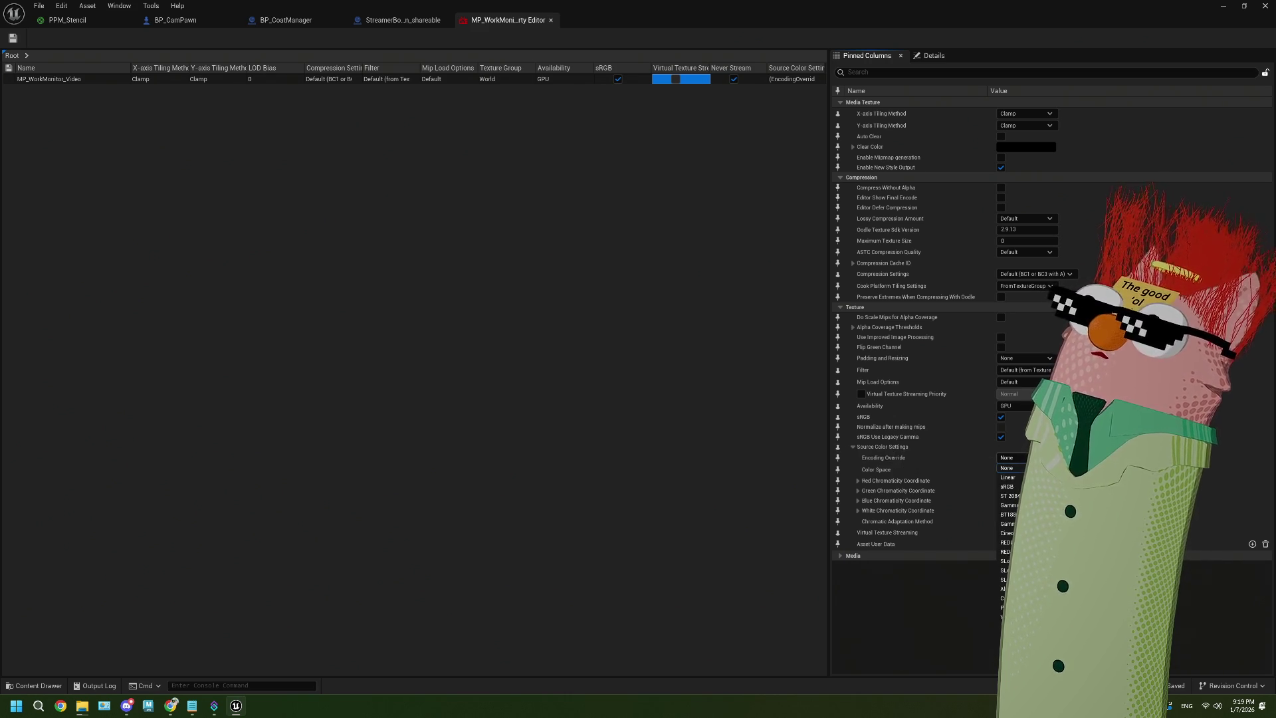
key("Escape")
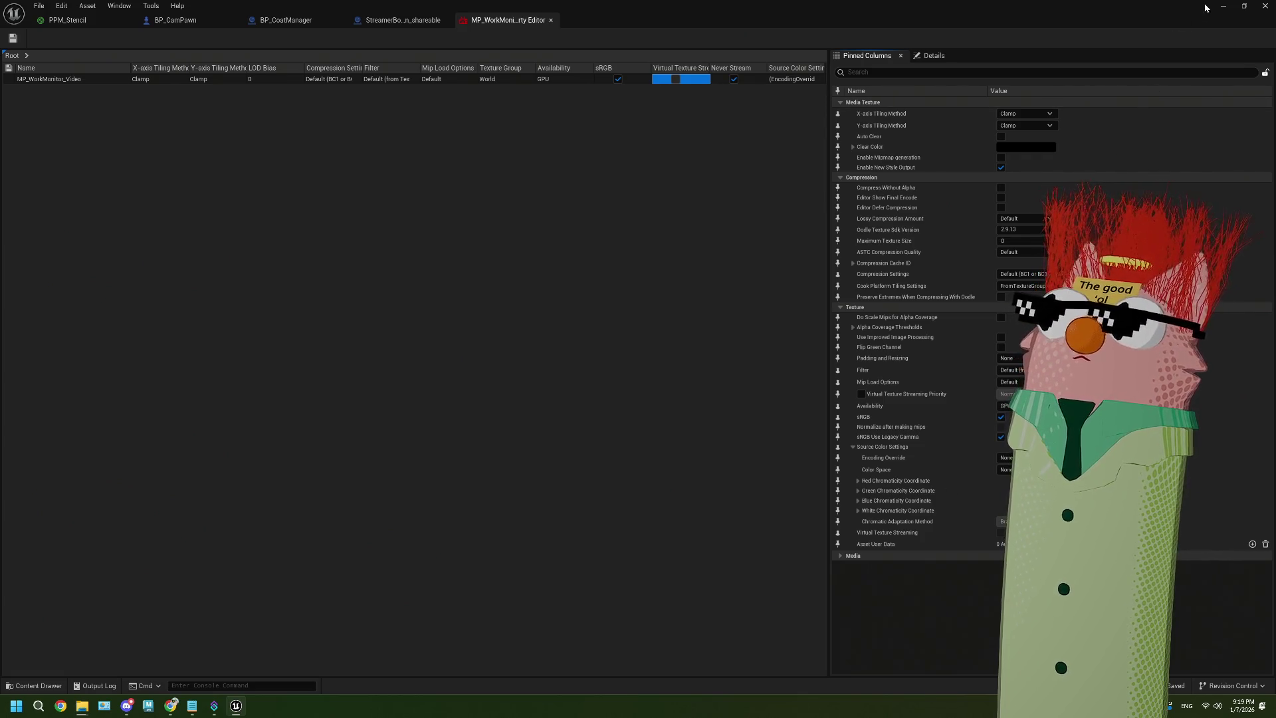
left_click(1222, 6)
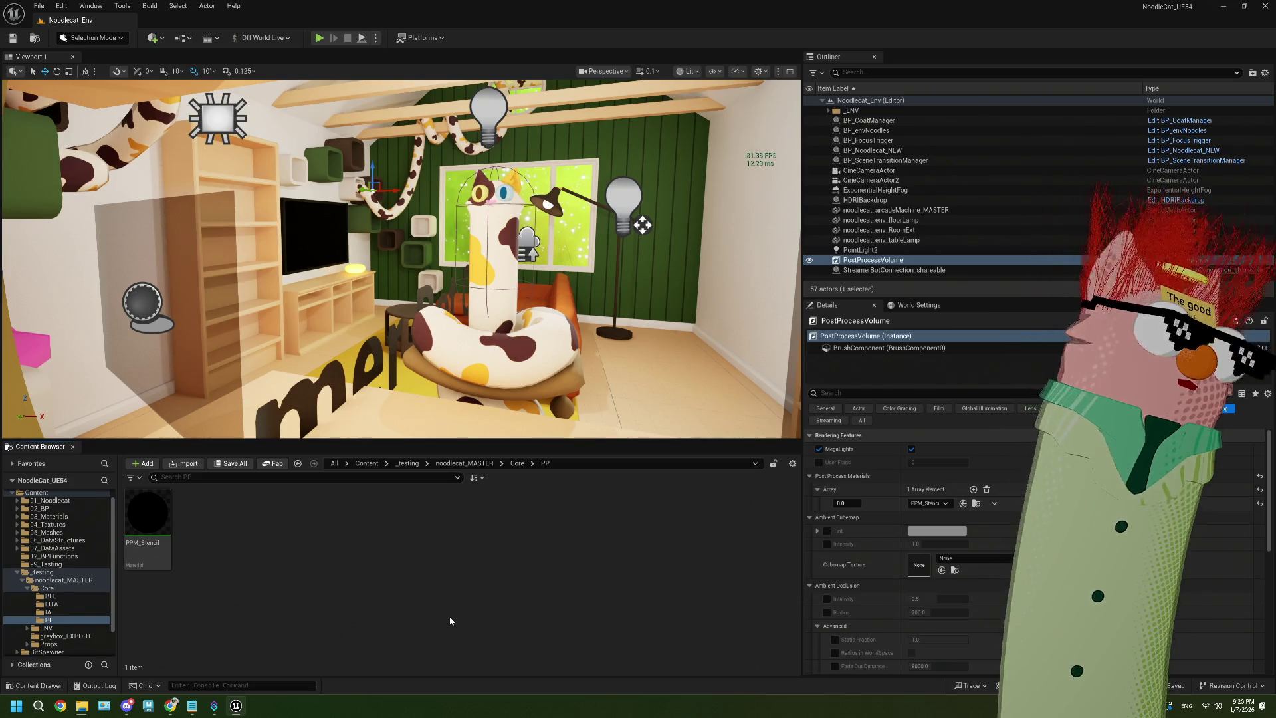
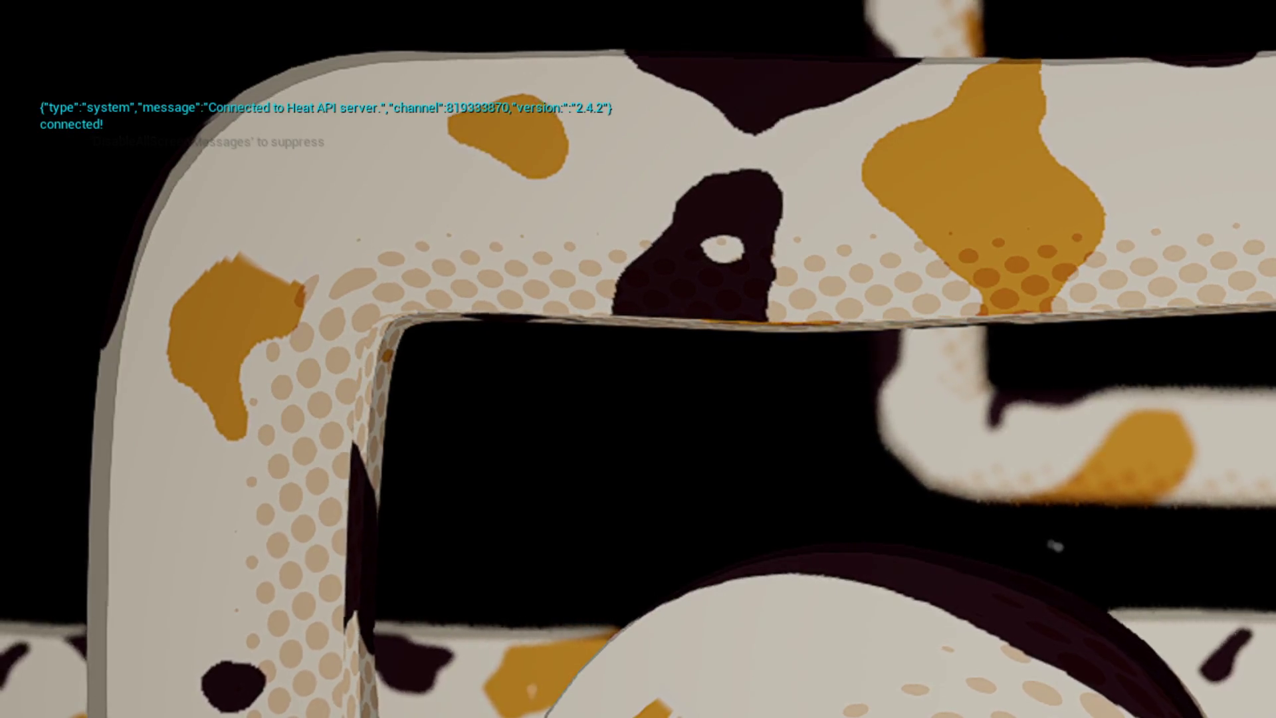
Stop the Play-in-Editor session and return to the level editor with Escape
key("Escape")
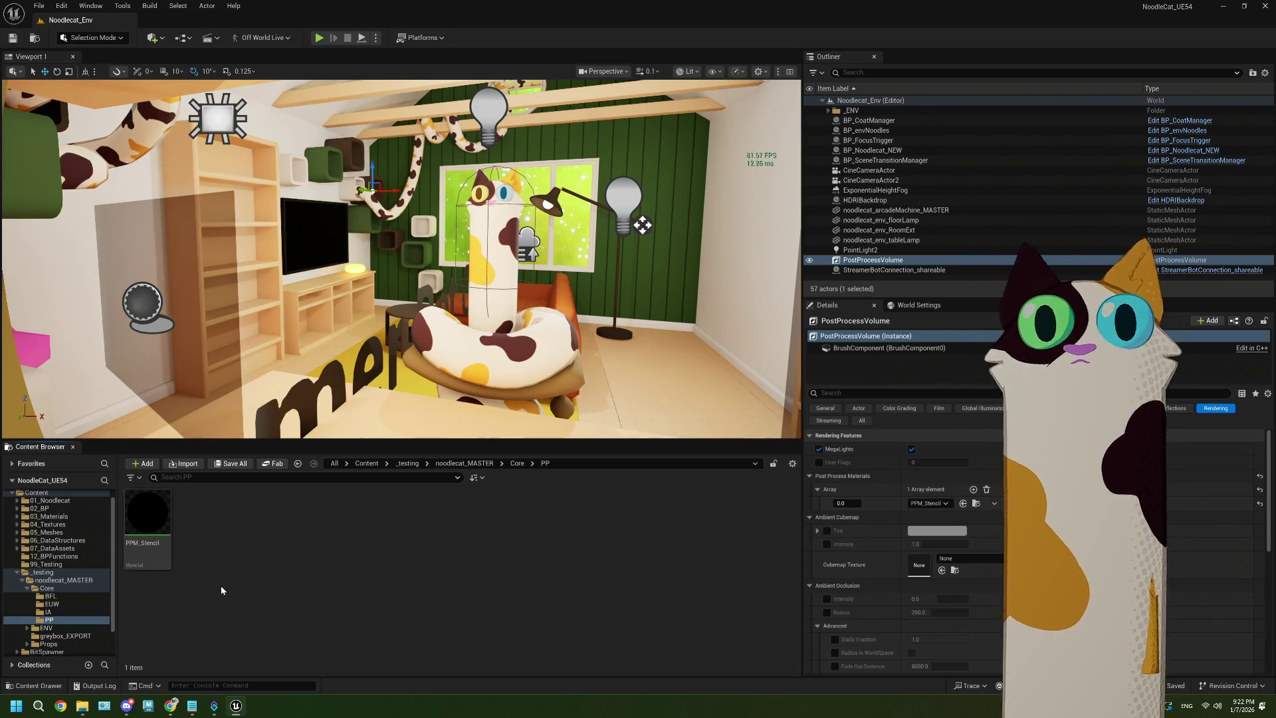
Check and dismiss PPM_Stencil's context menu, then bring up Windows search from the taskbar
right_click(143, 525)
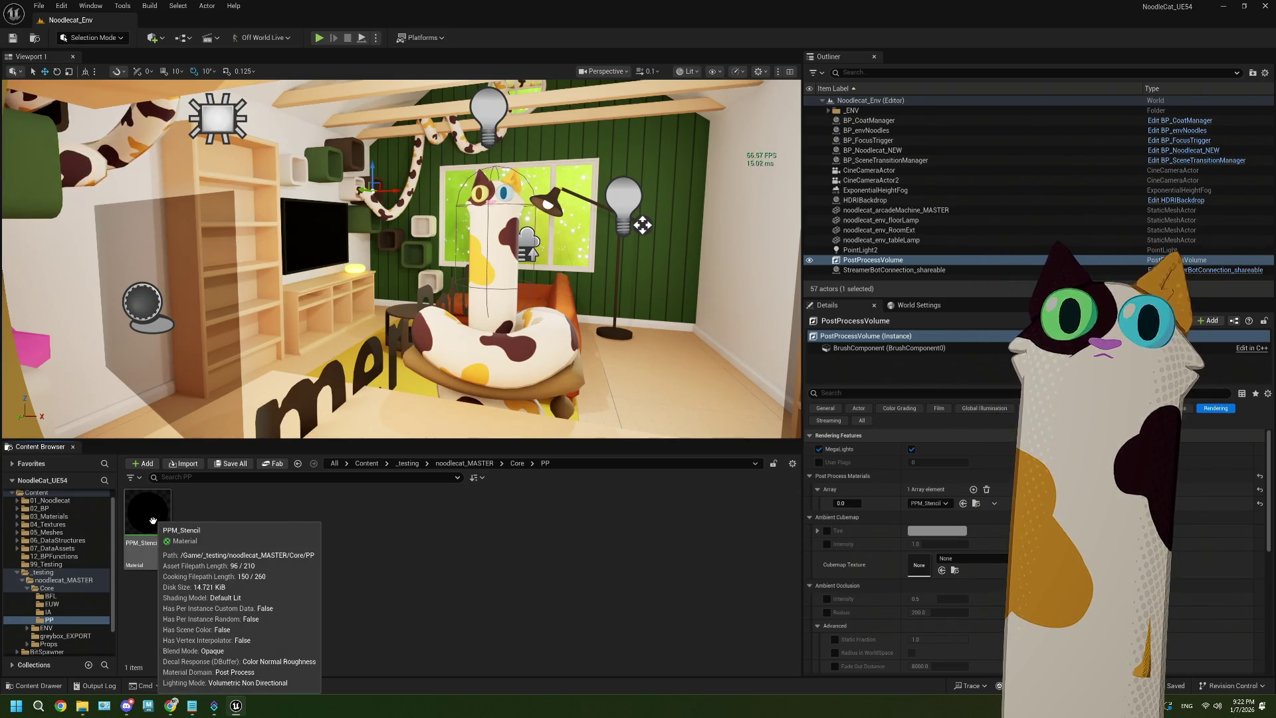
key("Escape")
scroll(61, 605, "down", 2)
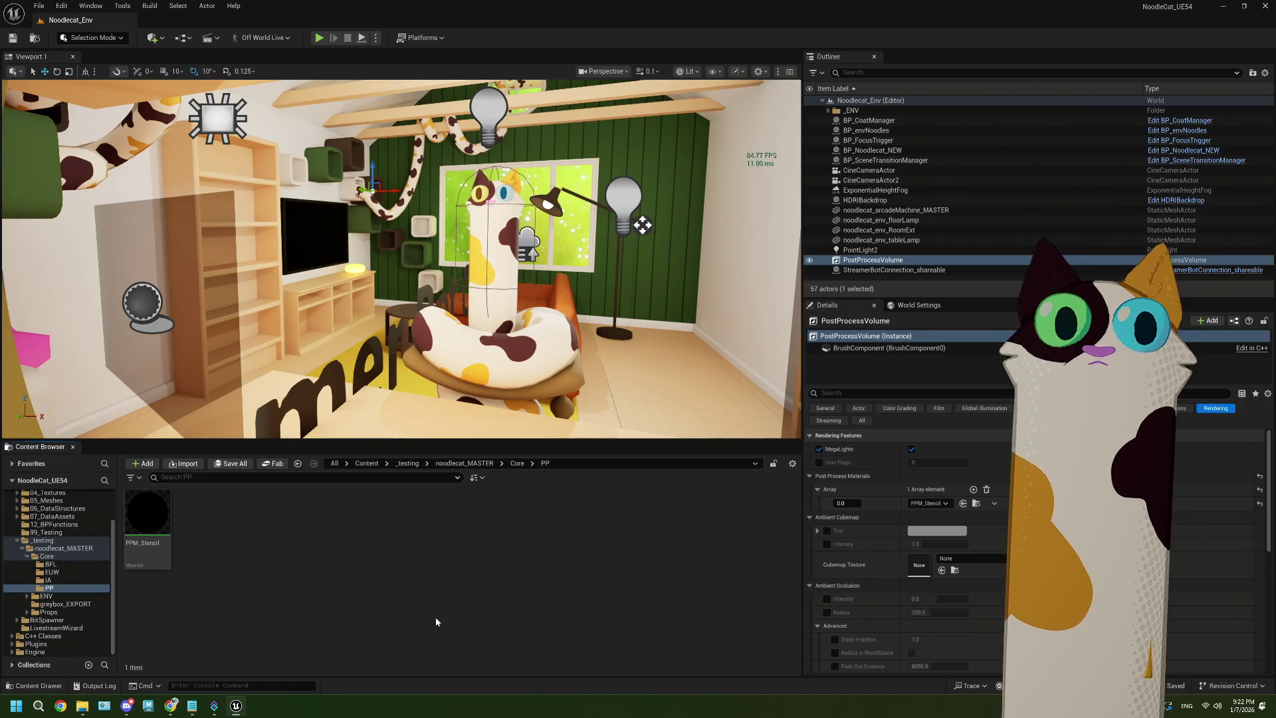
left_click(38, 705)
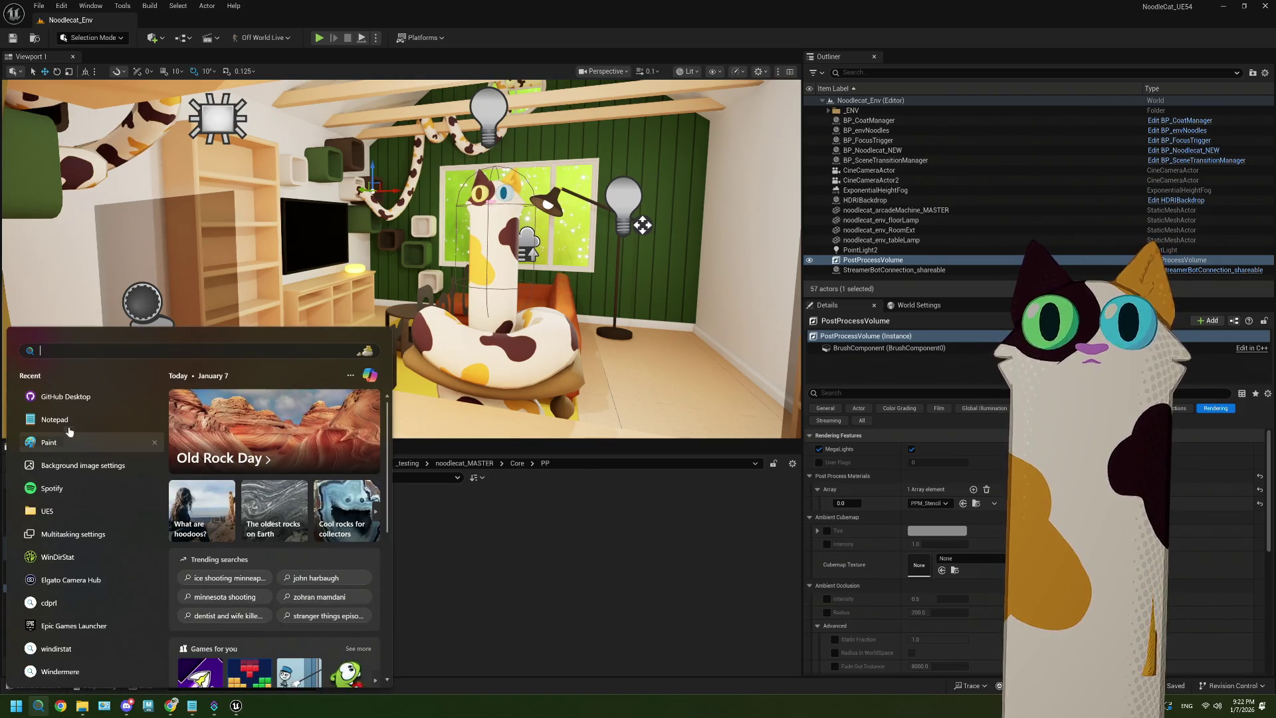
Commit the 8 changed files to main in GitHub Desktop as 'backup cuz im scared', then minimize it
left_click(72, 400)
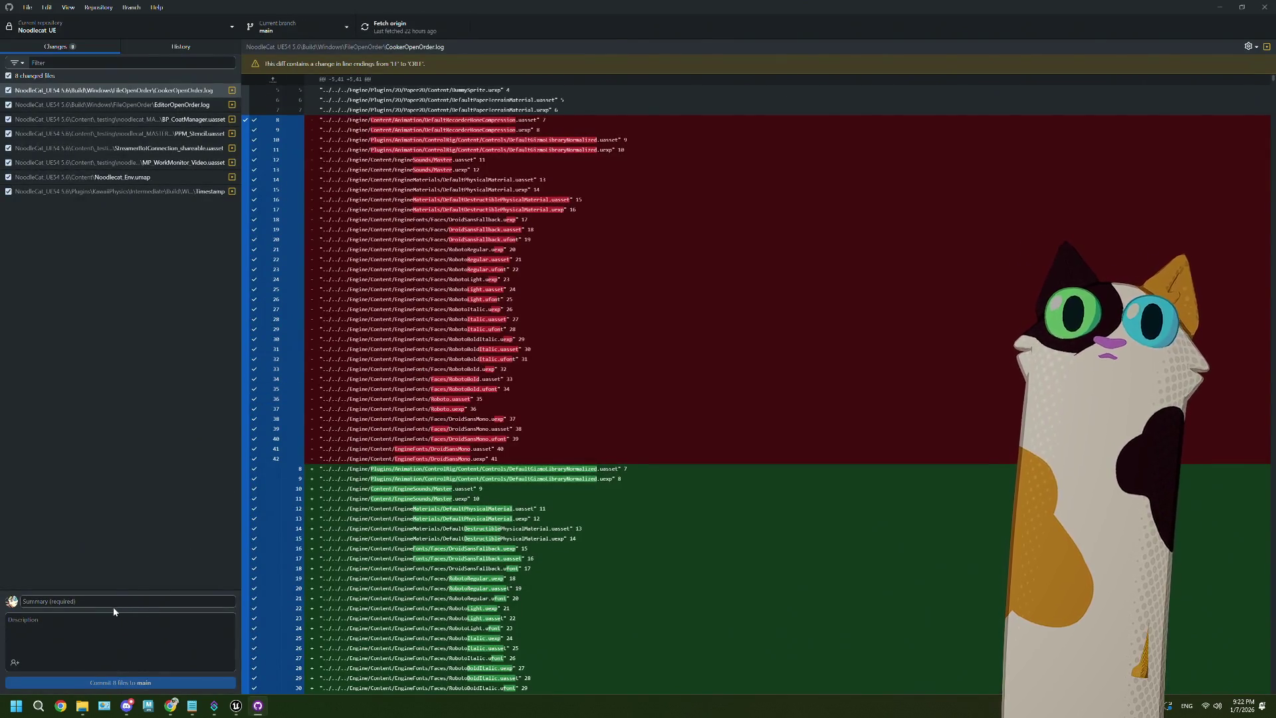
type("backup cuz im scared")
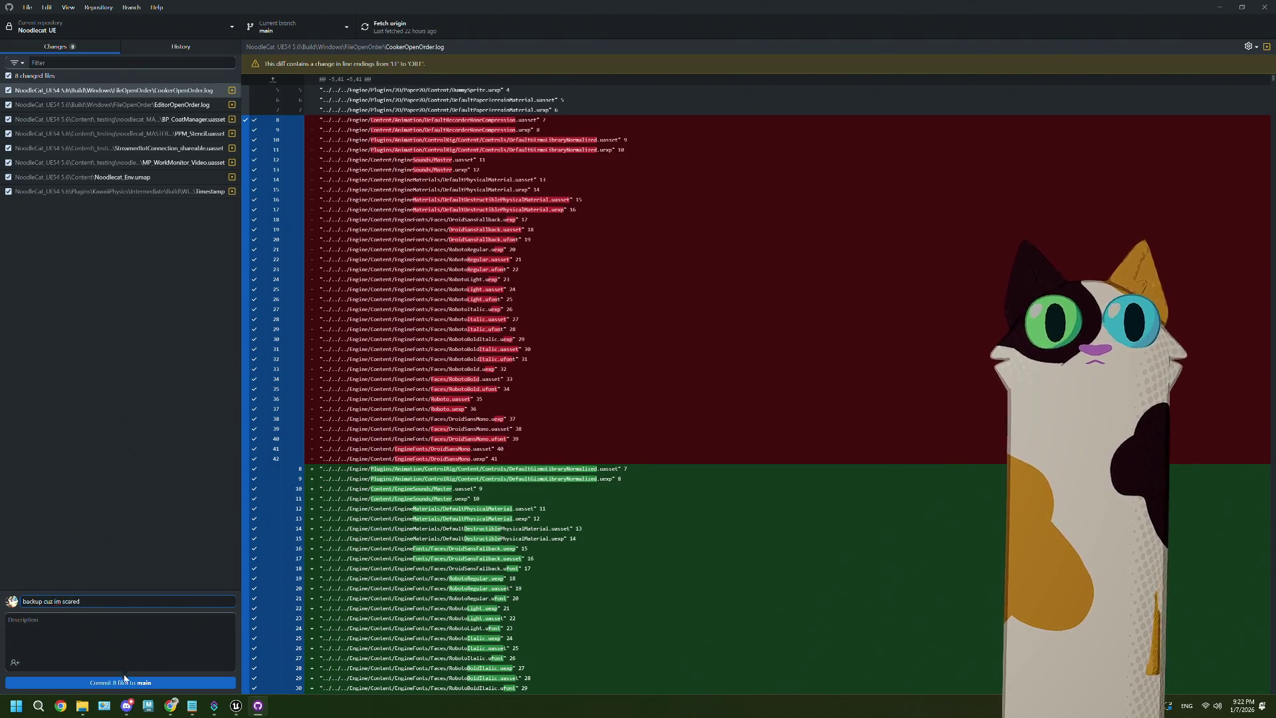
left_click(124, 680)
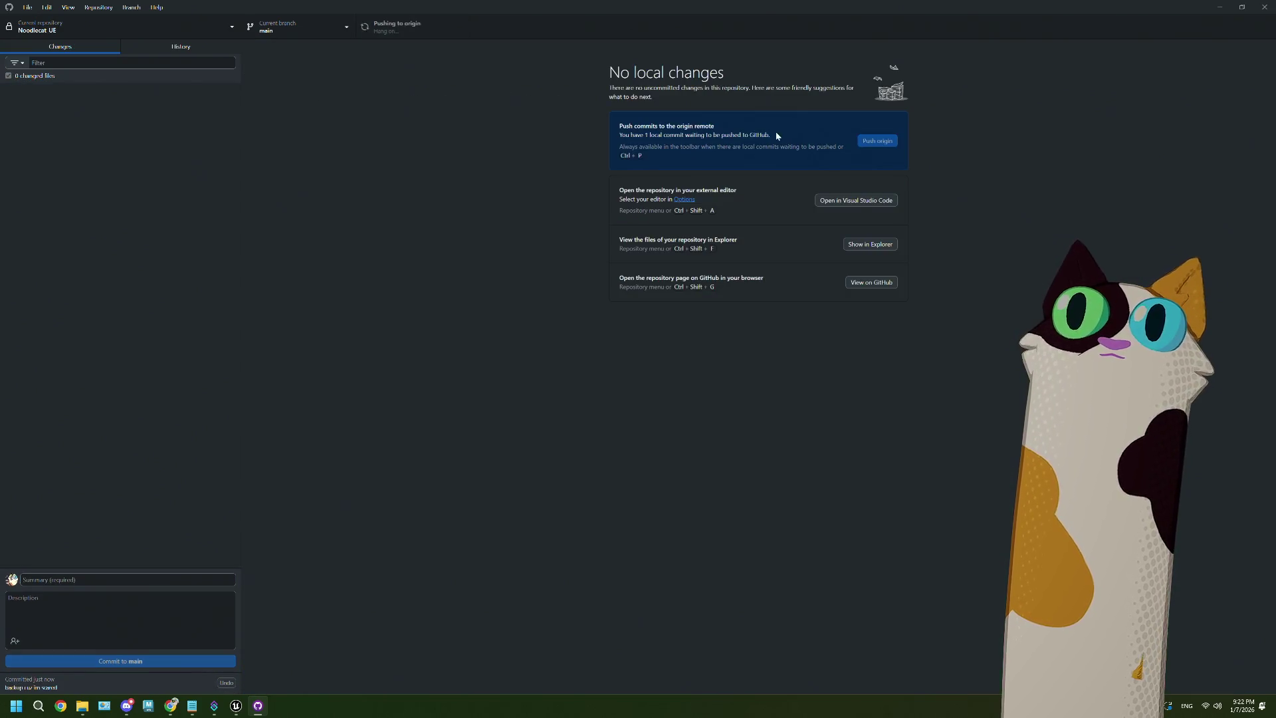
left_click(1219, 10)
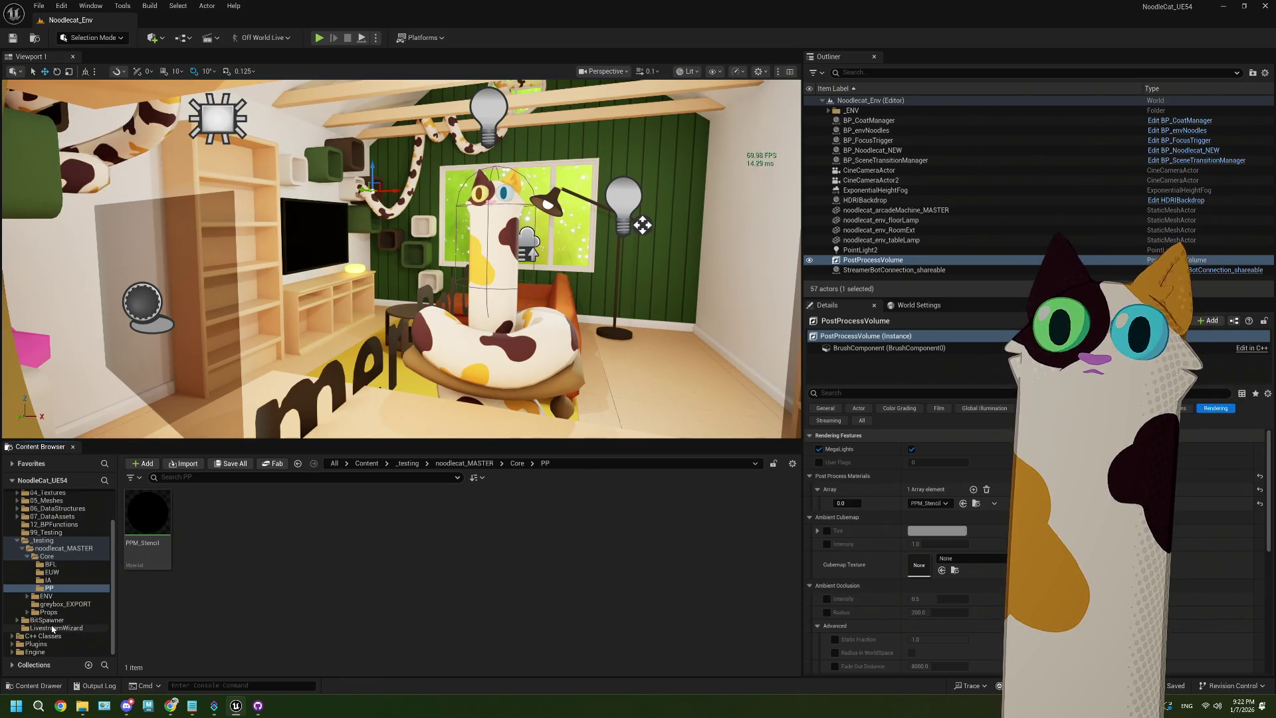
Open the PPM_Stencil material and view the MP_WorkMonitor tab in a floating, restored window
scroll(106, 518, "up", 1)
double_click(148, 512)
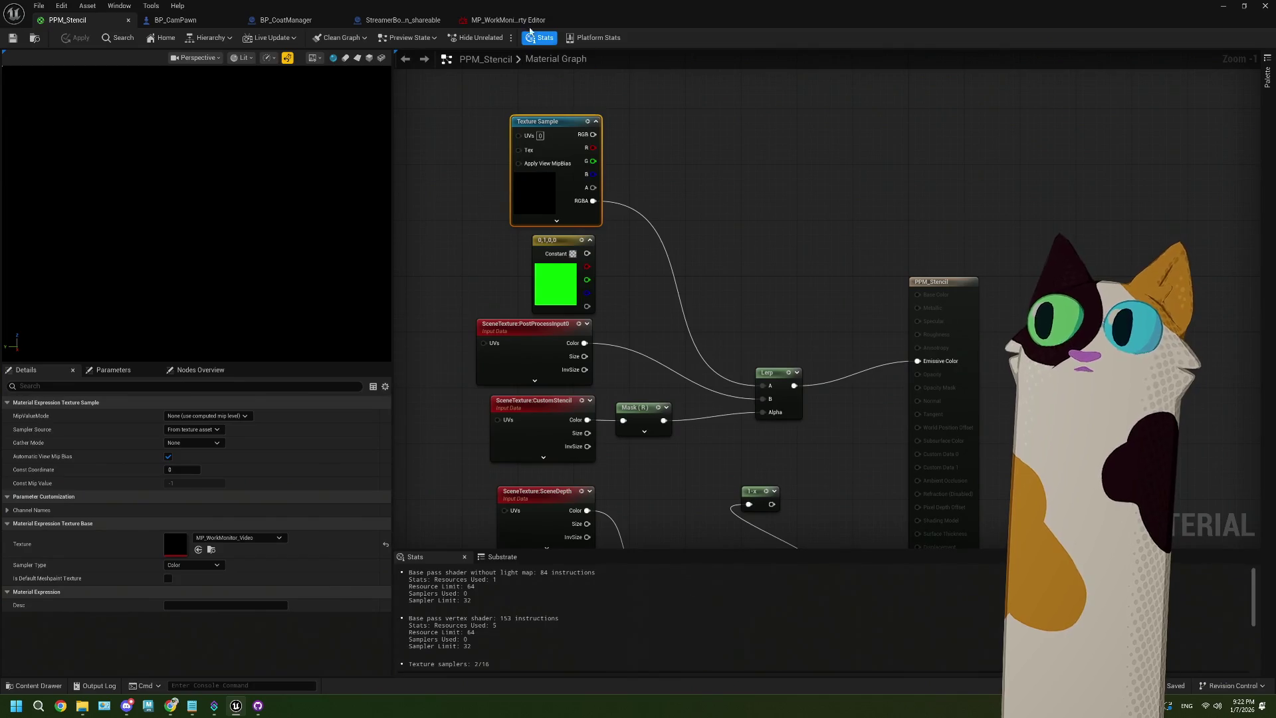
left_click(528, 20)
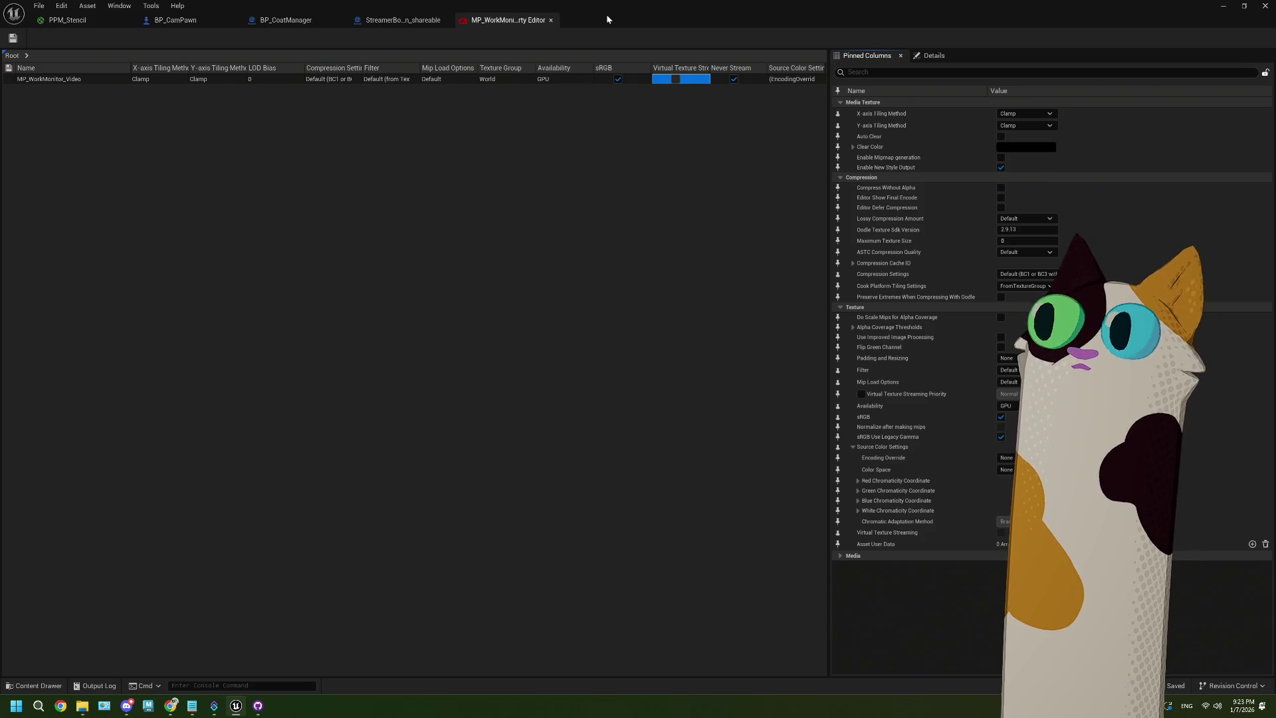
mouse_move(607, 20)
left_mouse_down()
mouse_move(683, 269)
mouse_move(578, 454)
mouse_move(448, 333)
mouse_move(473, 337)
mouse_move(481, 257)
mouse_move(542, 69)
left_mouse_up()
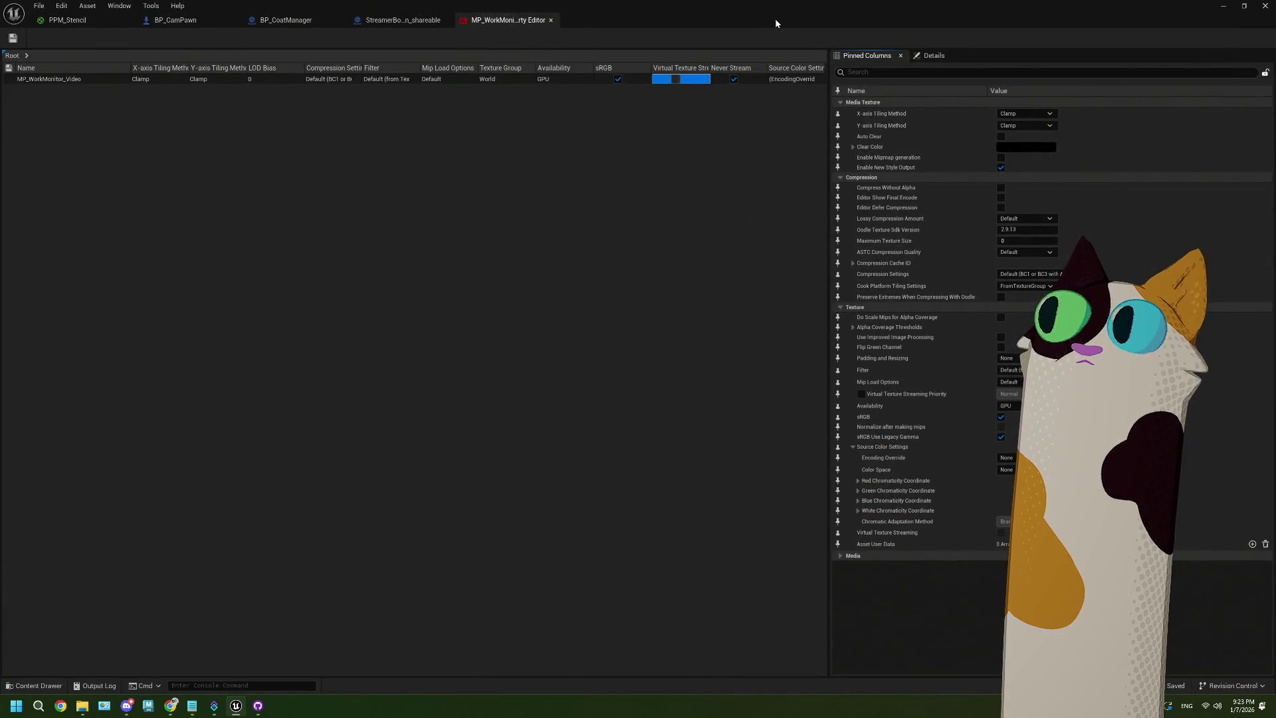
double_click(775, 23)
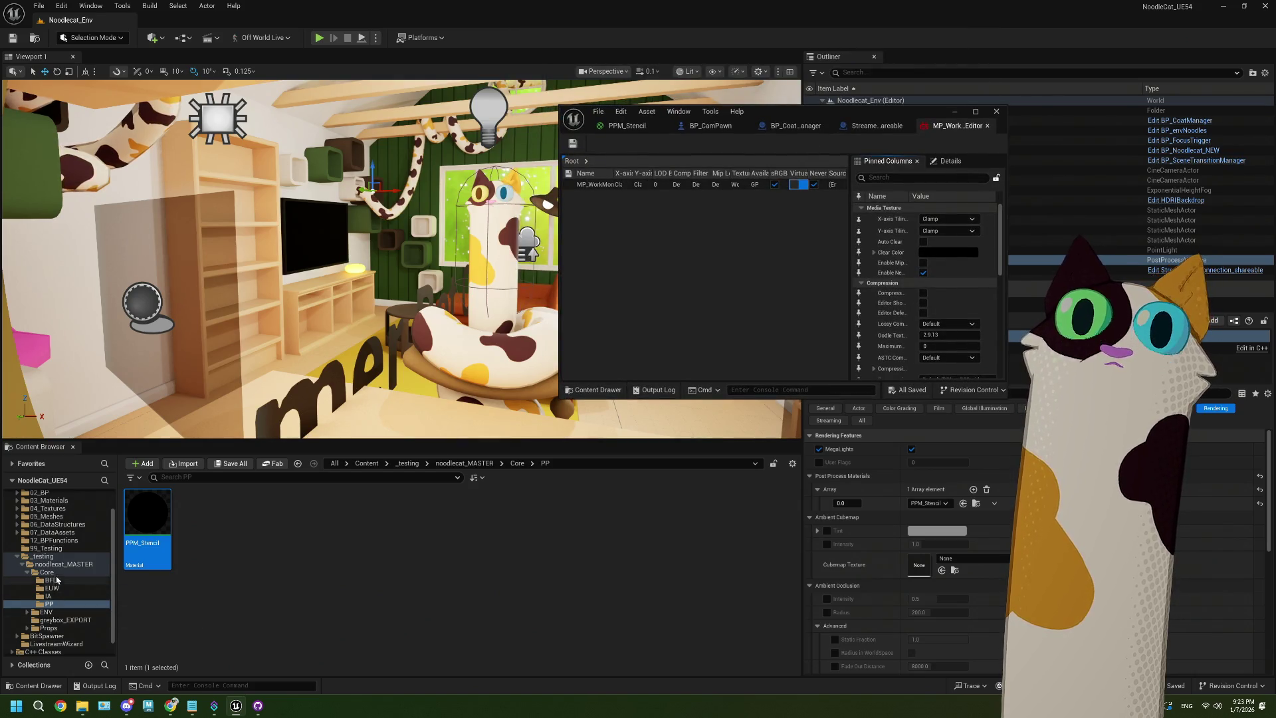
Open the MP_Work Monitor media player from the ENV/monitorStuff folder
left_click(46, 611)
double_click(203, 522)
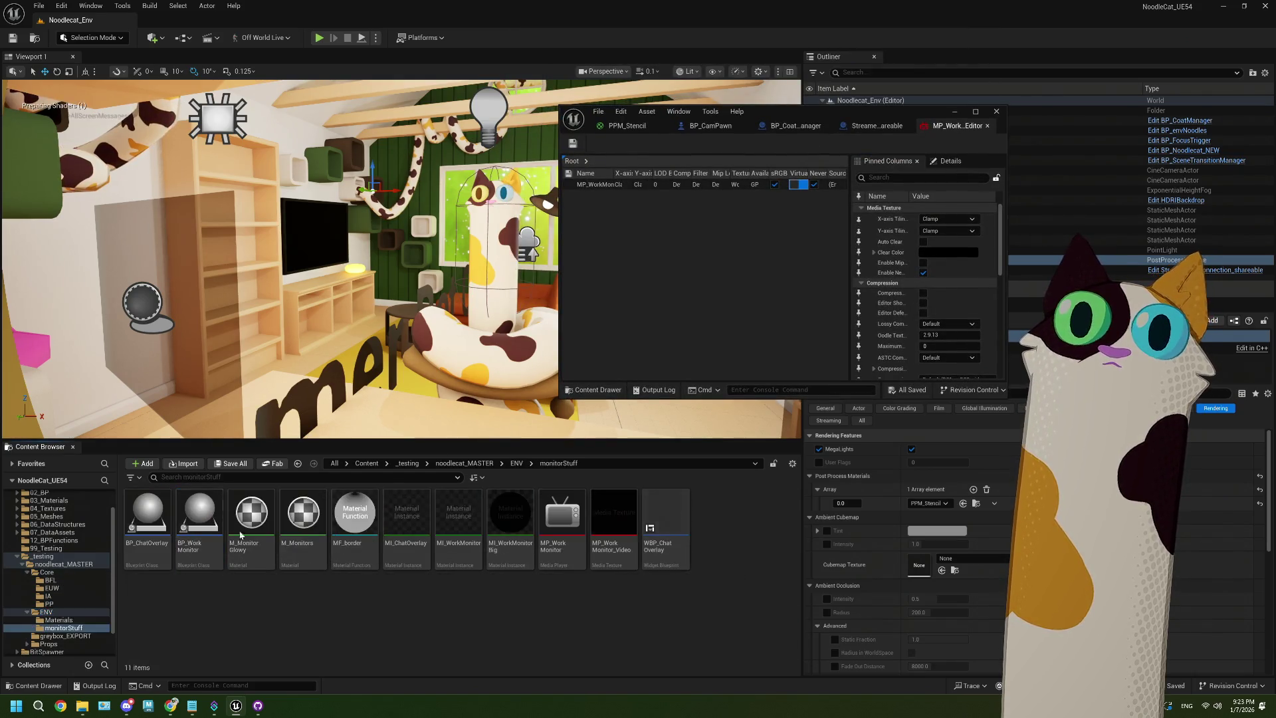
left_click(563, 525)
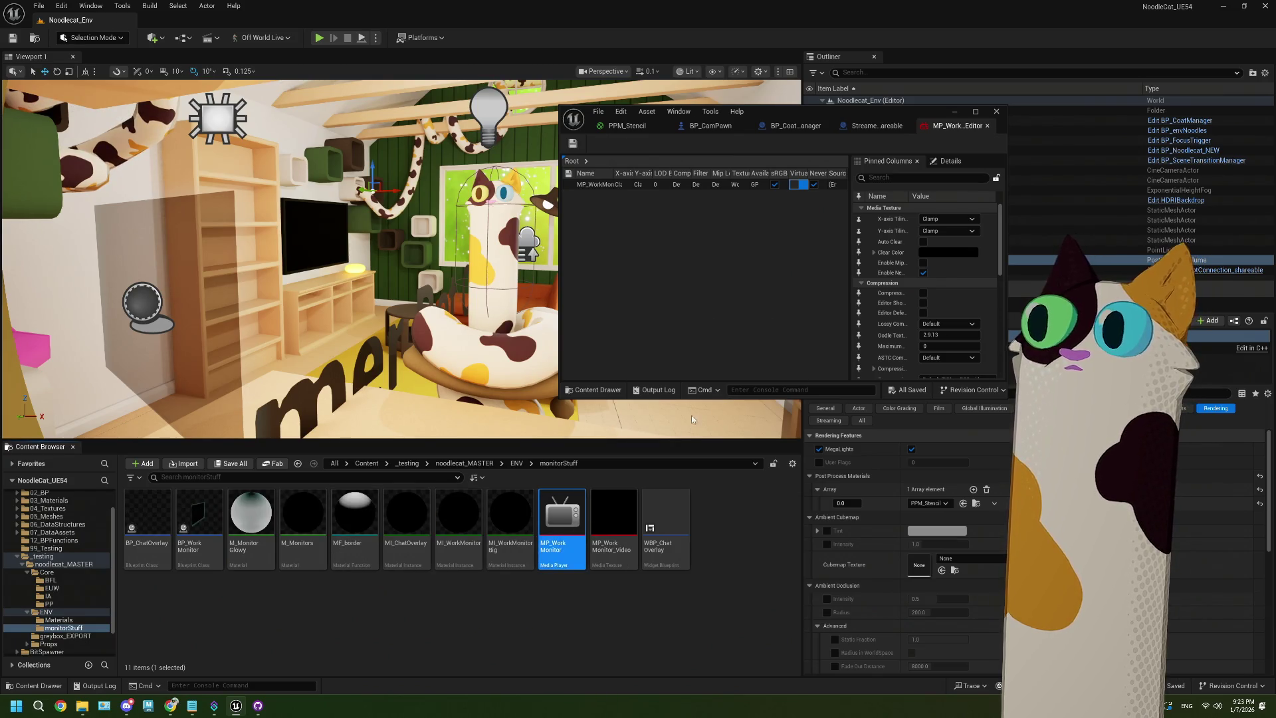
double_click(830, 111)
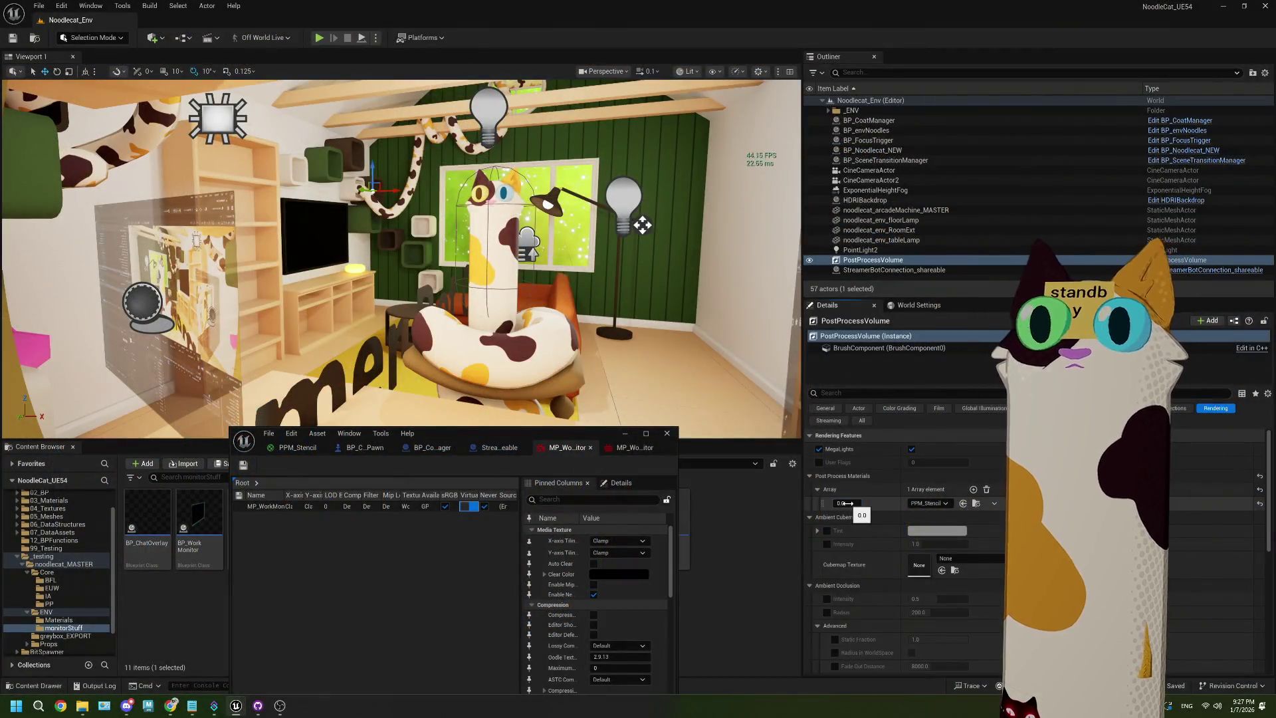
Set the PostProcessVolume's PPM_Stencil post-process material weight to 1.0
left_click(847, 503)
type("1")
left_click(729, 591)
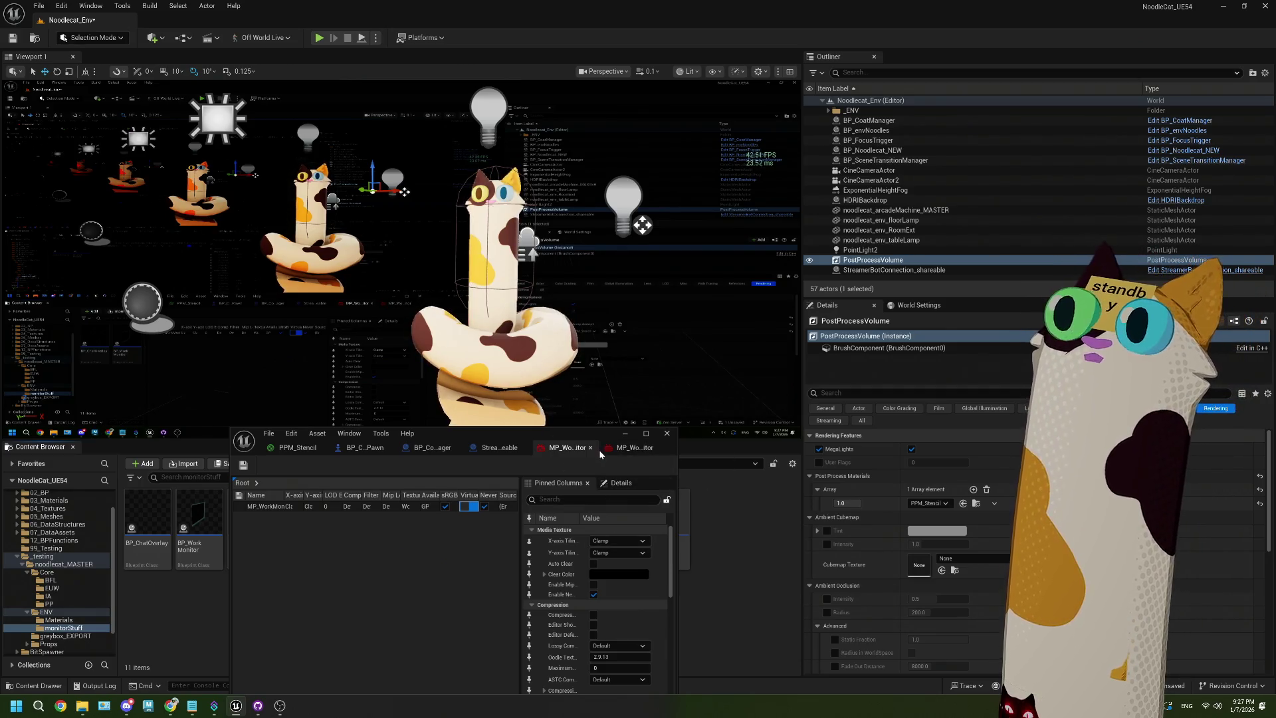
mouse_move(597, 439)
left_mouse_down()
mouse_move(945, 166)
mouse_move(941, 116)
left_mouse_up()
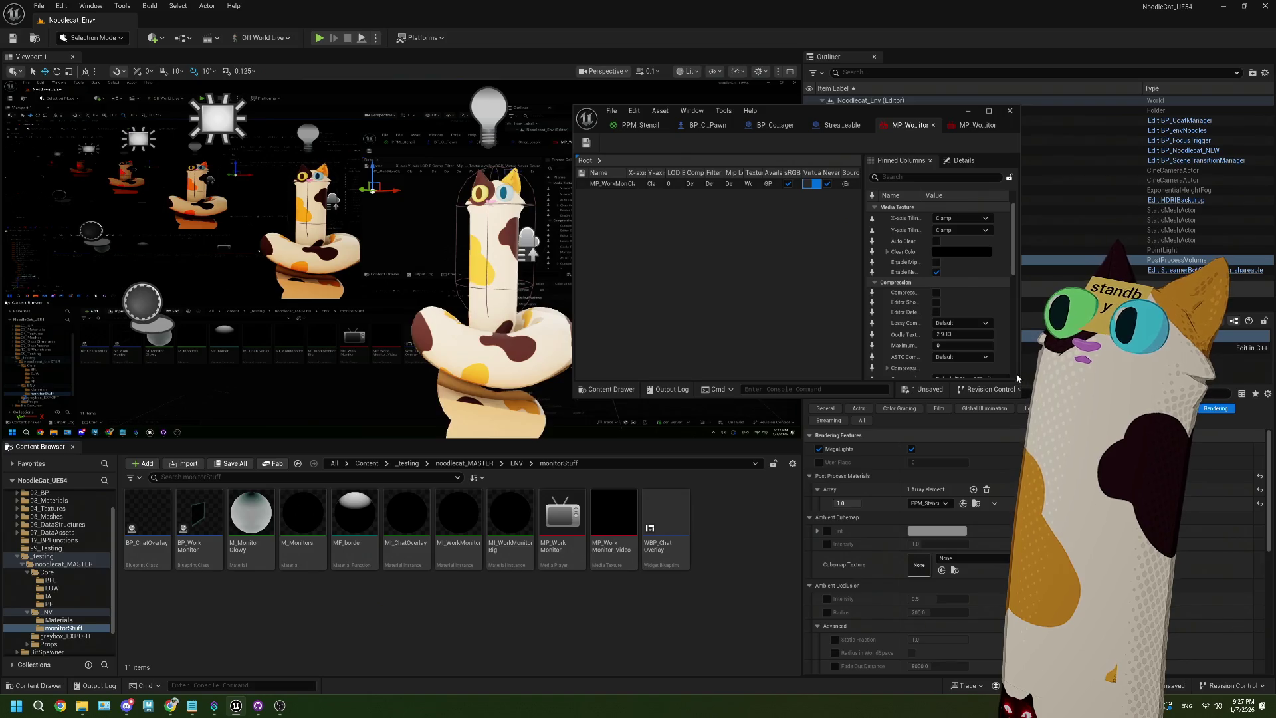
Resize and reposition the floating texture editor, and move the viewport camera toward the cat
left_click_drag(799, 399, 799, 630)
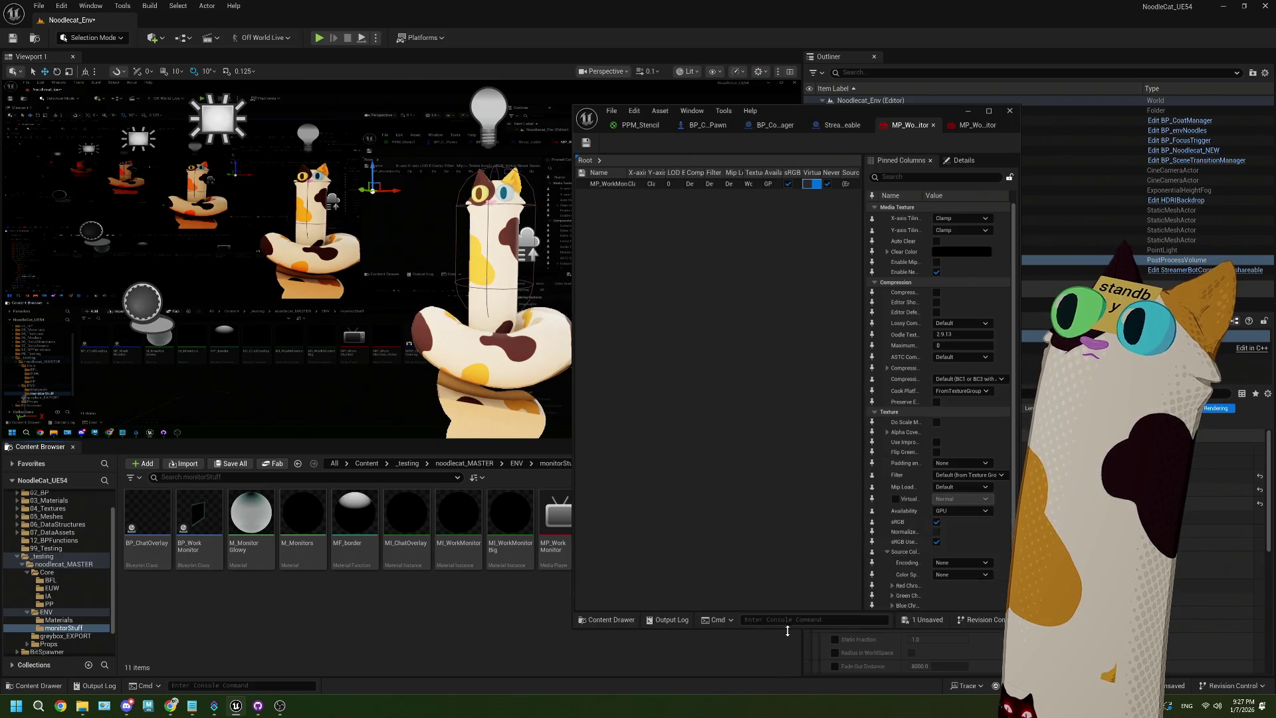
scroll(954, 551, "down", 3)
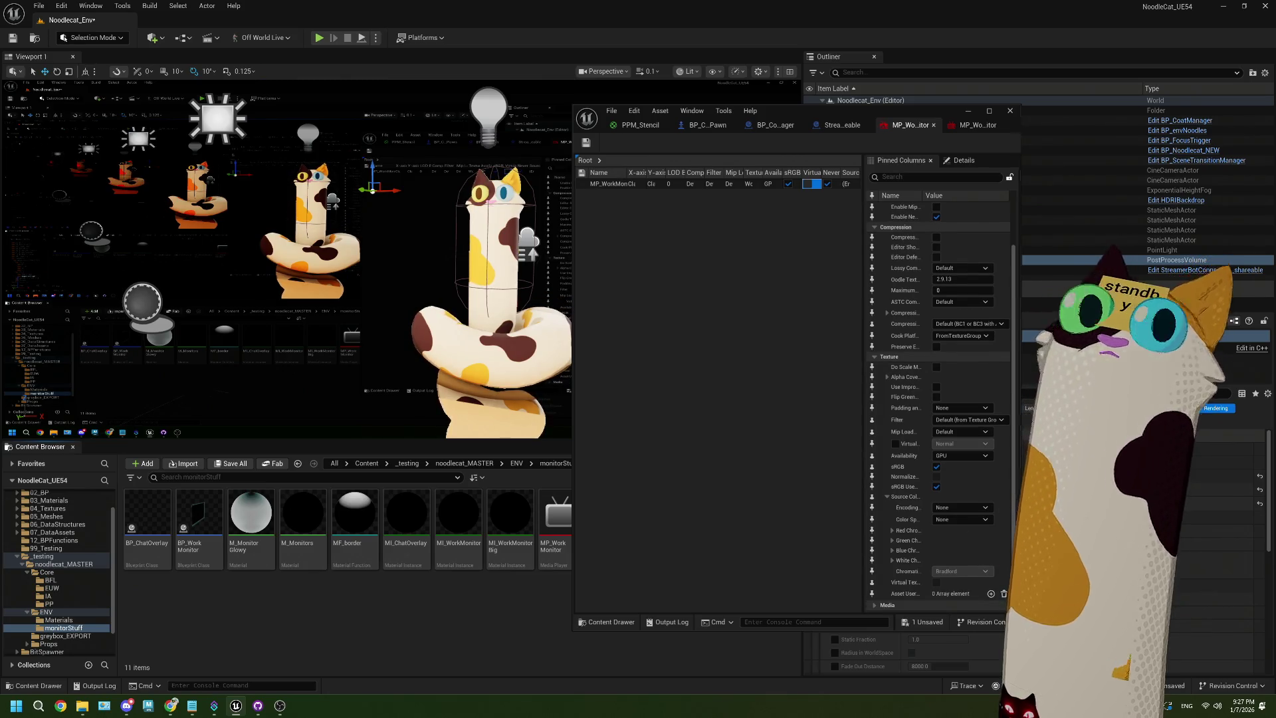
left_click_drag(1020, 399, 1266, 399)
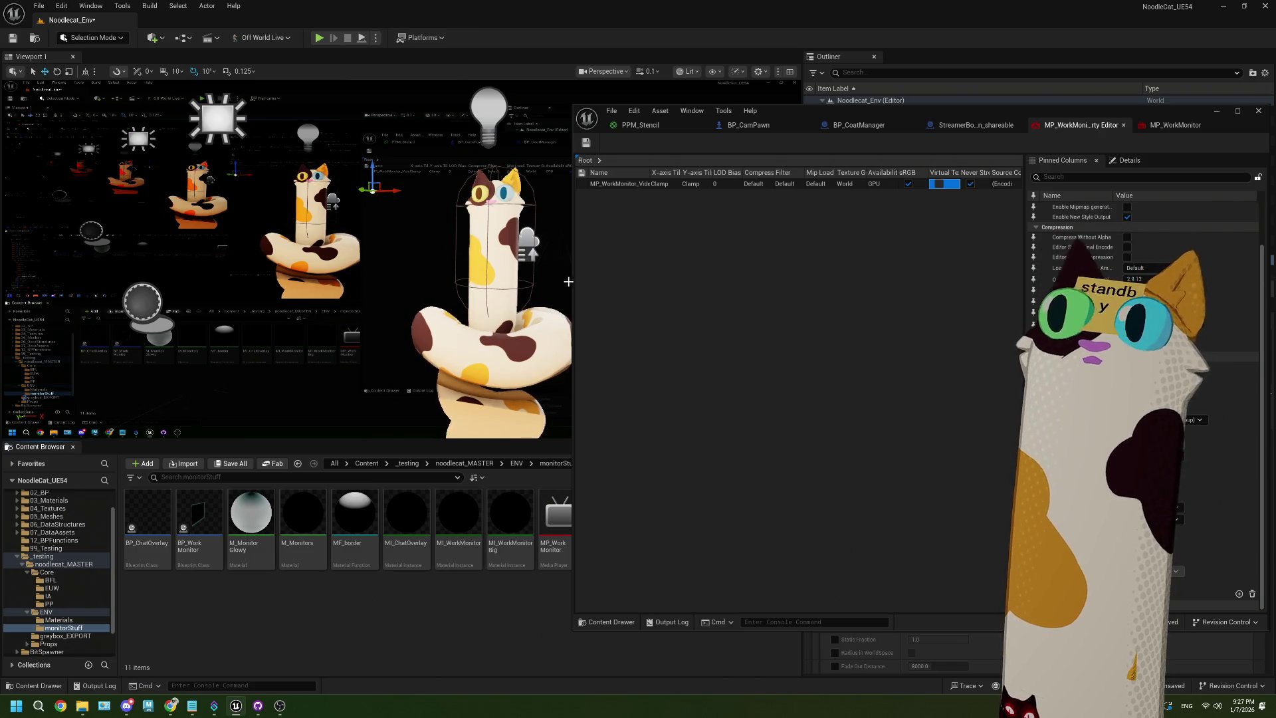
left_click_drag(573, 281, 636, 225)
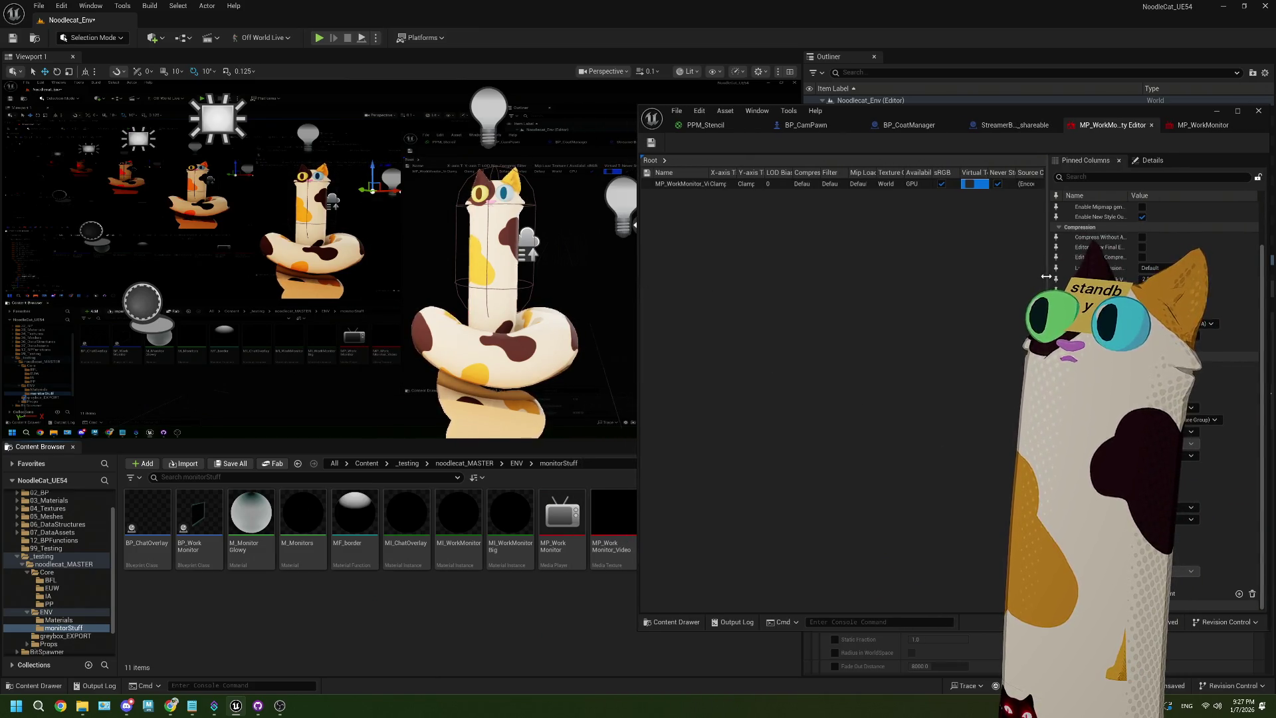
left_click_drag(1048, 282, 803, 282)
left_click_drag(992, 118, 846, 118)
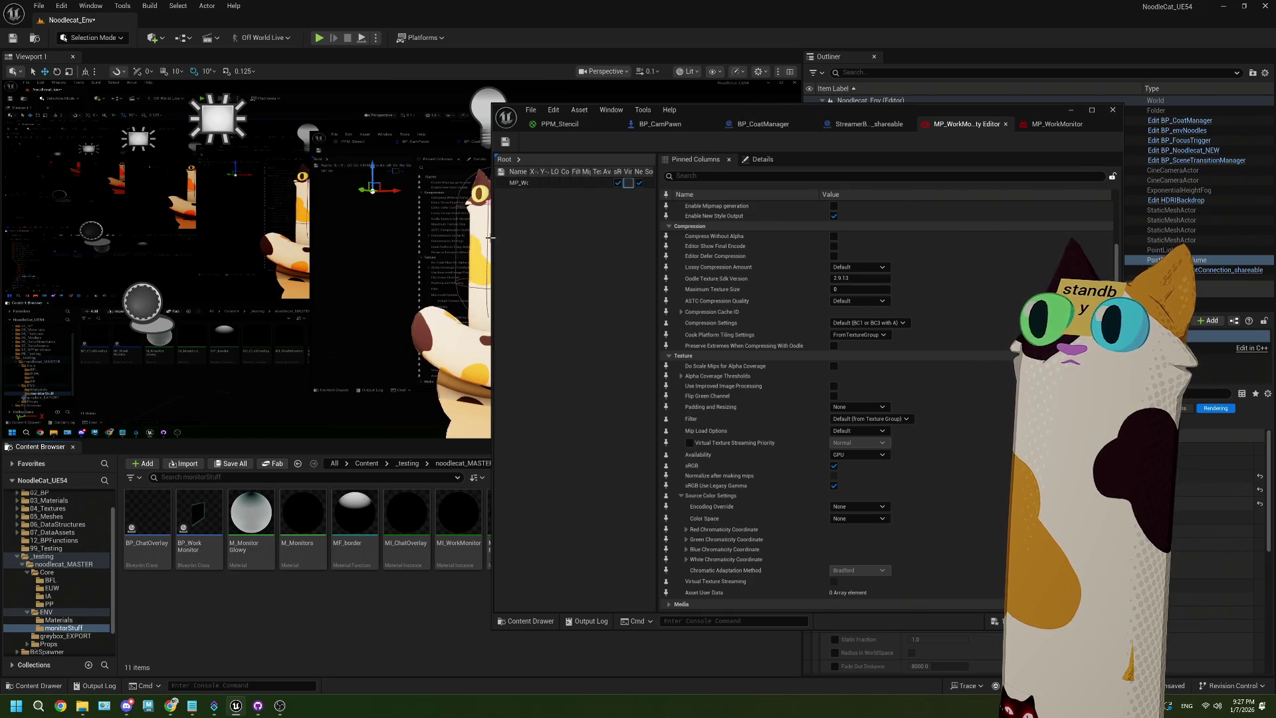
left_click_drag(433, 238, 426, 167)
left_click_drag(345, 210, 345, 210)
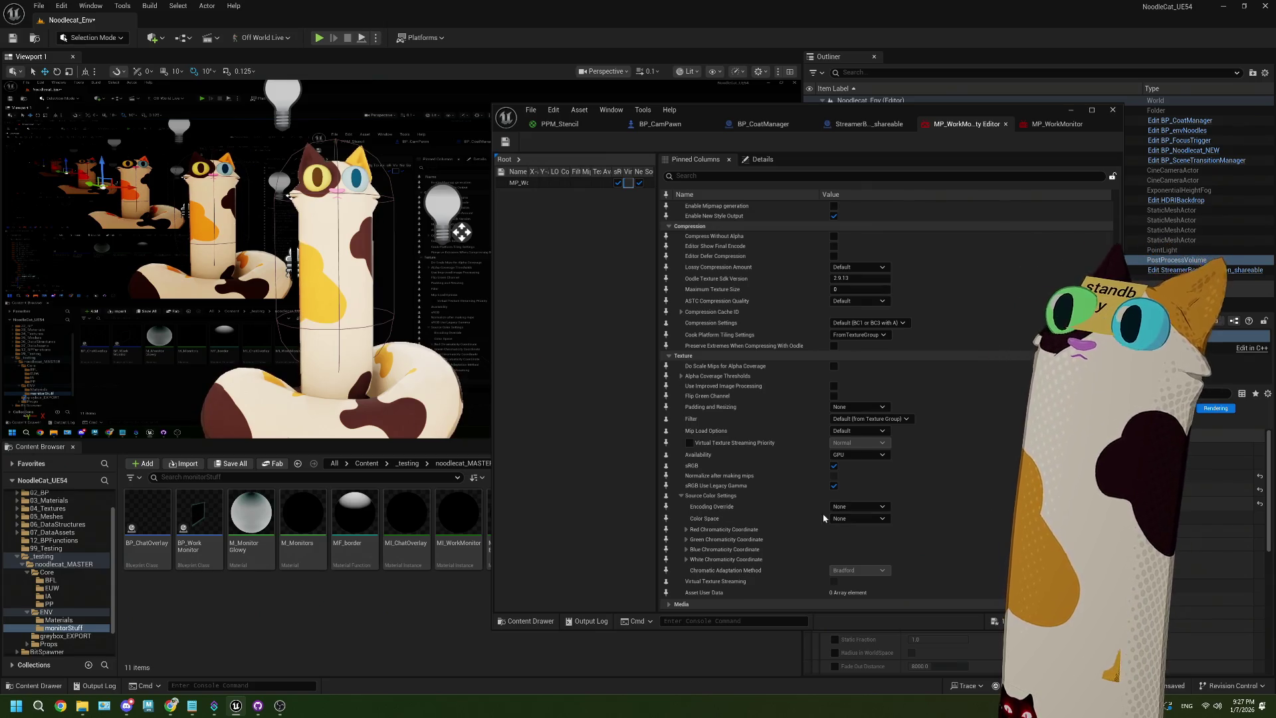
Try Linear, then save the monitor texture's Encoding Override as sRGB
left_click(864, 507)
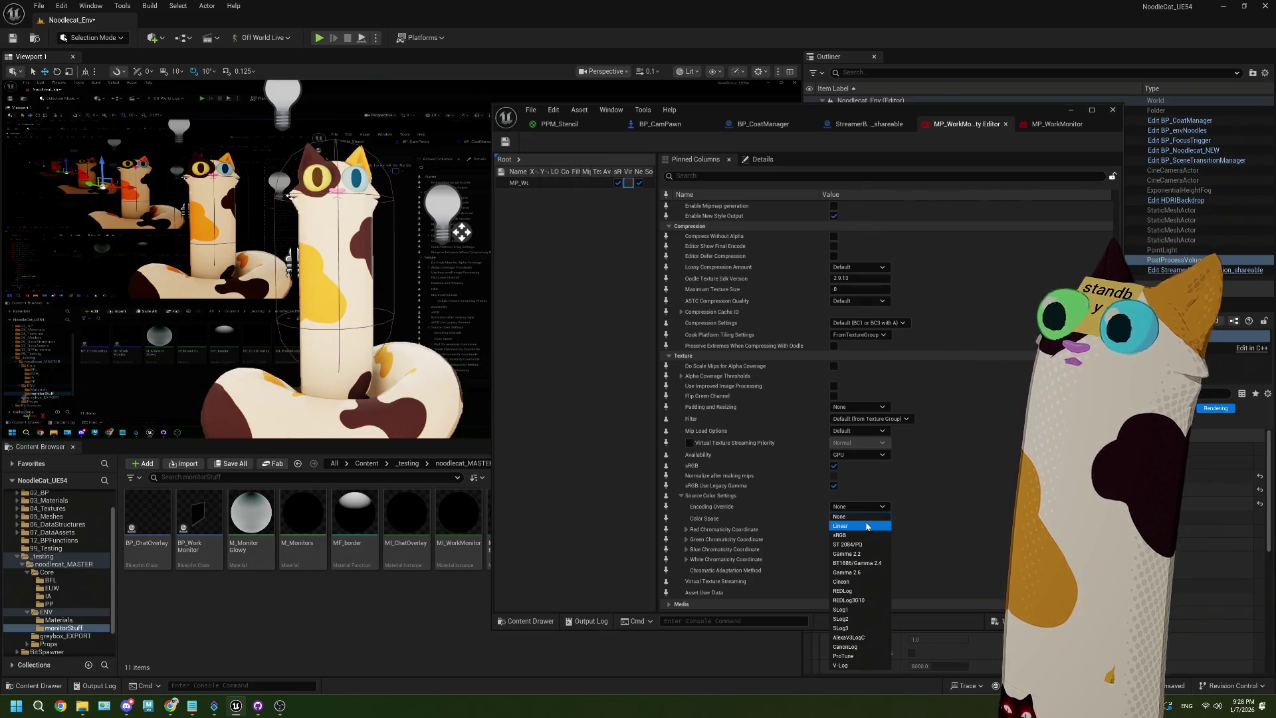
left_click(866, 526)
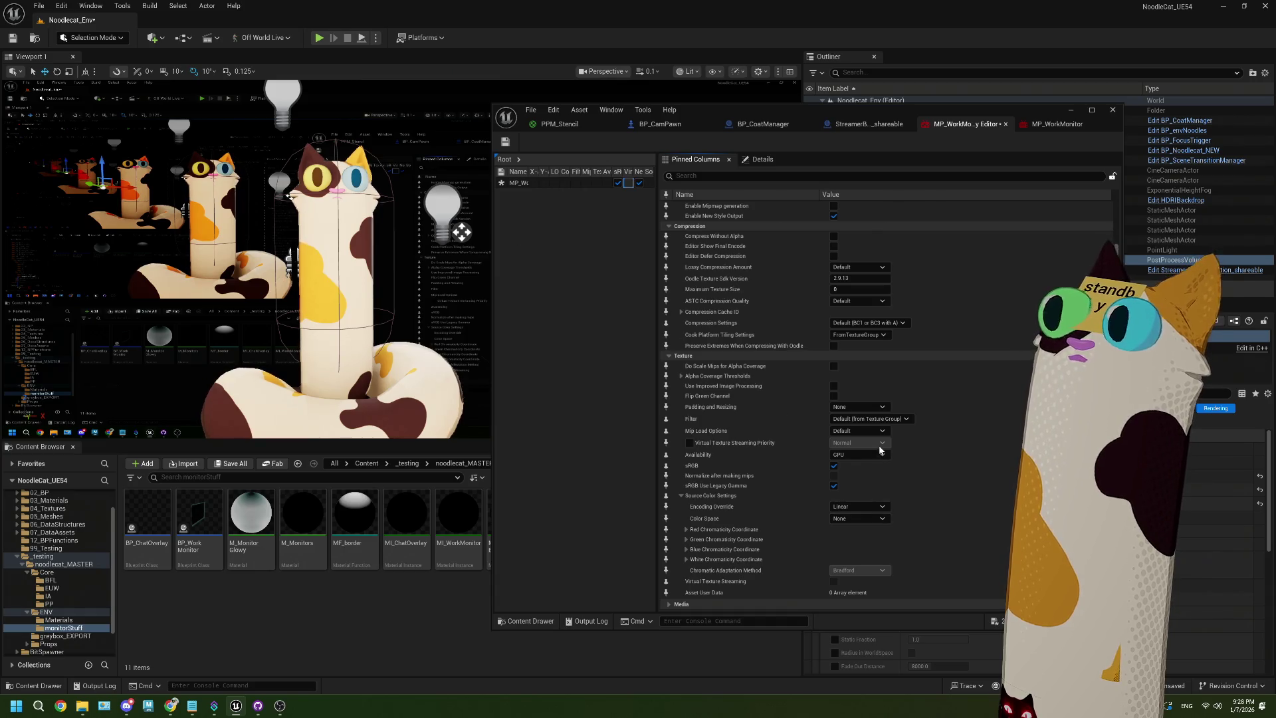
left_click(505, 141)
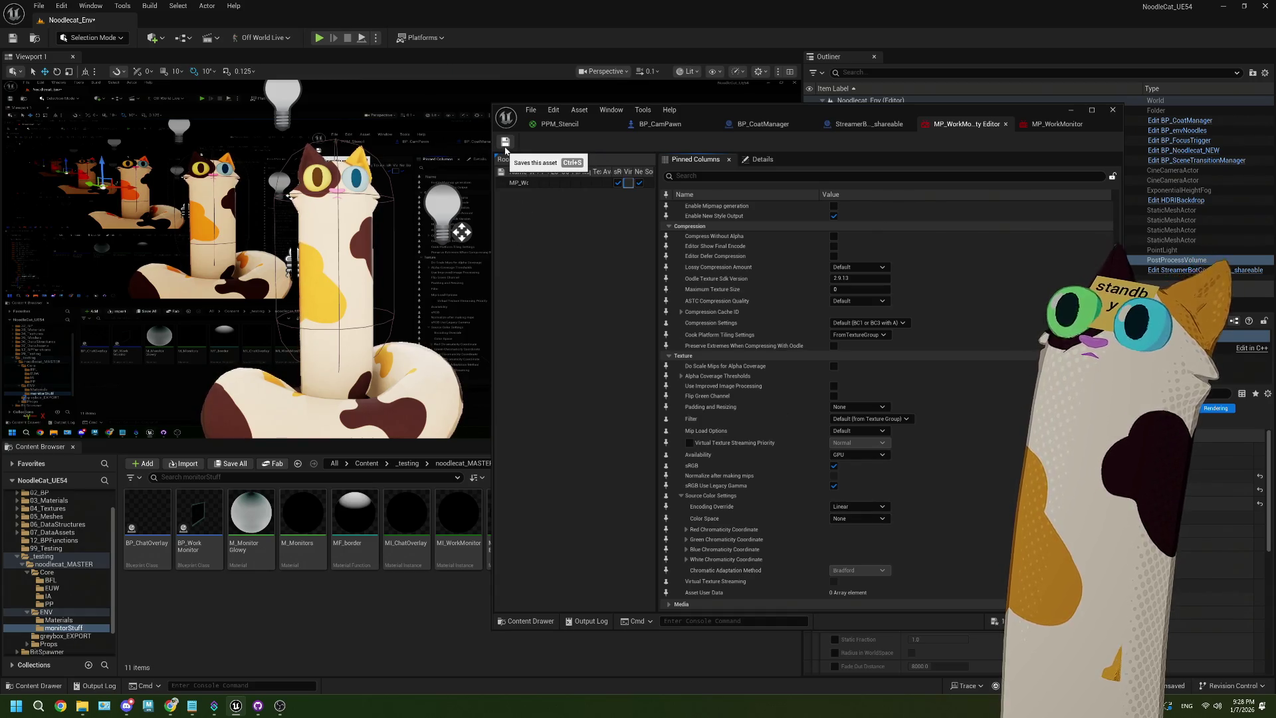
left_click(857, 507)
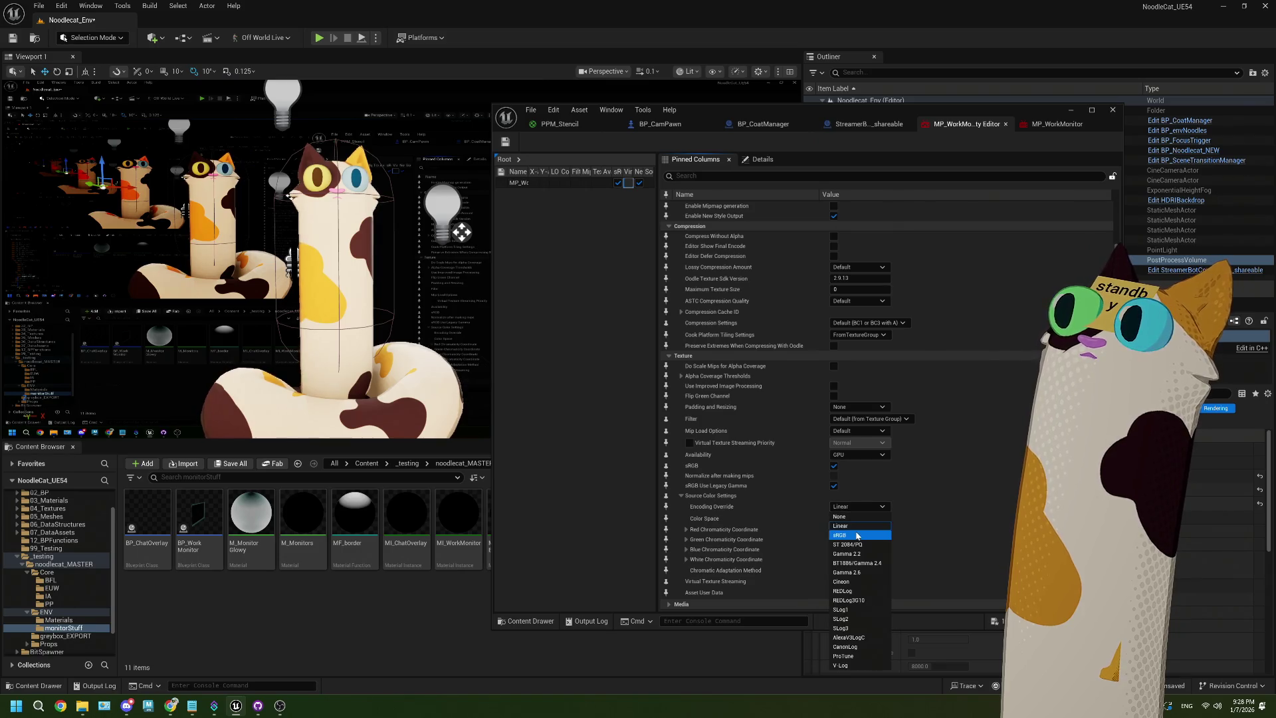
left_click(858, 535)
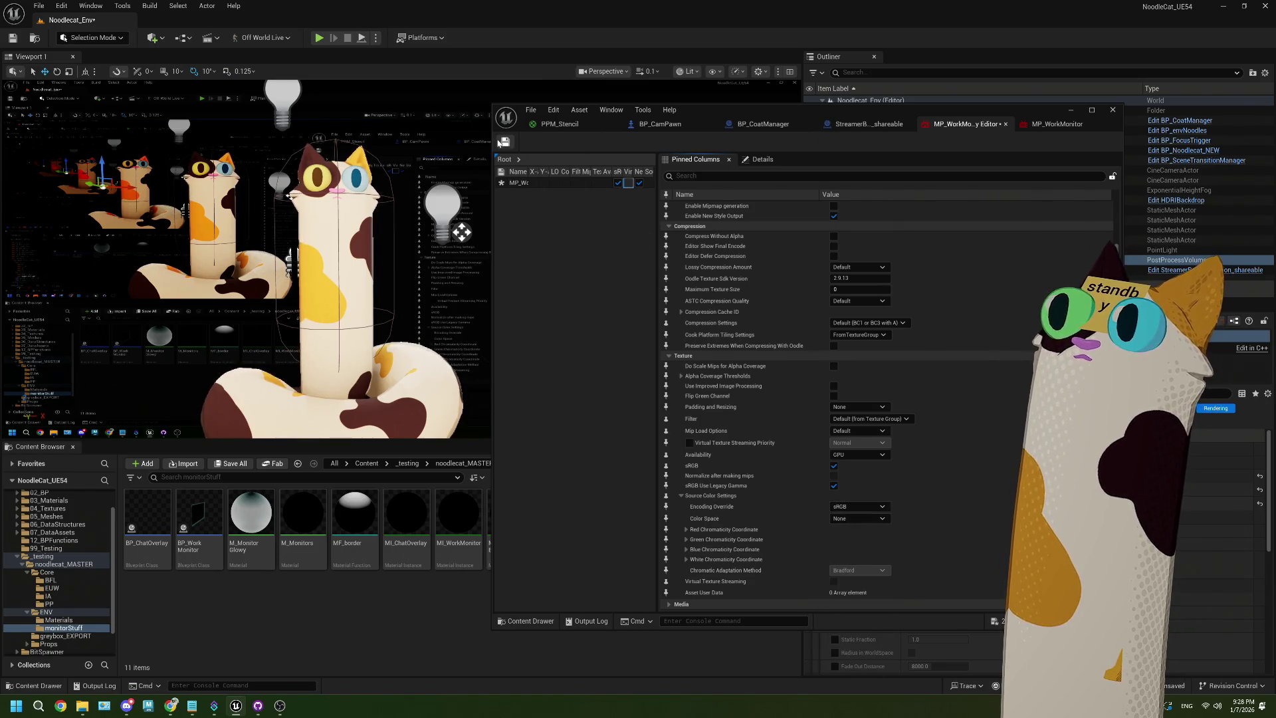
left_click(505, 142)
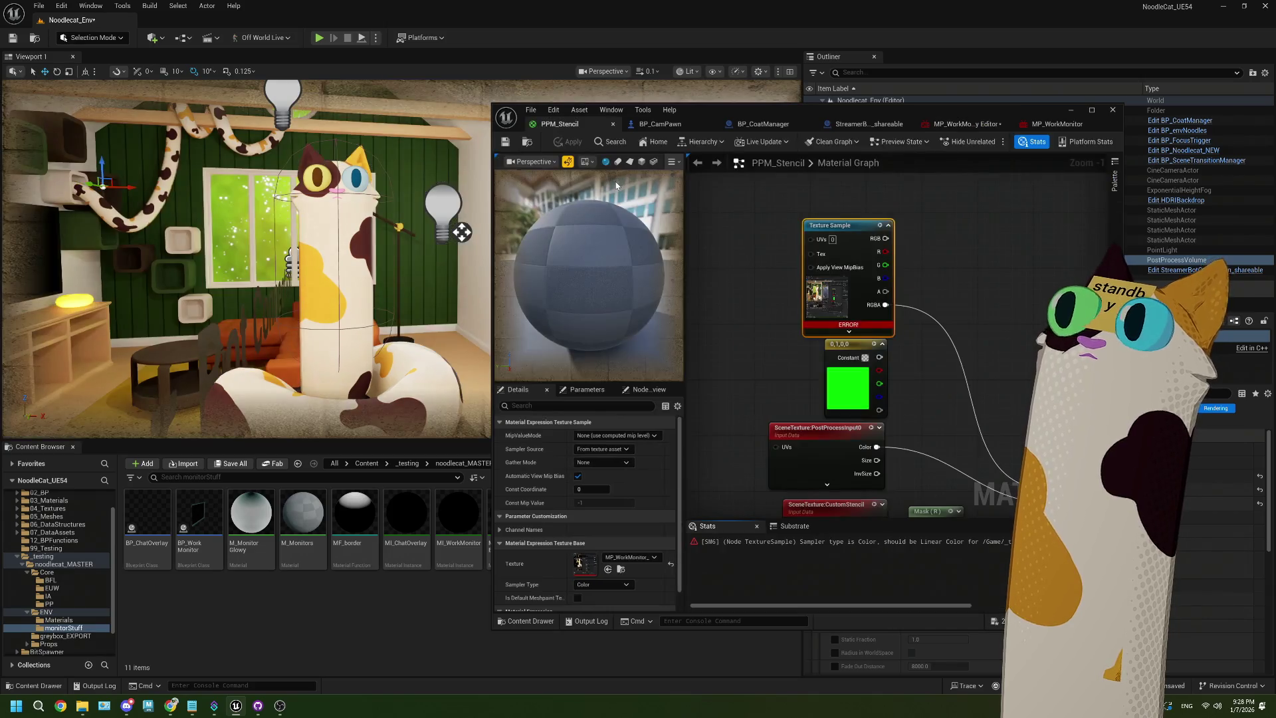
Try Linear Color as the Texture Sample's sampler type, then revert to Color after the compile error
left_click(603, 585)
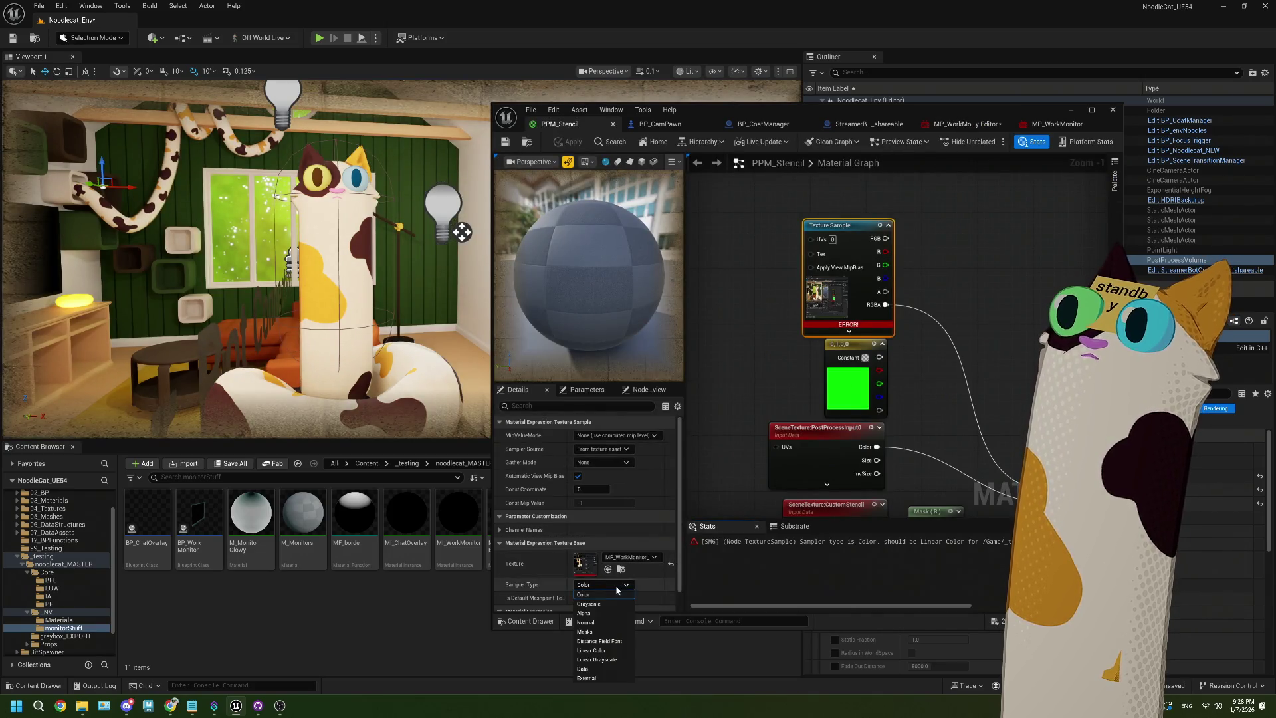
left_click(591, 650)
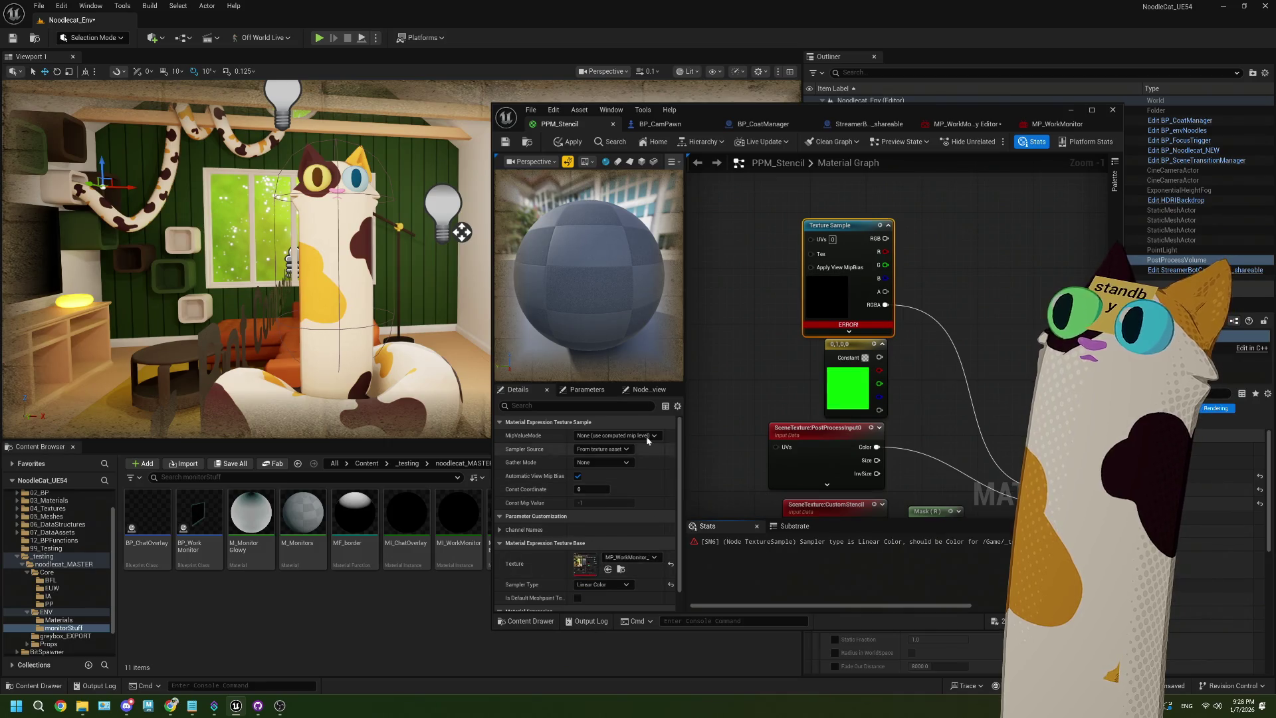
left_click(506, 142)
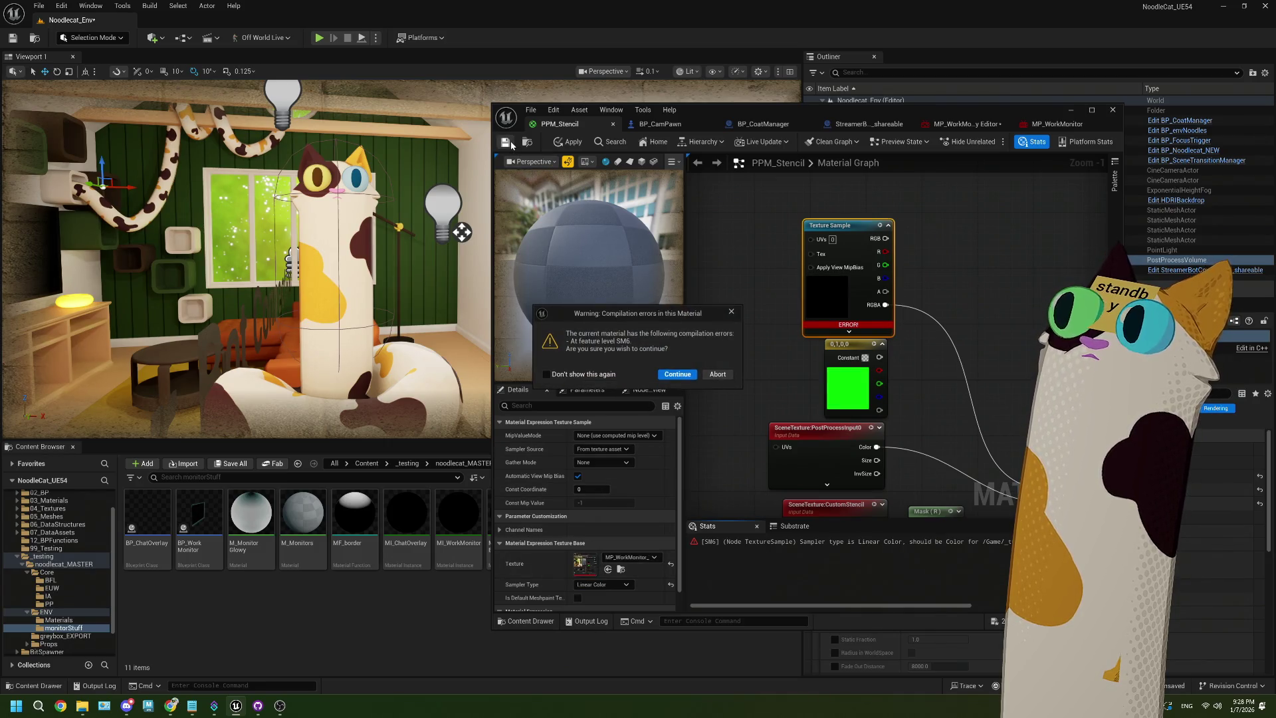
left_click(717, 379)
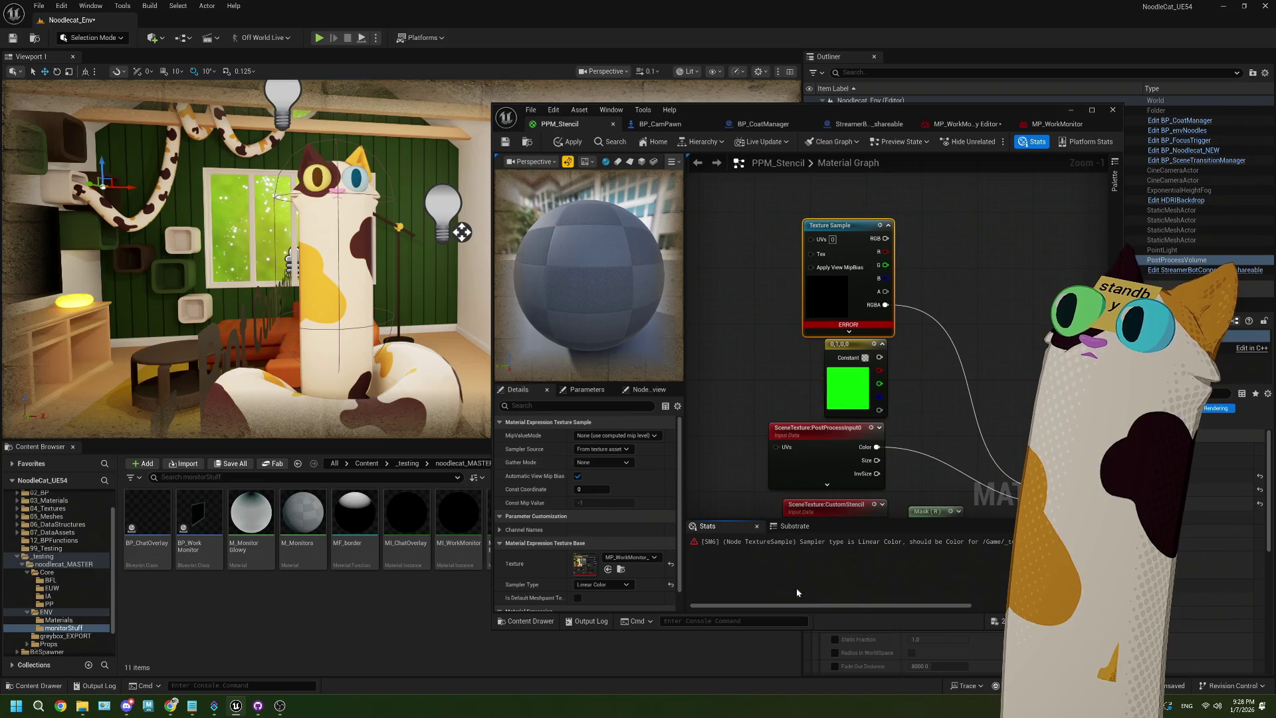
left_click(610, 586)
left_click(608, 594)
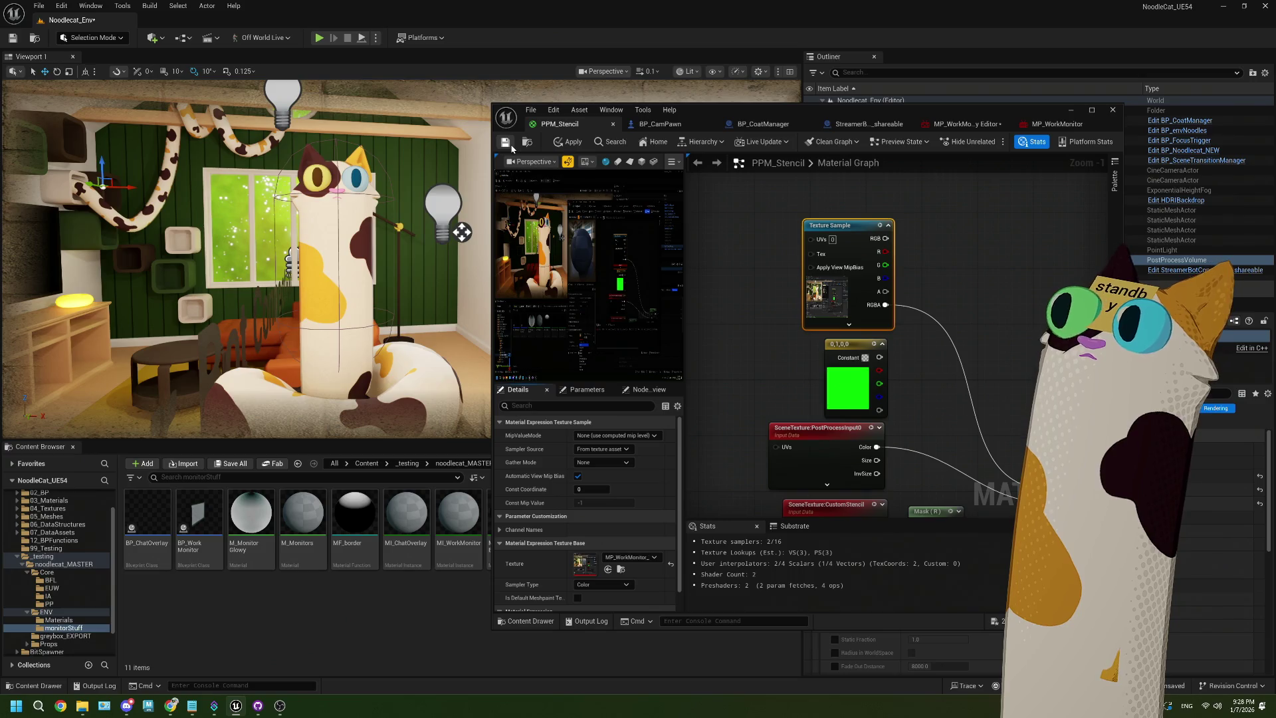
Turn off sRGB on the monitor texture and save it
left_click(963, 124)
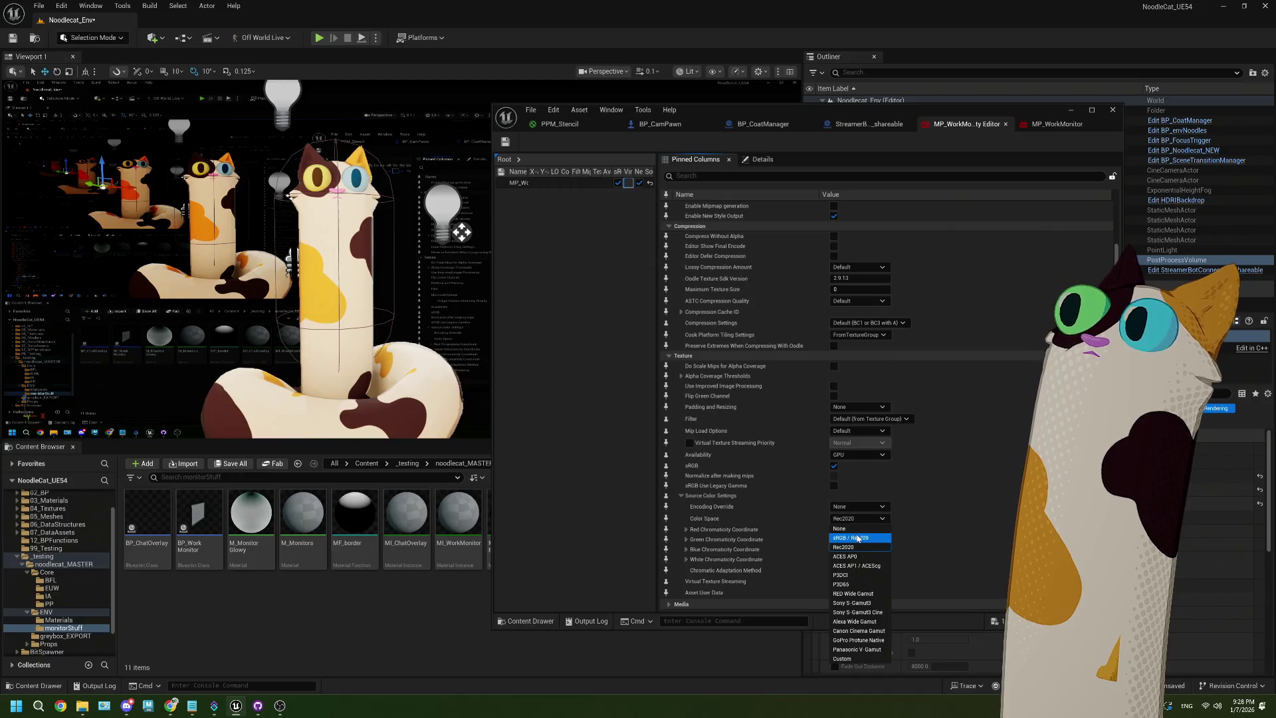
left_click(506, 143)
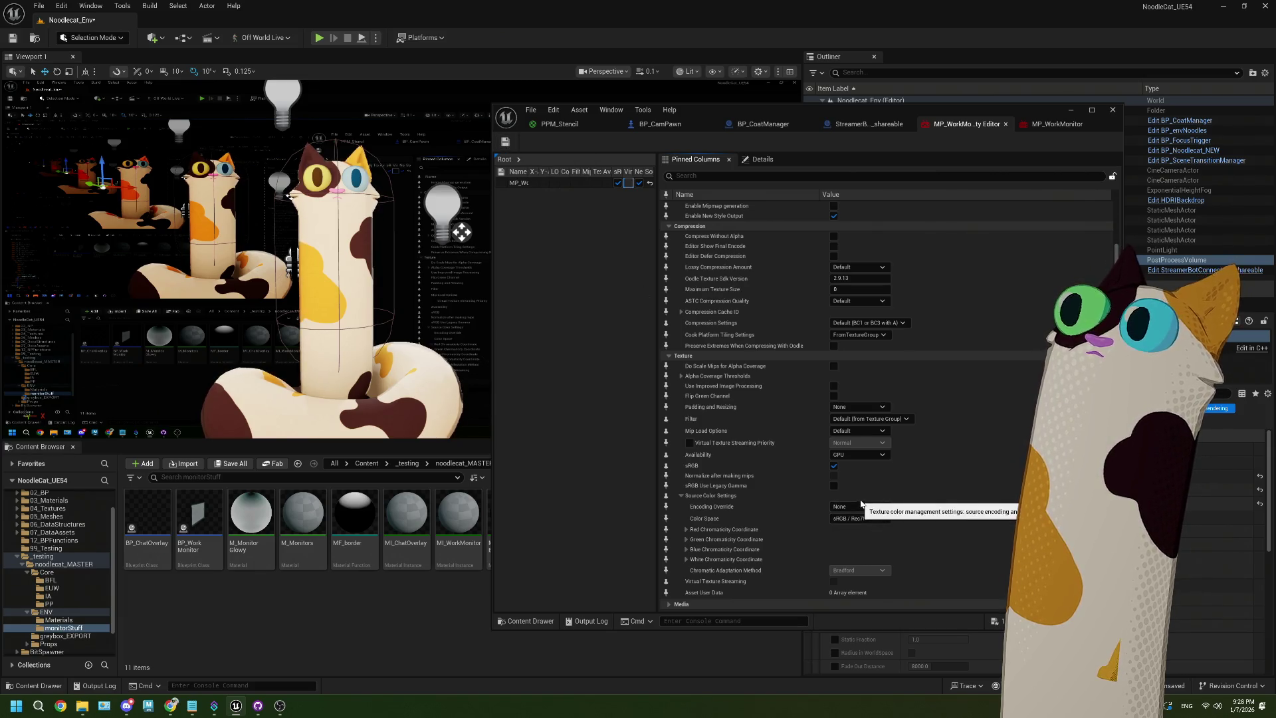
left_click(833, 466)
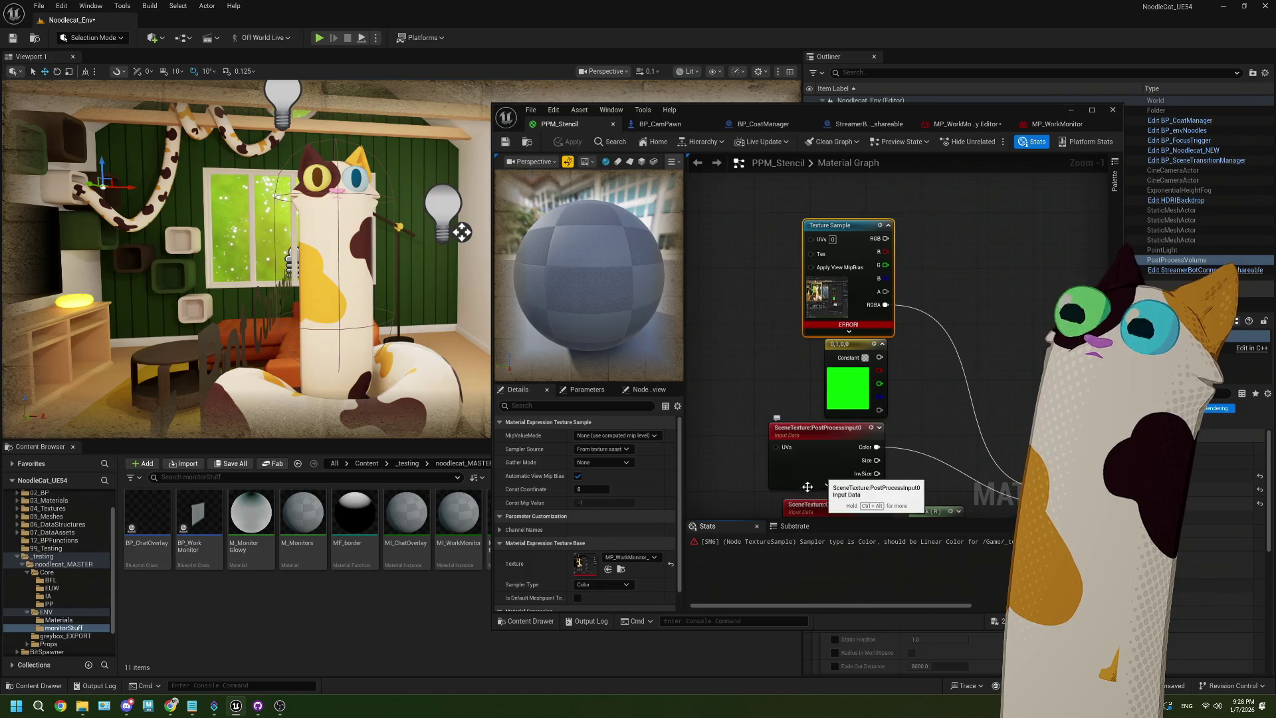
Retry the Linear Color sampler type, abort the failing save, and set it back to Color
left_click(598, 585)
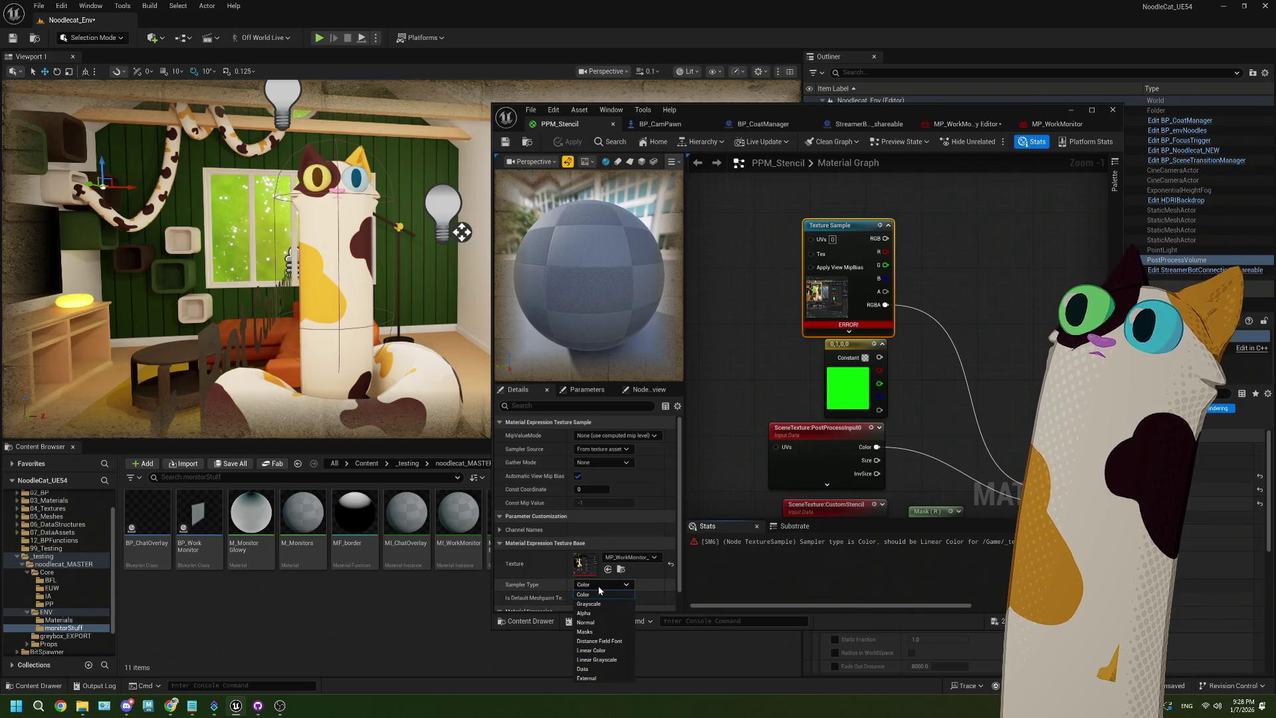
left_click(602, 650)
left_click(505, 142)
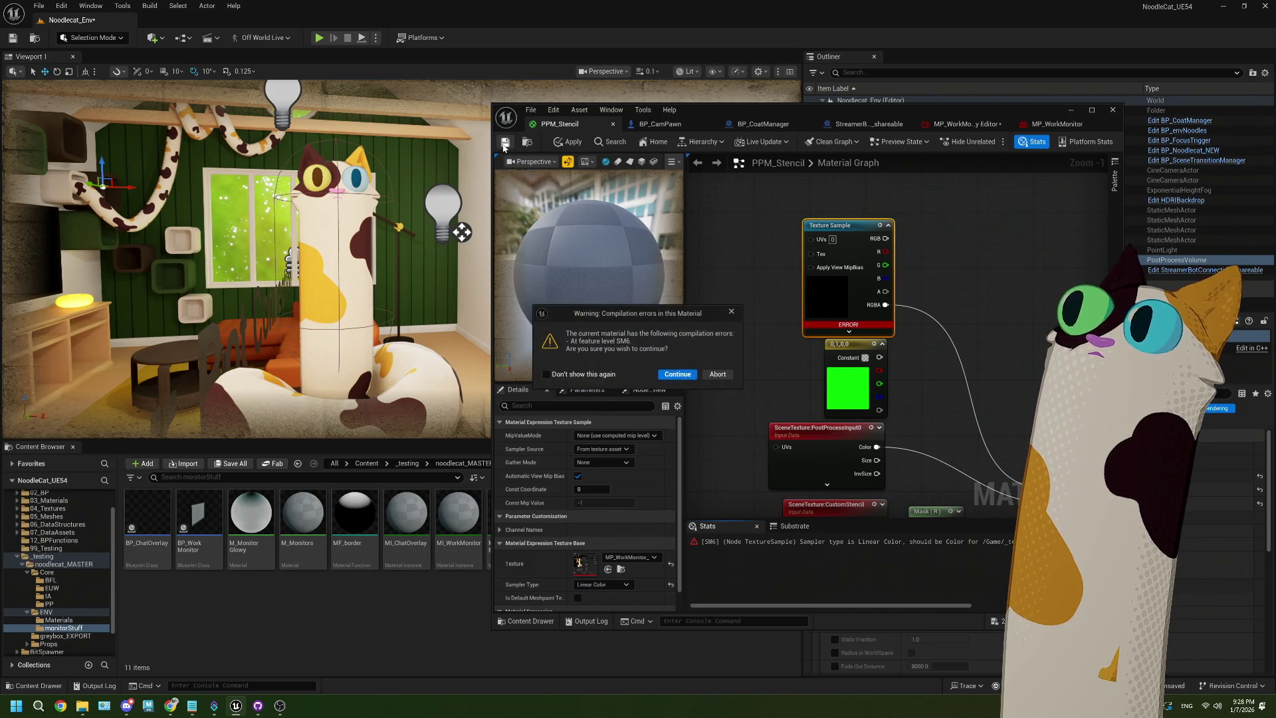
left_click(724, 376)
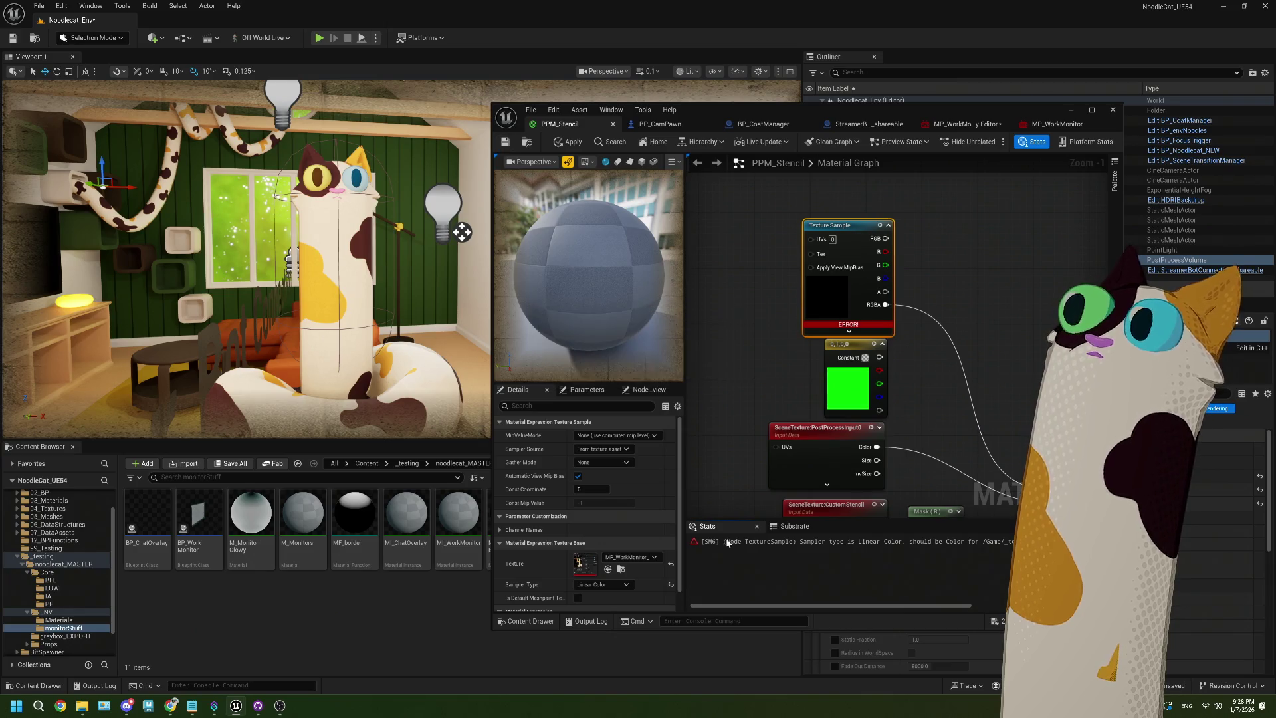
left_click(602, 585)
left_click(600, 597)
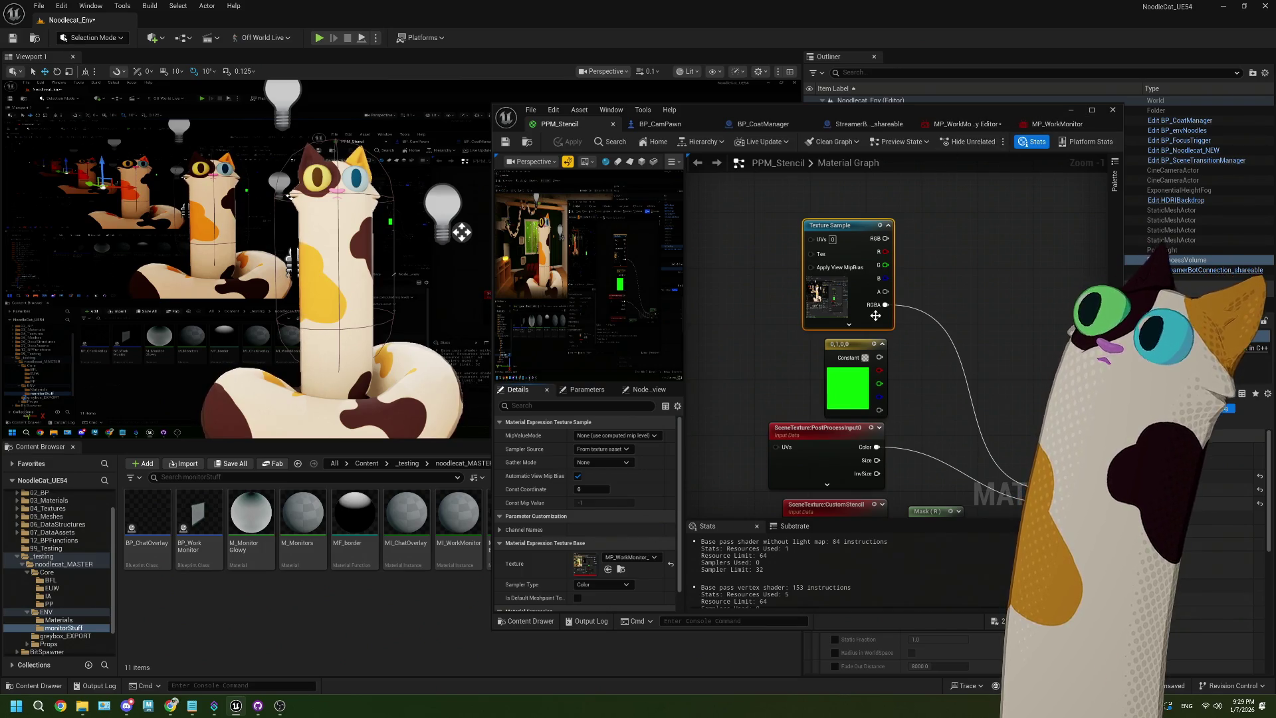
scroll(605, 481, "down", 1)
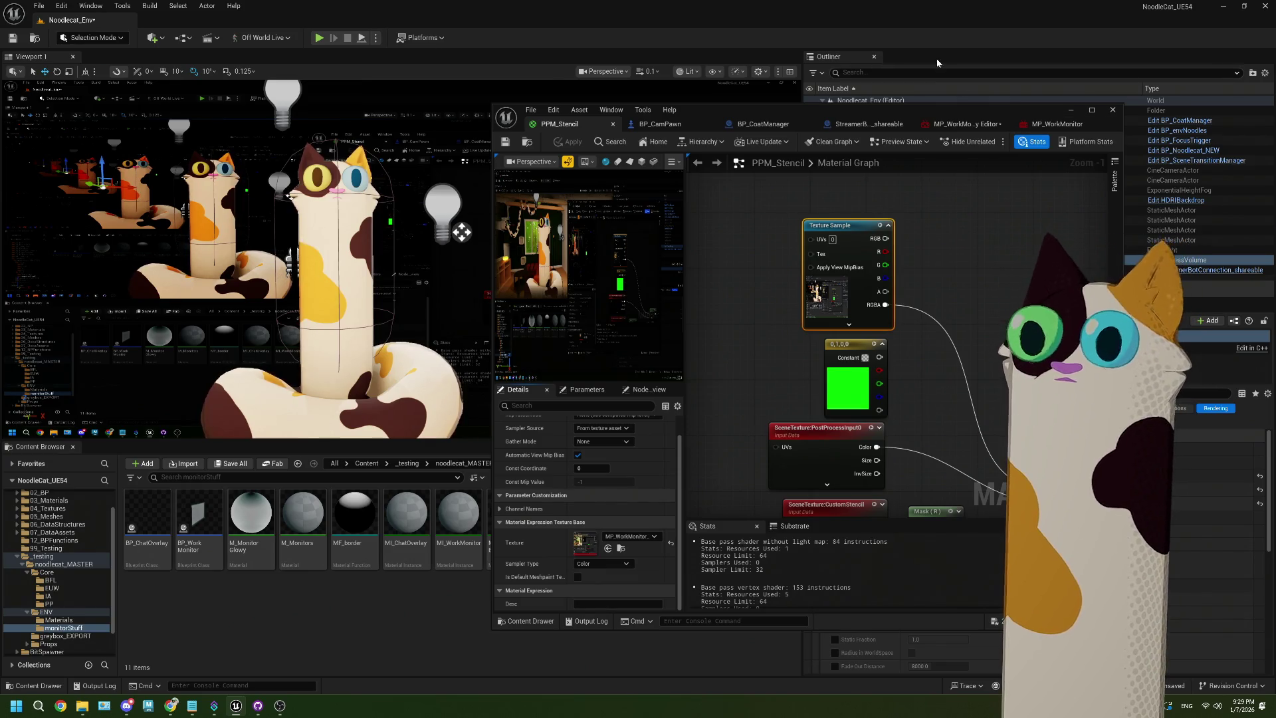
mouse_move(758, 378)
left_mouse_down()
mouse_move(904, 356)
mouse_move(806, 366)
mouse_move(797, 353)
left_mouse_up()
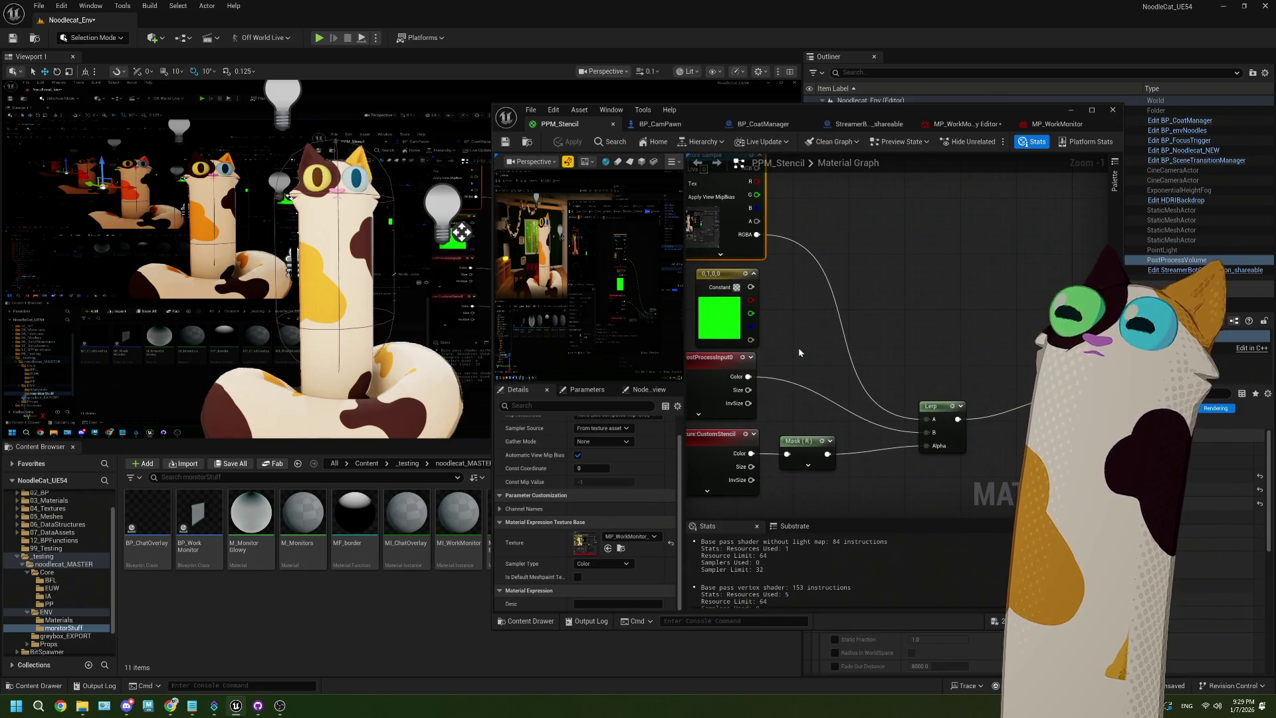
left_click(976, 123)
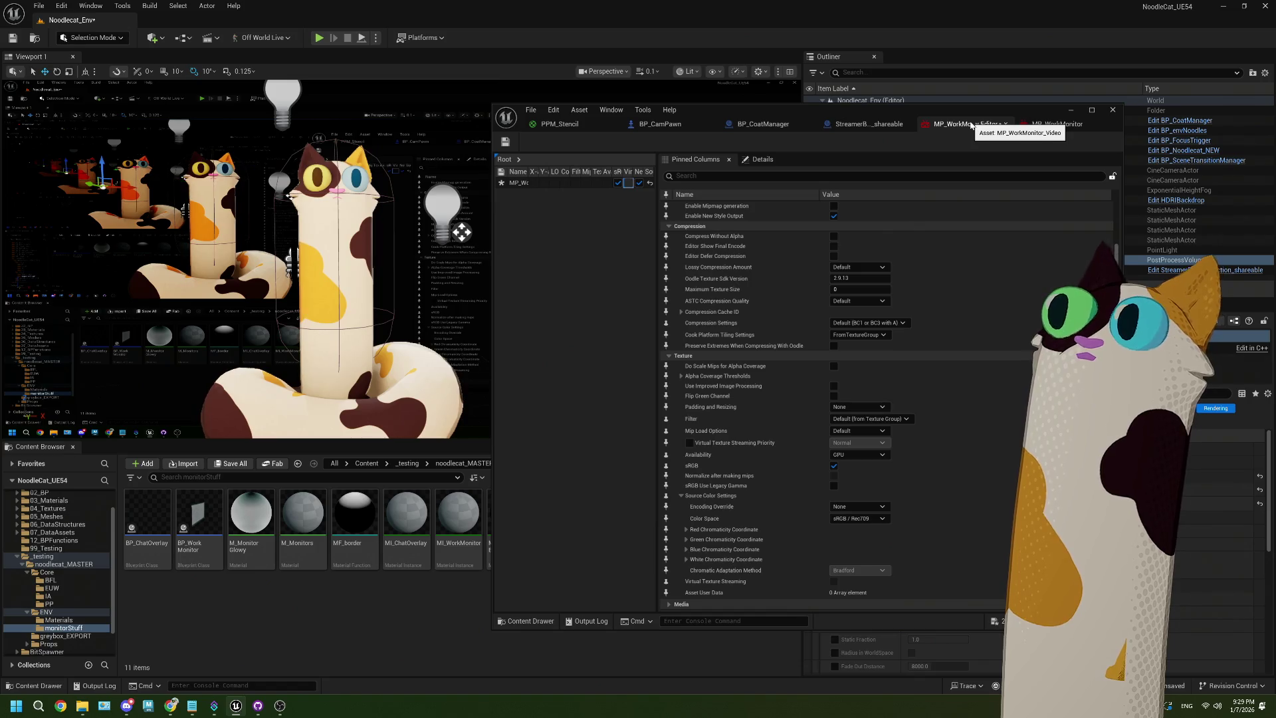
Give the monitor texture Masks (no sRGB) compression and set the Texture Sample's sampler type to Masks
left_click(506, 142)
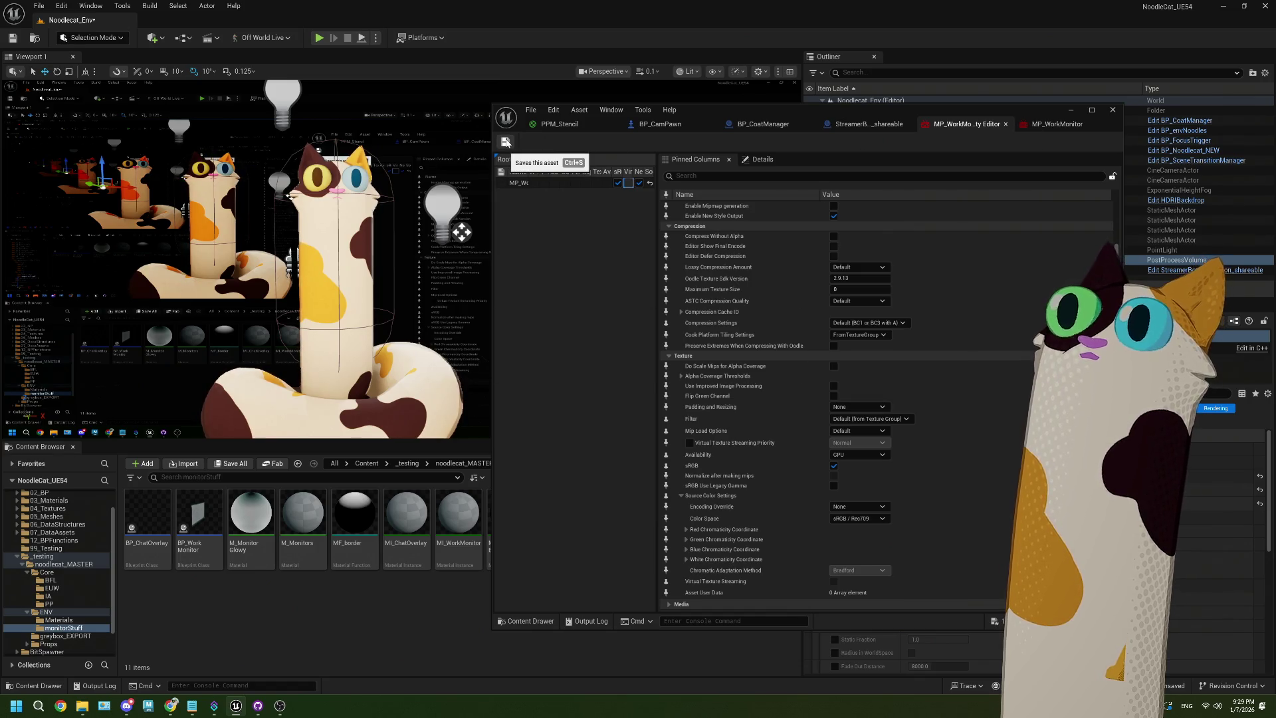
left_click(868, 323)
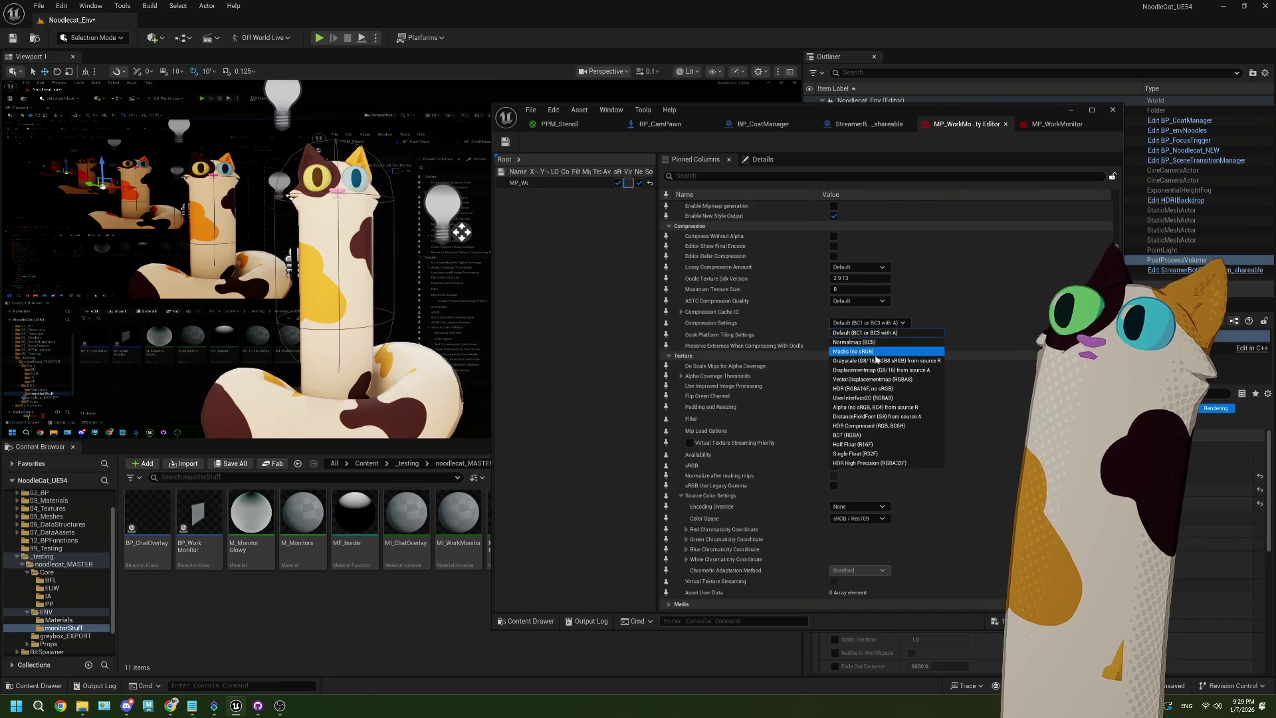
left_click(875, 352)
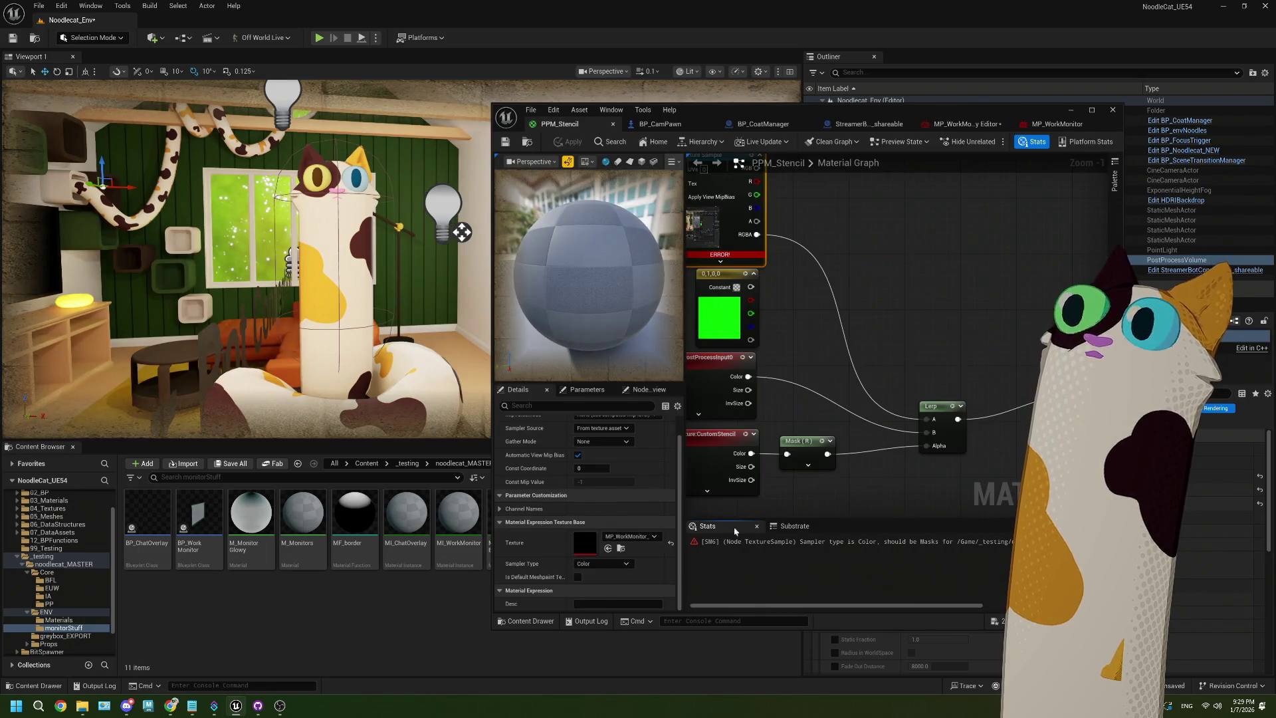
left_click(601, 563)
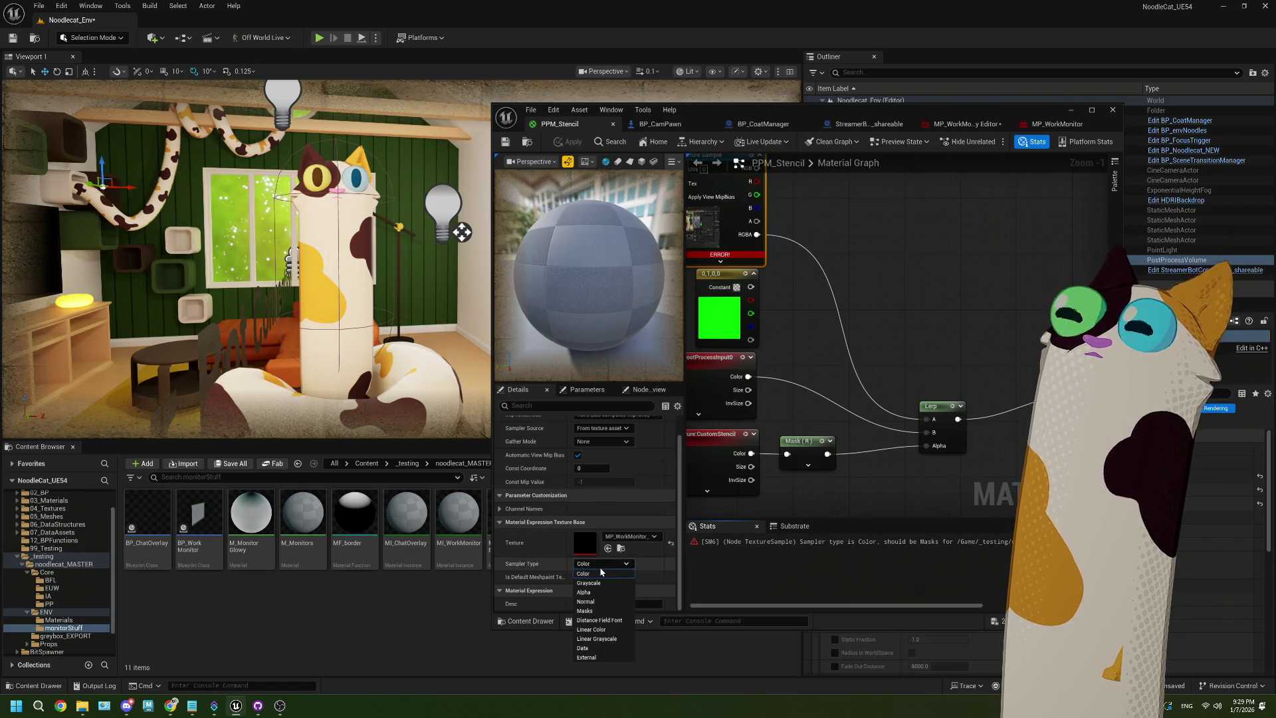
left_click(585, 611)
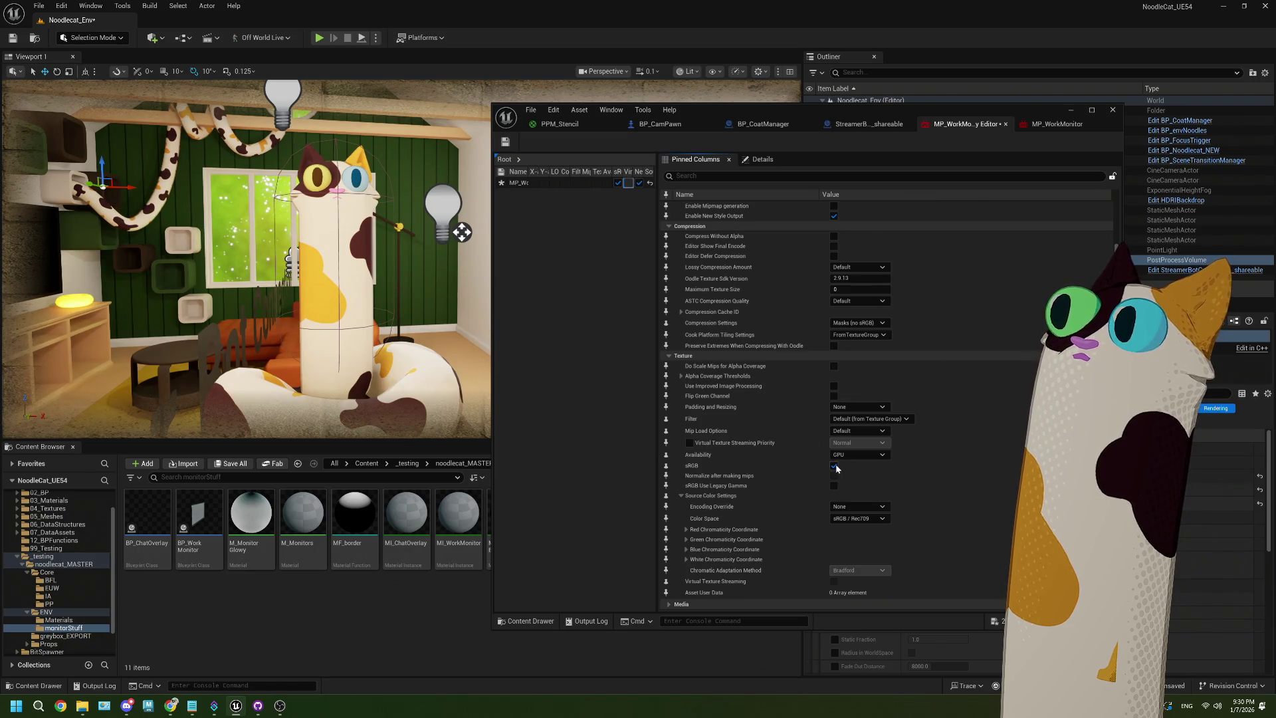
Re-enable sRGB on the monitor texture and apply the PPM_Stencil material changes
left_click(617, 183)
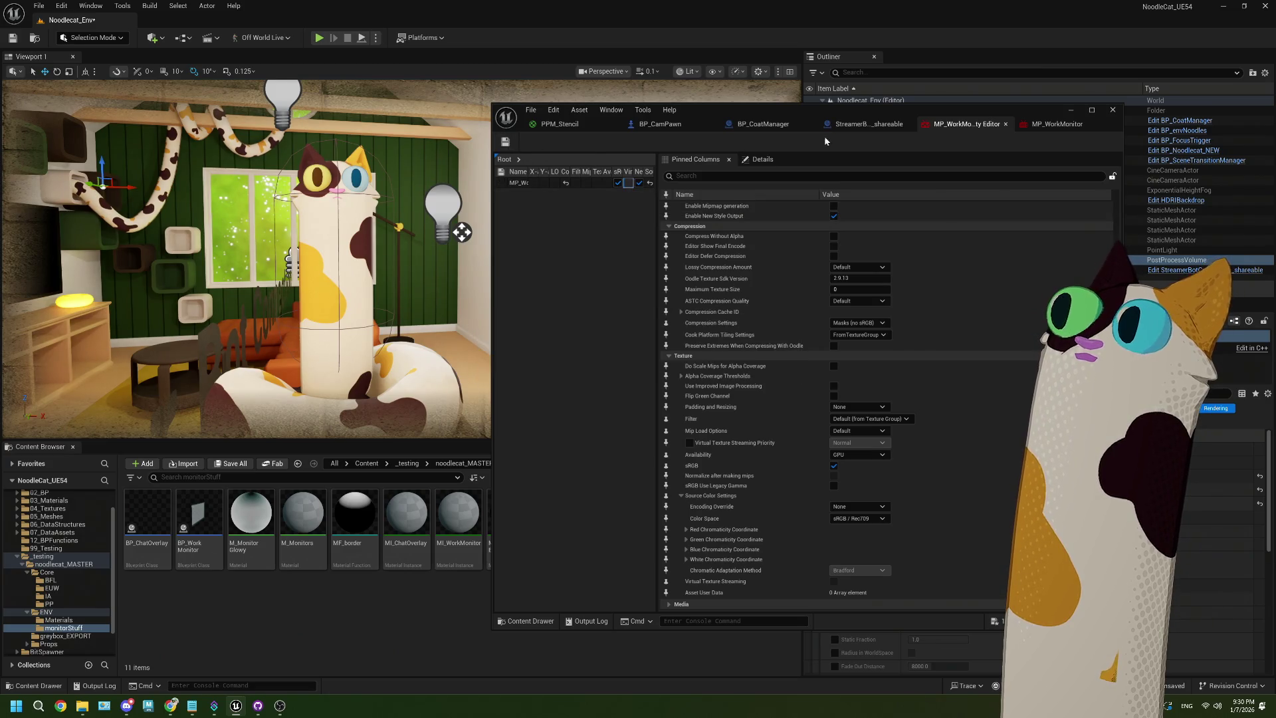
left_click(1066, 124)
left_click(763, 124)
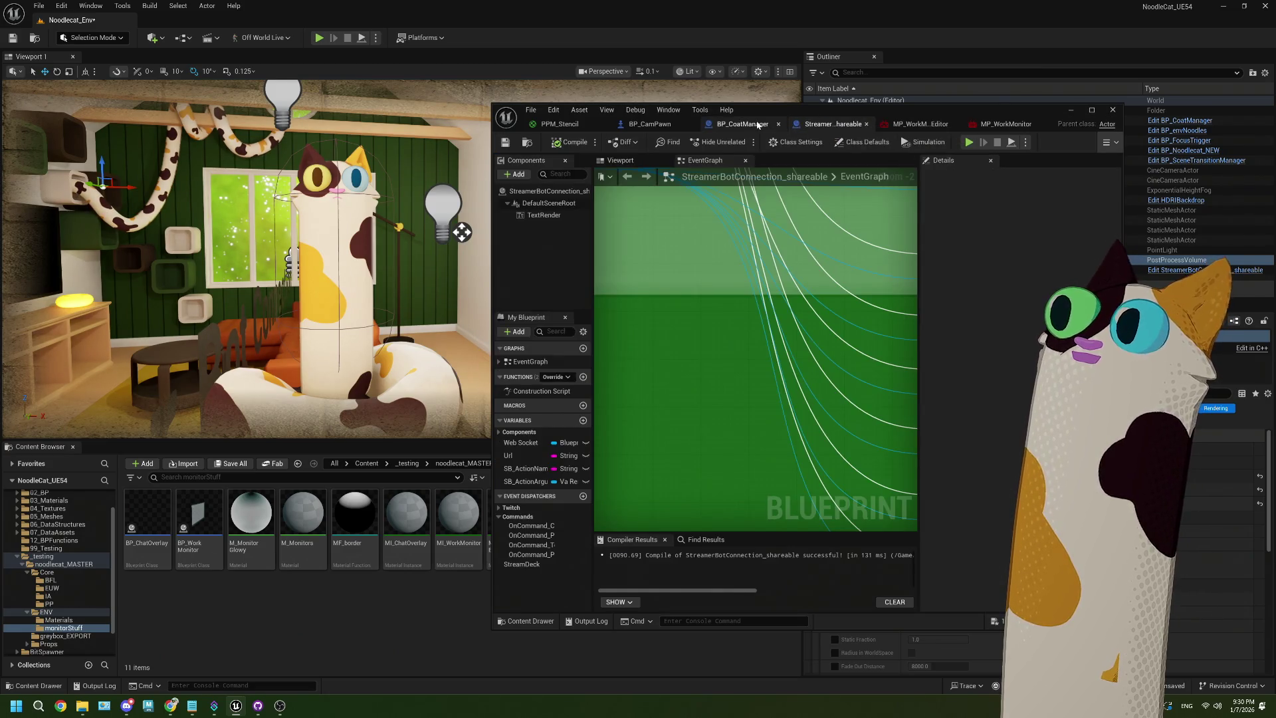
left_click(652, 126)
left_click(920, 124)
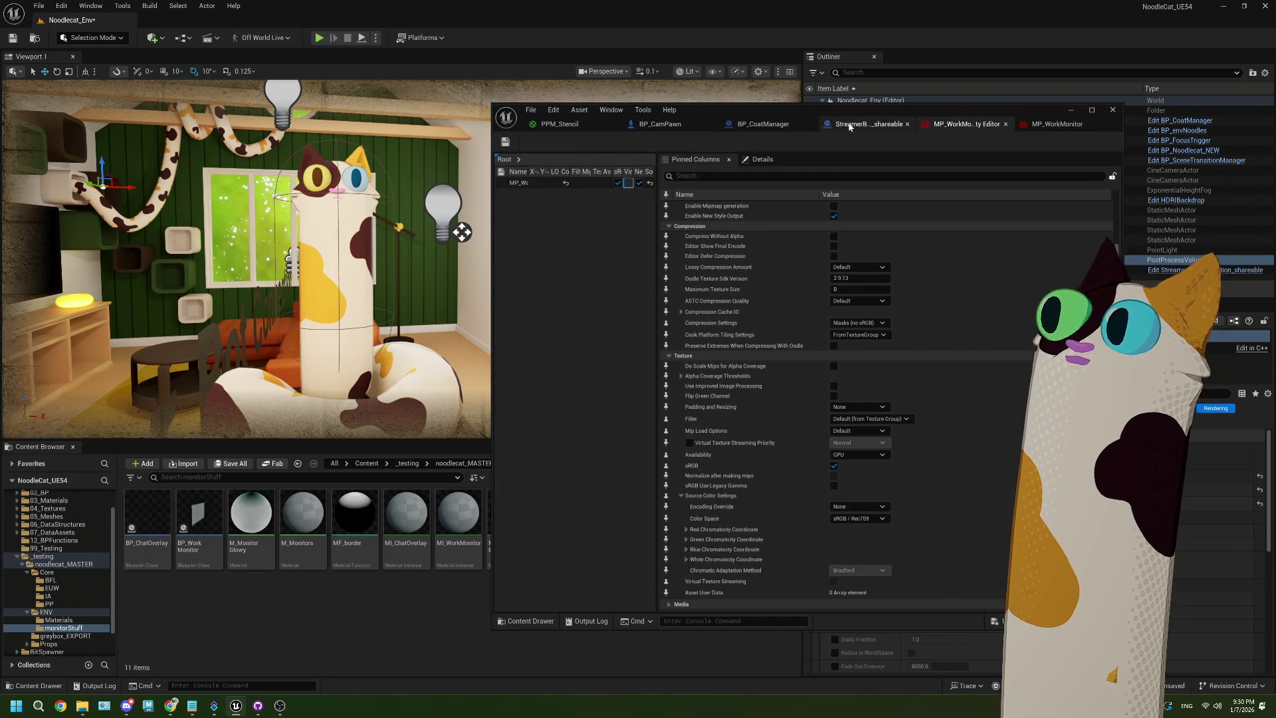
left_click(849, 125)
left_click(559, 124)
left_click_drag(817, 339, 914, 337)
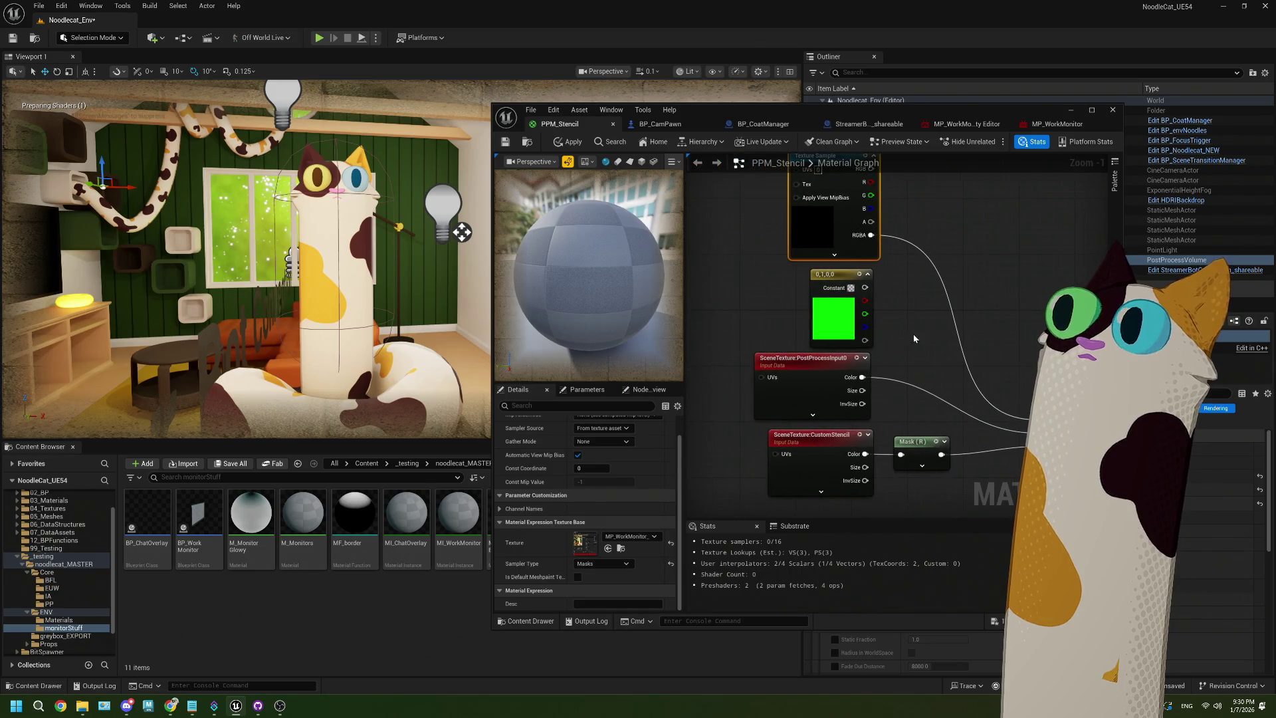
left_click(568, 141)
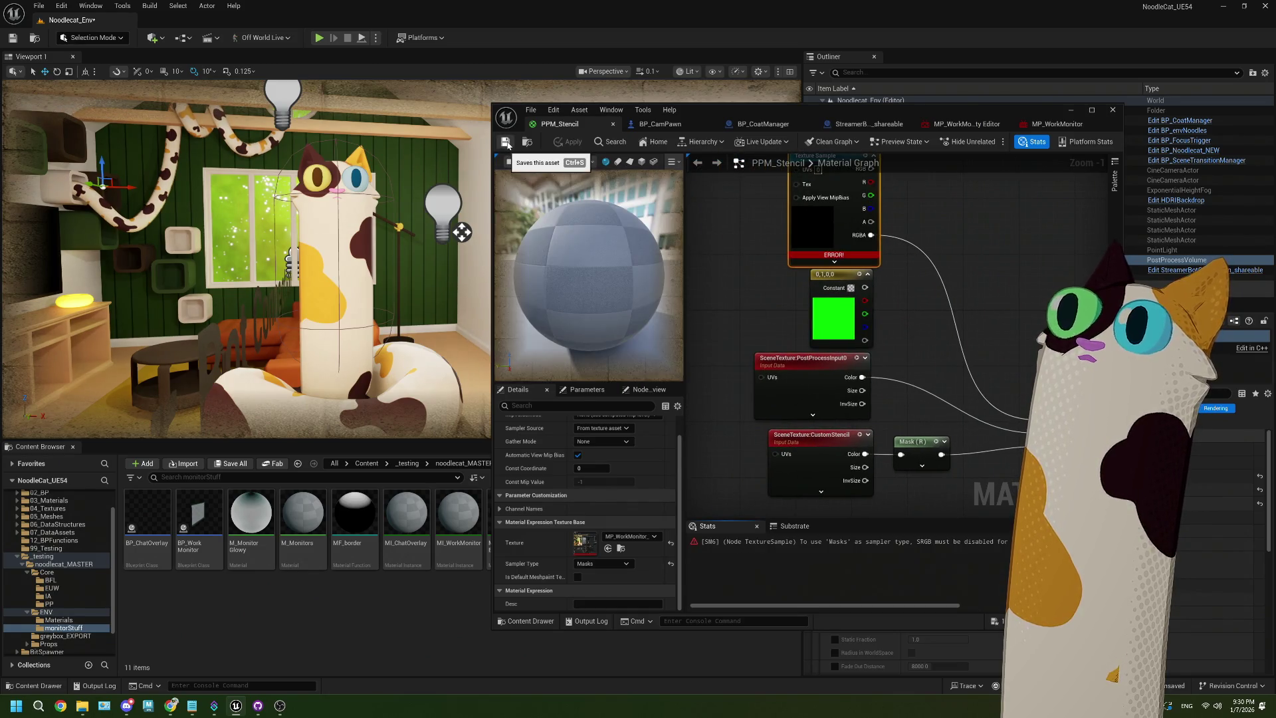
Set the Texture Sample node's sampler type to Color
left_click_drag(748, 274, 723, 355)
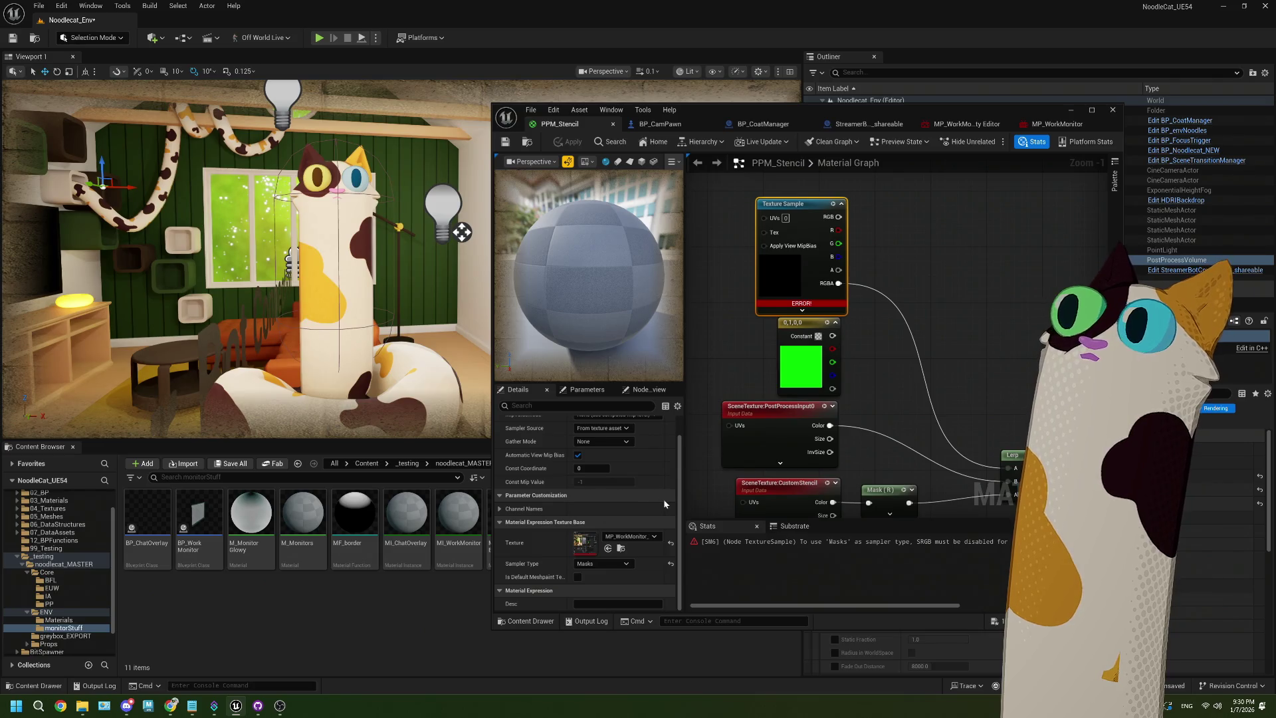
left_click(618, 564)
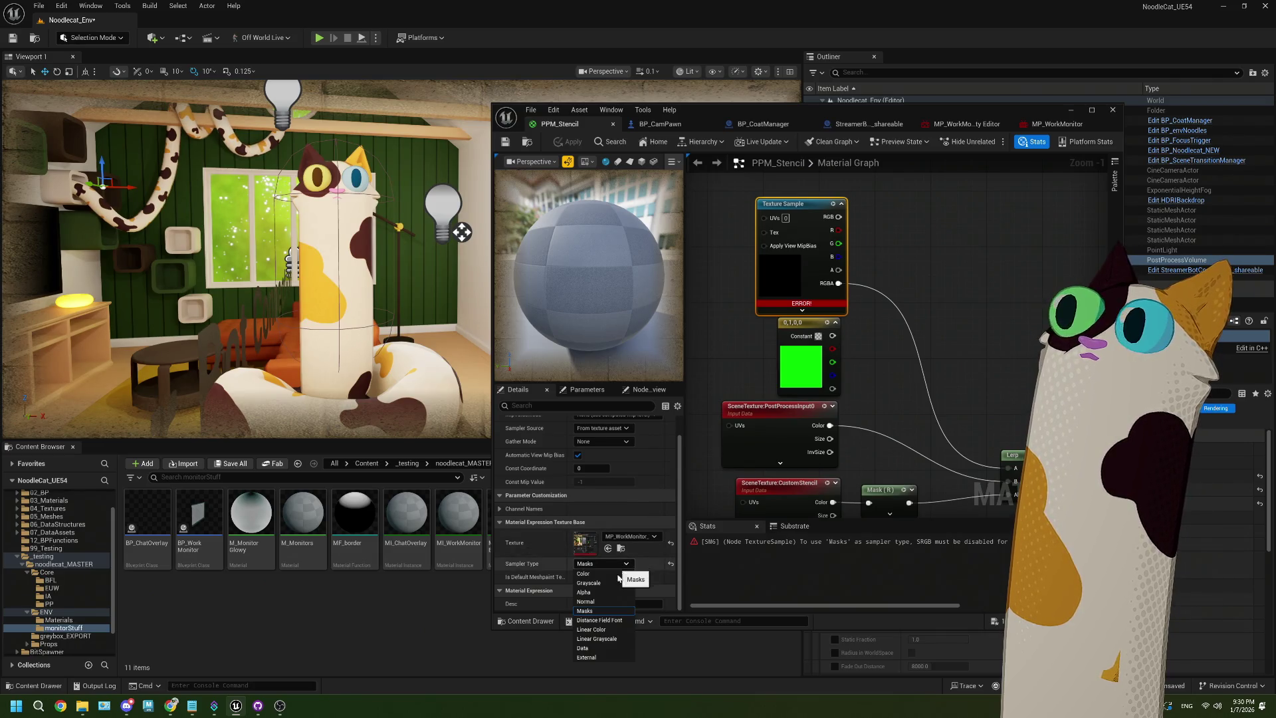
left_click(594, 580)
Switch the monitor texture to HDR Compressed compression, keep the sampler on Color, and save the material
left_click(968, 124)
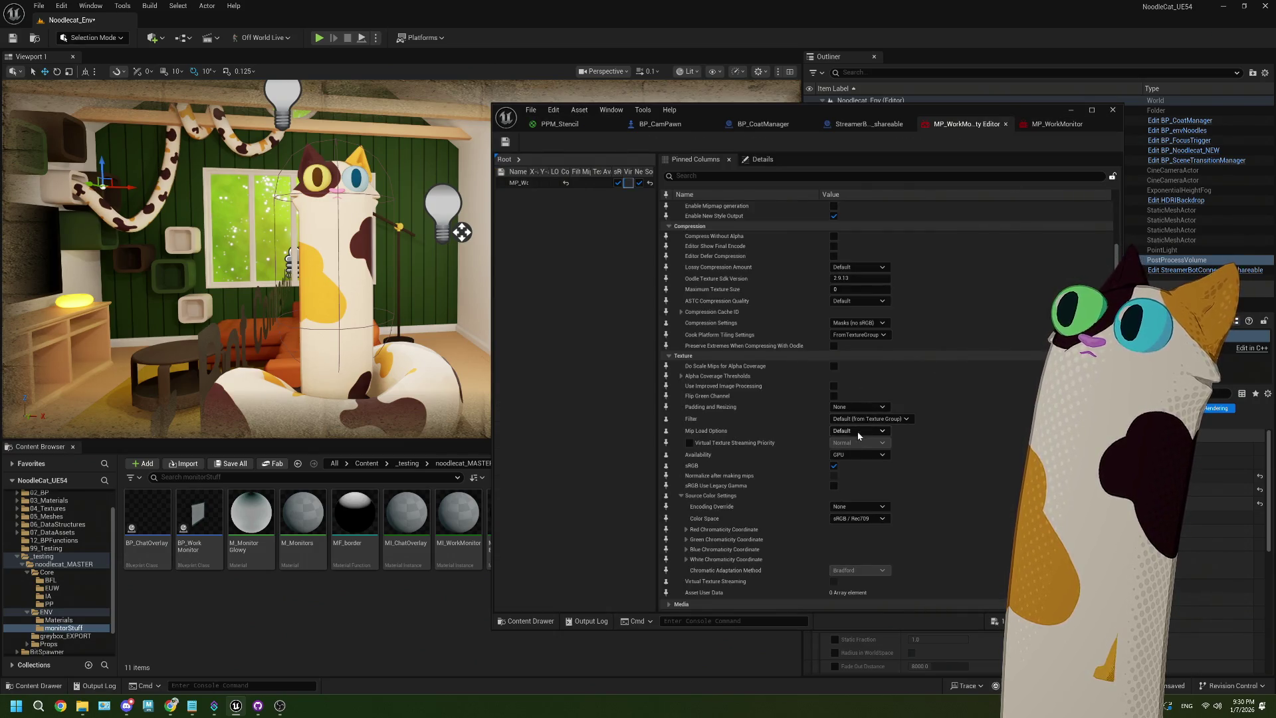
left_click(862, 324)
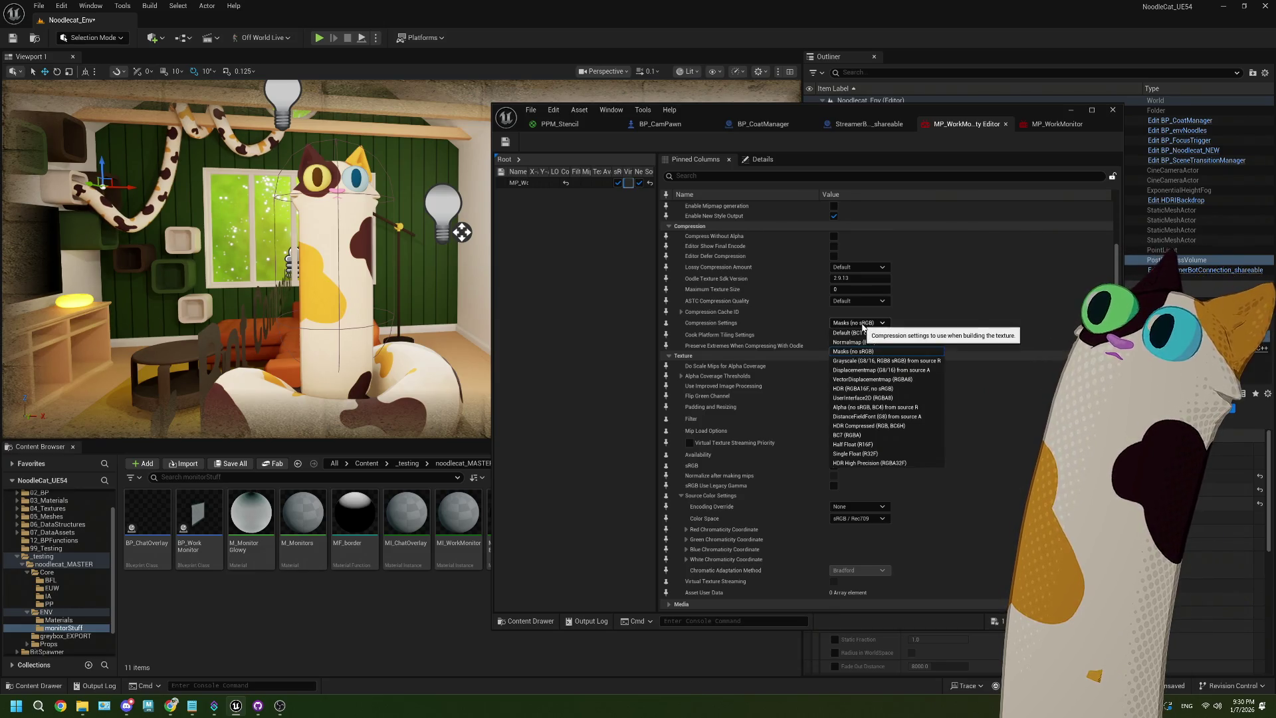
left_click(864, 425)
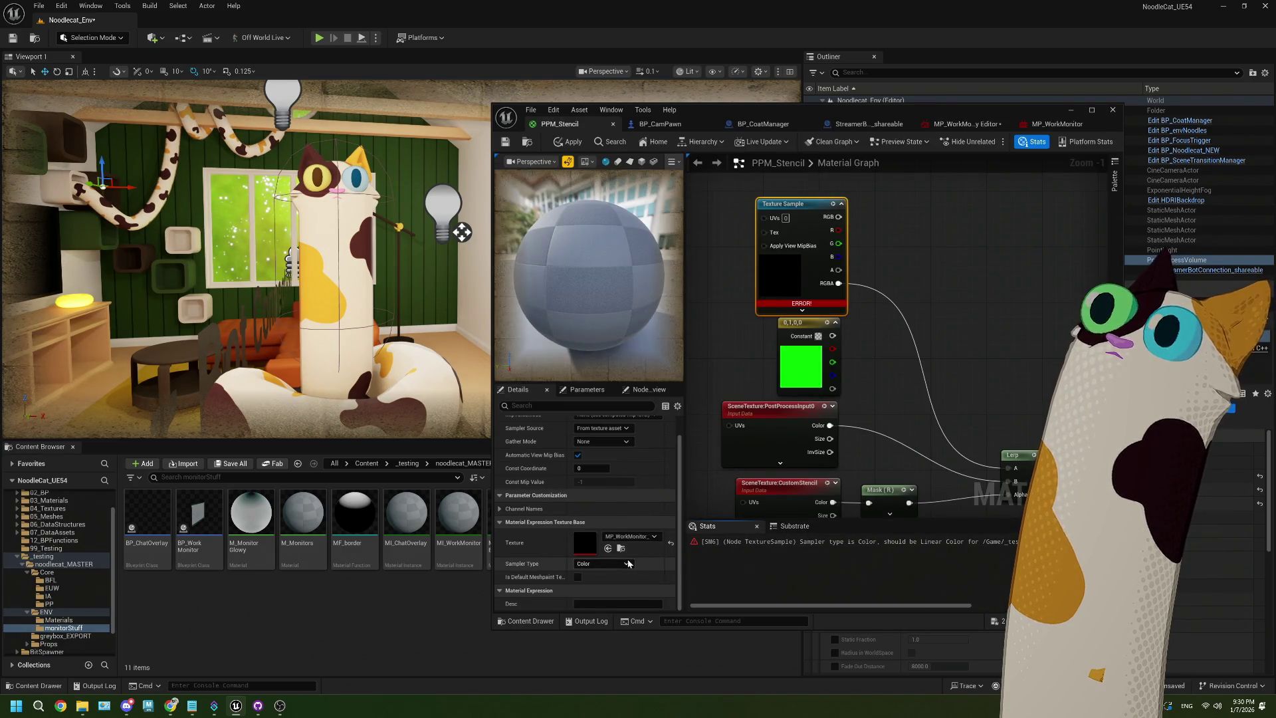
left_click(602, 563)
left_click(589, 629)
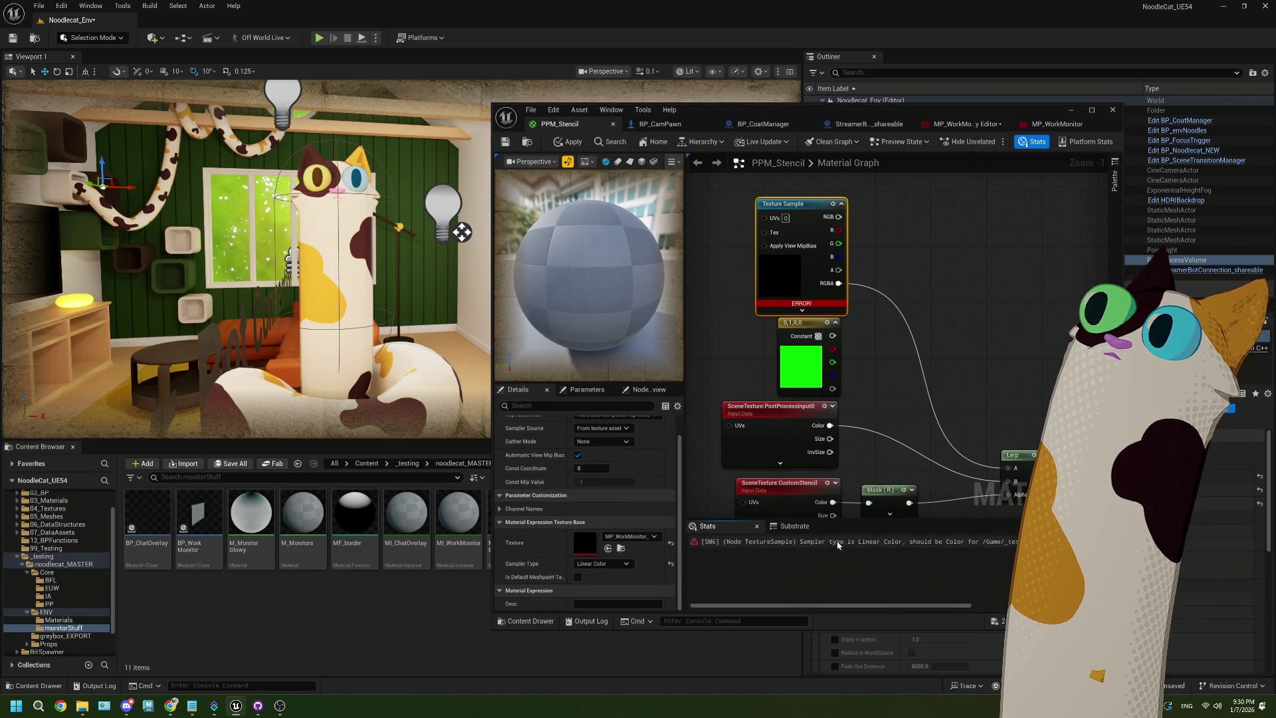
left_click(598, 563)
left_click(591, 574)
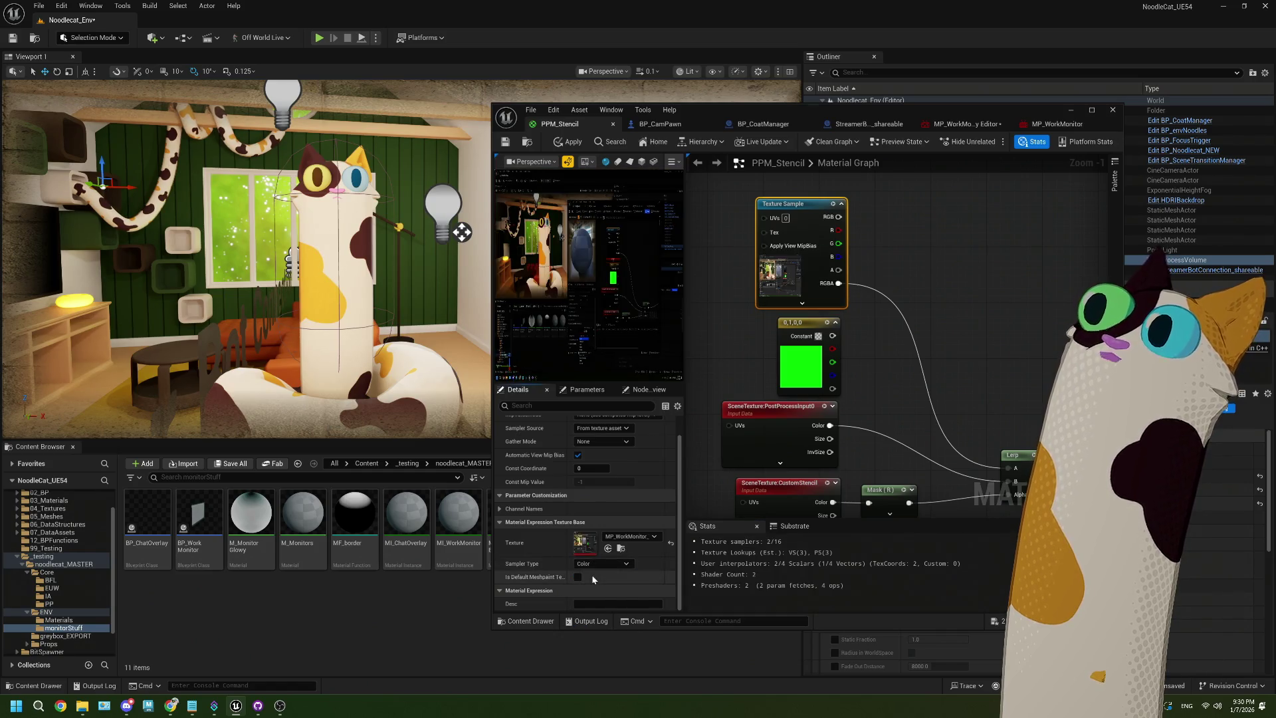
key("ctrl+s")
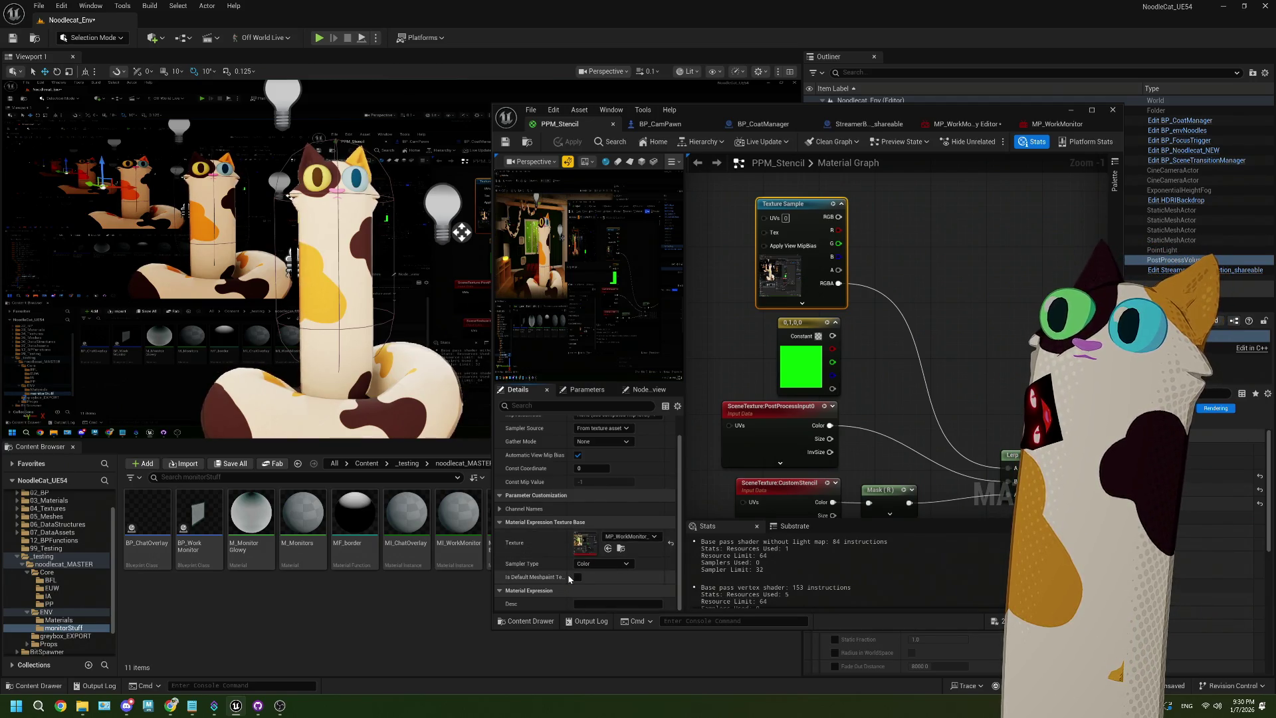
Toggle Is Default Meshpaint Texture, recompile, and save PPM_Stencil with the option off
left_click_drag(566, 575, 594, 576)
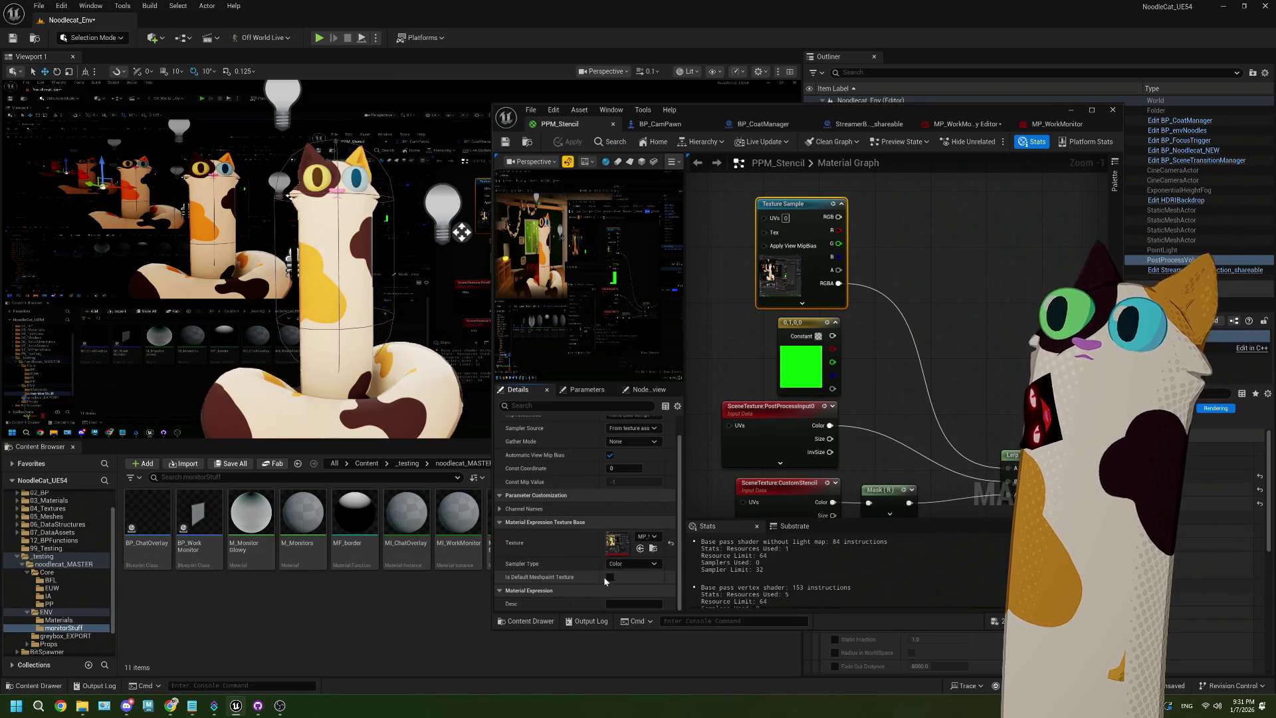
left_click(609, 576)
left_click(609, 577)
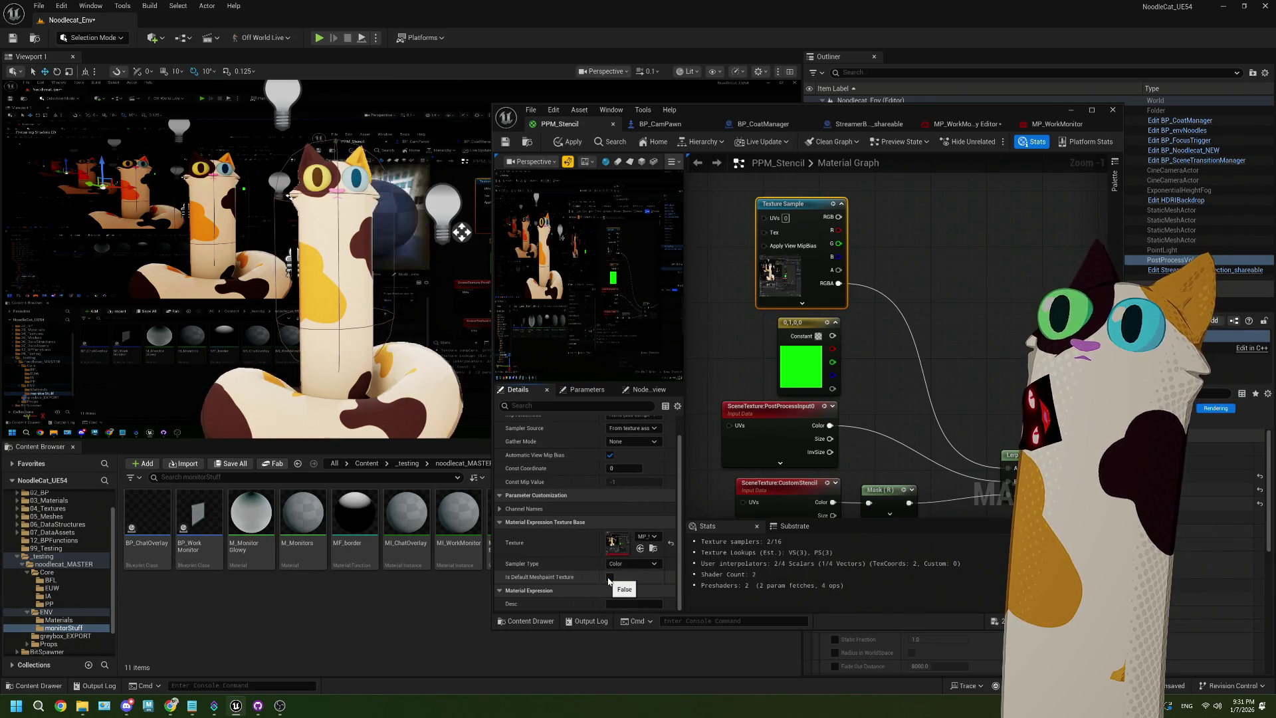
left_click(610, 577)
left_click(512, 144)
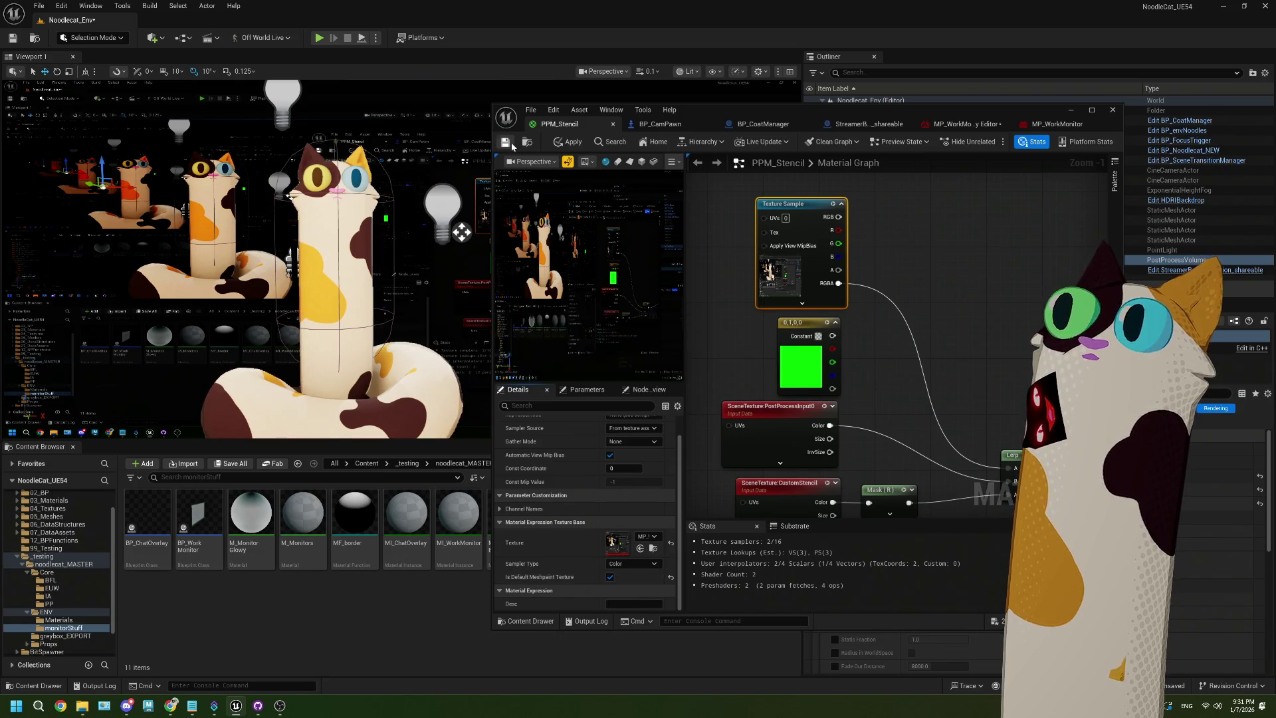
left_click(609, 578)
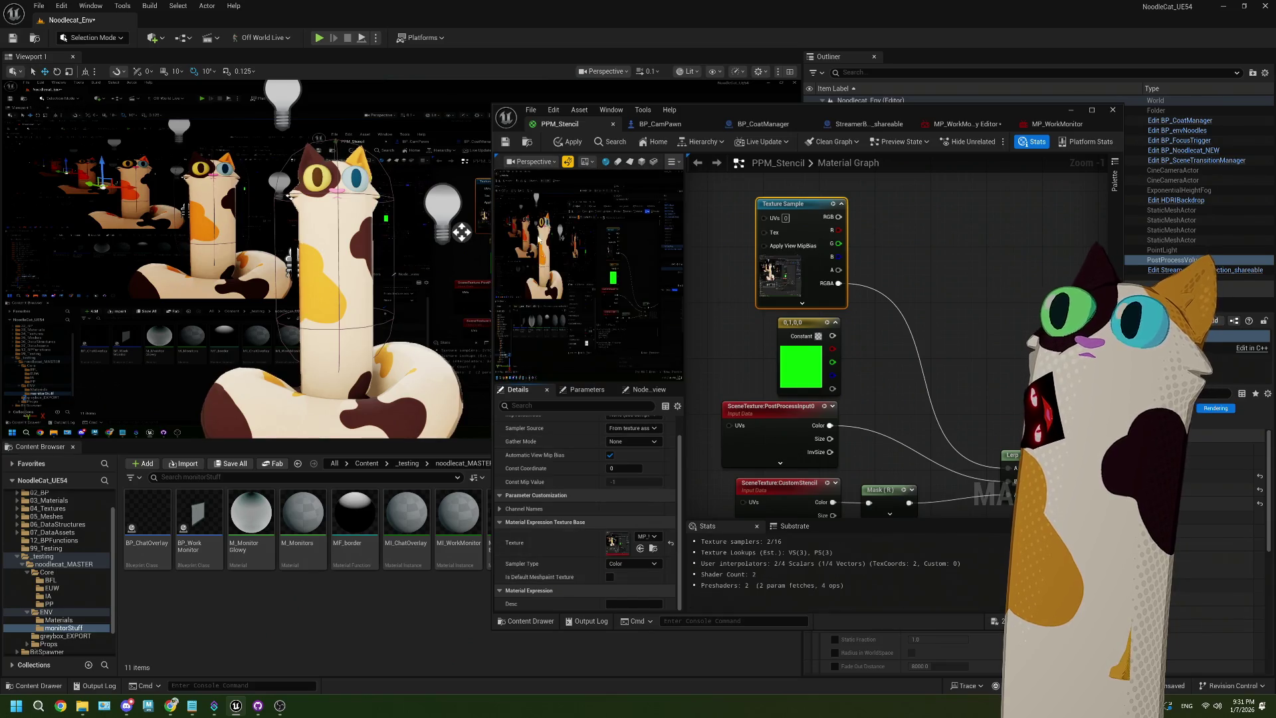
left_click(504, 142)
left_click(963, 124)
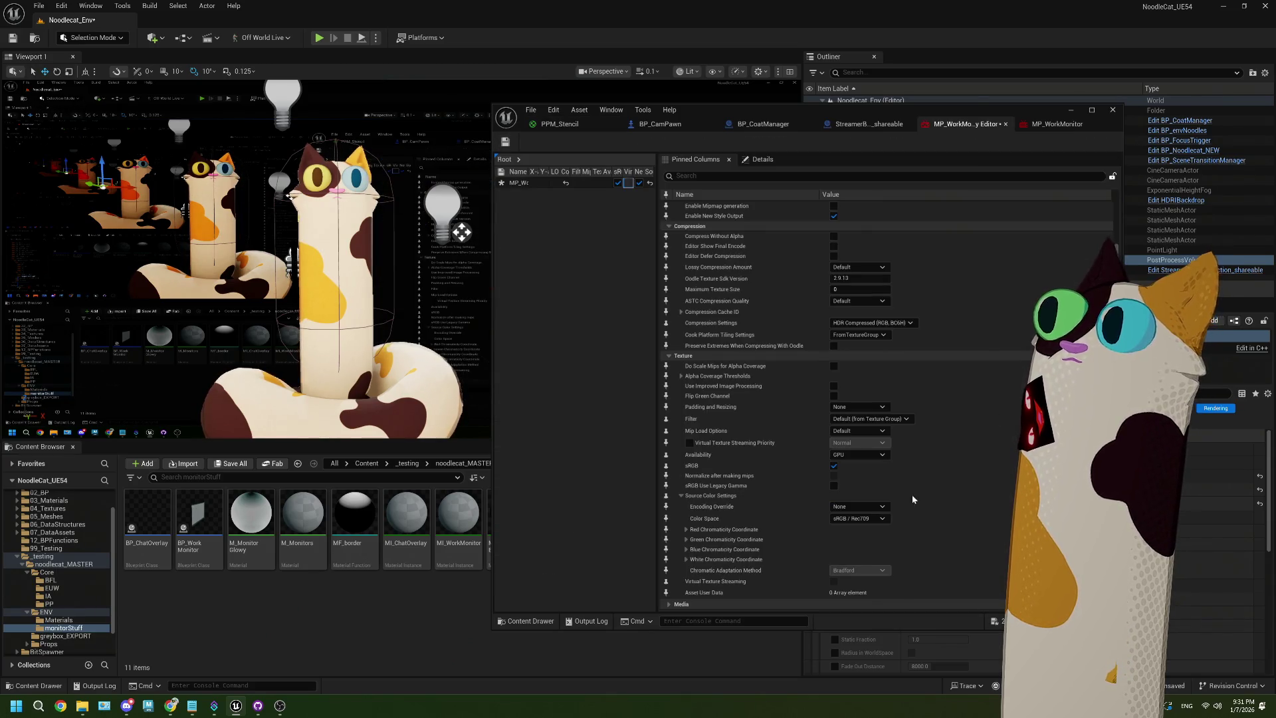
Set the texture's Color Space to None, cycle the sampler type back to Color, and apply
left_click(864, 519)
left_click(861, 535)
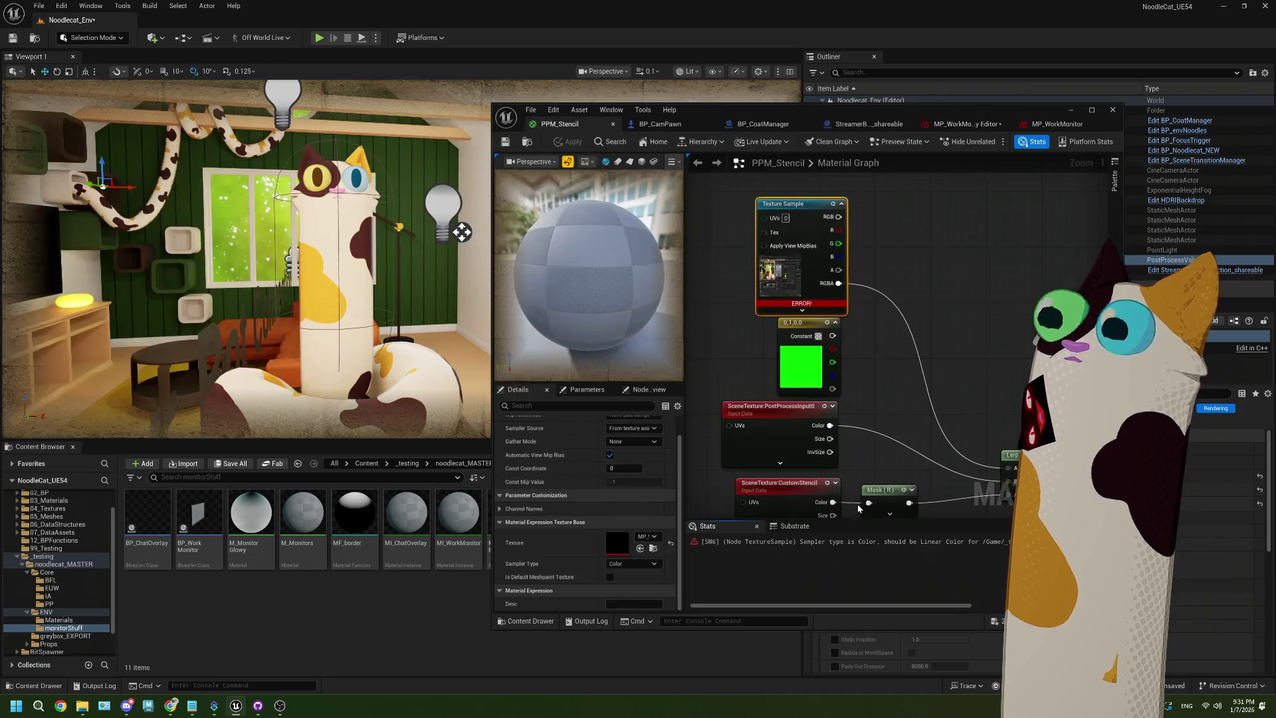
left_click(635, 564)
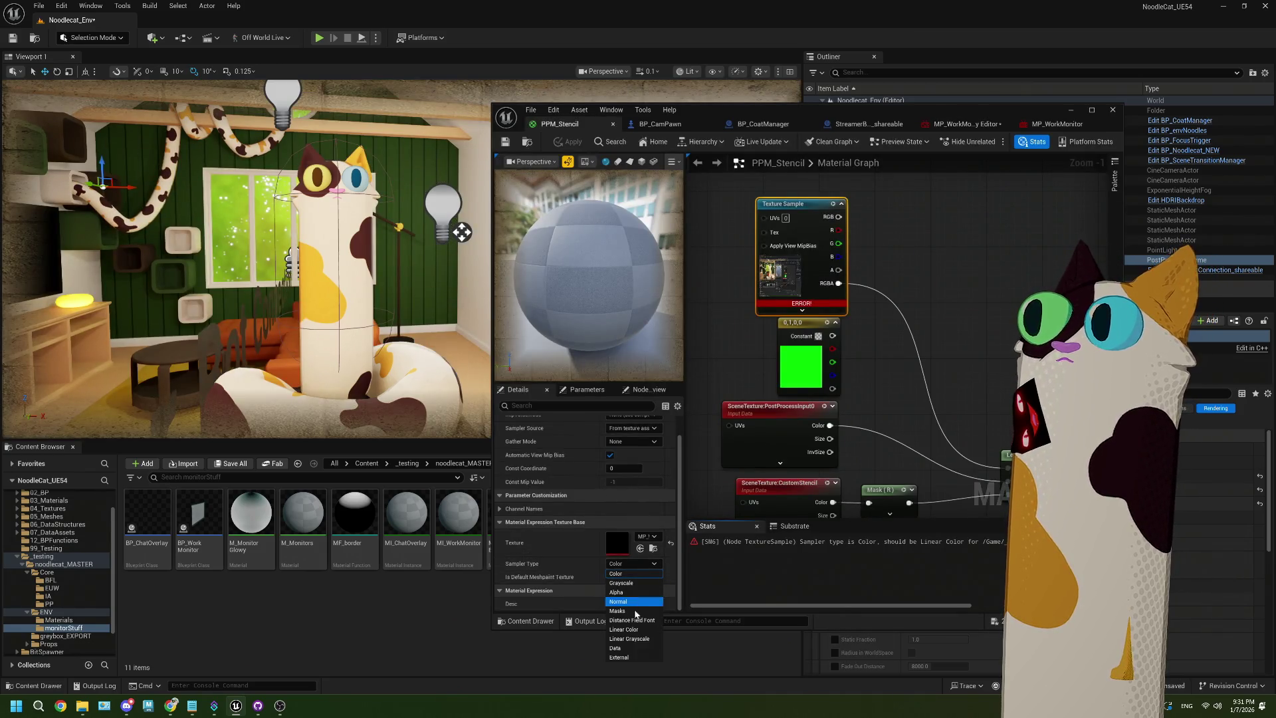
left_click(632, 629)
left_click(633, 563)
left_click(621, 583)
left_click(639, 567)
left_click(638, 574)
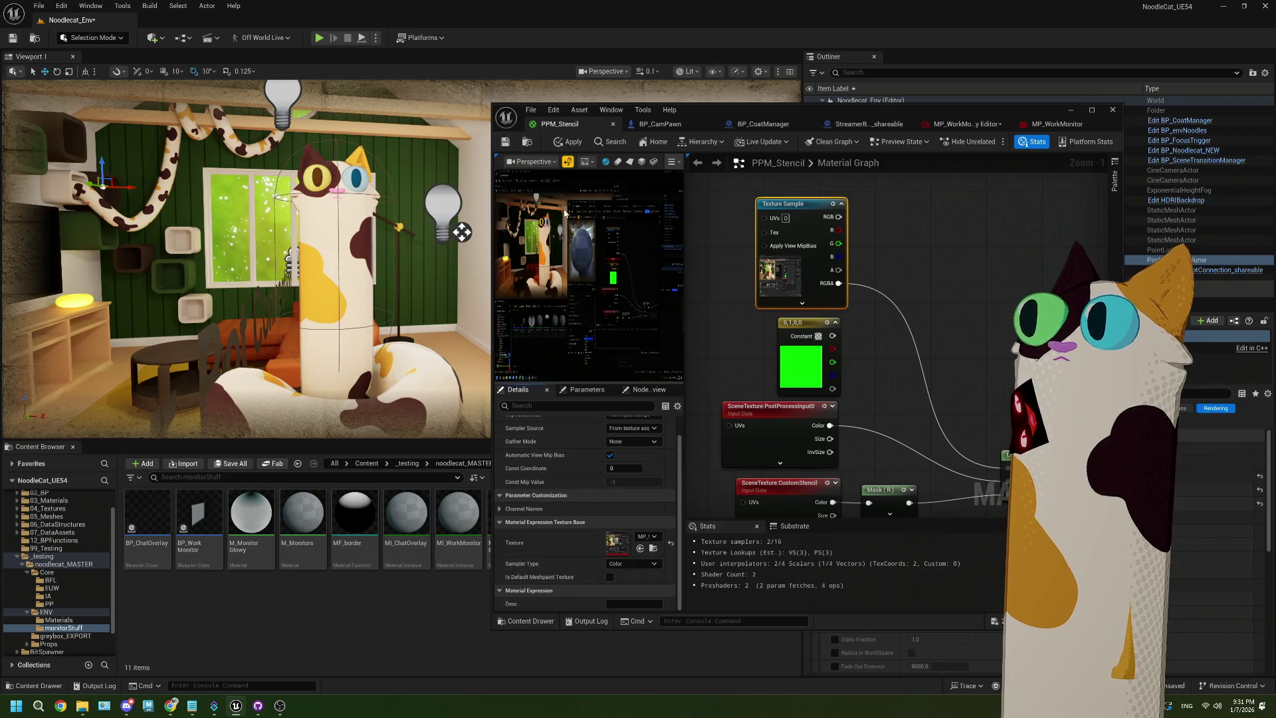
left_click(509, 143)
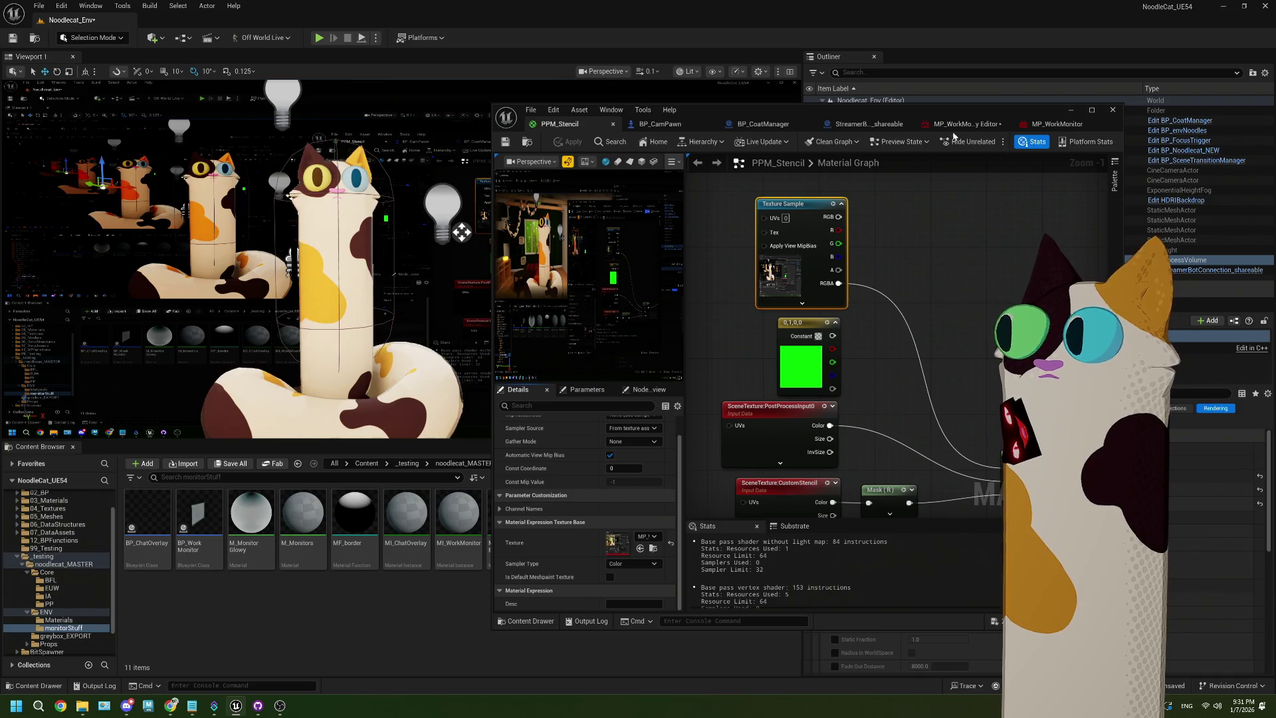
Expand MP_WorkMonitor's Red Chromaticity values, then try Linear Color and Color sampler types and apply
left_click(957, 125)
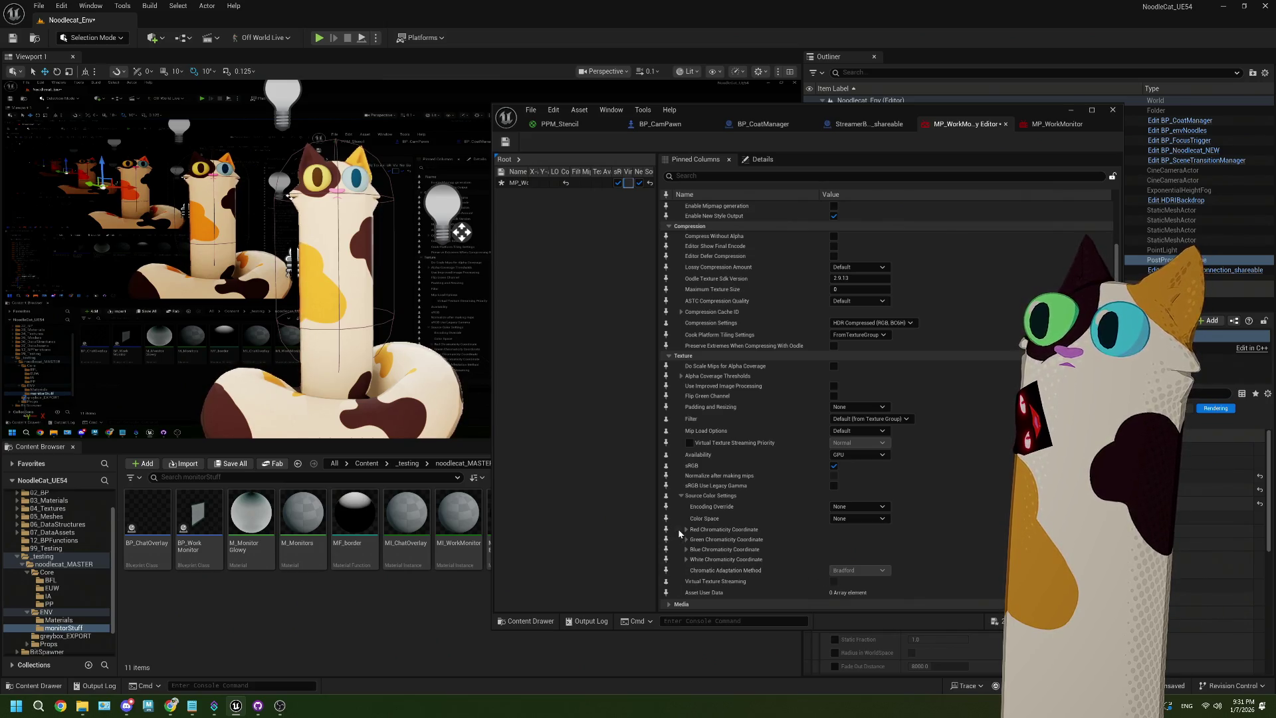
left_click(686, 530)
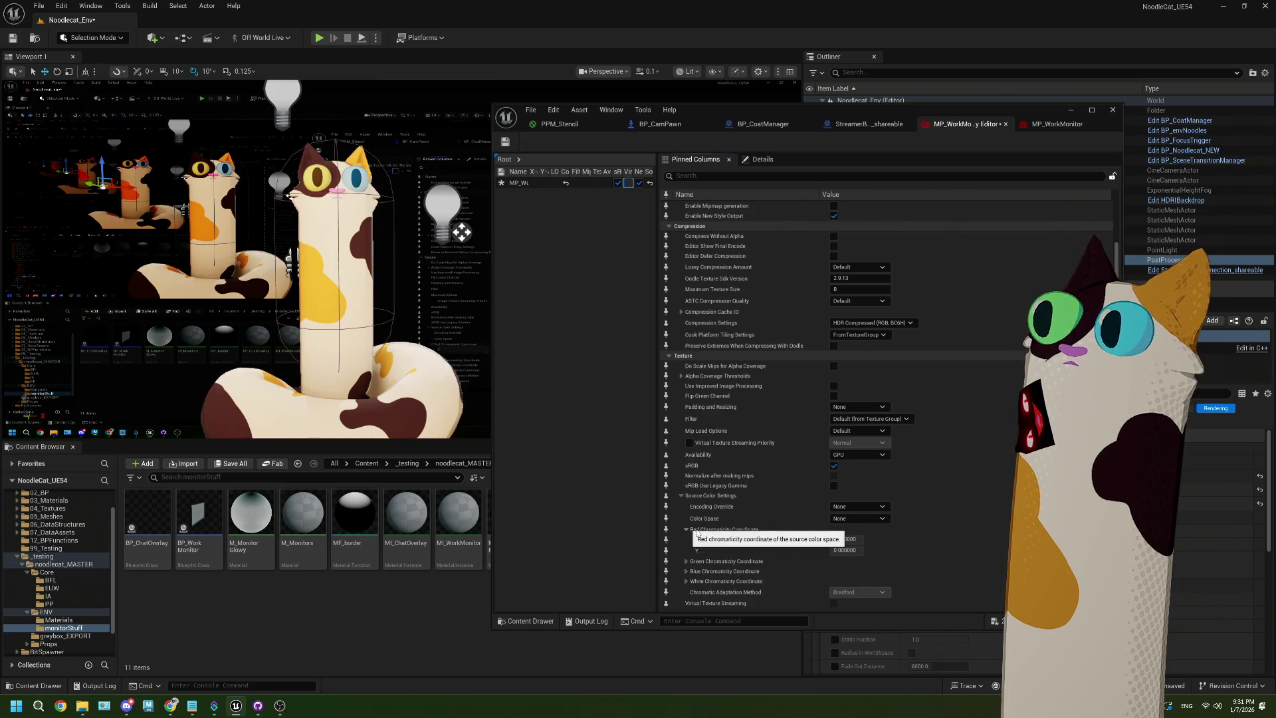
left_click(852, 506)
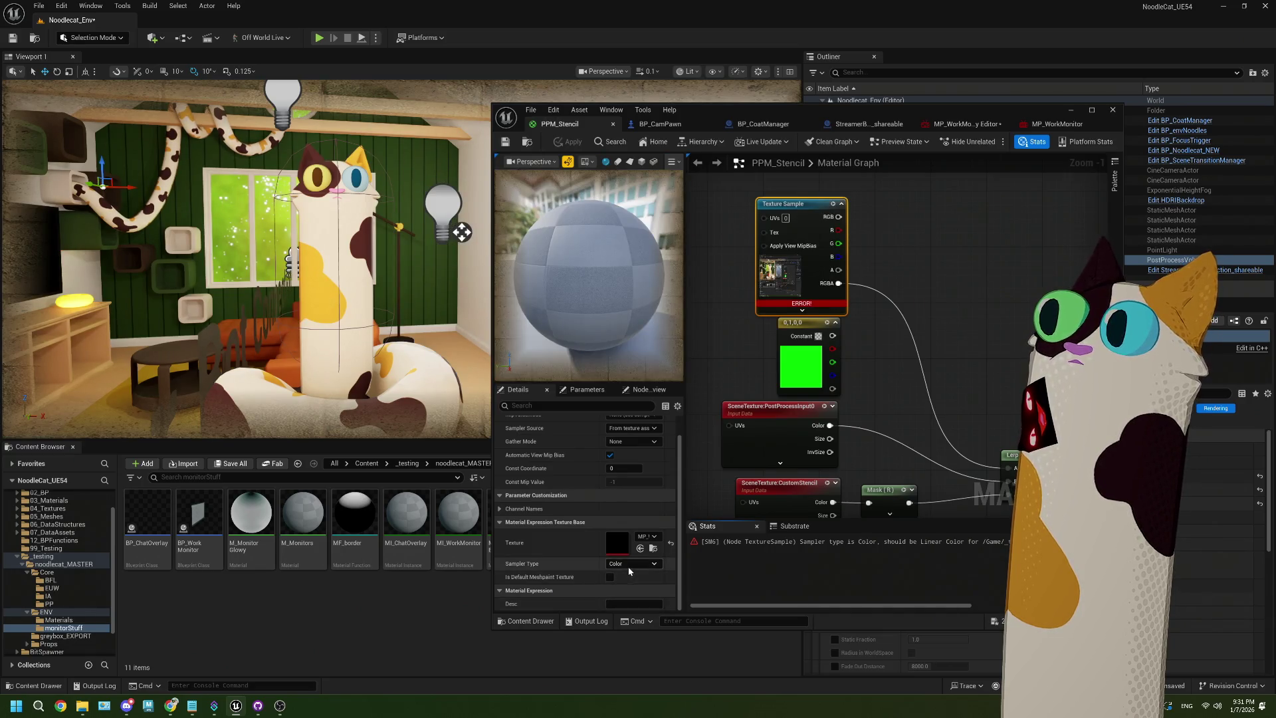
left_click(628, 566)
left_click(627, 633)
left_click(632, 563)
left_click(628, 576)
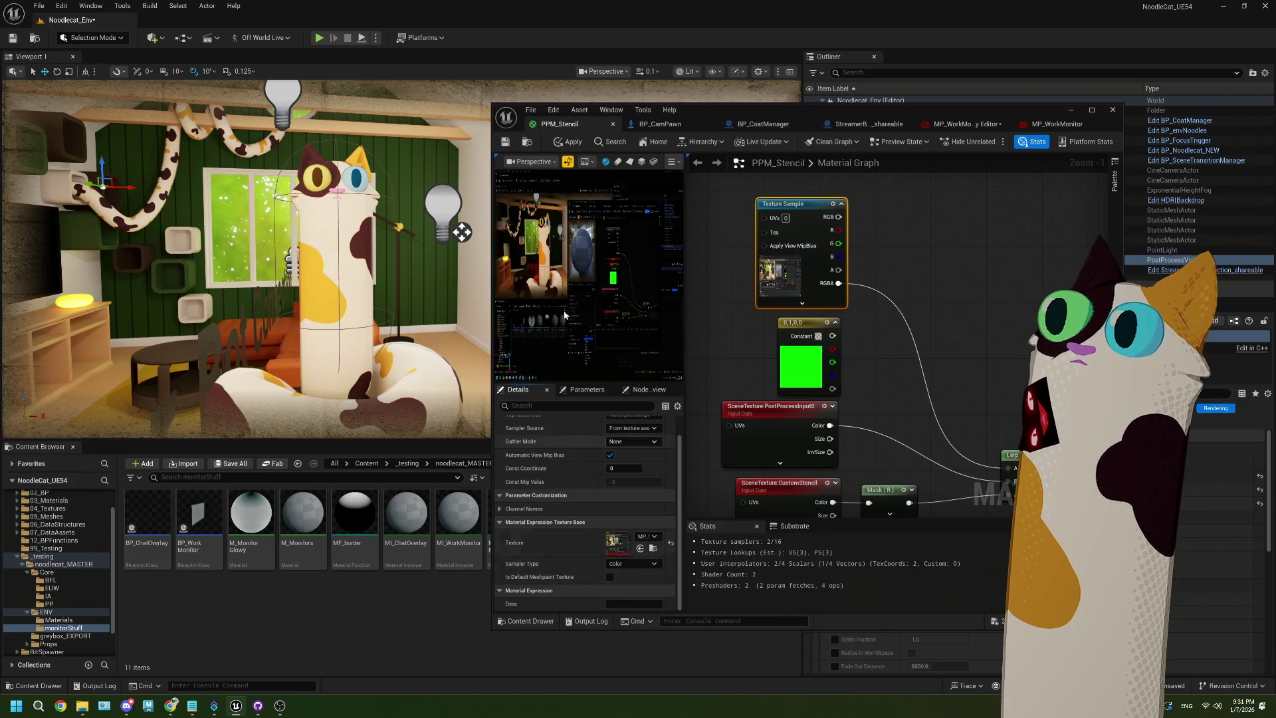
left_click(568, 142)
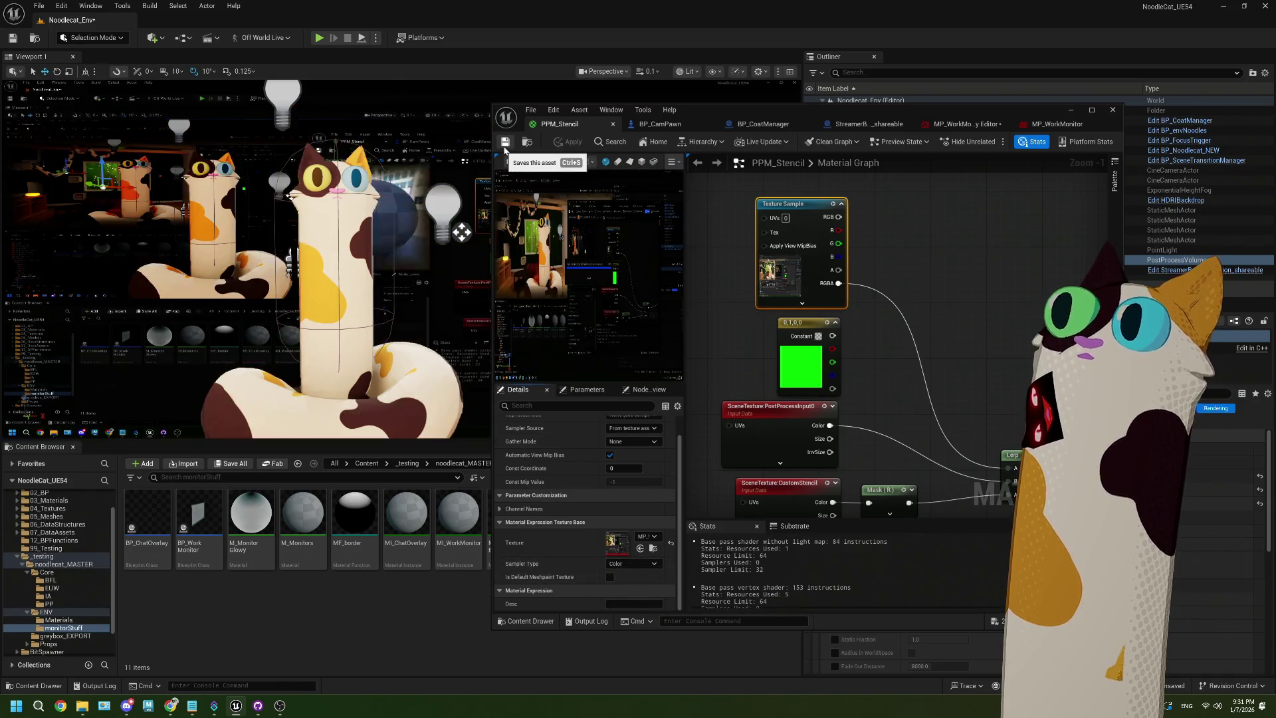
Back in PPM_Stencil, reset the Texture Sample's sampler type to Color and apply again
left_click(984, 124)
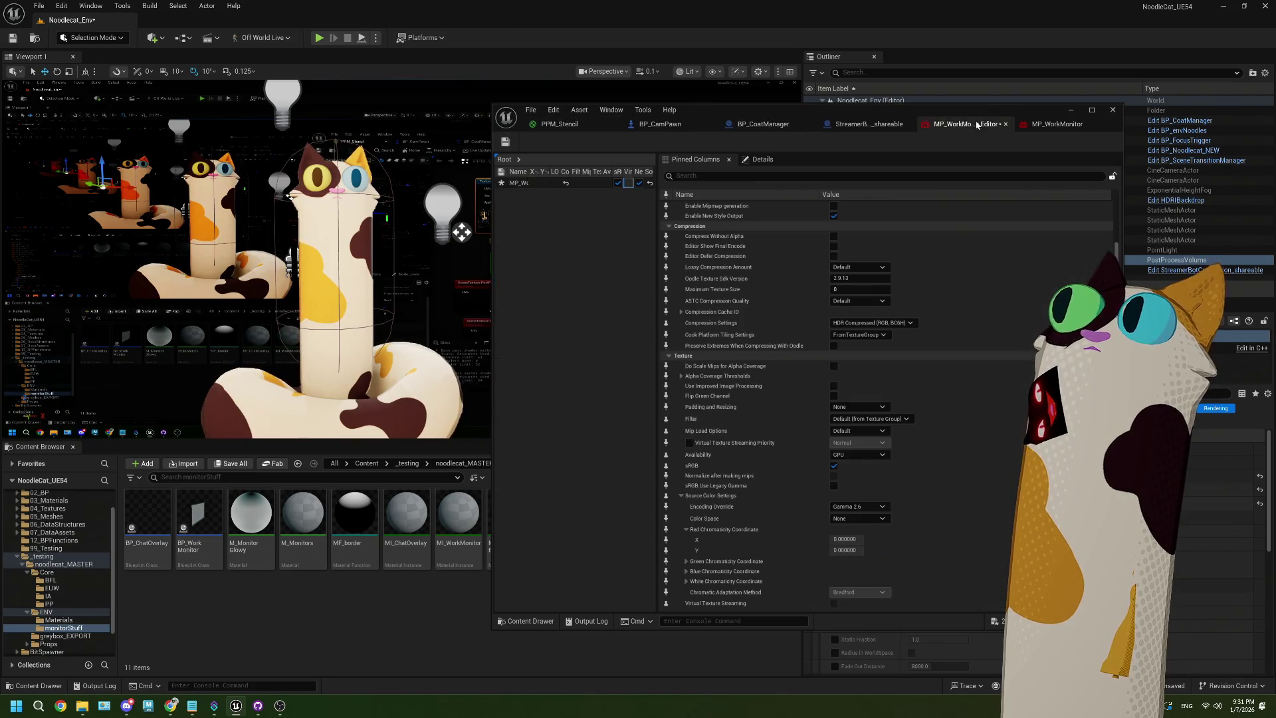
left_click(834, 465)
left_click(559, 123)
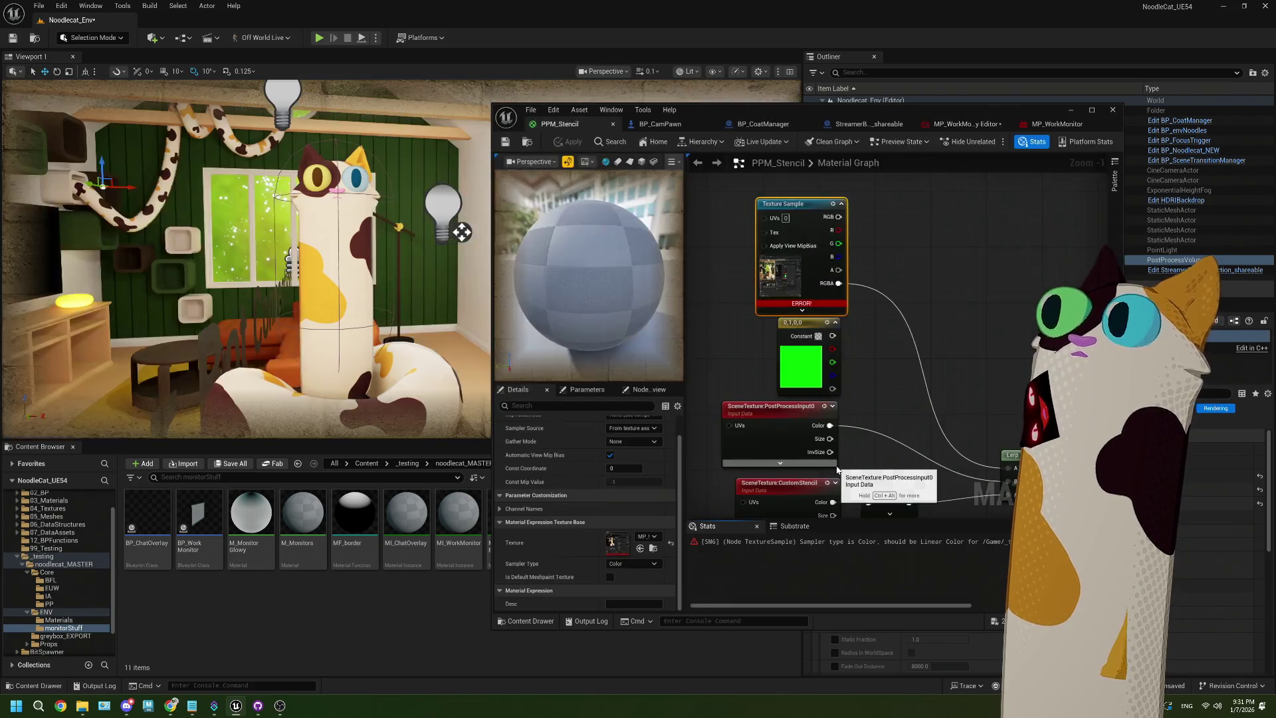
left_click(638, 563)
left_click(626, 630)
left_click(634, 564)
left_click(622, 573)
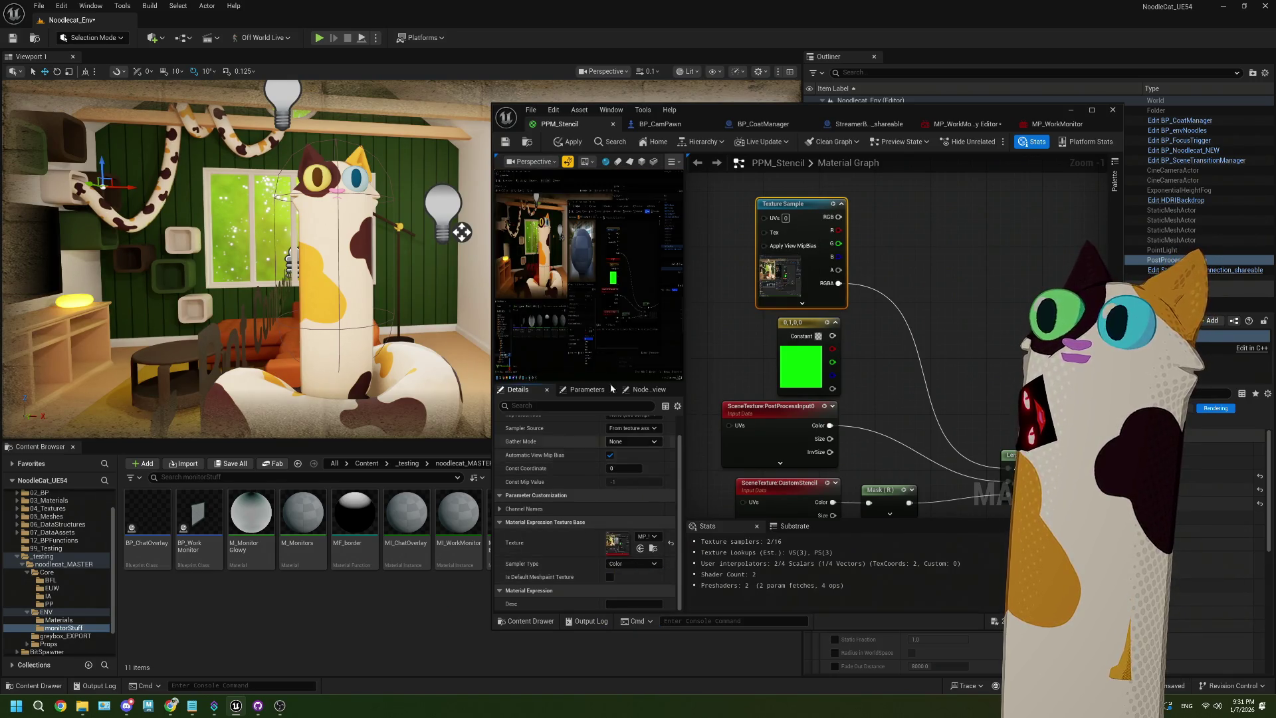
left_click(568, 141)
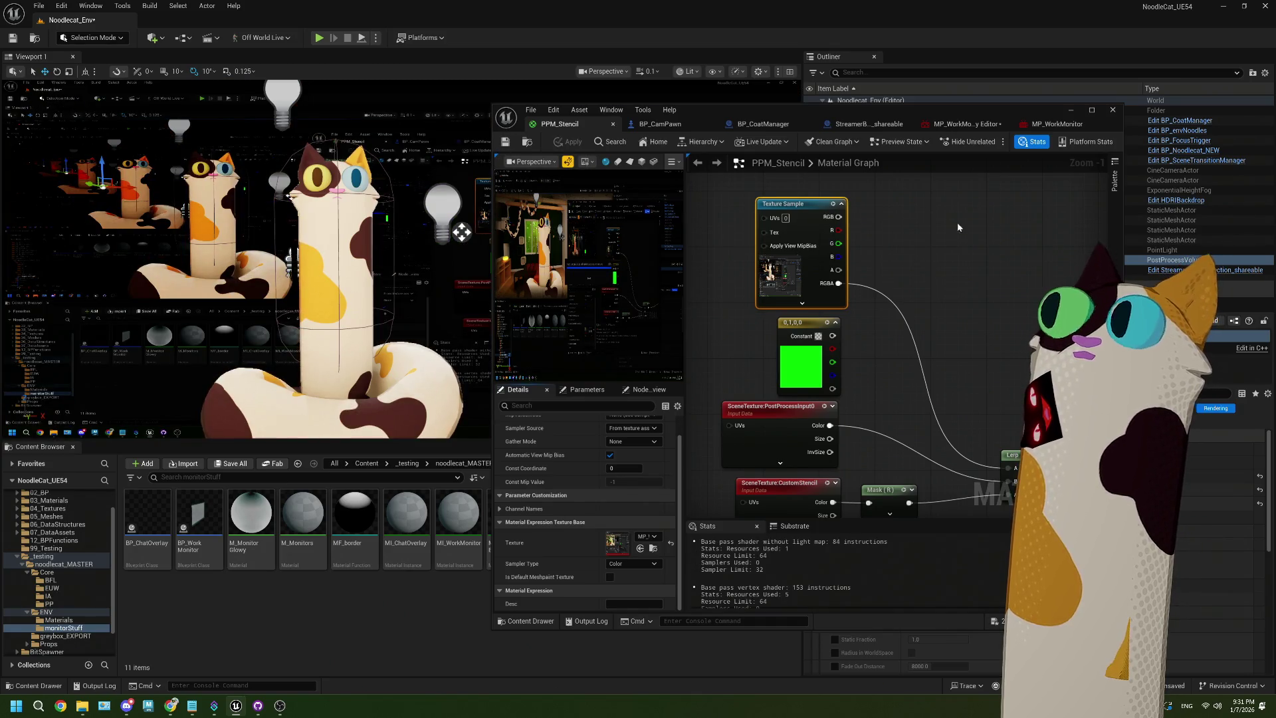
Pick a different Encoding Override in the MP_WorkMonitor texture settings
left_click(965, 124)
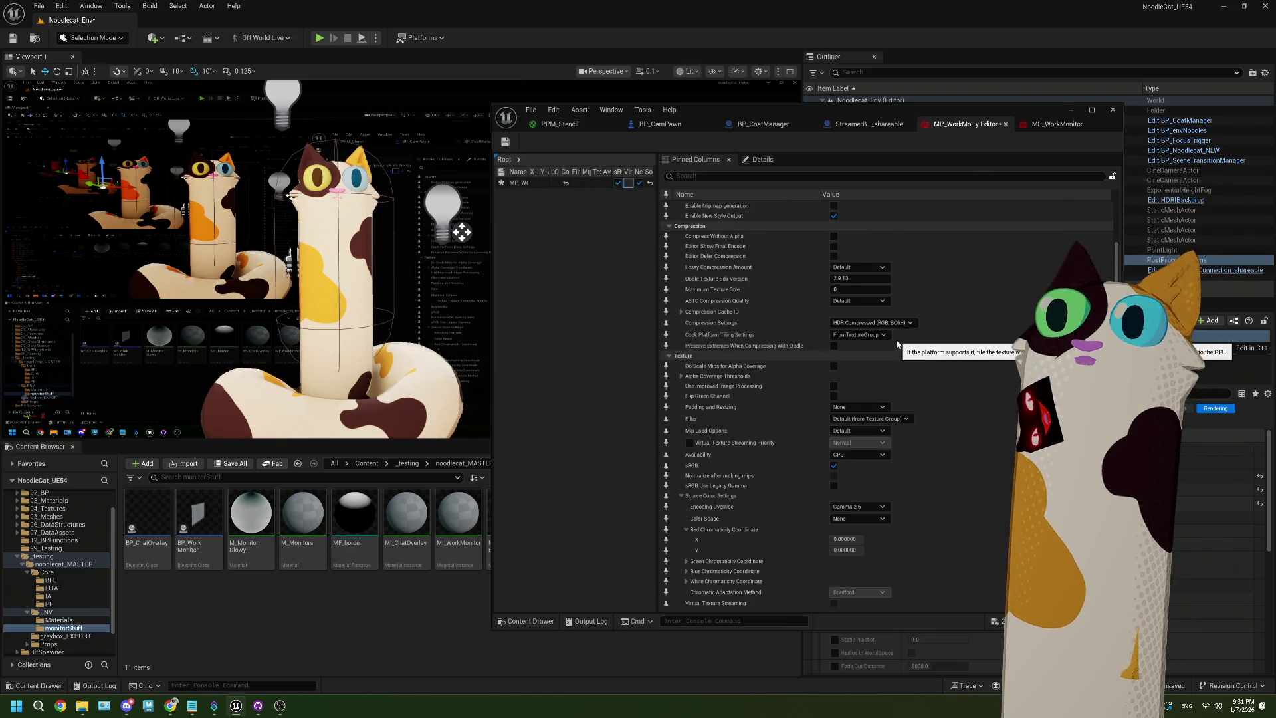
scroll(899, 472, "down", 1)
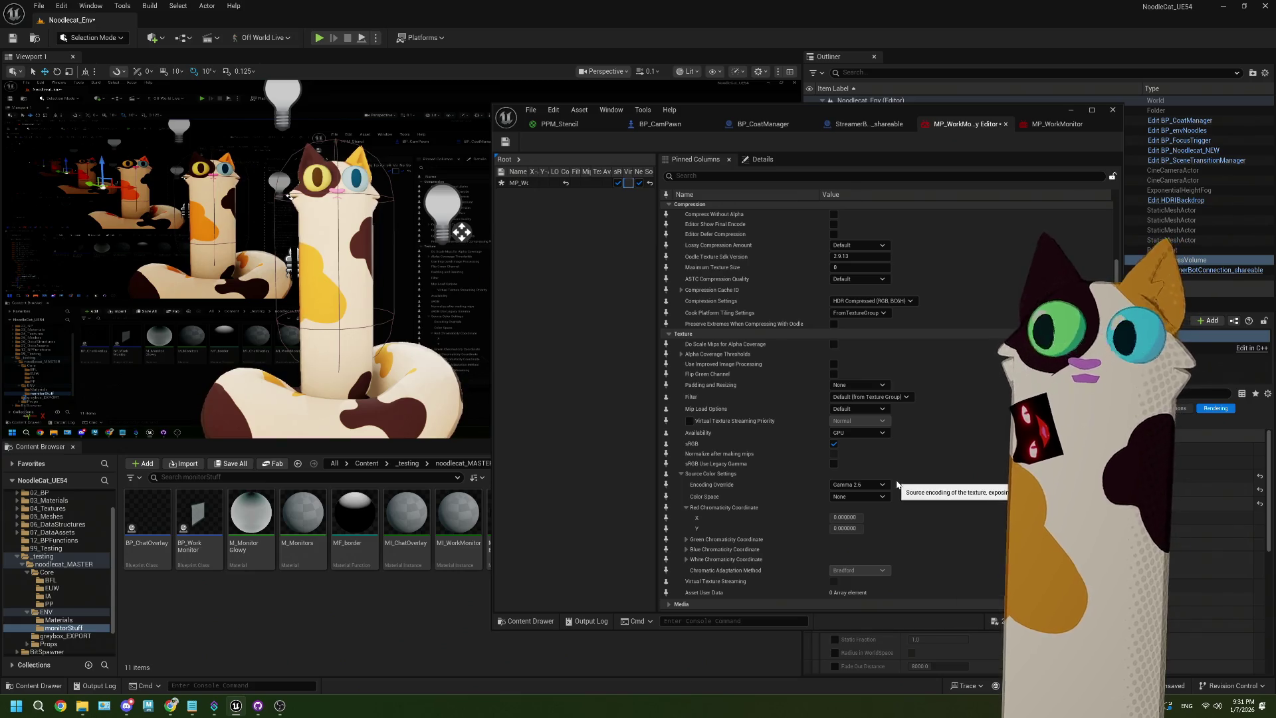
left_click(869, 485)
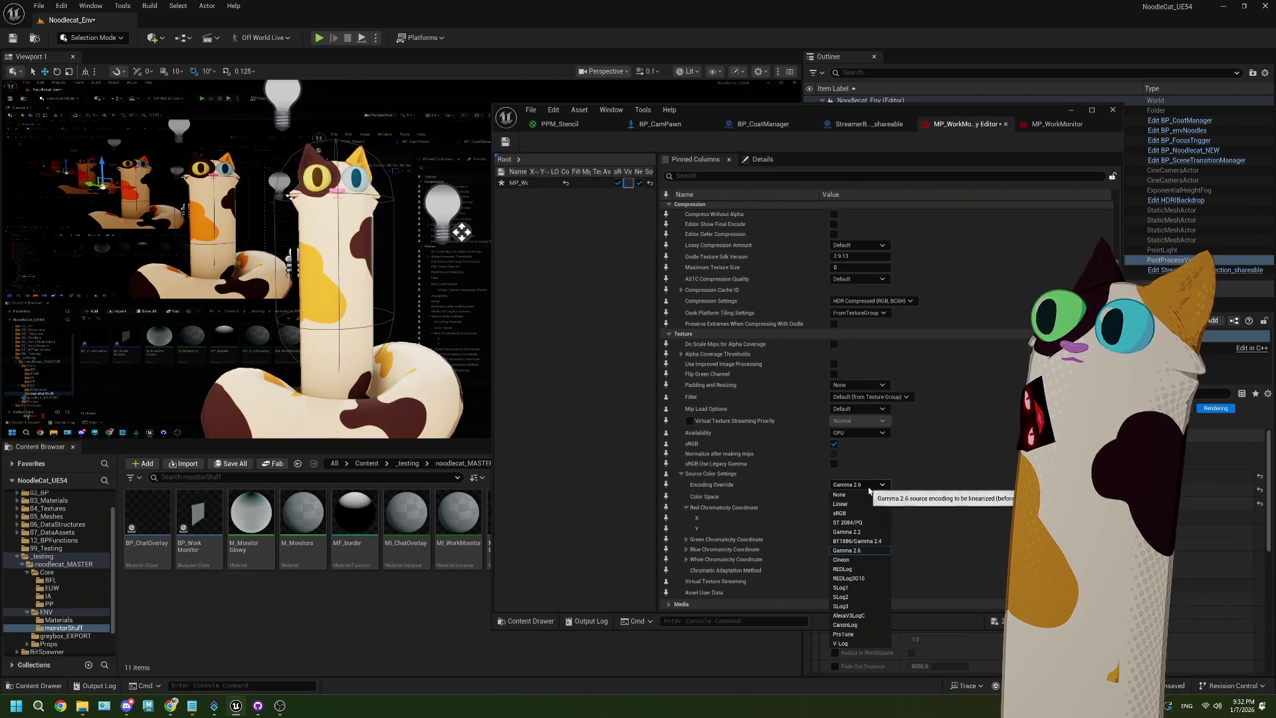
left_click(865, 503)
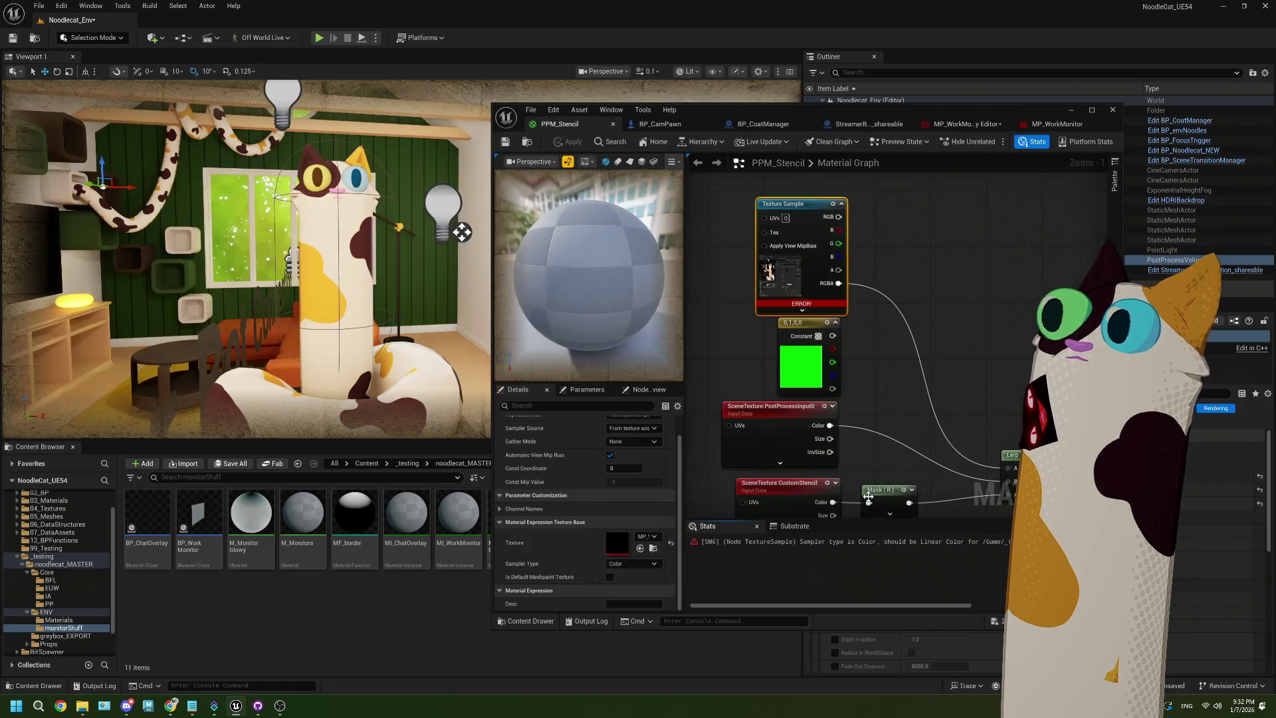
Switch the Texture Sample to Linear Color then back to Color and apply, clearing the sampler error
left_click(617, 563)
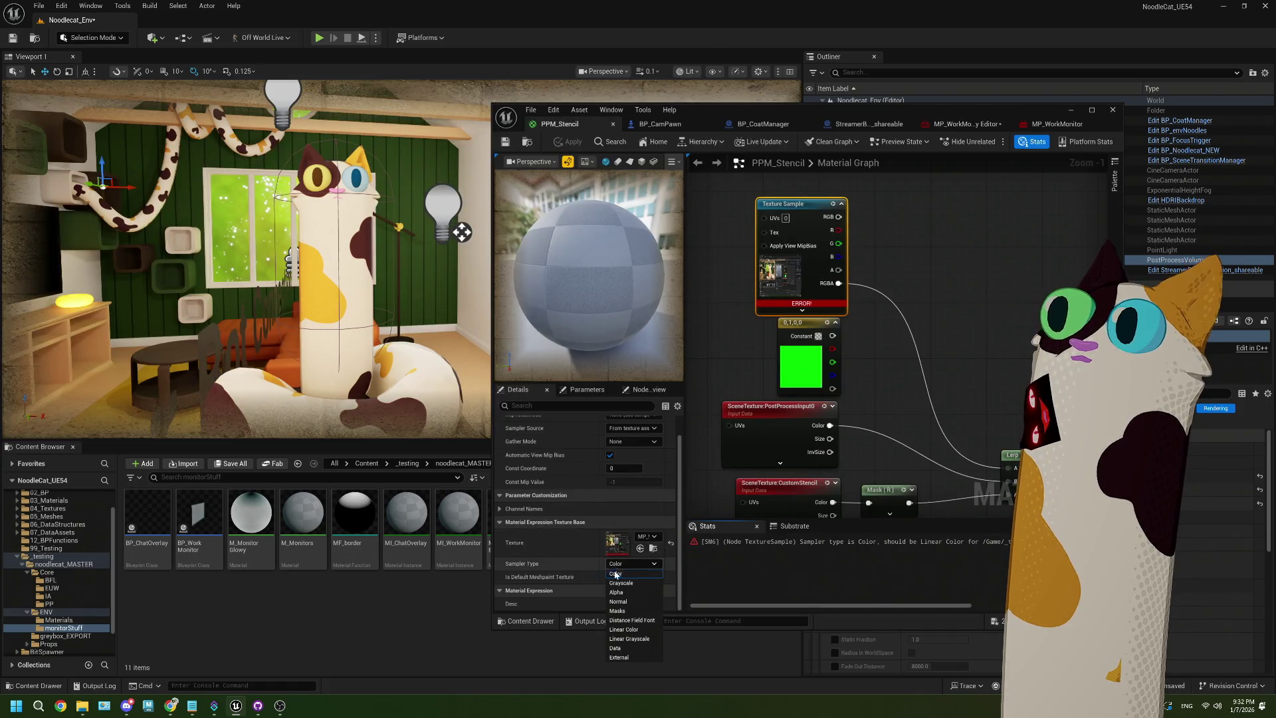
left_click(625, 629)
left_click(619, 564)
left_click(618, 573)
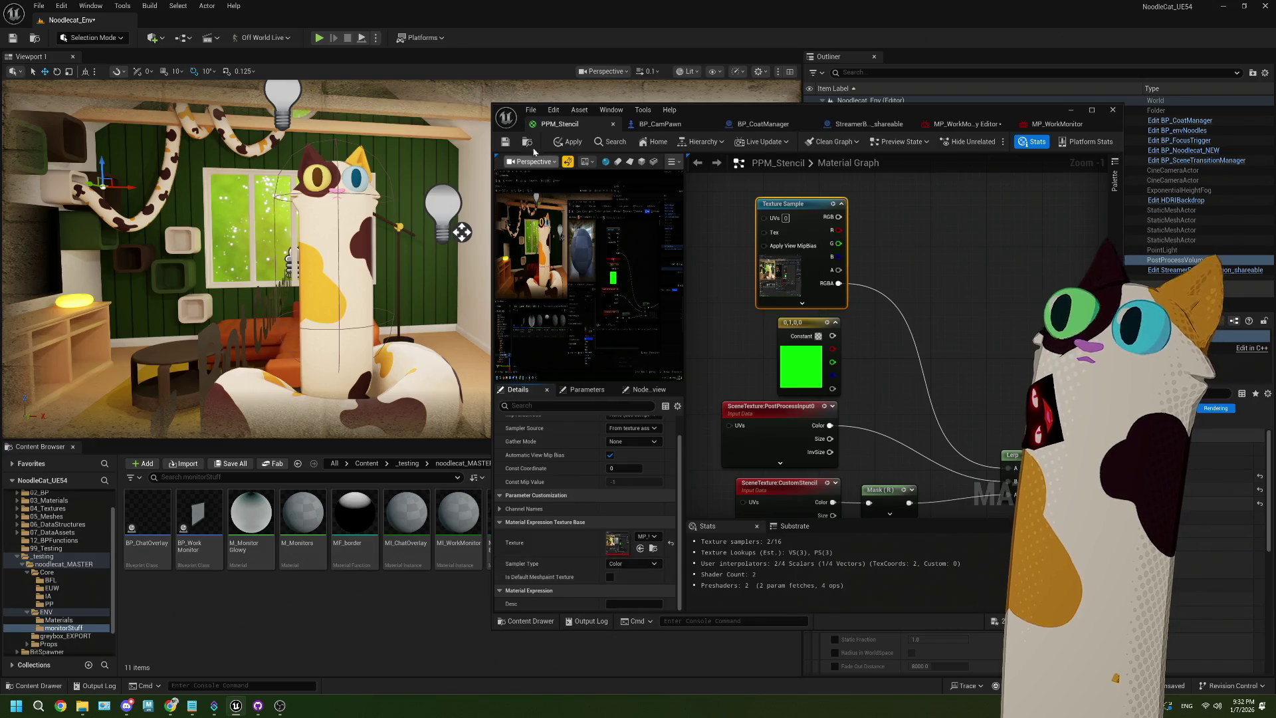
left_click(569, 141)
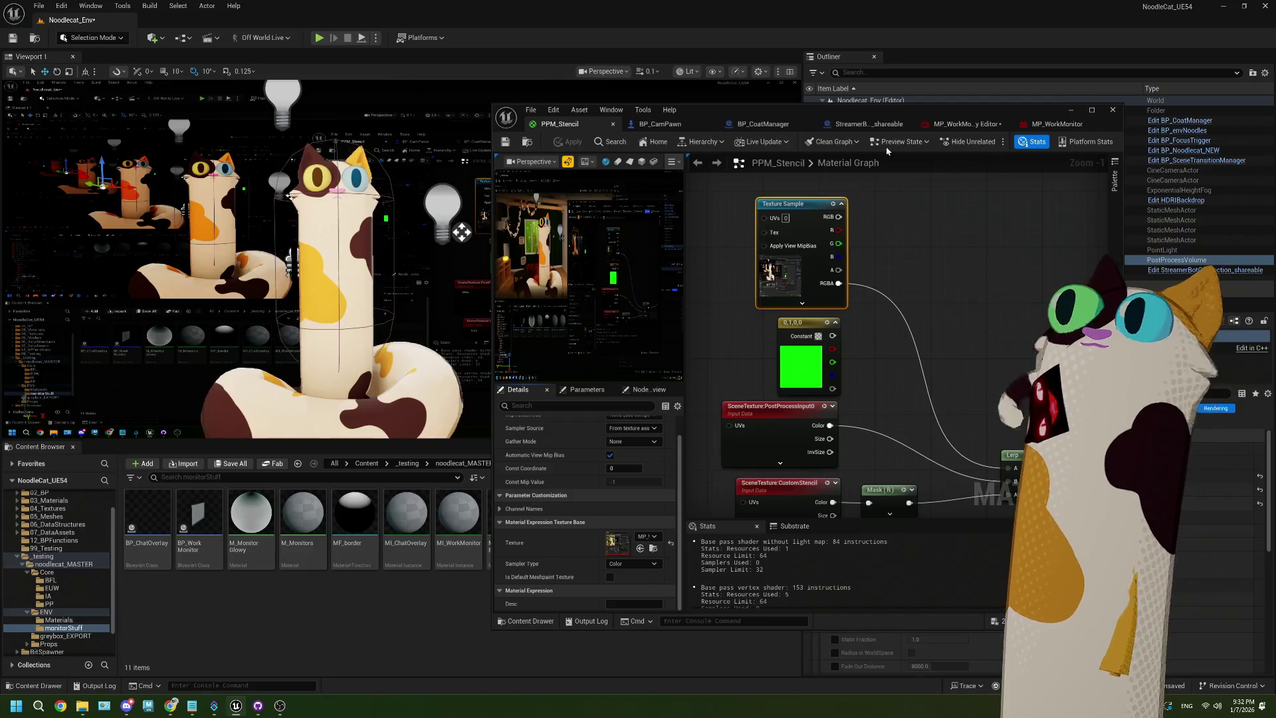
left_click(960, 124)
left_click(560, 124)
mouse_move(894, 307)
left_mouse_down()
mouse_move(842, 313)
mouse_move(794, 294)
mouse_move(835, 288)
left_mouse_up()
Search the node menu for 'gamma' without adding a node, then move the material editor lower left
type("gam")
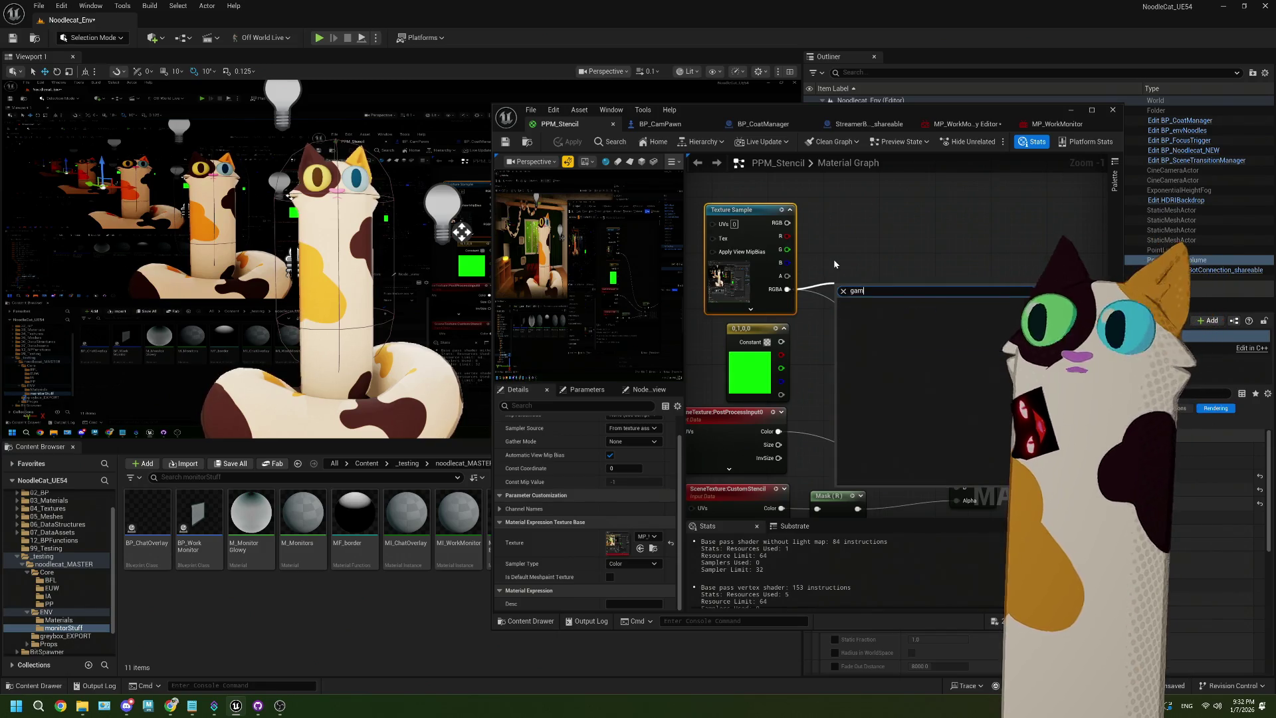
key("BackSpace")
key("BackSpace")
key("BackSpace")
left_click(835, 264)
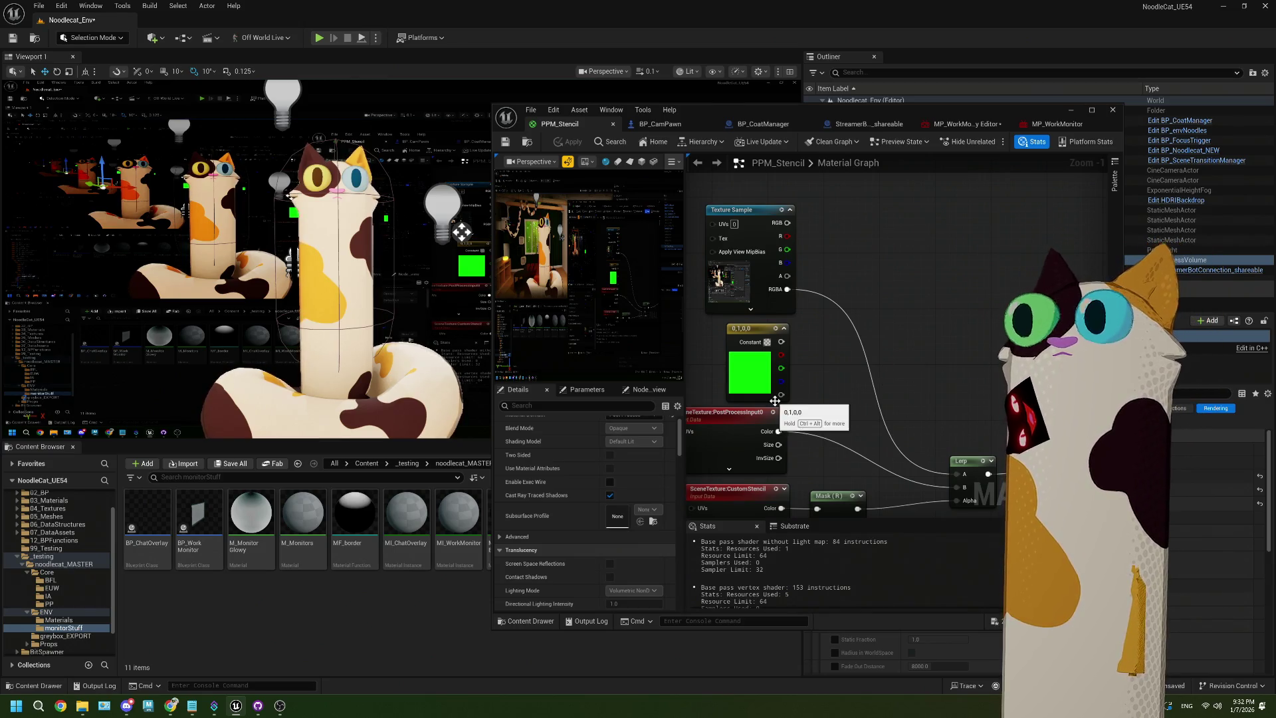
mouse_move(824, 385)
left_mouse_down()
mouse_move(837, 340)
mouse_move(855, 336)
mouse_move(833, 356)
left_mouse_up()
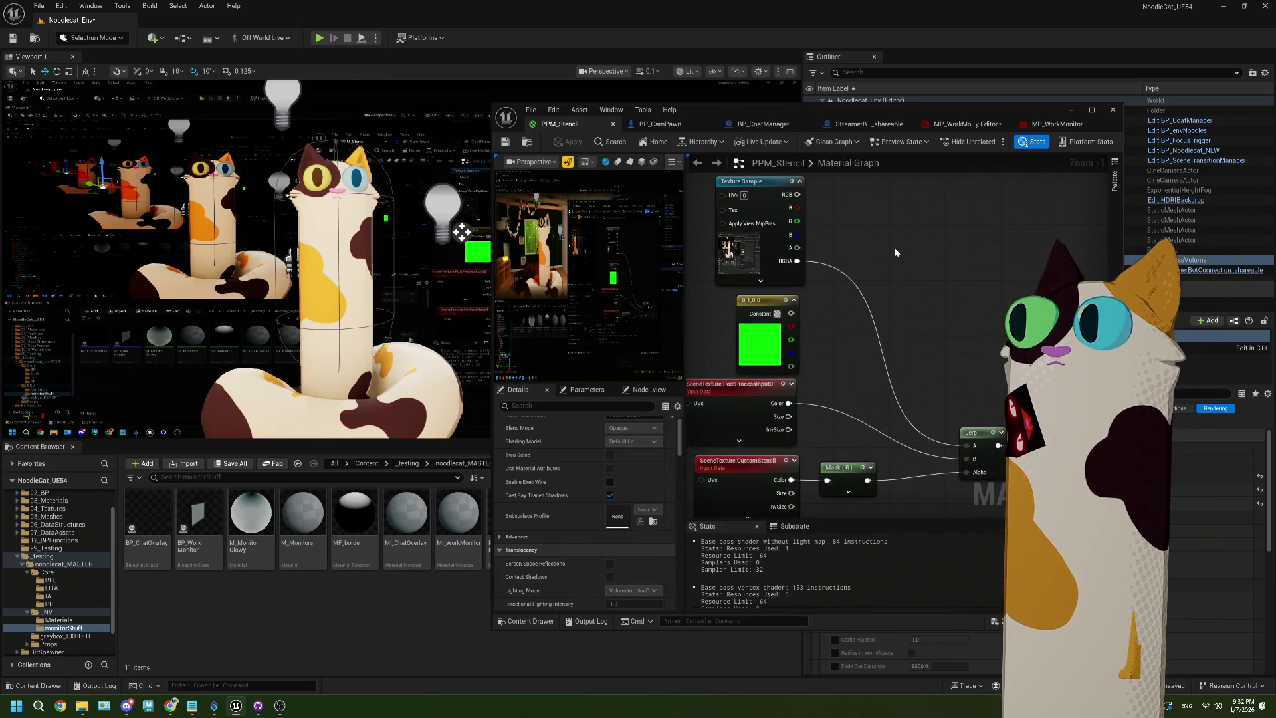
right_click(884, 249)
type("gamm")
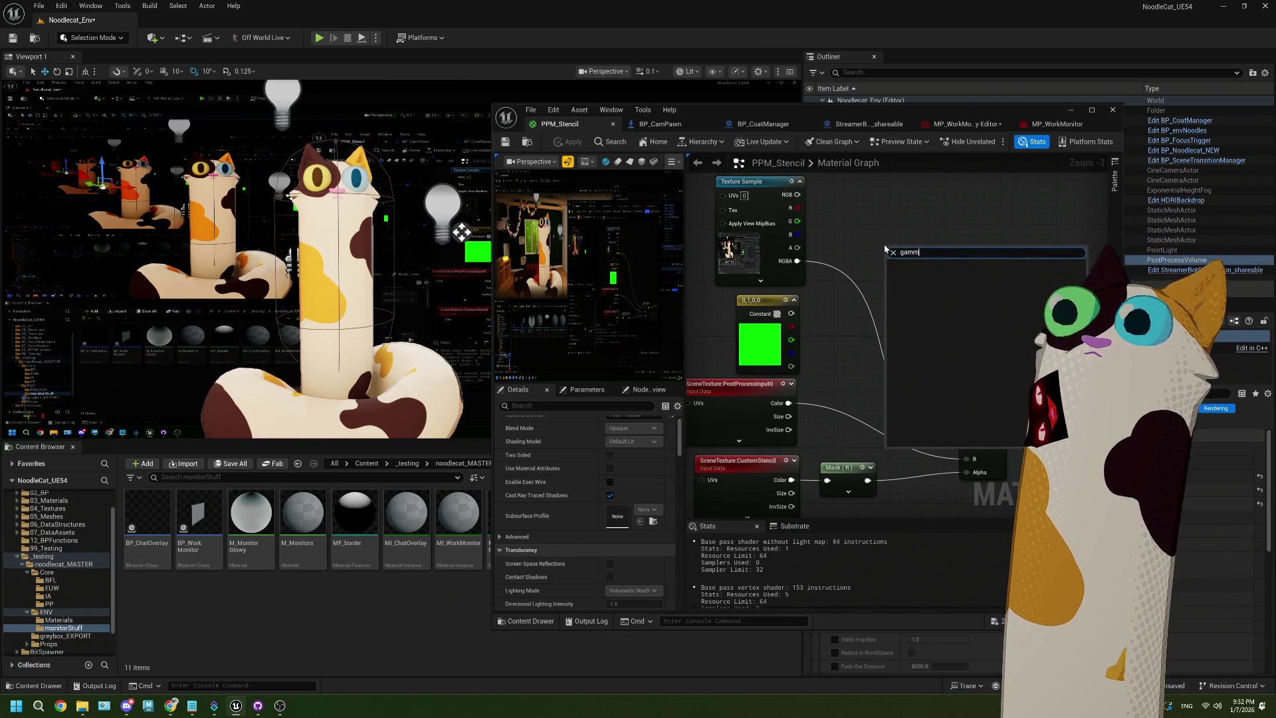
key("Escape")
mouse_move(1002, 118)
left_mouse_down()
mouse_move(833, 373)
mouse_move(736, 593)
left_mouse_up()
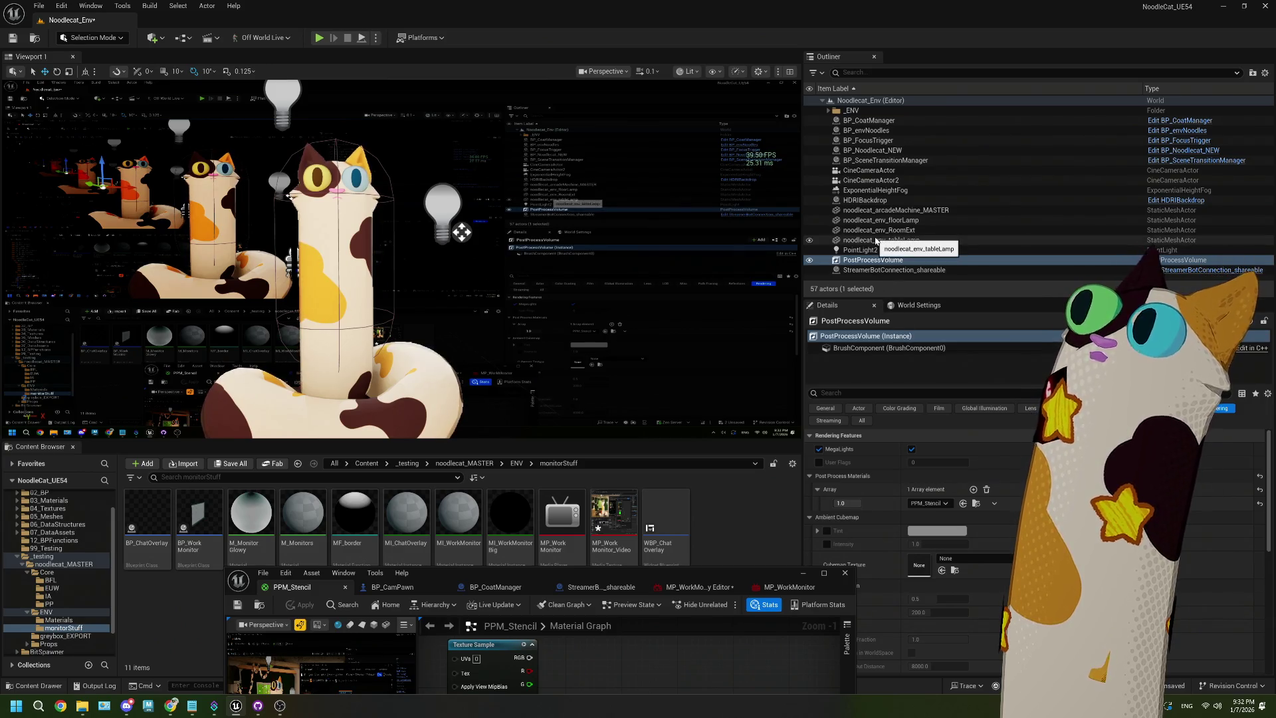
View the scene through the CineCameraActor and select it to show its details
left_click(613, 72)
left_click(617, 133)
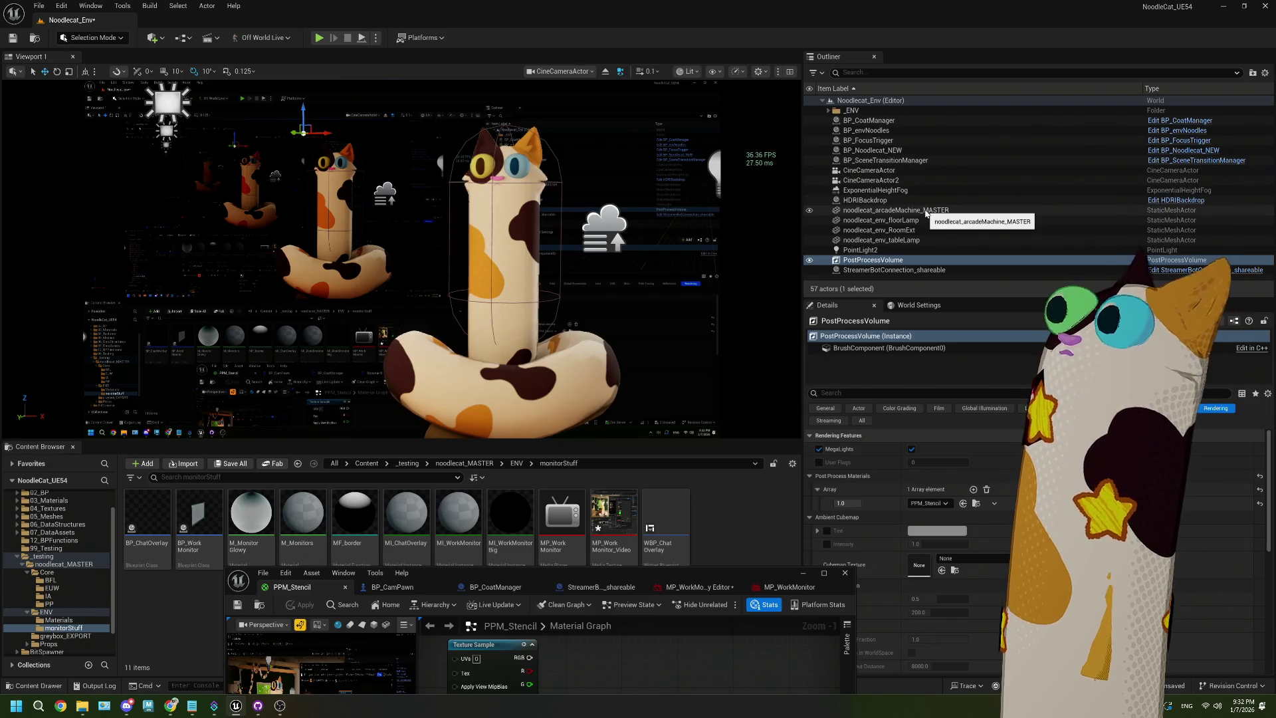
left_click(903, 172)
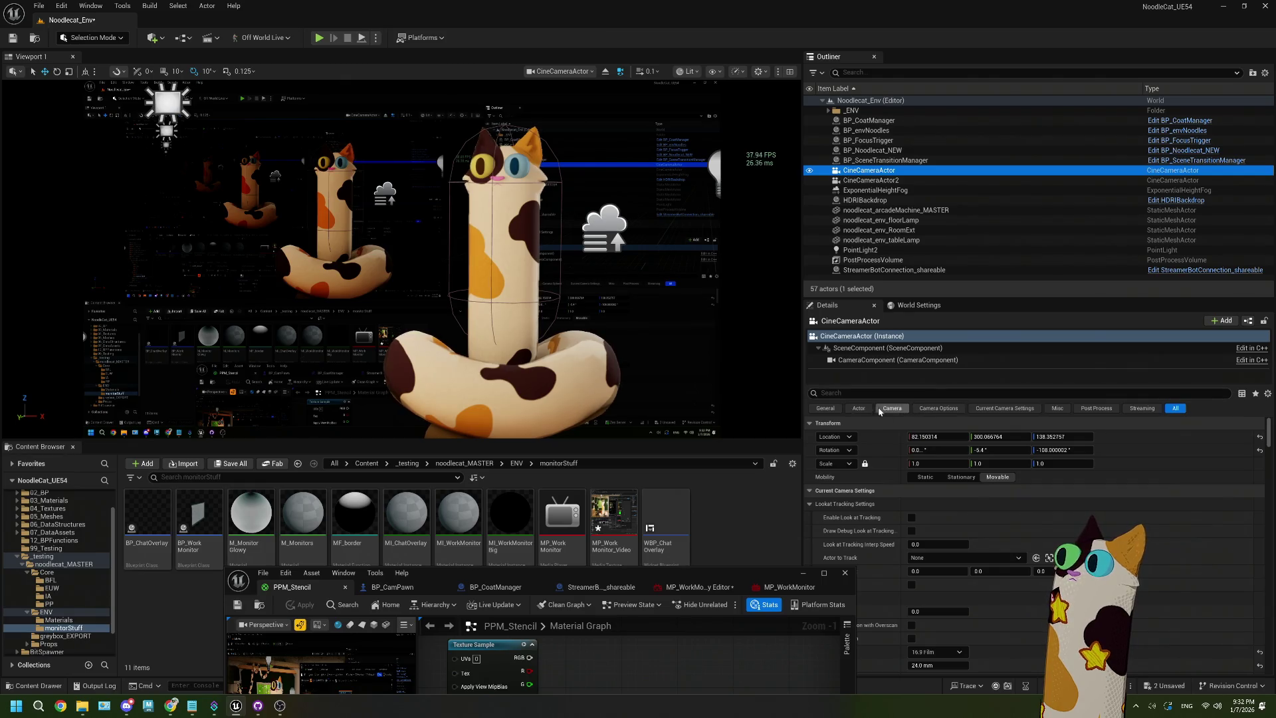
left_click(878, 409)
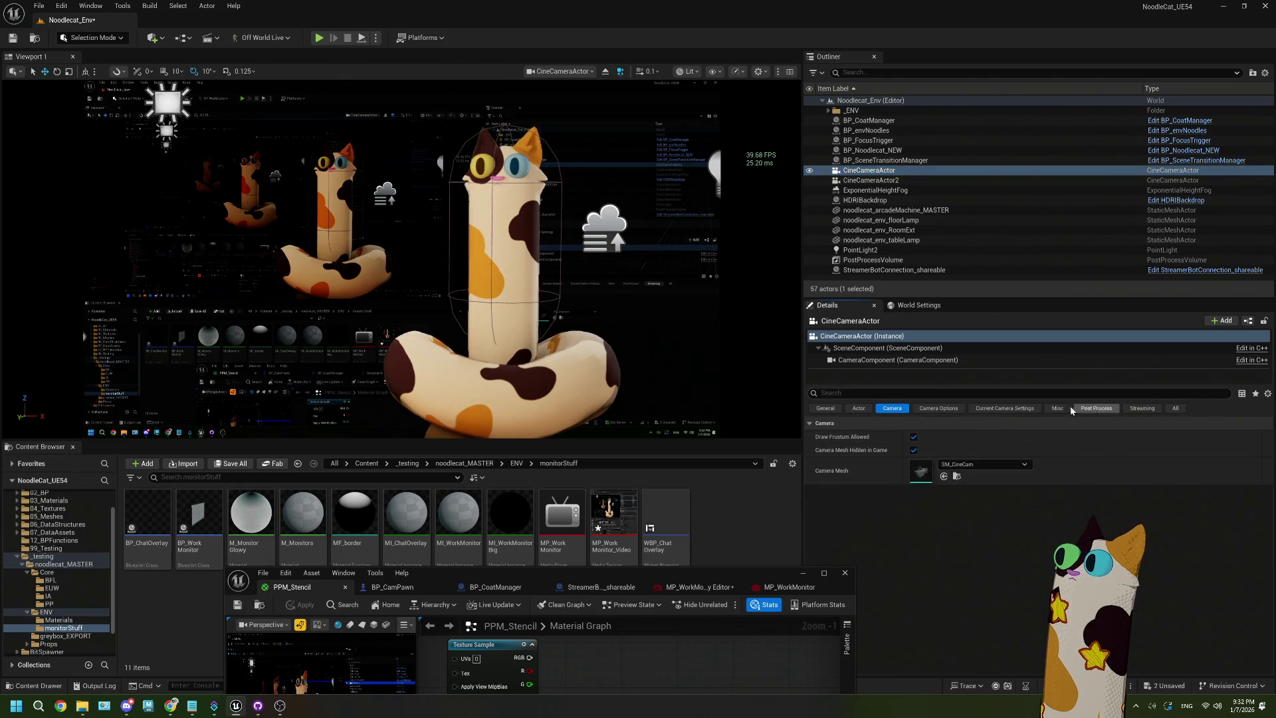
left_click(826, 409)
left_click(1175, 408)
Search the camera details for 'ex', nudge Exposure Compensation, then undo it back to 7.0
left_click(921, 394)
type("expo")
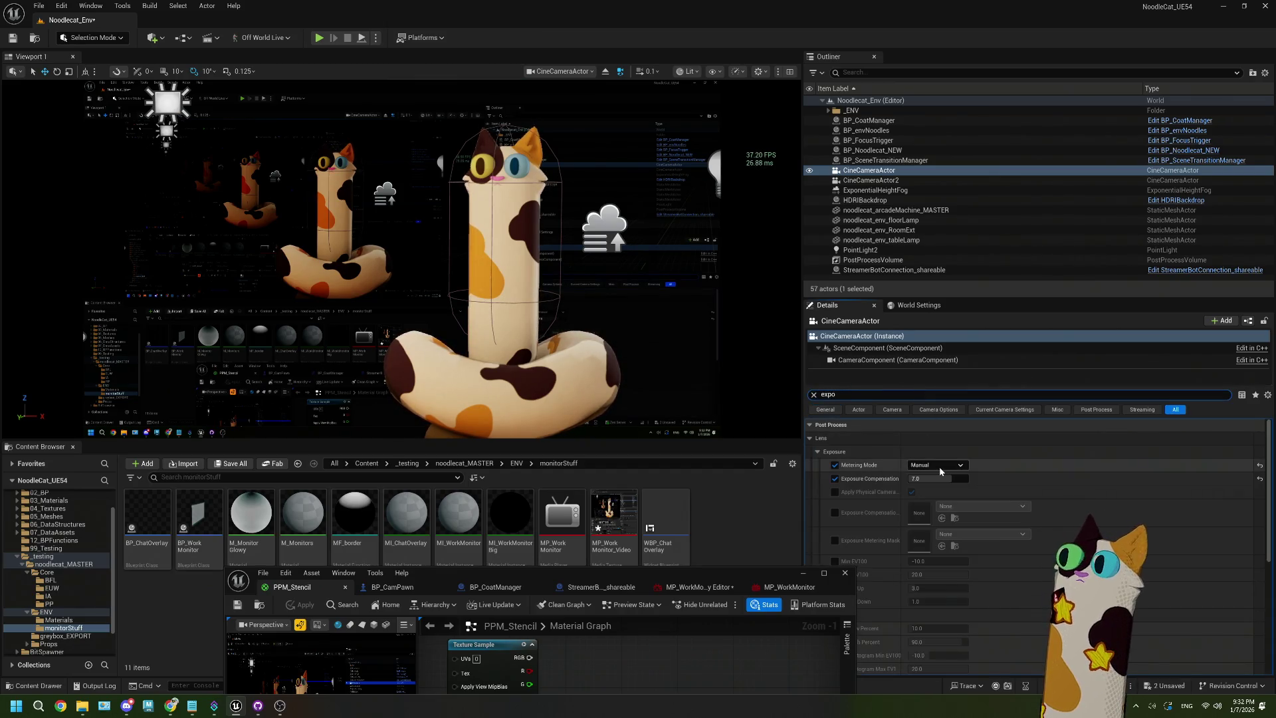
left_click(937, 479)
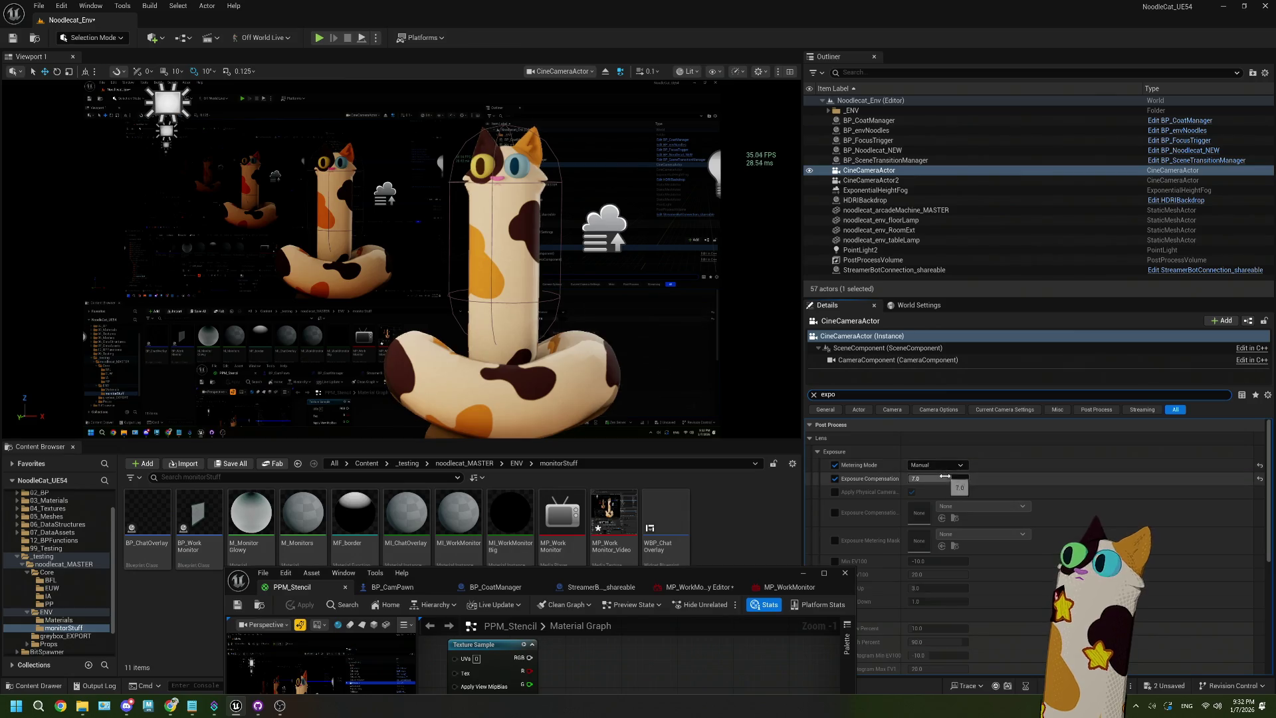
mouse_move(937, 478)
left_mouse_down()
mouse_move(990, 478)
mouse_move(904, 479)
mouse_move(957, 478)
mouse_move(943, 477)
left_mouse_up()
key("Escape")
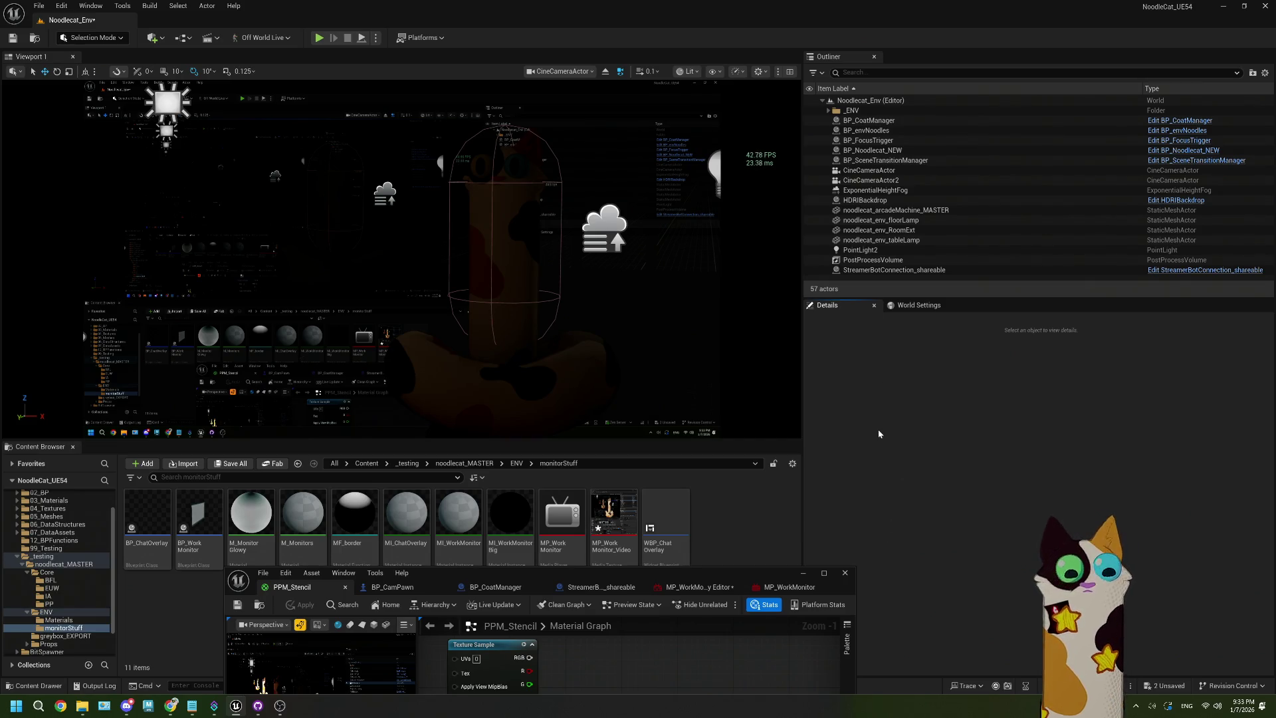
key("ctrl+z")
key("ctrl+z")
key("ctrl+z")
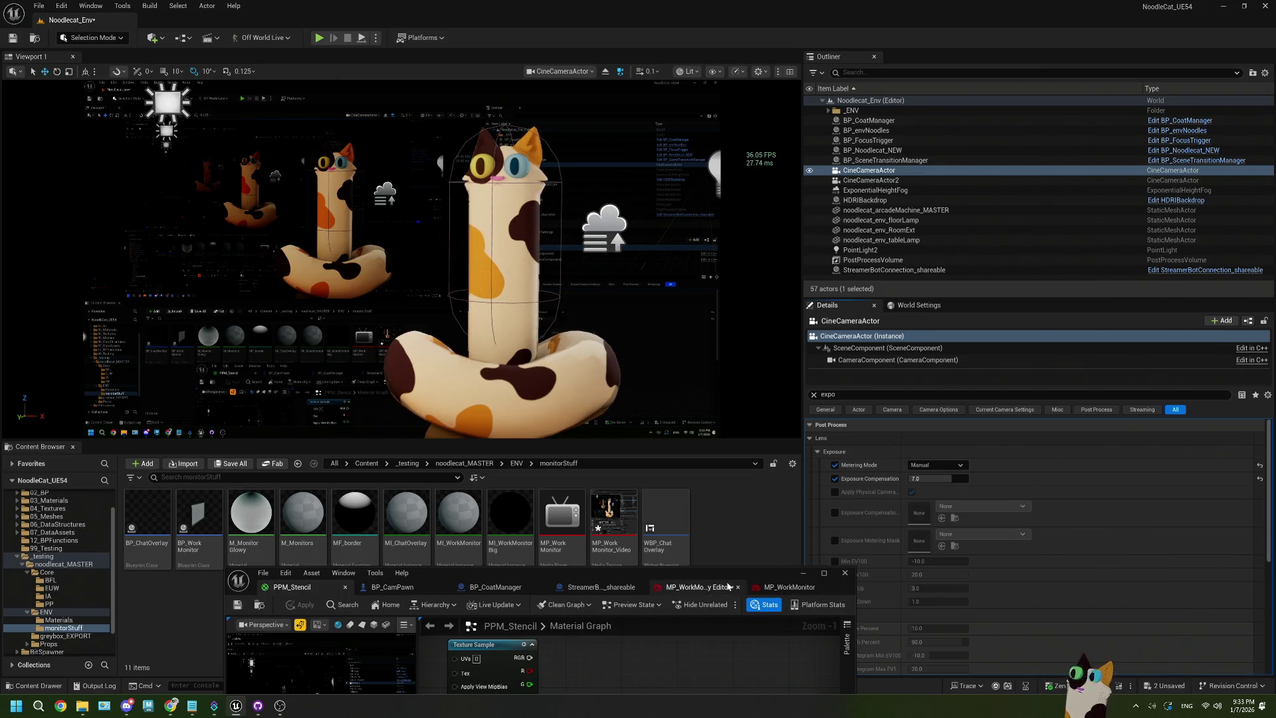
Switch the viewport to Perspective and enlarge the PPM_Stencil material editor window
left_click(555, 71)
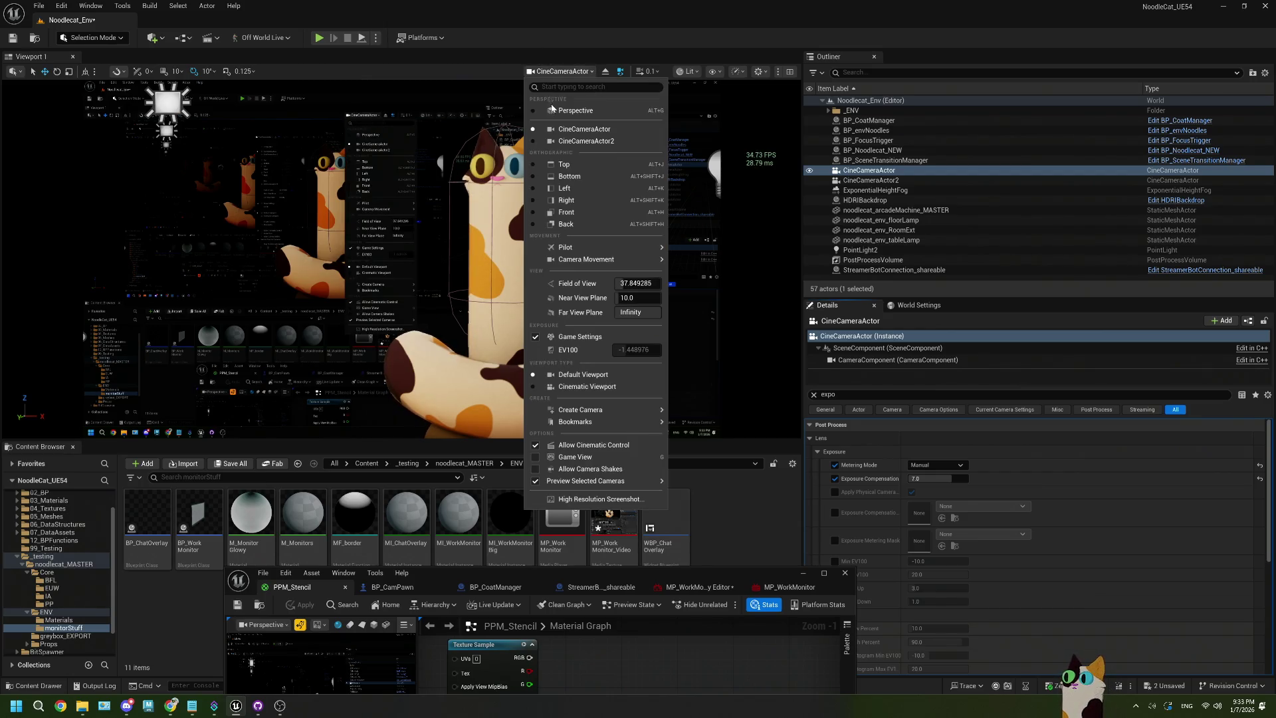
left_click(561, 97)
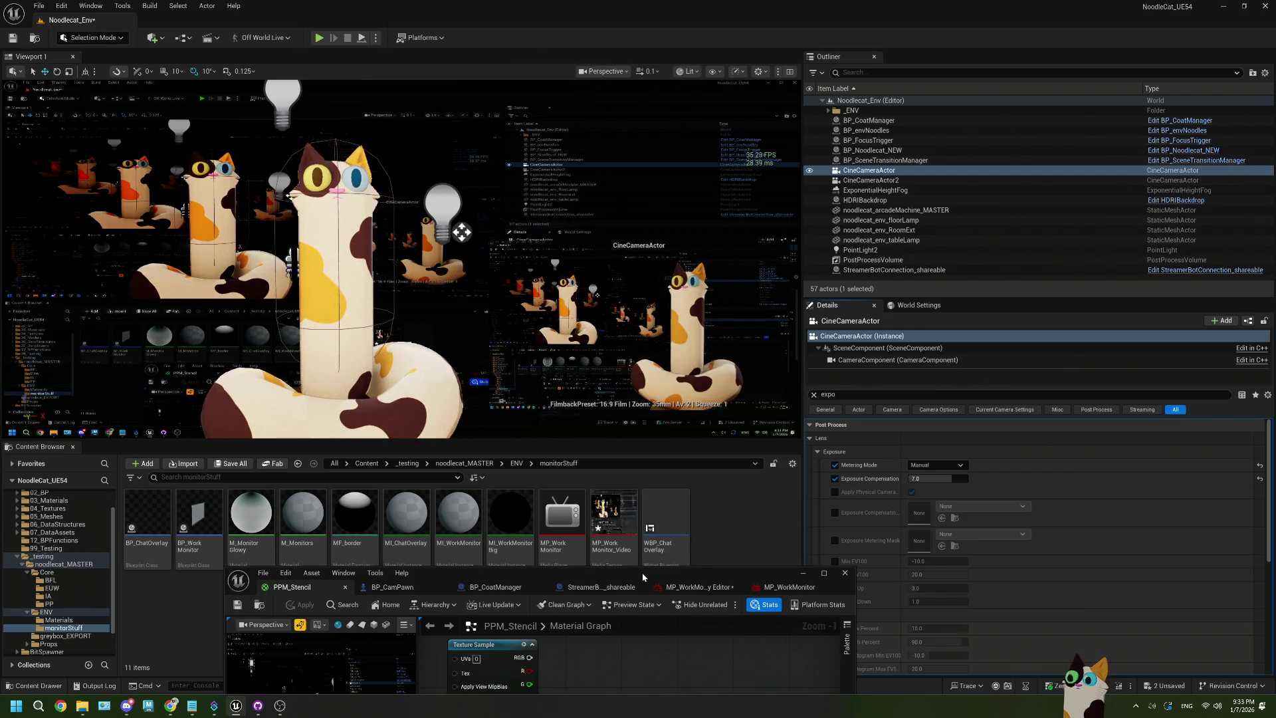
mouse_move(642, 572)
left_mouse_down()
mouse_move(832, 57)
mouse_move(874, 36)
left_mouse_up()
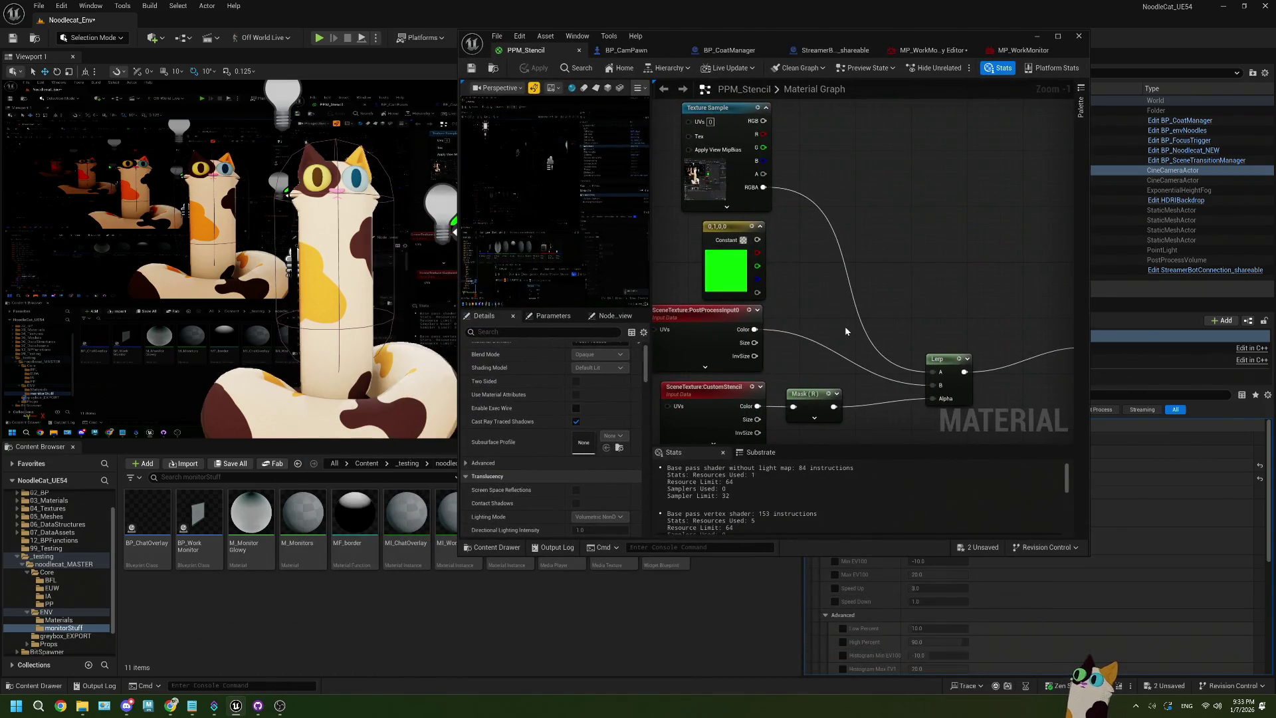
Toggle Cast Ray Traced Shadows in the PPM_Stencil material details
scroll(823, 321, "down", 2)
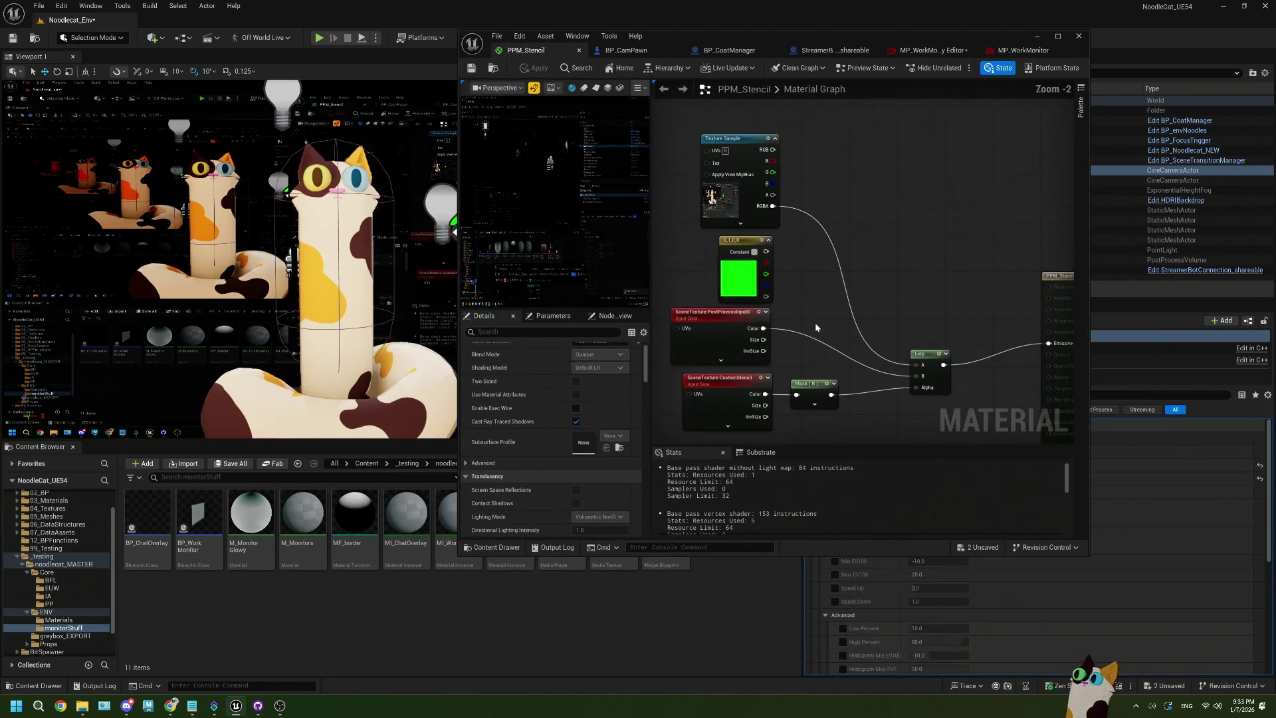
left_click_drag(787, 293, 708, 253)
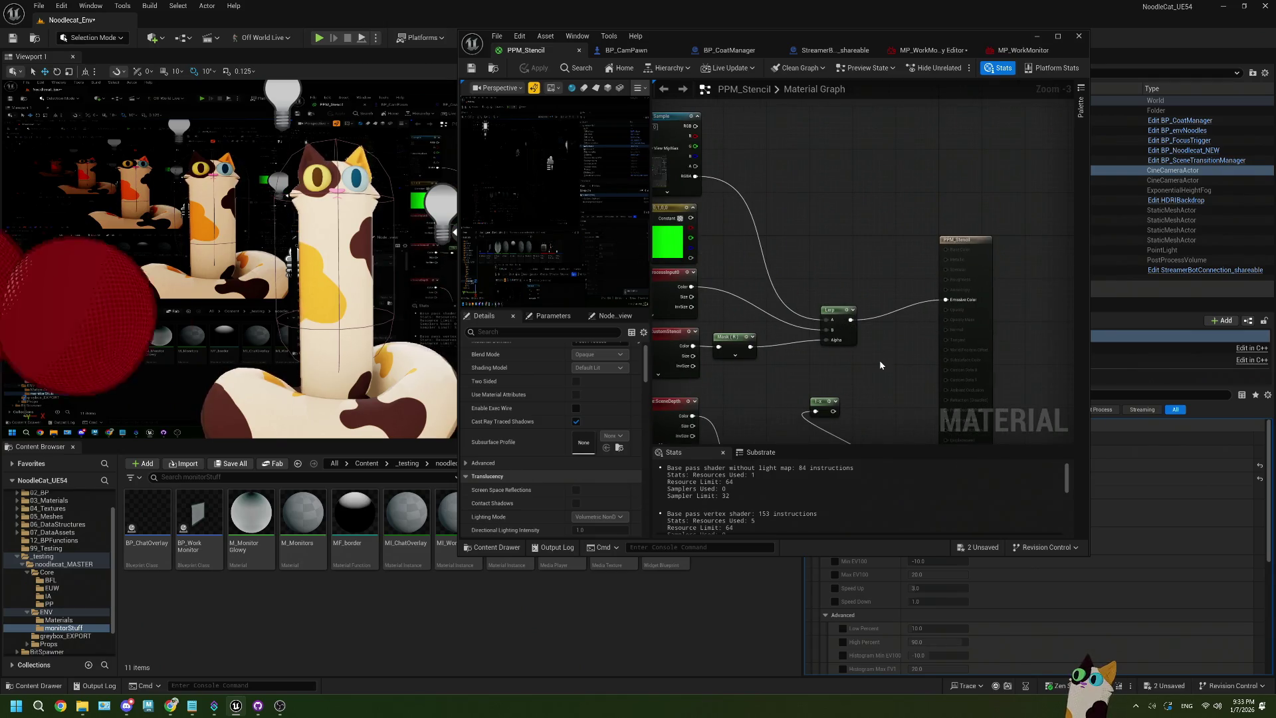
left_click_drag(982, 325, 898, 275)
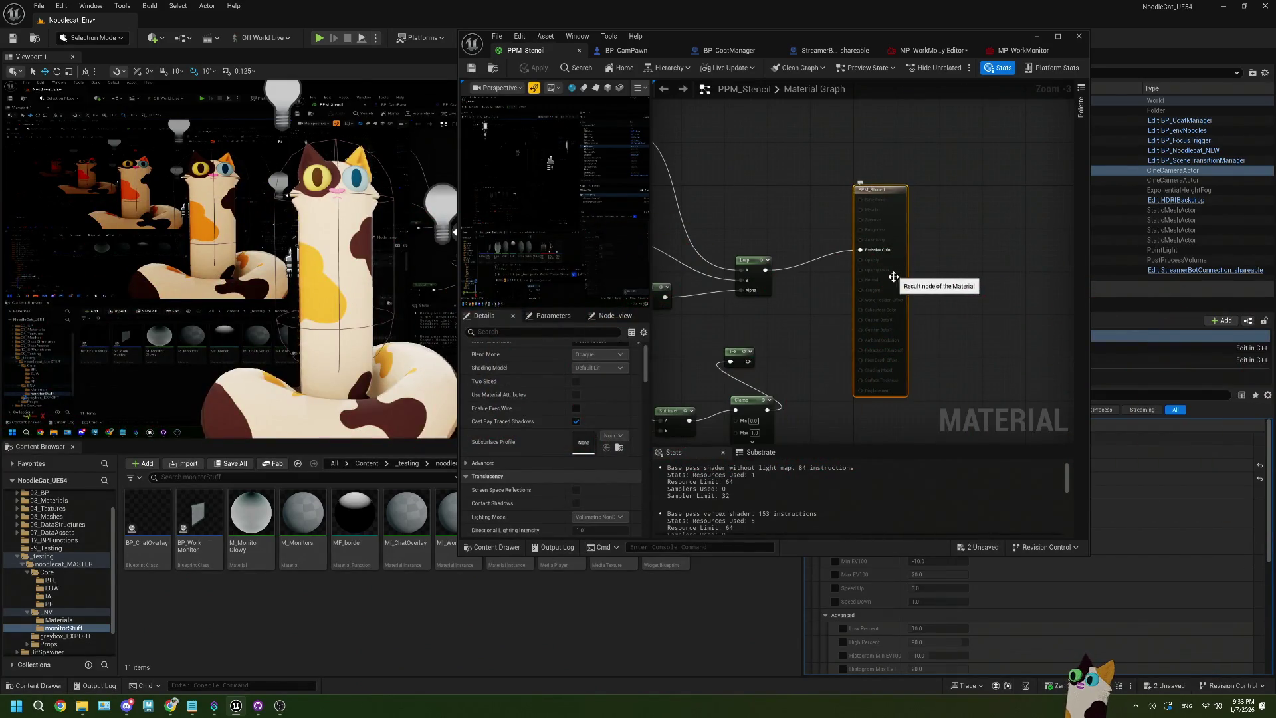
scroll(540, 433, "down", 2)
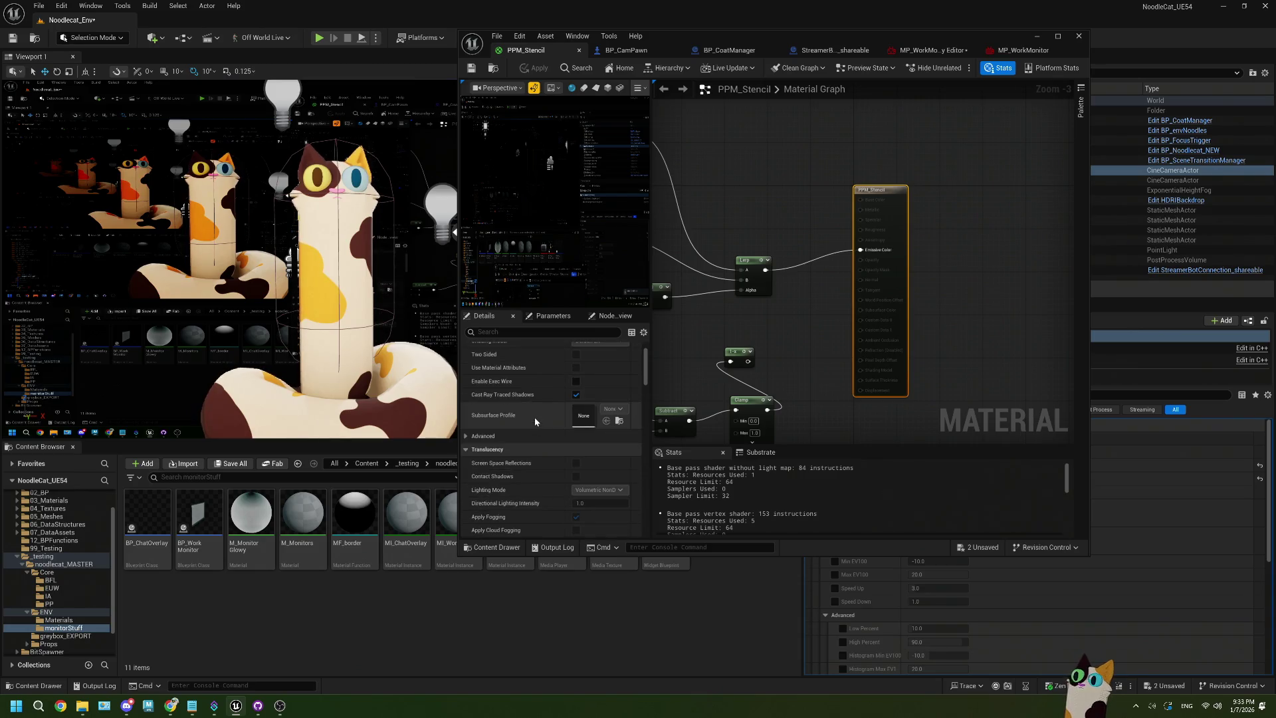
left_click(575, 395)
In the Post Process Material settings, check Output Alpha and then uncheck it again
scroll(542, 402, "down", 3)
scroll(542, 402, "down", 5)
scroll(542, 403, "down", 5)
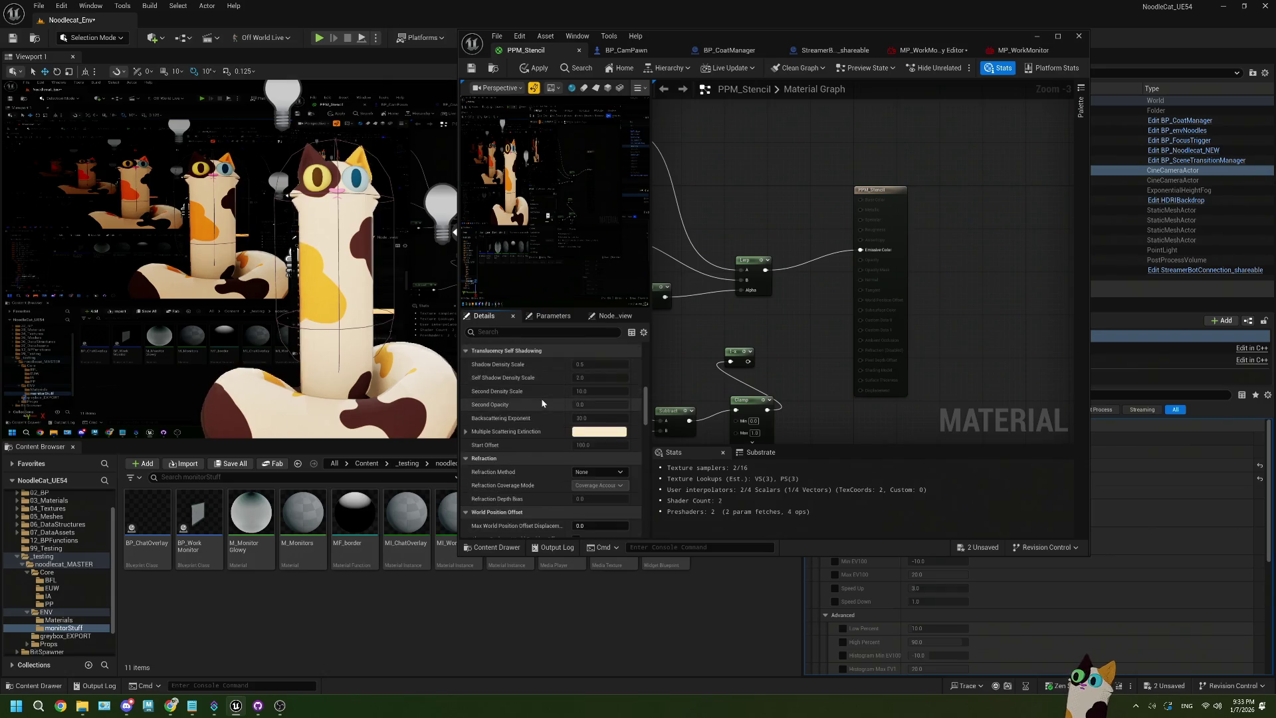
scroll(542, 403, "down", 3)
scroll(560, 417, "down", 4)
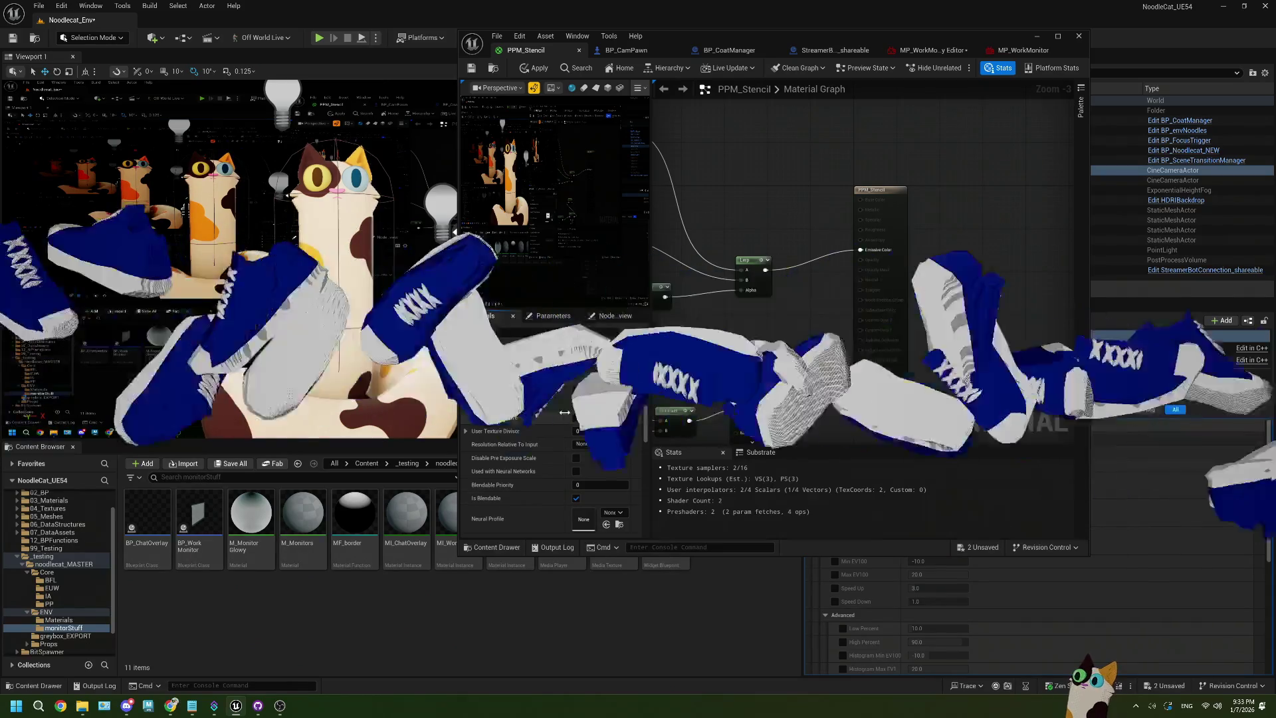
left_click(575, 404)
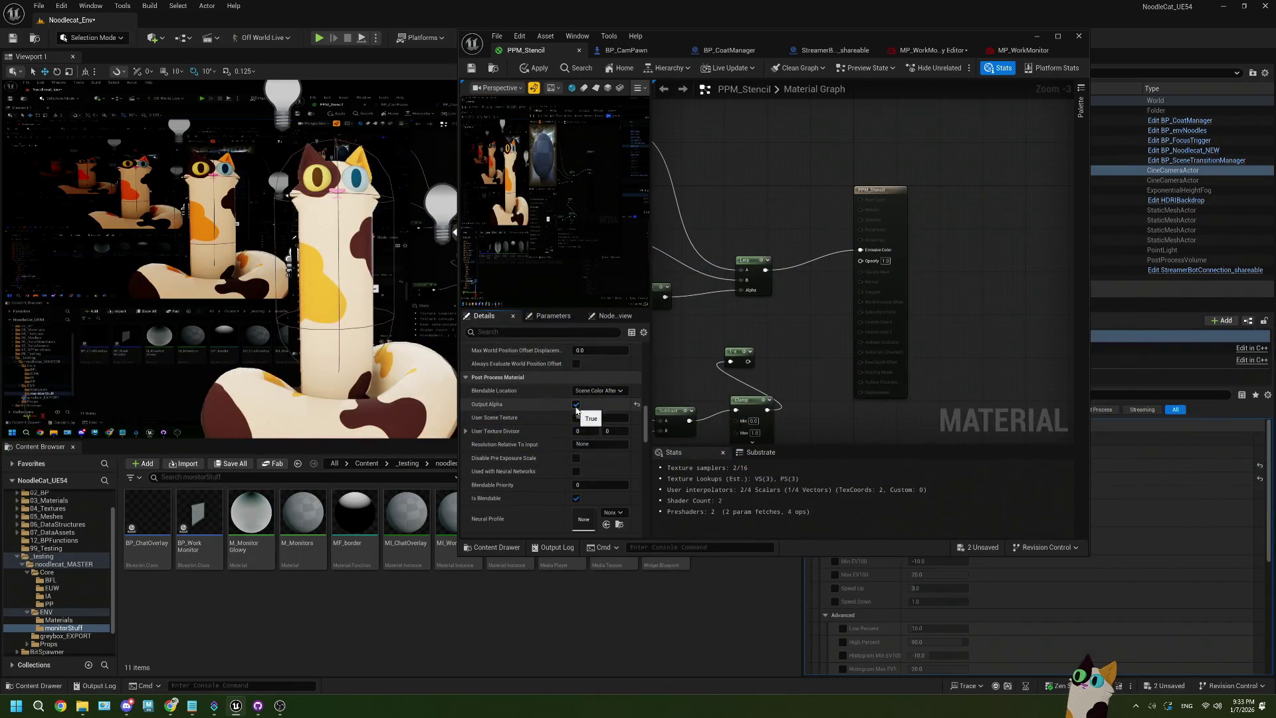
left_click(576, 404)
Scroll through the remaining material settings and frame the whole graph
scroll(576, 406, "down", 1)
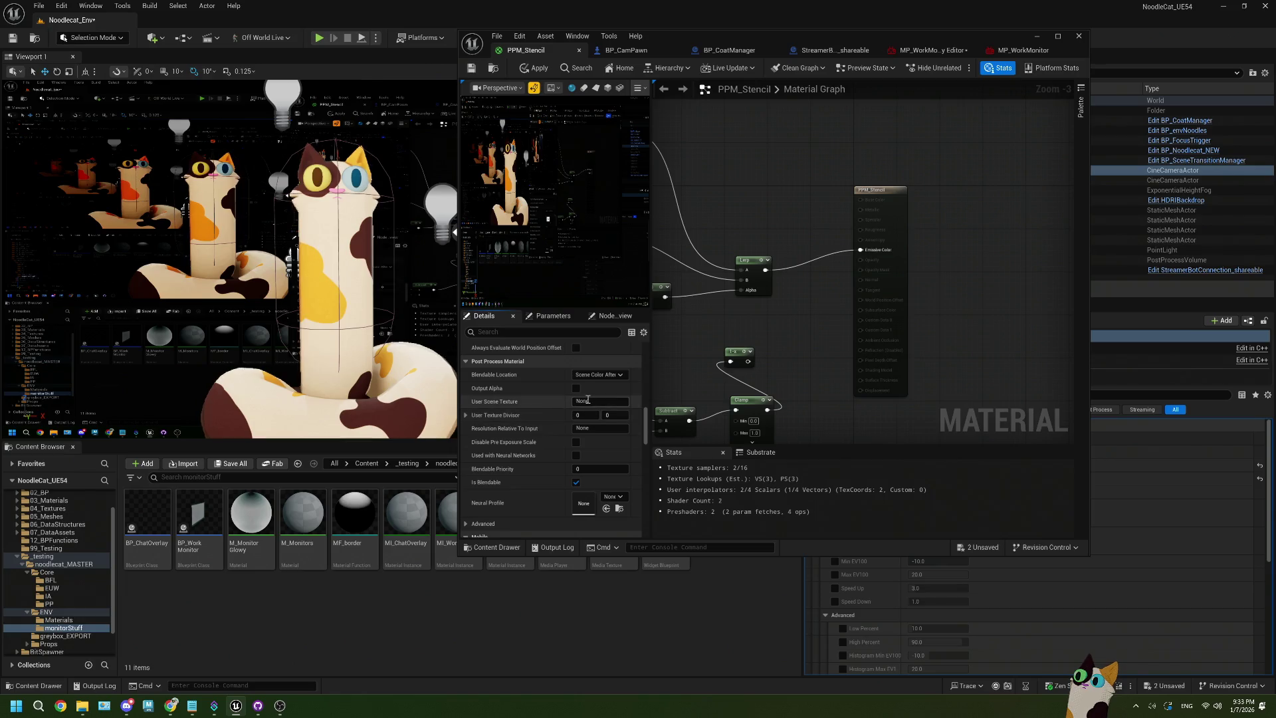
scroll(580, 415, "down", 8)
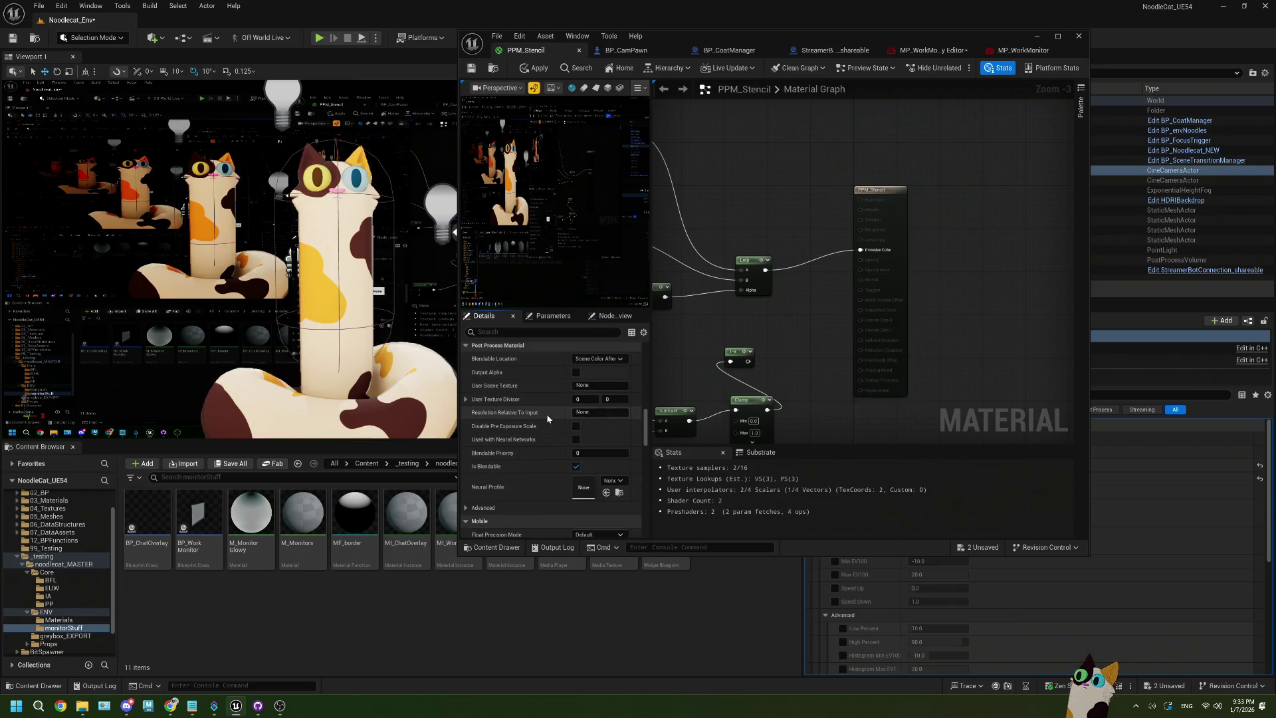
scroll(525, 421, "down", 10)
scroll(526, 420, "down", 16)
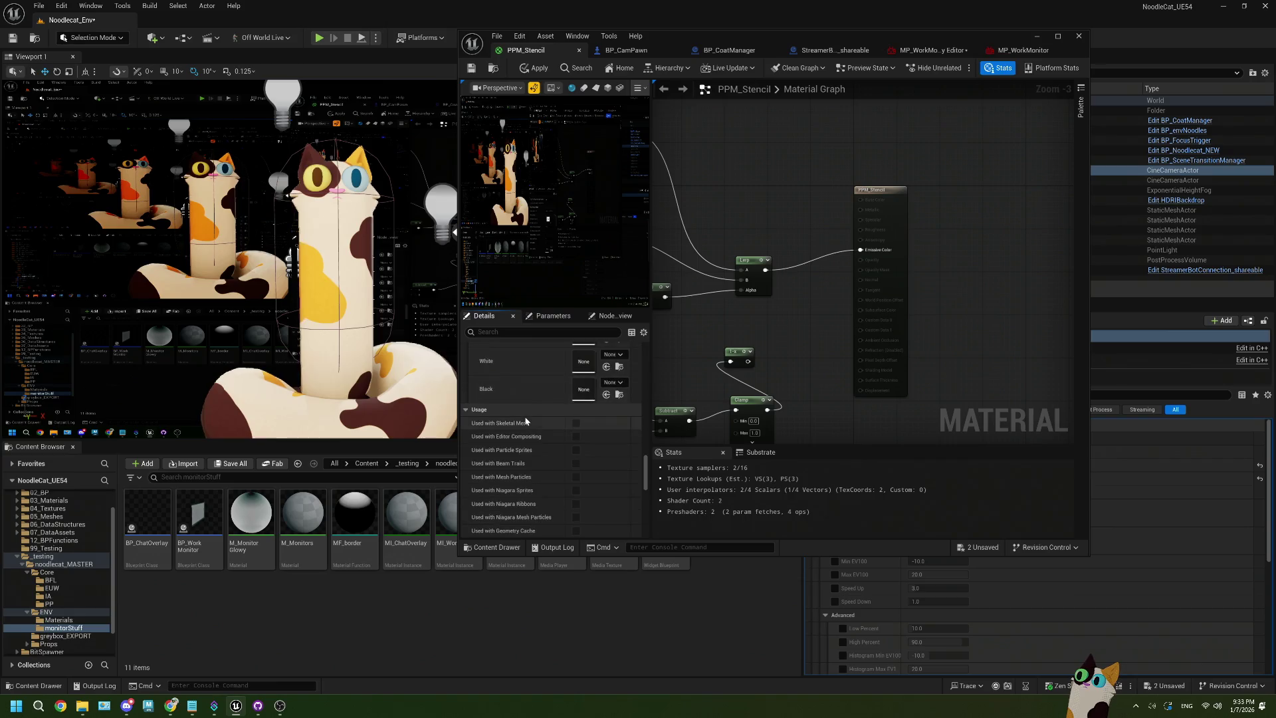
scroll(526, 420, "down", 12)
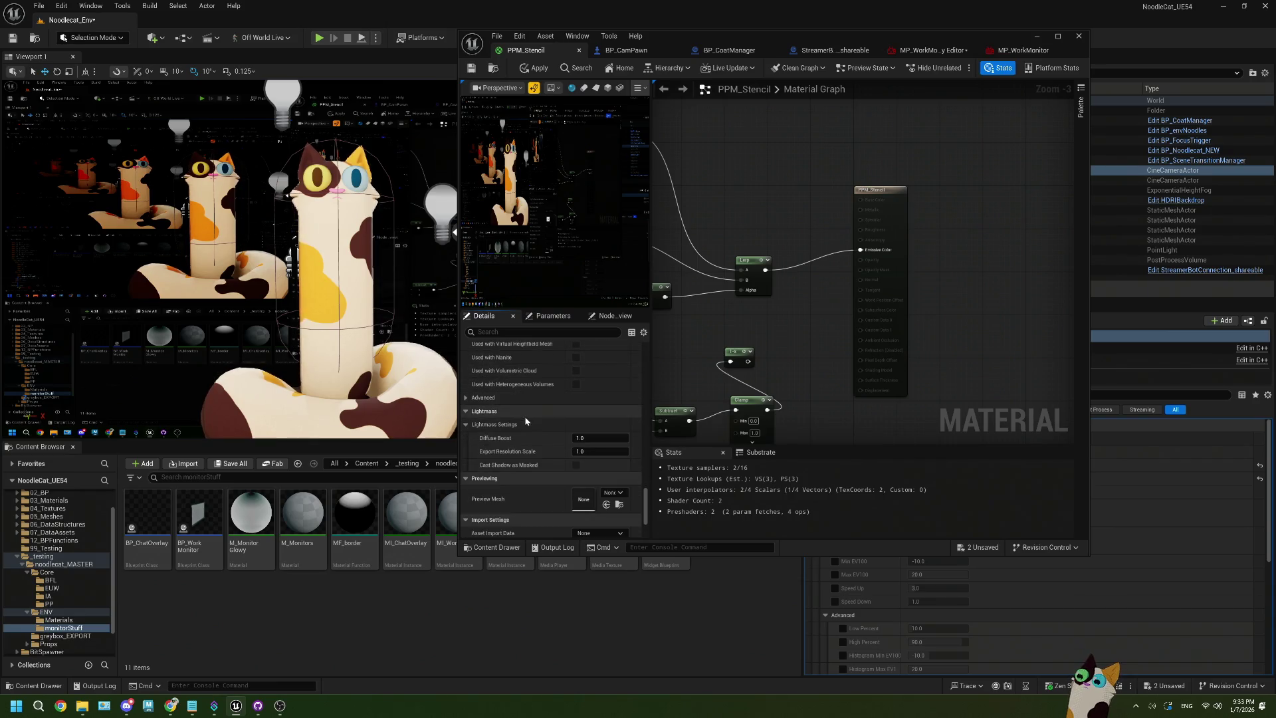
scroll(526, 420, "down", 2)
scroll(526, 421, "down", 4)
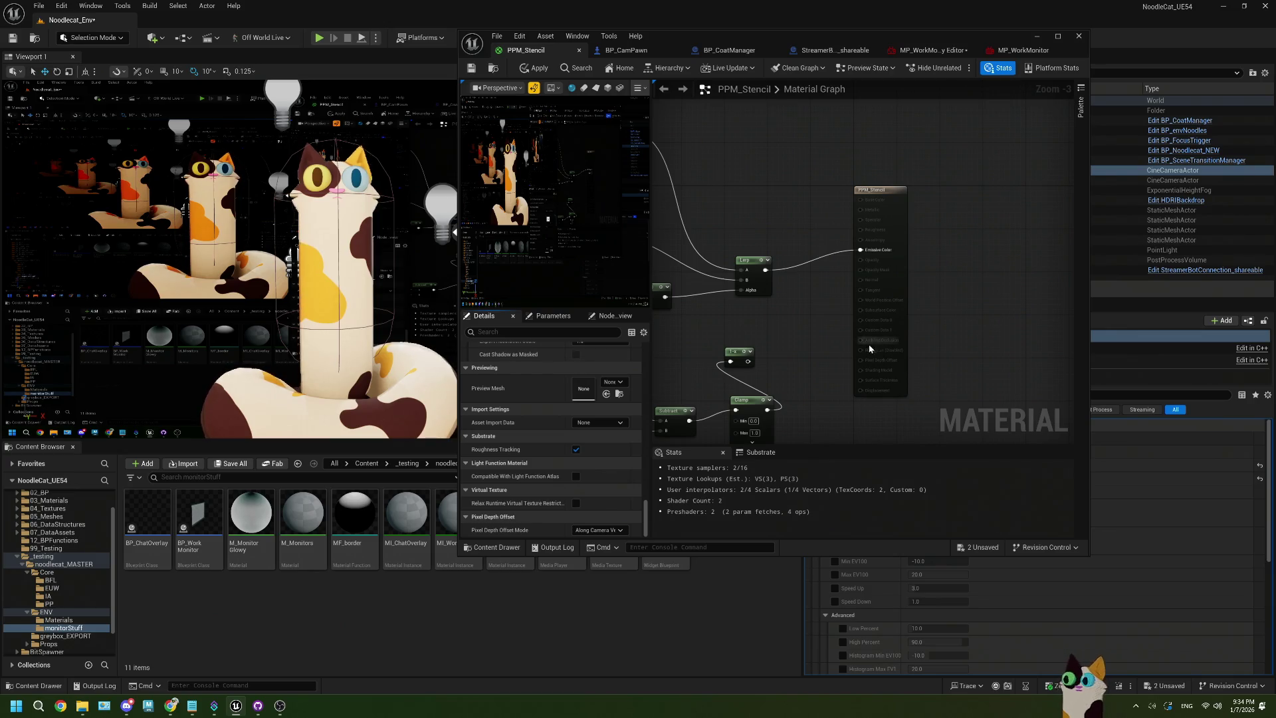
key("Home")
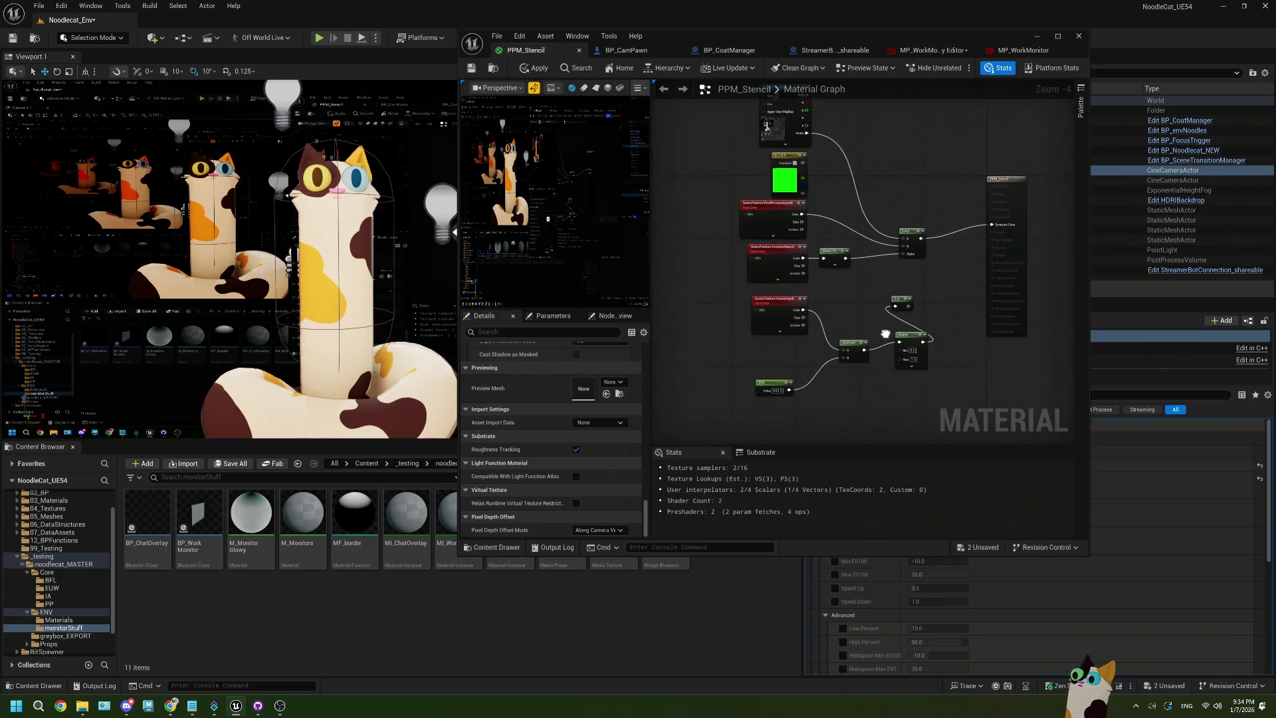
left_click_drag(876, 324, 843, 339)
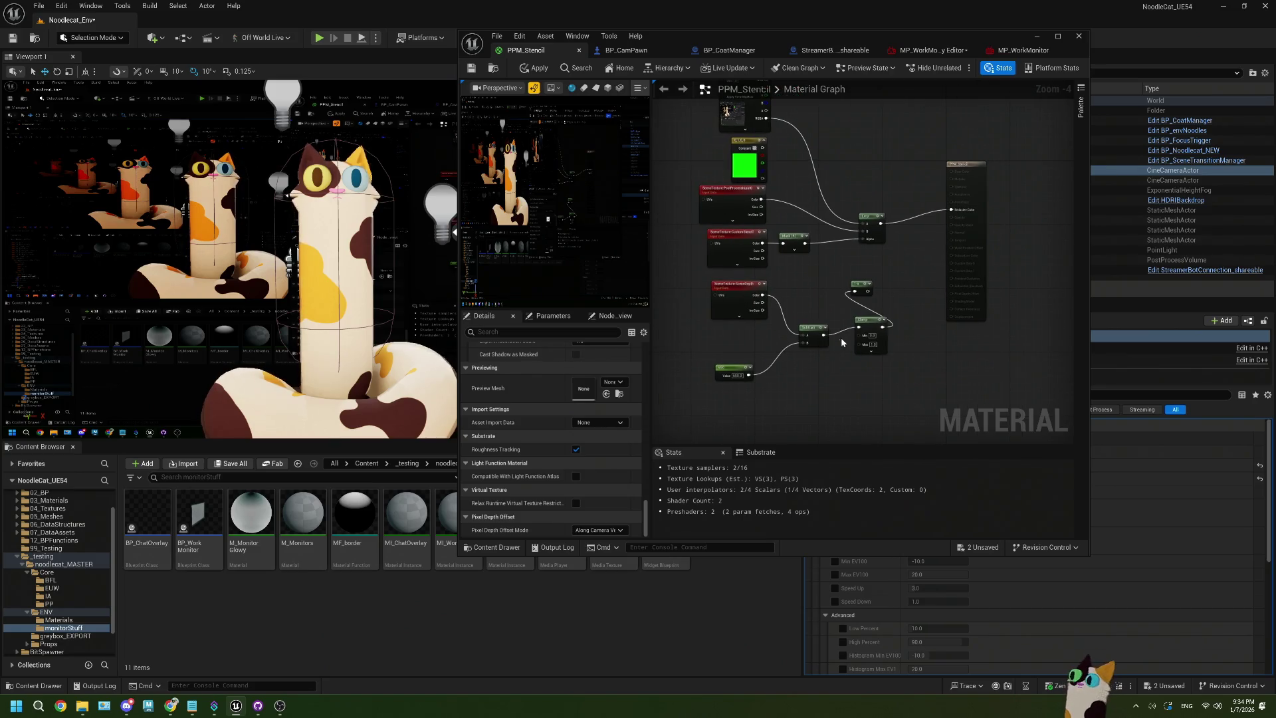
scroll(894, 293, "up", 4)
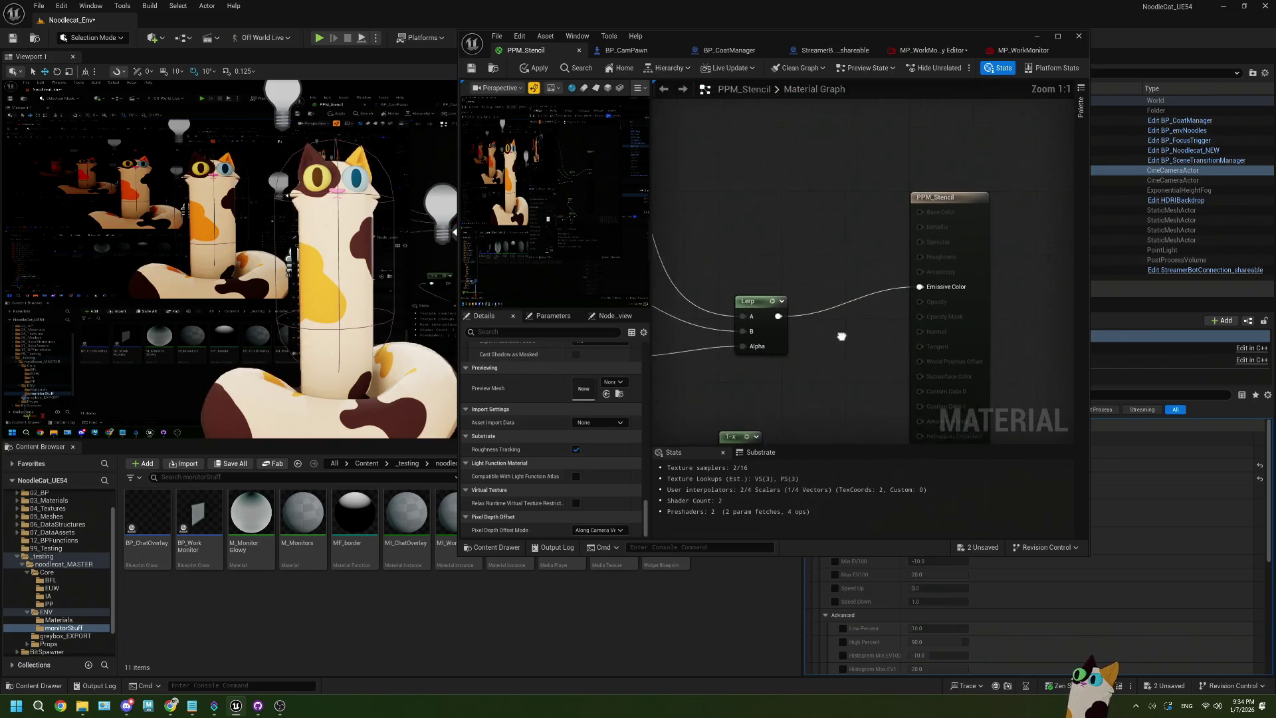
mouse_move(811, 333)
left_mouse_down()
mouse_move(942, 341)
mouse_move(779, 386)
left_mouse_up()
mouse_move(773, 339)
left_mouse_down()
mouse_move(828, 319)
mouse_move(818, 252)
left_mouse_up()
key("m")
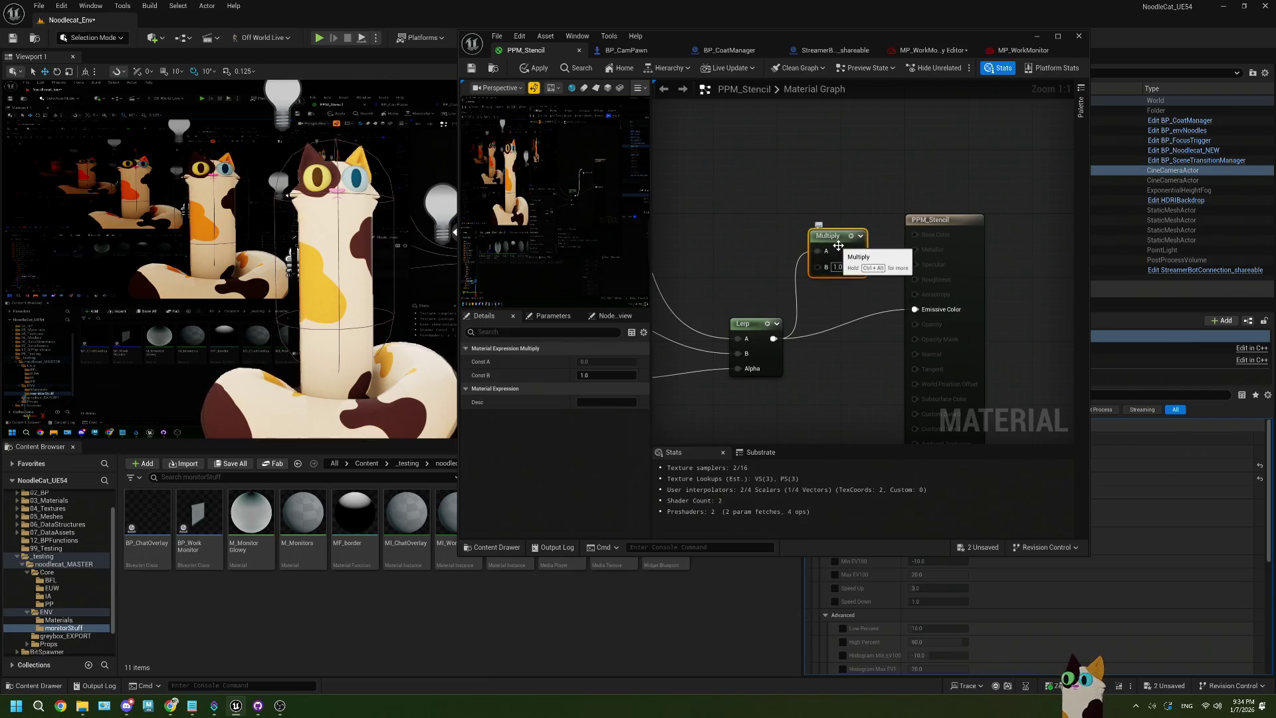
key("Delete")
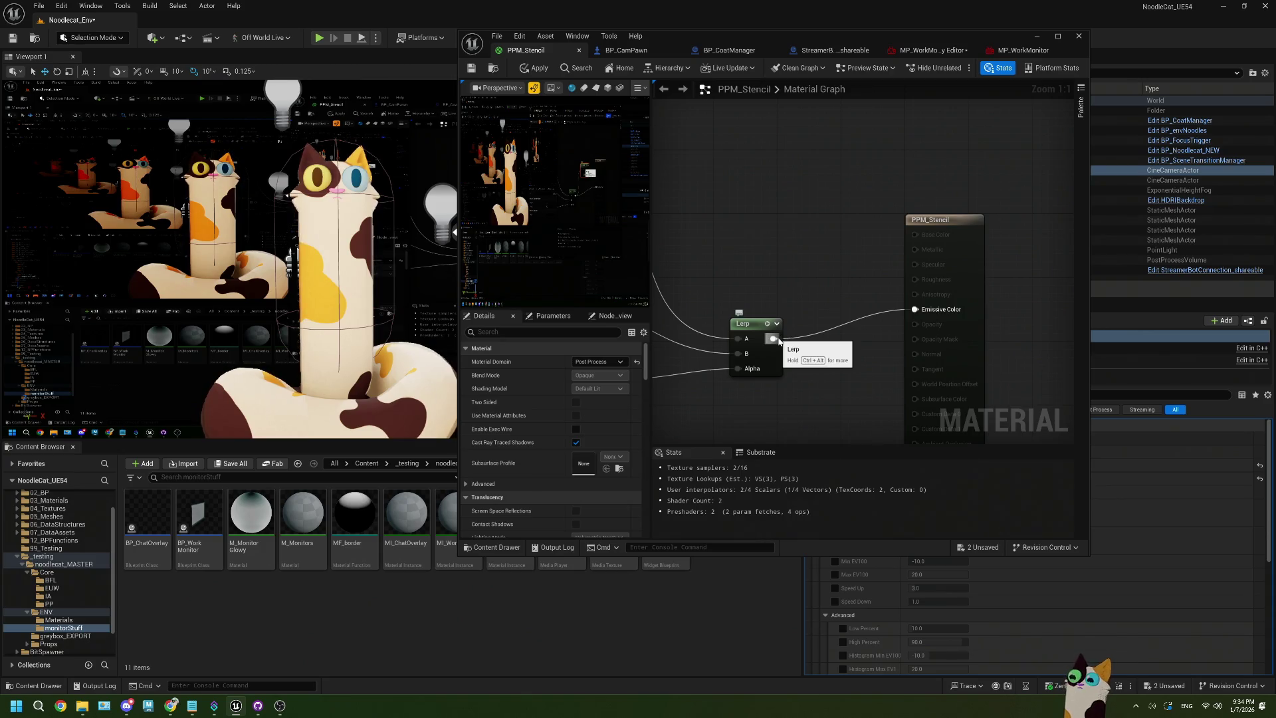
mouse_move(773, 339)
left_mouse_down()
mouse_move(797, 251)
mouse_move(755, 208)
left_mouse_up()
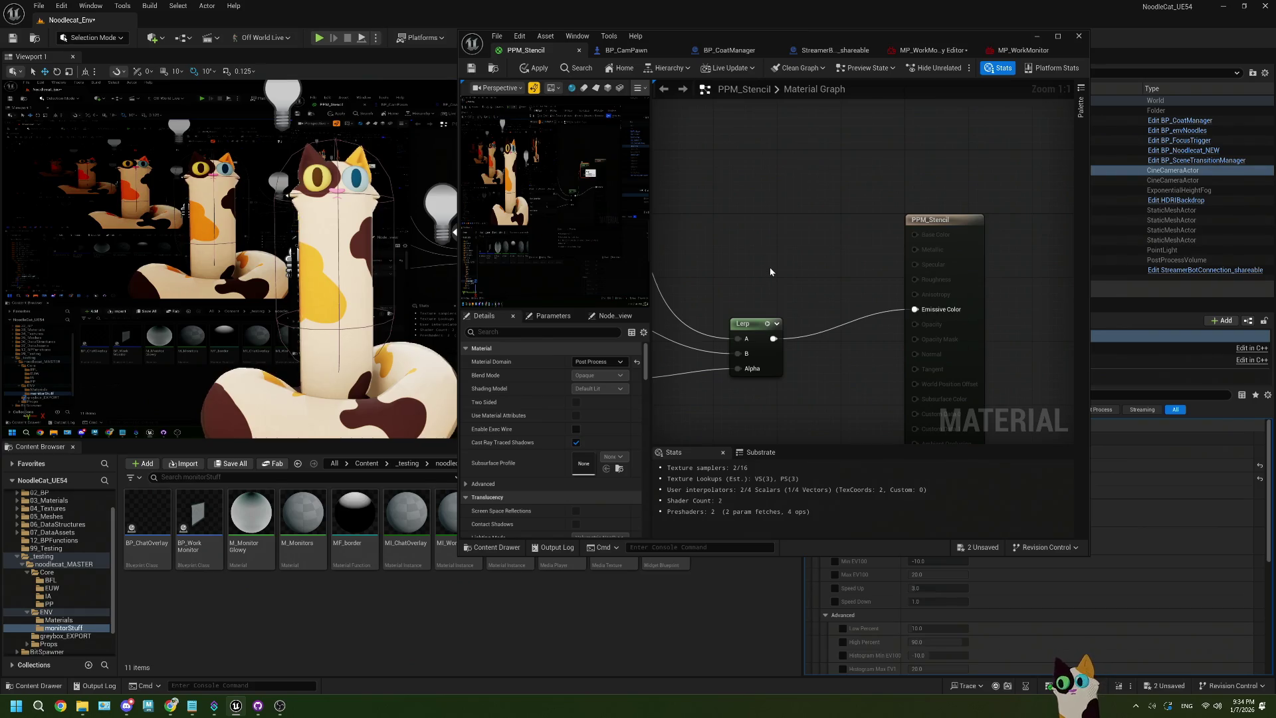
mouse_move(775, 264)
left_mouse_down()
mouse_move(810, 280)
mouse_move(854, 269)
left_mouse_up()
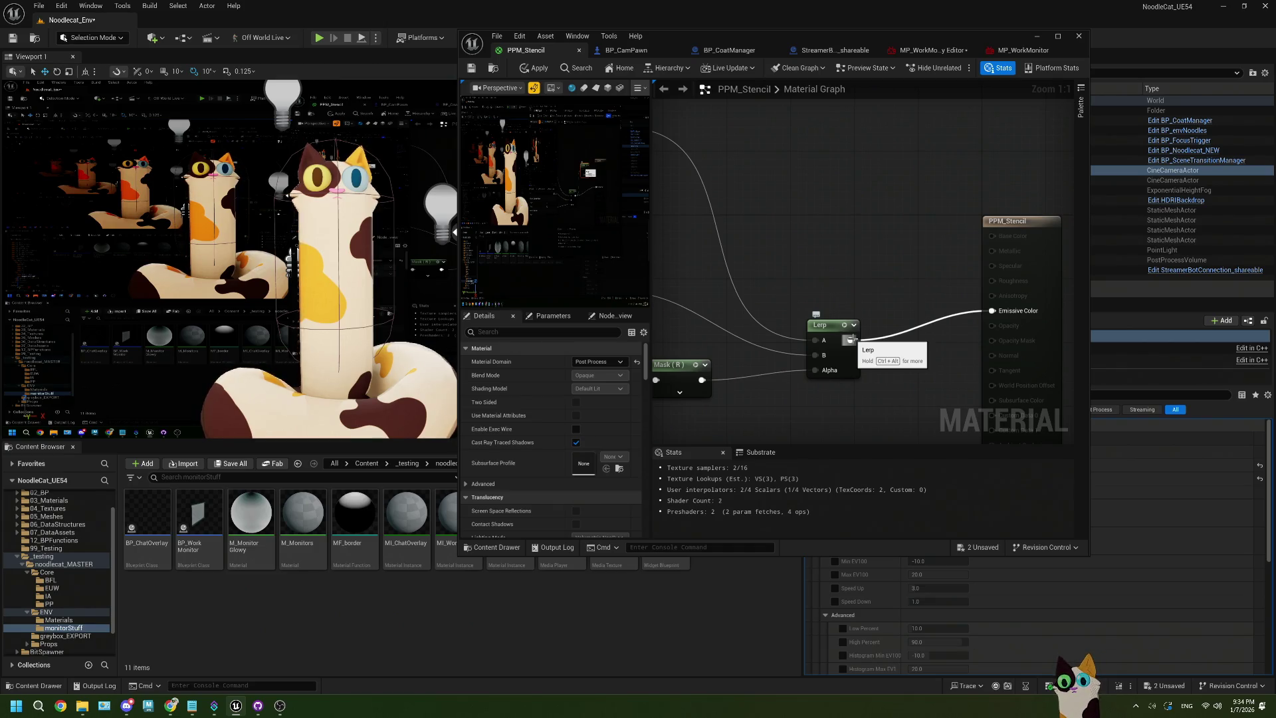
mouse_move(852, 339)
left_mouse_down()
mouse_move(866, 262)
mouse_move(852, 338)
left_mouse_up()
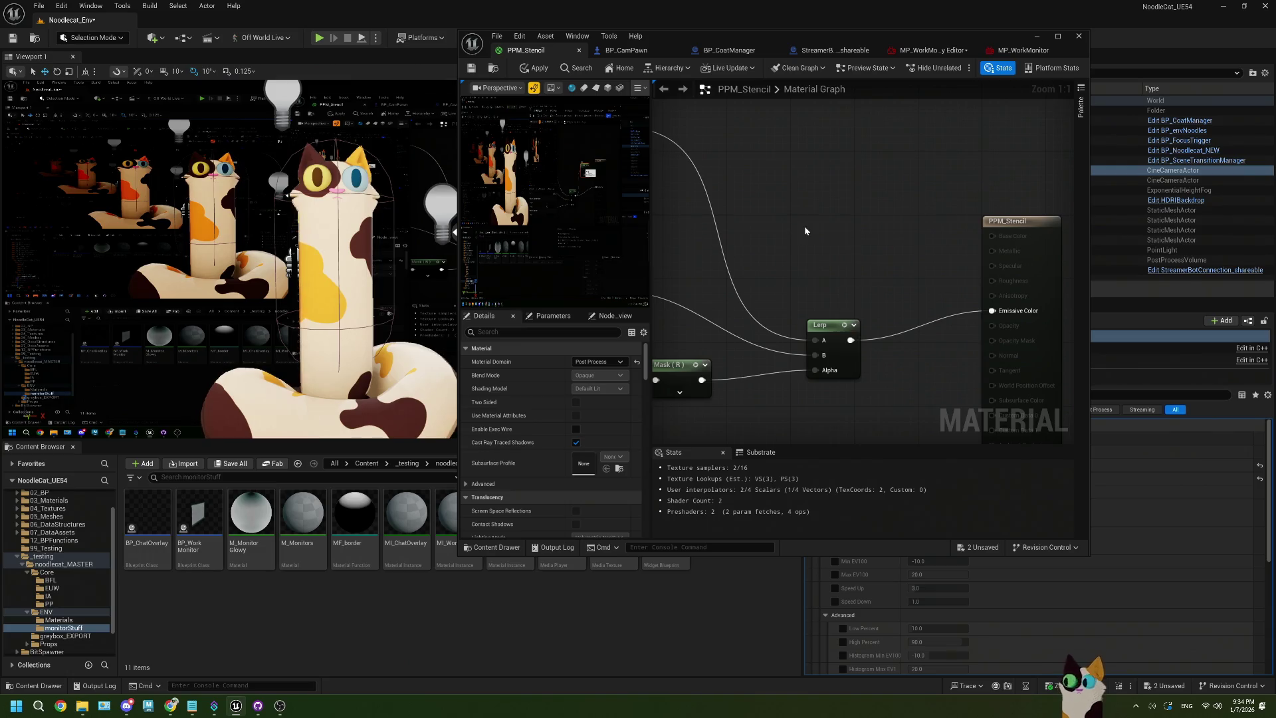
right_click(805, 230)
type("pres")
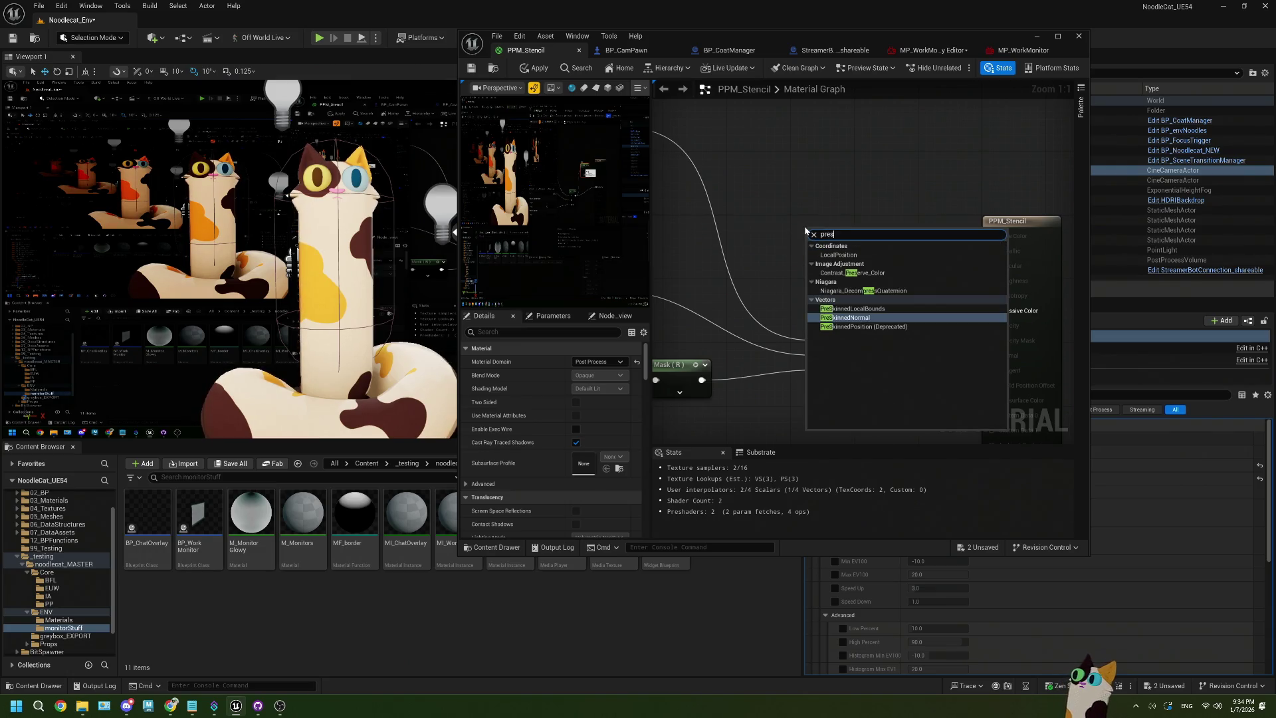
key("BackSpace")
type("ex")
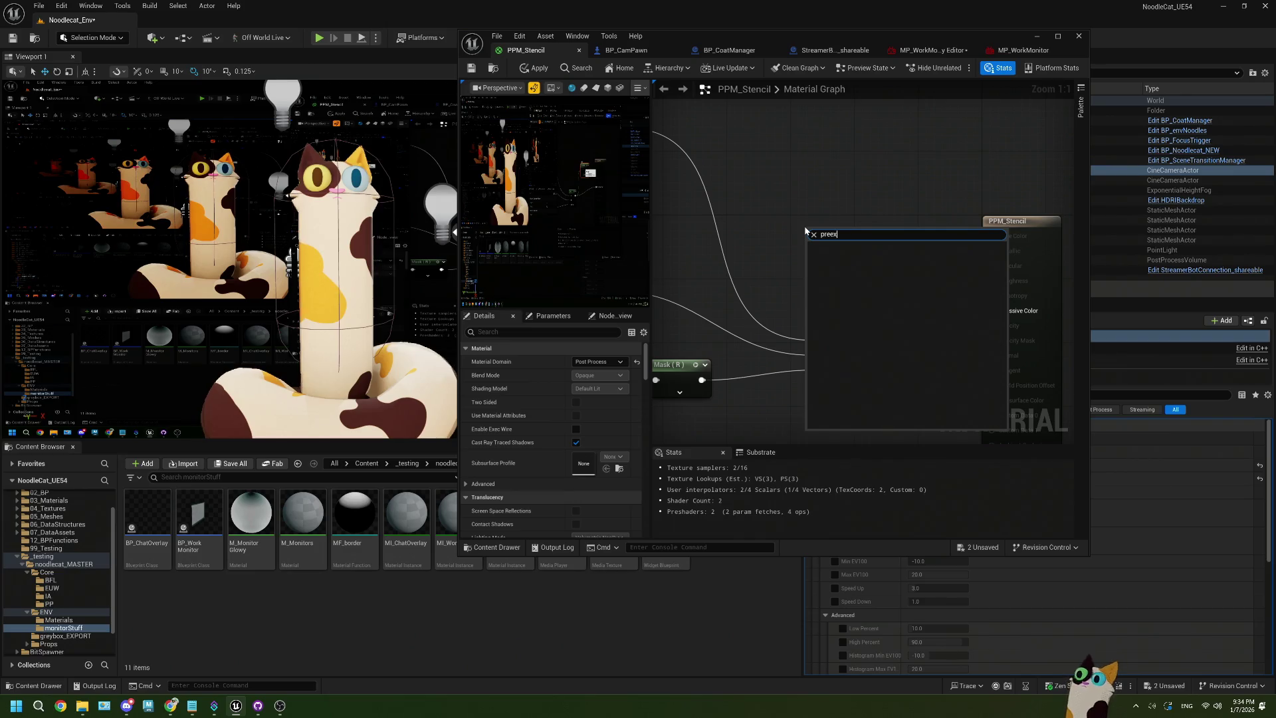
left_click(793, 224)
right_click(793, 223)
type("postpr")
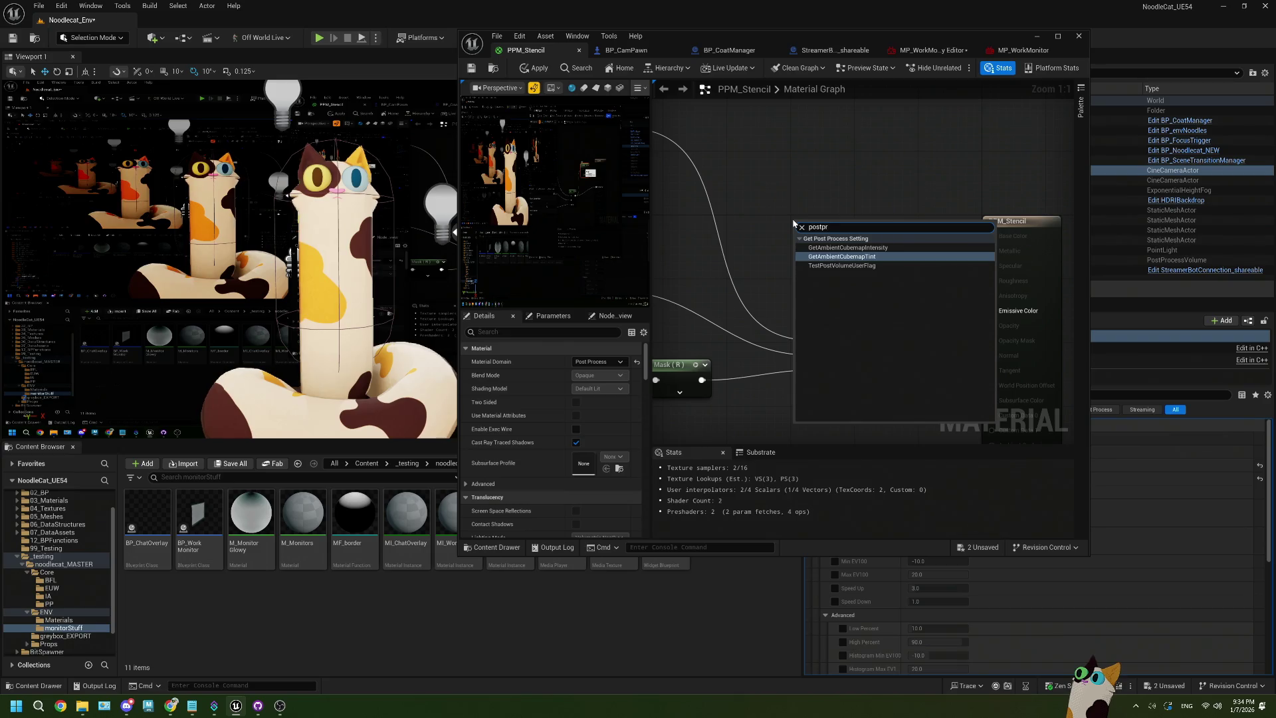
left_click(764, 226)
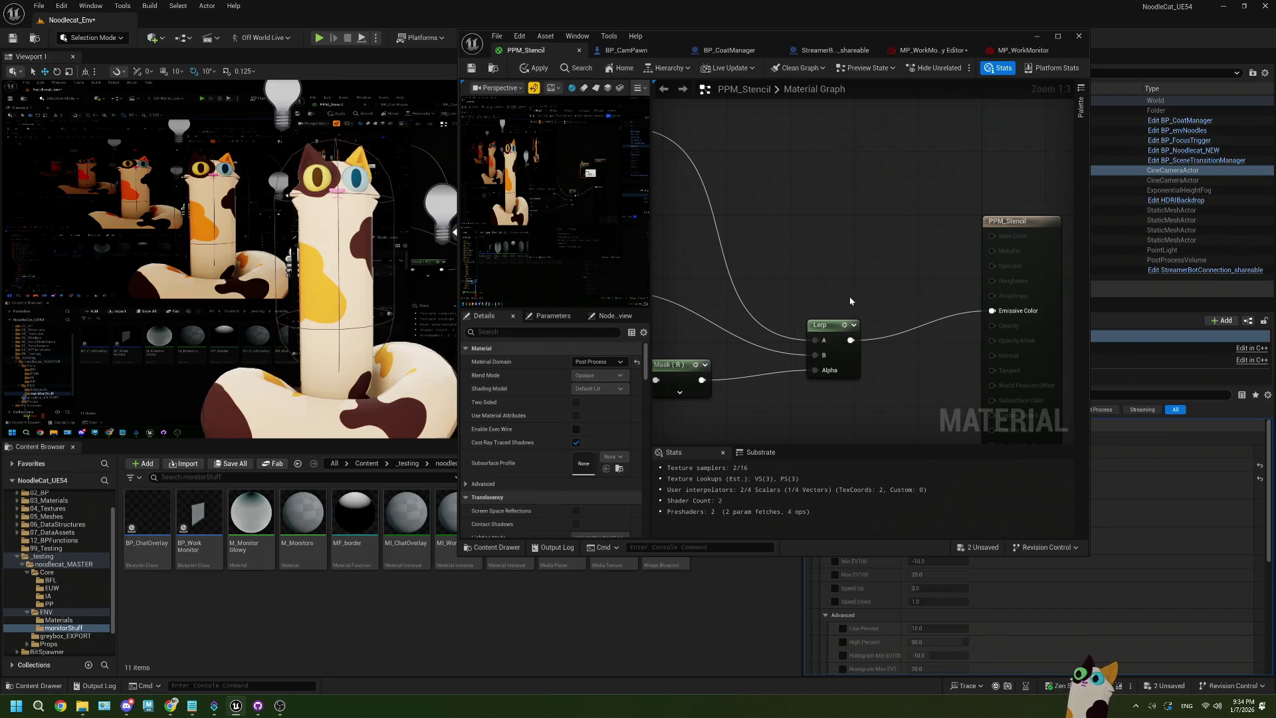
left_click_drag(856, 265, 838, 277)
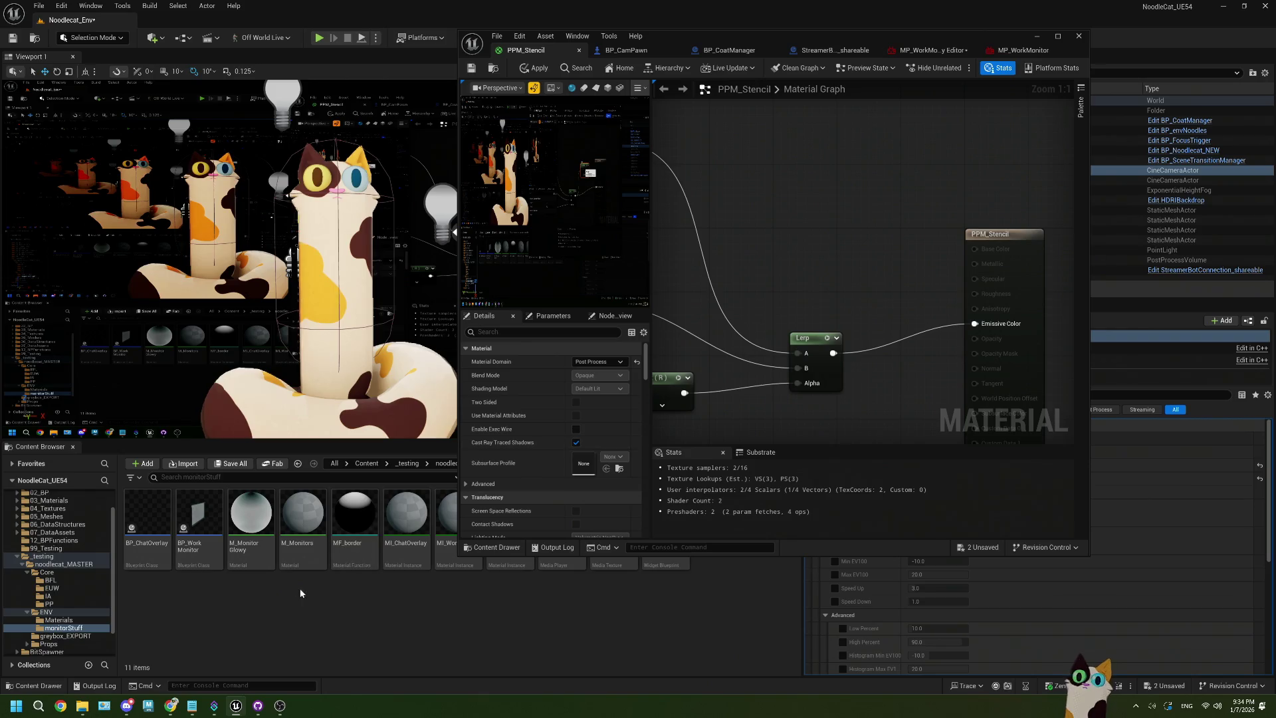
scroll(81, 587, "up", 2)
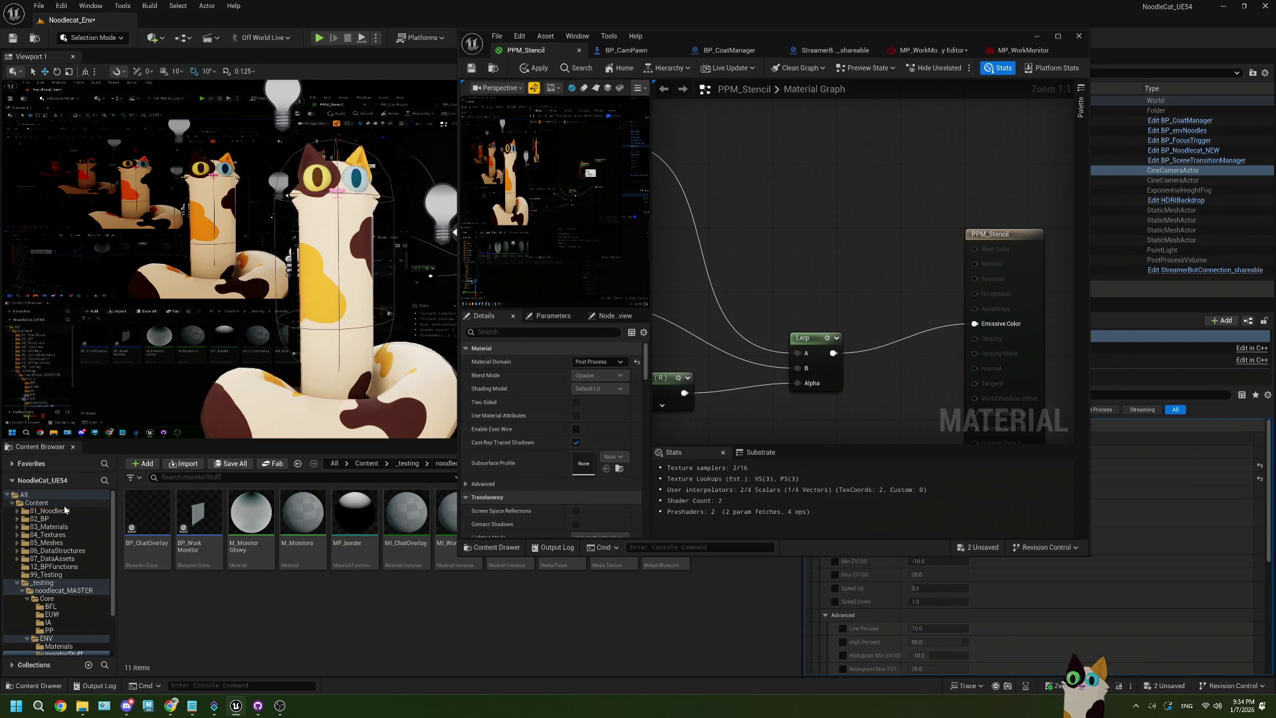
Open the M_General_UNLIT material from 03_Materials > General_MASTER
left_click(50, 527)
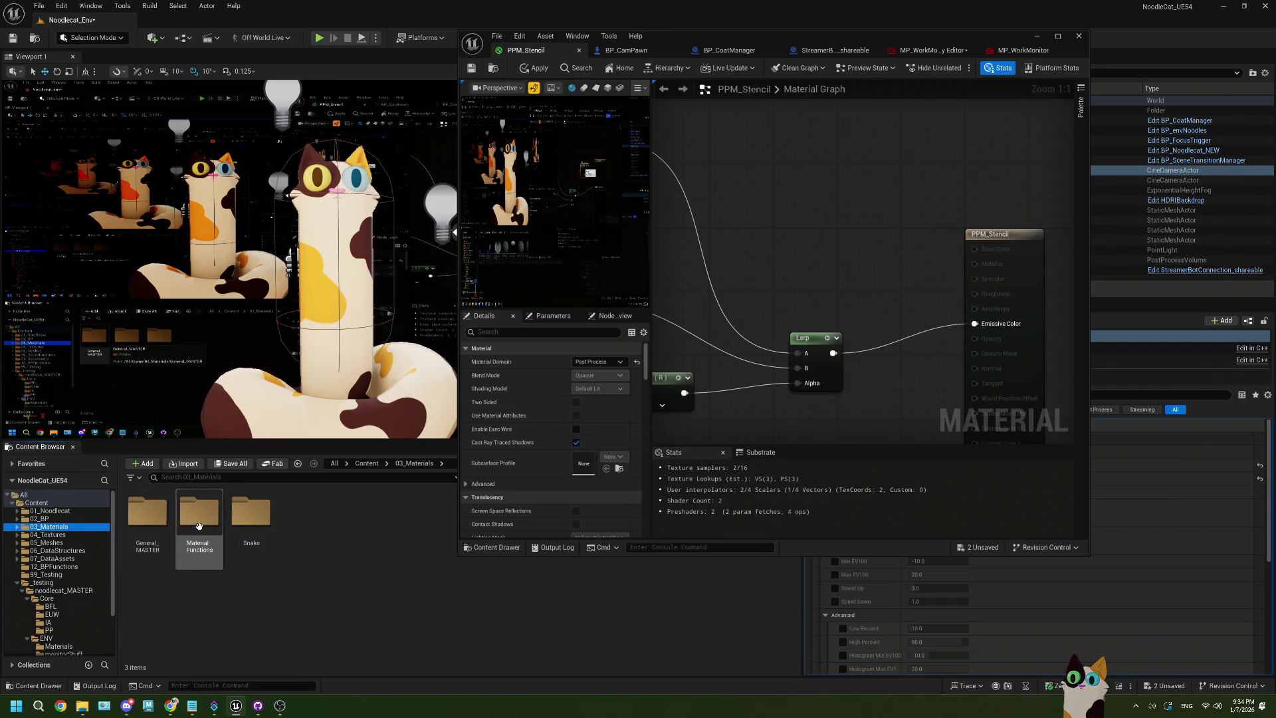
double_click(148, 513)
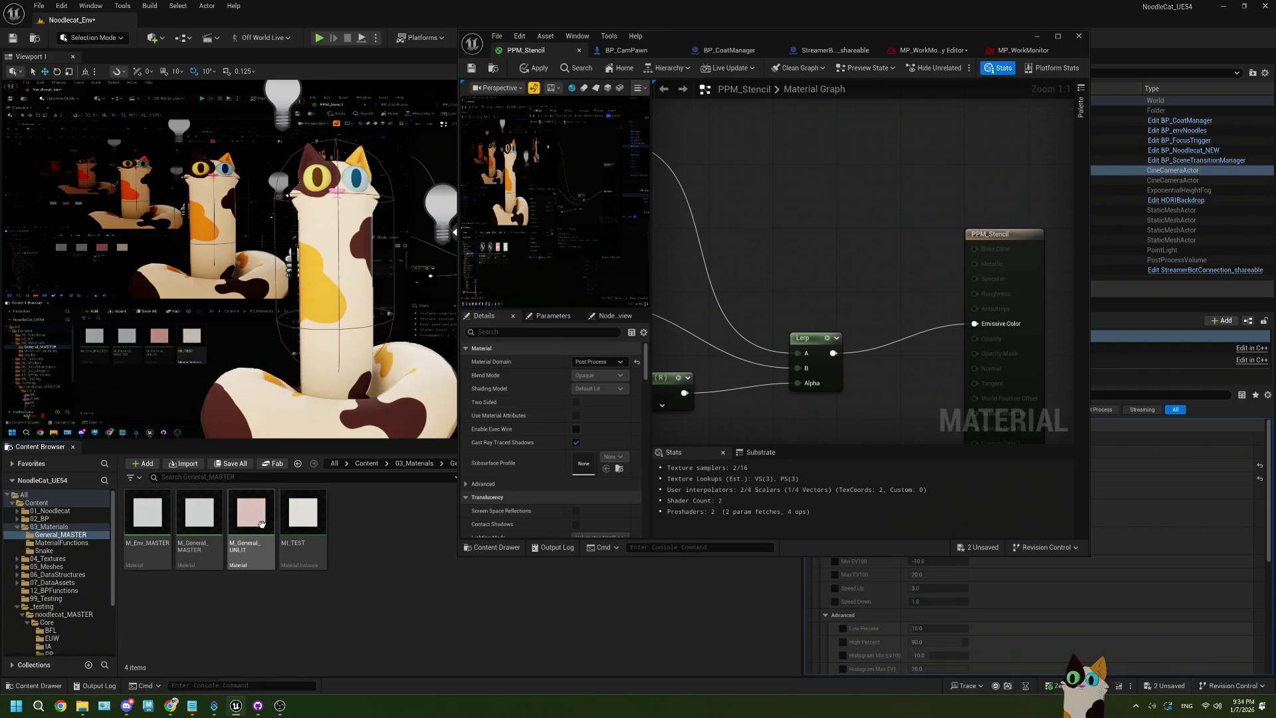
left_click(262, 523)
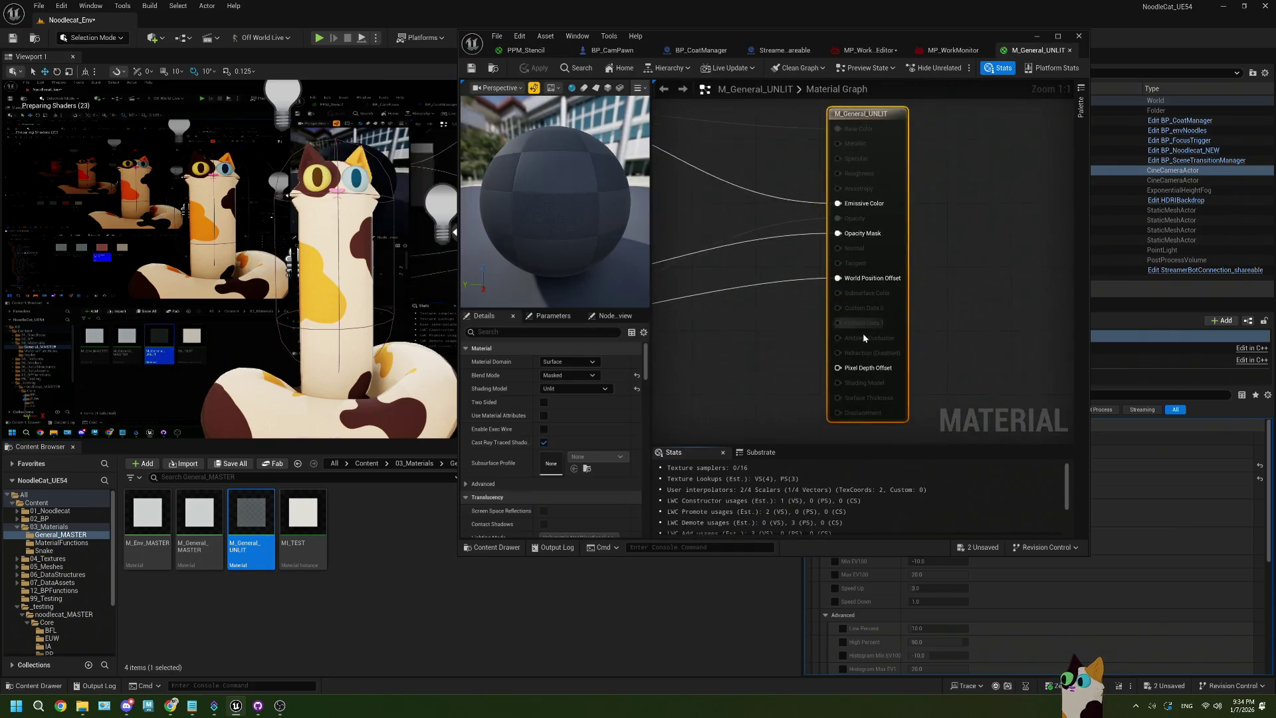
Copy the Pre-Exposure and BreakOutFloat3Components nodes and paste them into PPM_Stencil
scroll(862, 334, "down", 3)
scroll(836, 323, "up", 1)
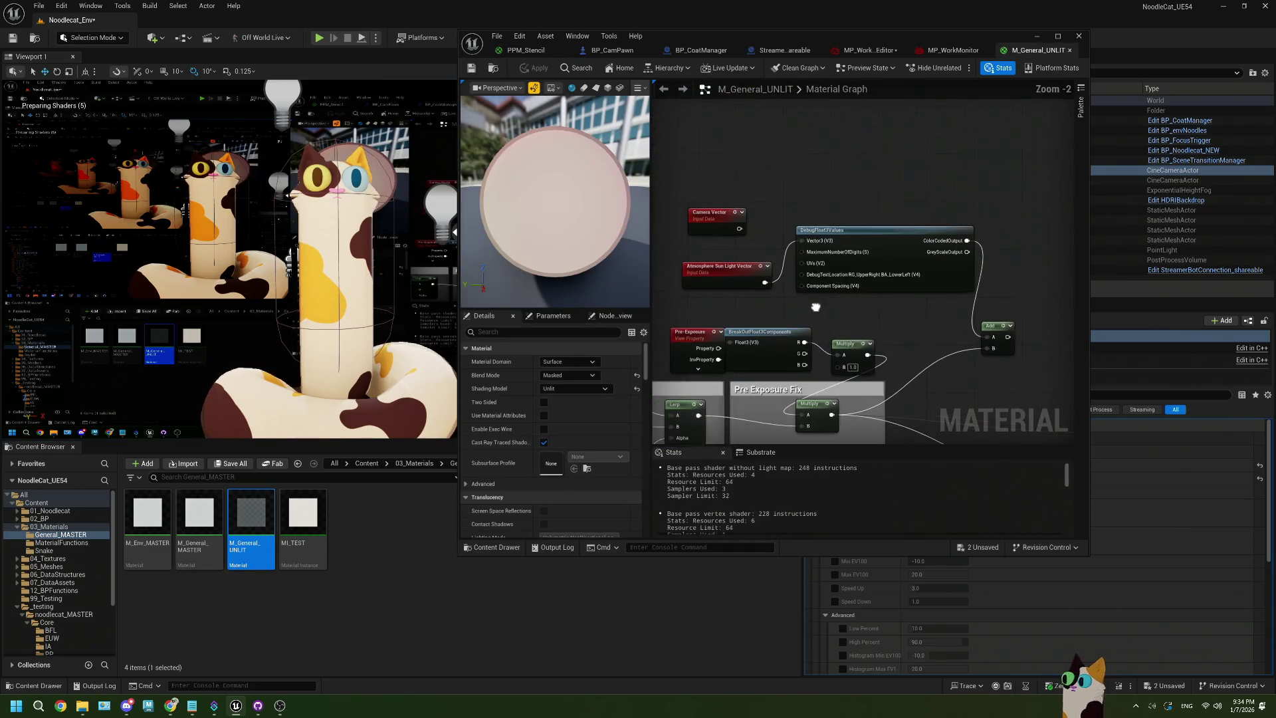
left_click_drag(791, 318, 767, 259)
mouse_move(678, 254)
left_mouse_down()
mouse_move(884, 317)
mouse_move(874, 309)
left_mouse_up()
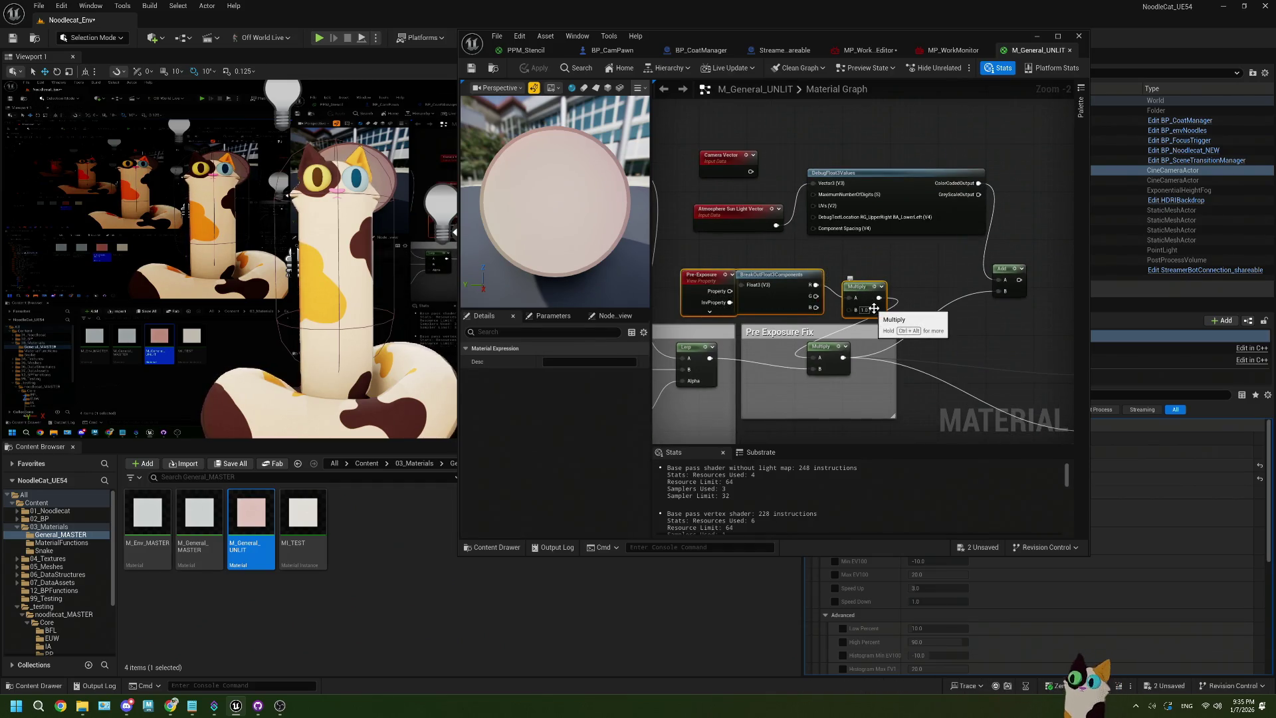
left_click_drag(678, 255, 781, 294)
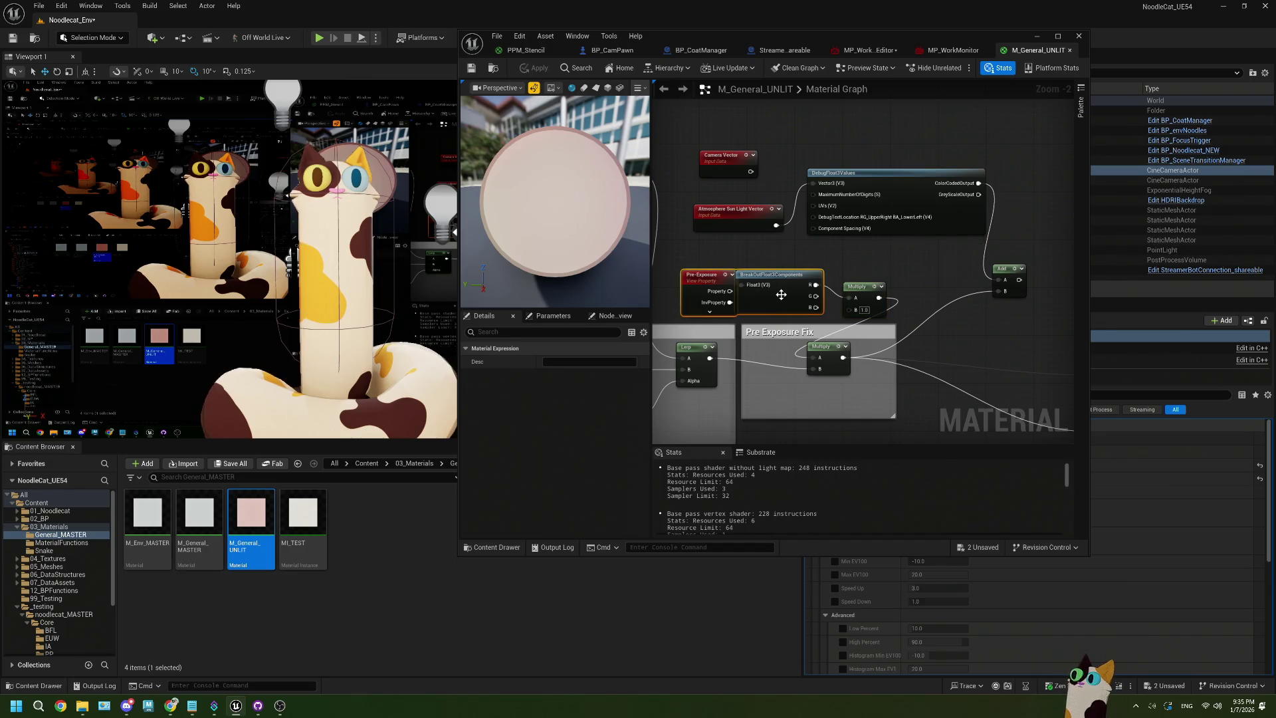
left_click(547, 49)
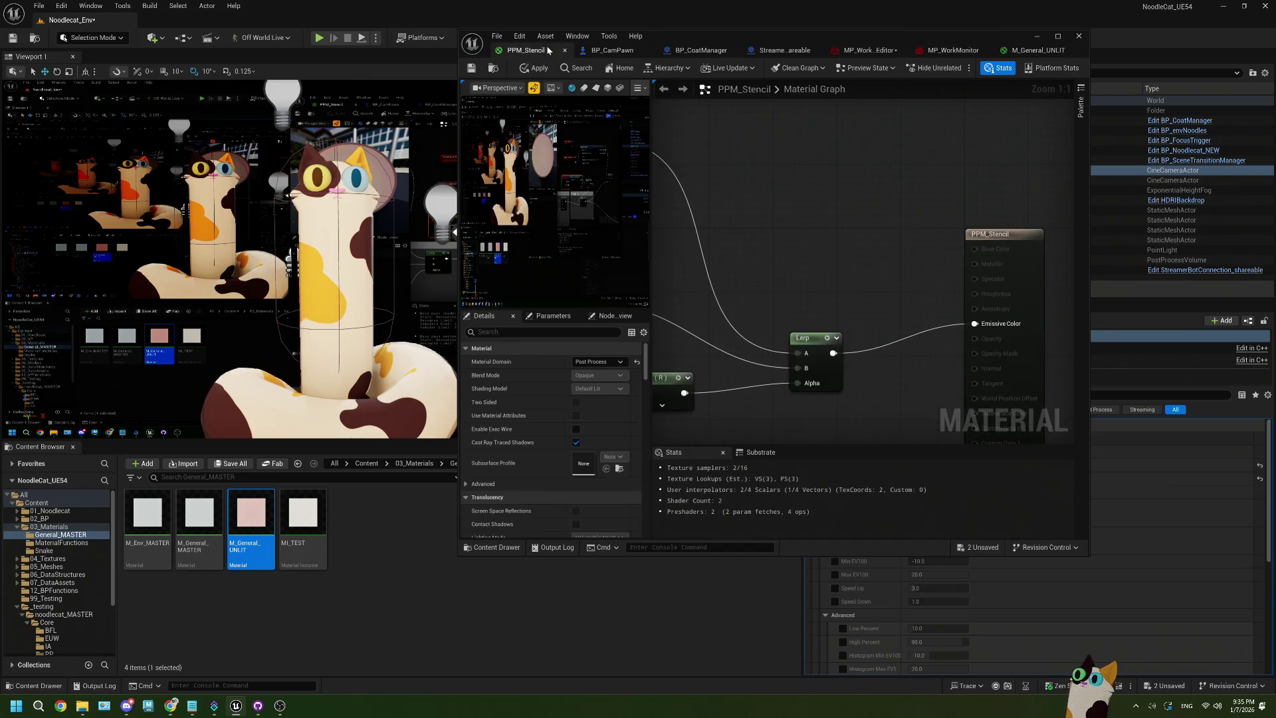
key("ctrl+v")
Add a Multiply from BreakOut's R output between Lerp and Emissive Color, then save
left_click(797, 226)
left_click_drag(775, 258, 735, 162)
left_click_drag(877, 258, 850, 217)
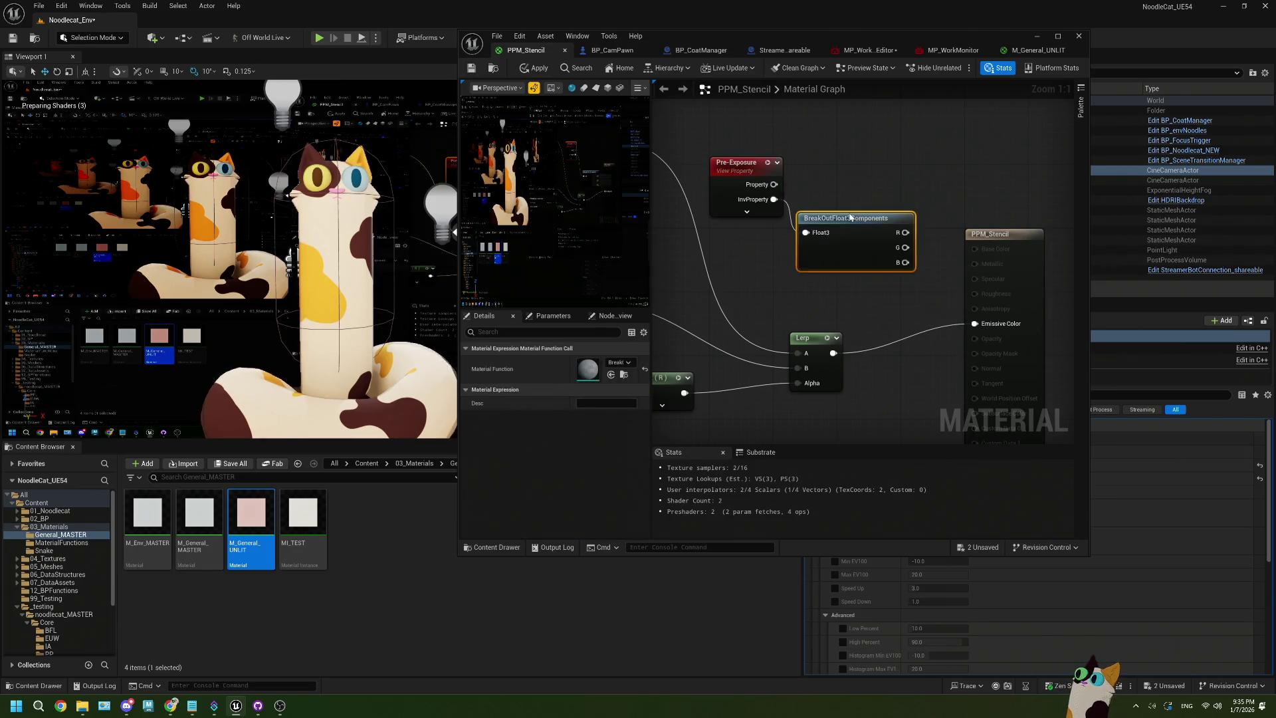
left_click(1023, 51)
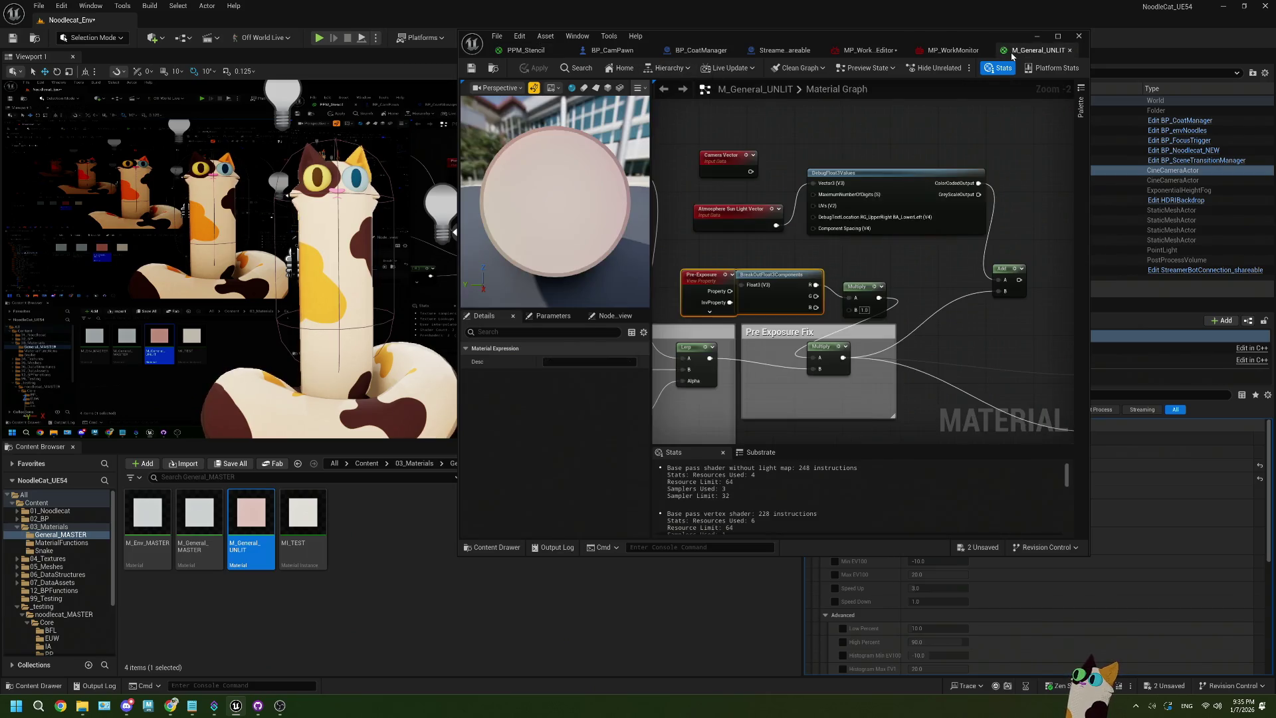
left_click(524, 52)
left_click_drag(913, 224, 909, 302)
left_click_drag(833, 353, 909, 320)
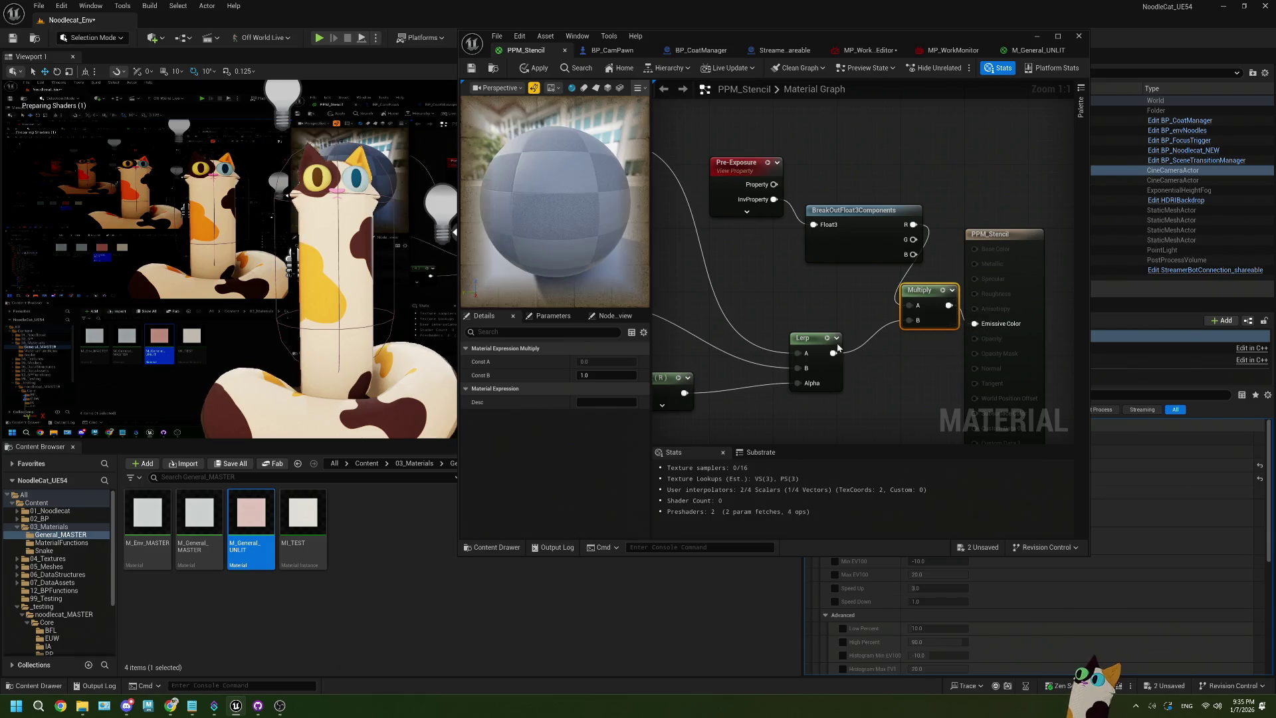
left_click(473, 69)
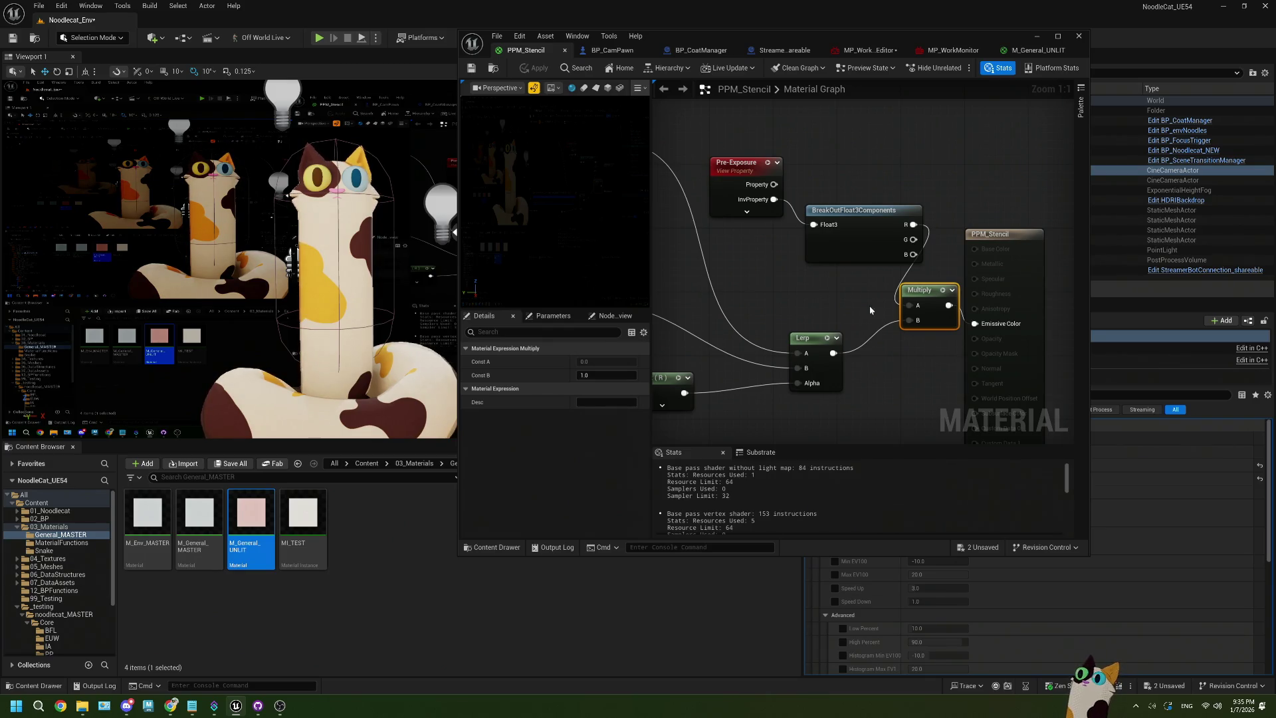
Delete the pasted Pre-Exposure and BreakOutFloat3Components nodes
left_click_drag(709, 178, 814, 229)
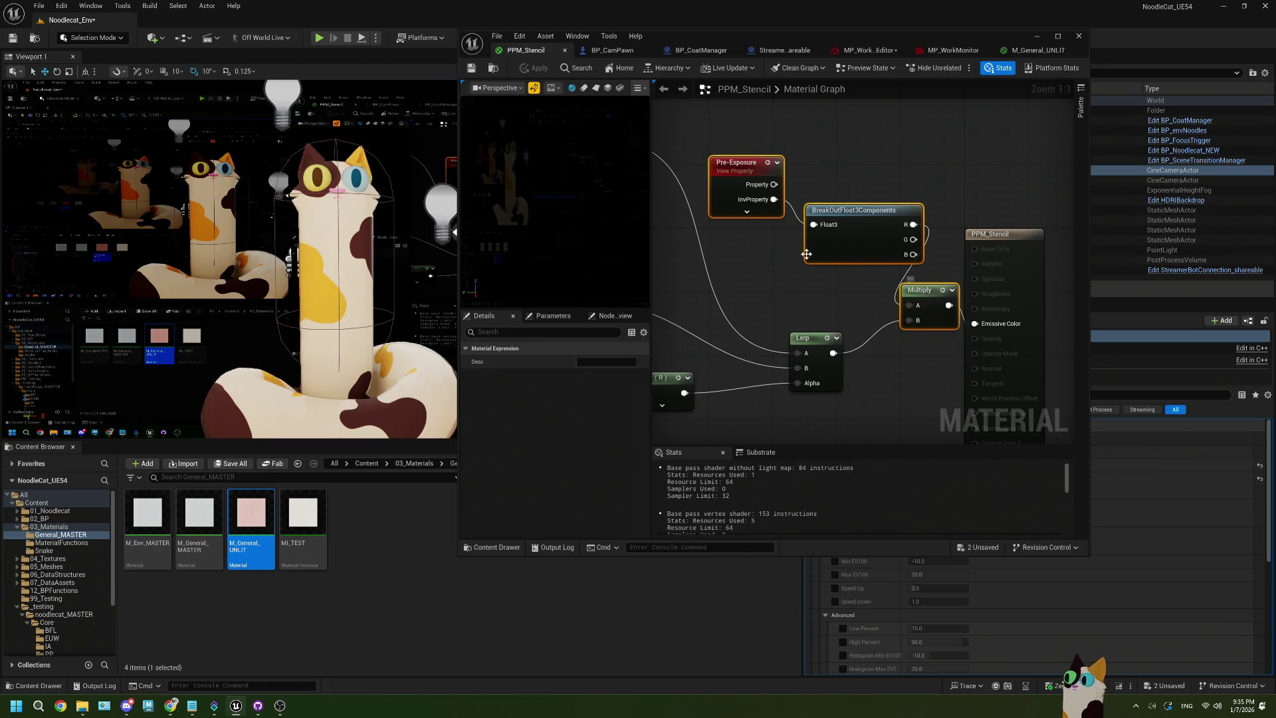
key("Delete")
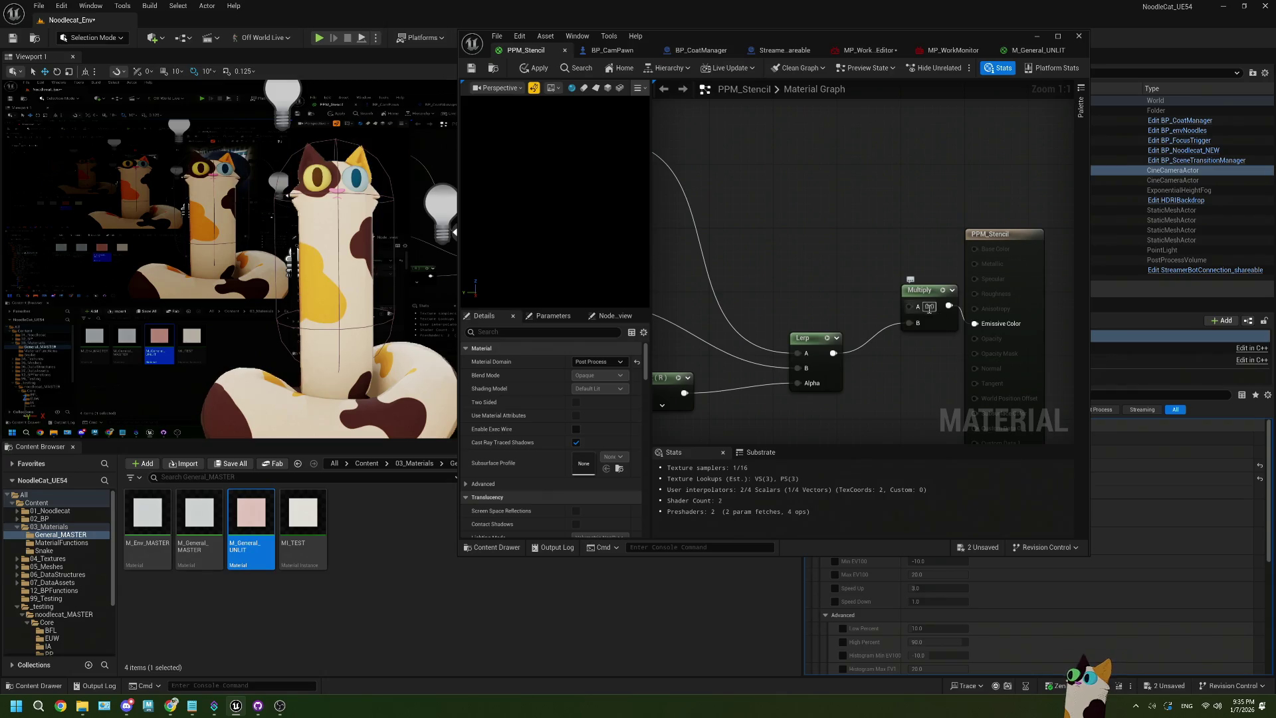
left_click_drag(908, 306, 825, 245)
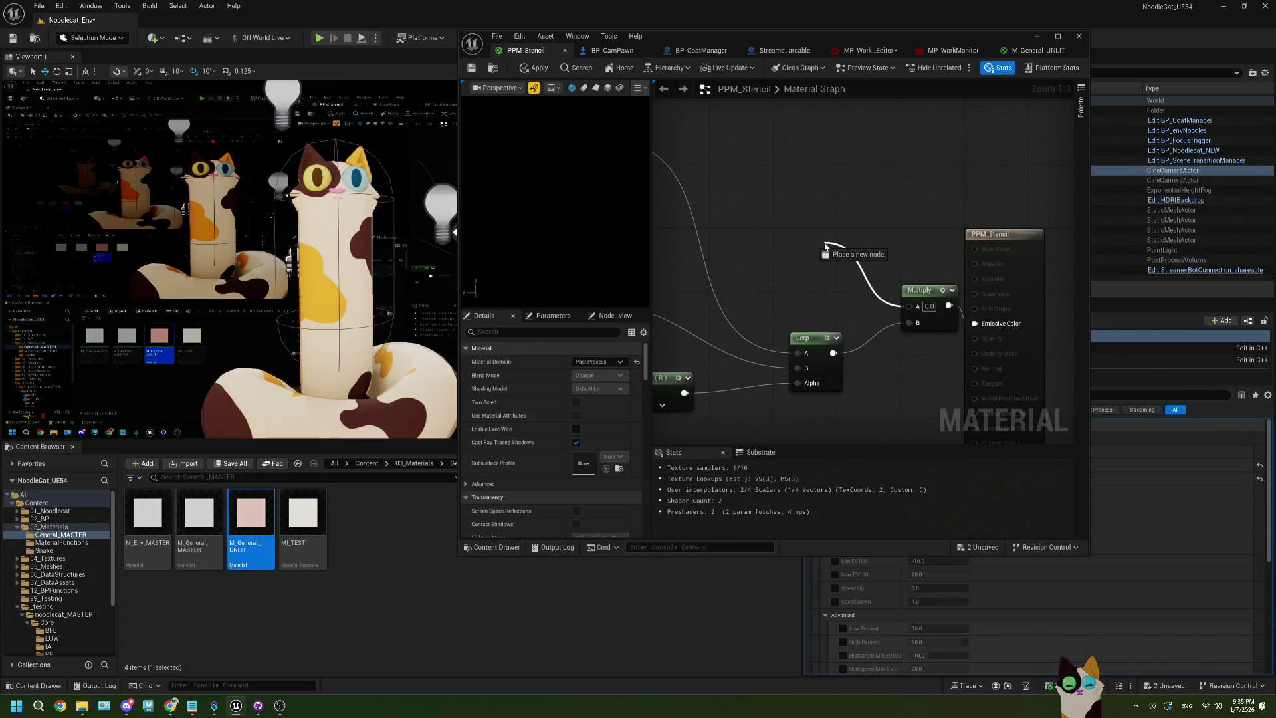
Feed a Constant of 2 into the Multiply's A input and save the material
left_click_drag(825, 245, 824, 244)
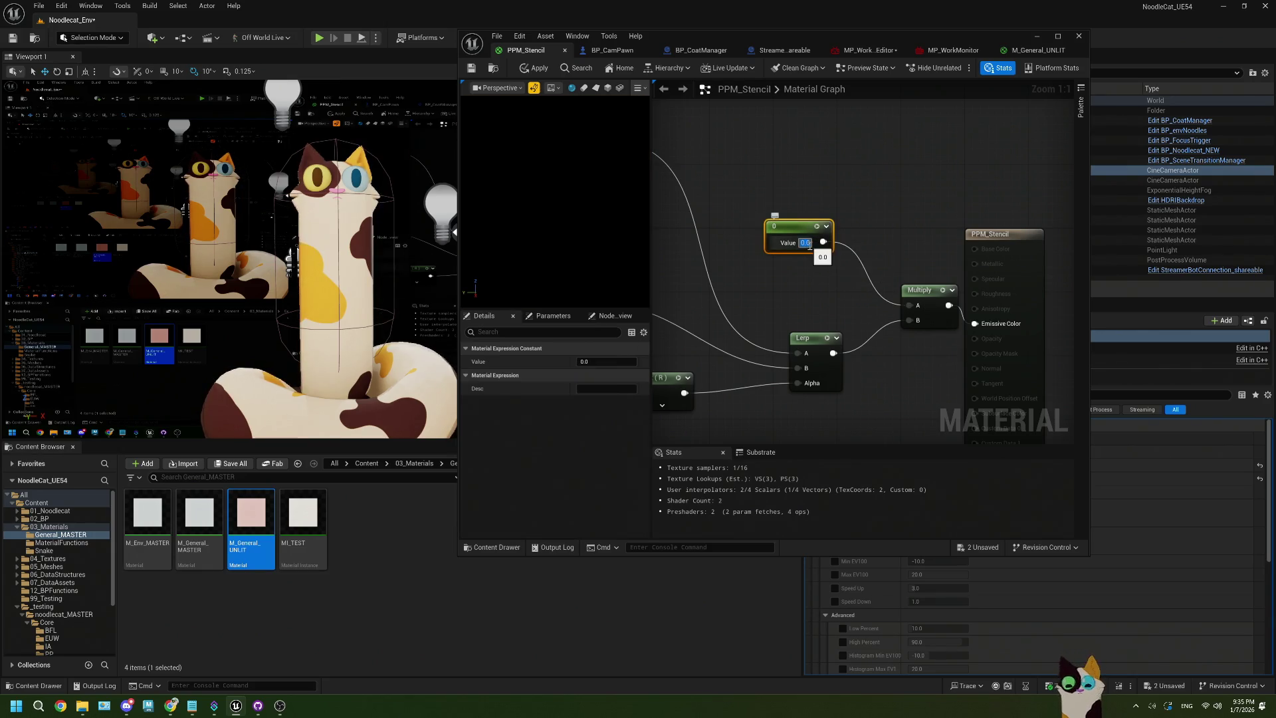
type("1")
key("Return")
left_click(803, 257)
type("2")
key("Return")
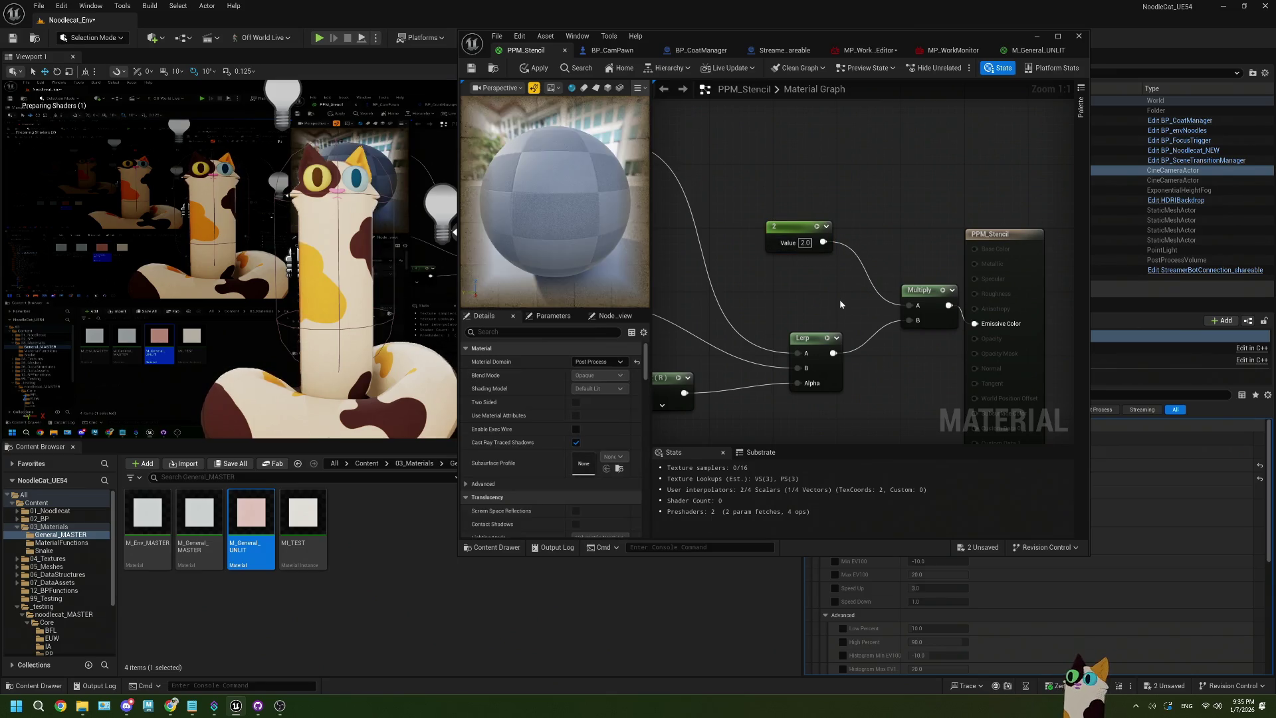
left_click(472, 70)
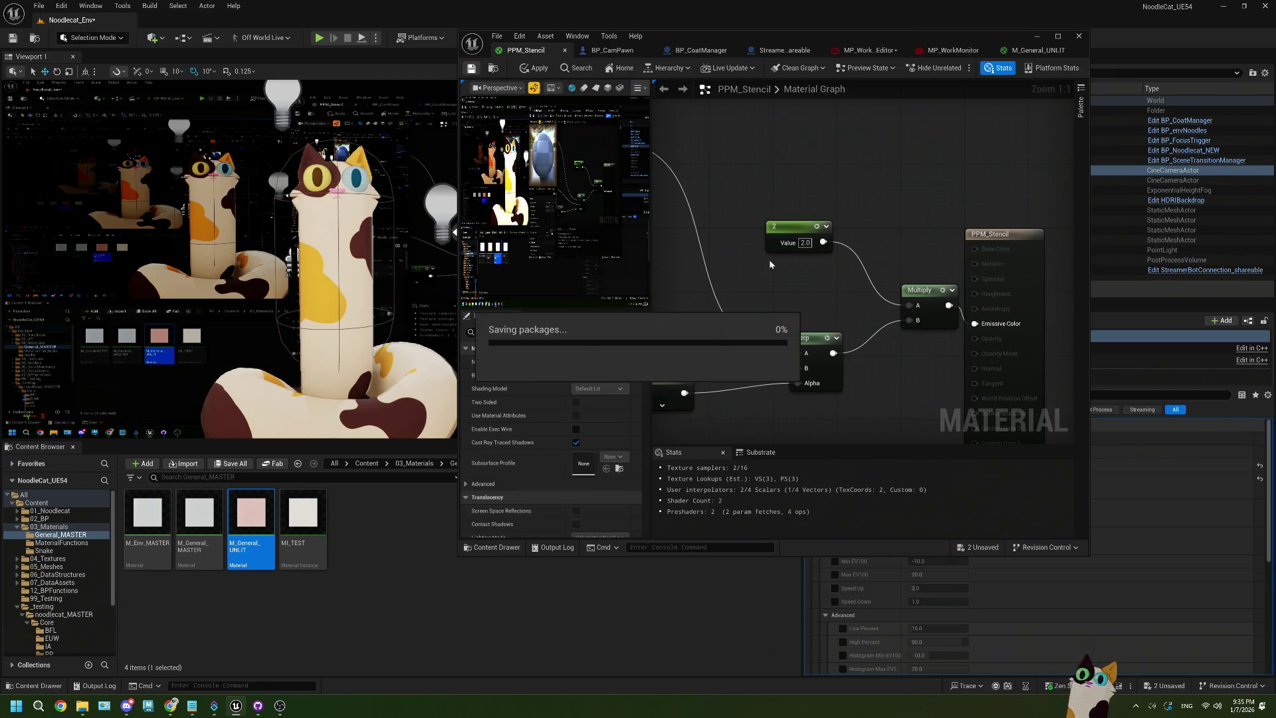
Delete the Constant and Multiply nodes and reconnect Lerp directly to Emissive Color
left_click(781, 228)
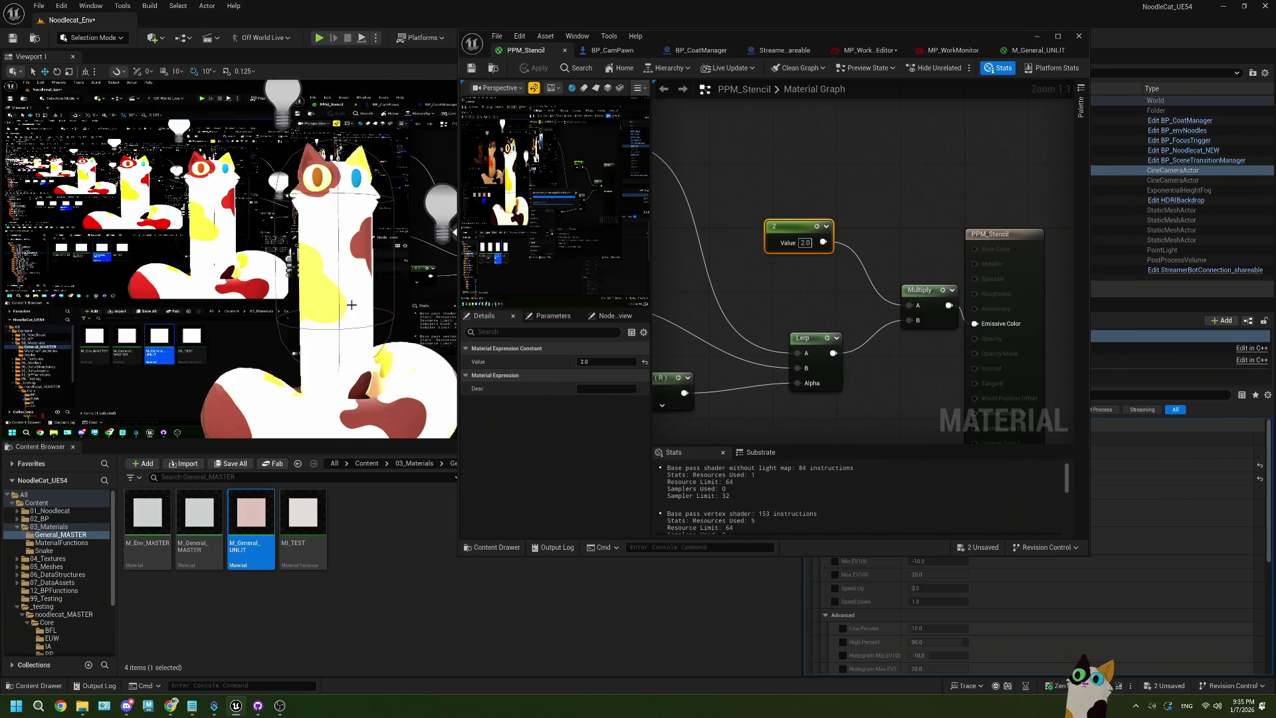
scroll(797, 302, "down", 2)
left_click_drag(799, 208, 890, 295)
key("Delete")
left_click_drag(826, 339, 932, 318)
left_click_drag(830, 298, 927, 341)
mouse_move(751, 224)
left_mouse_down()
mouse_move(829, 251)
mouse_move(895, 383)
left_mouse_up()
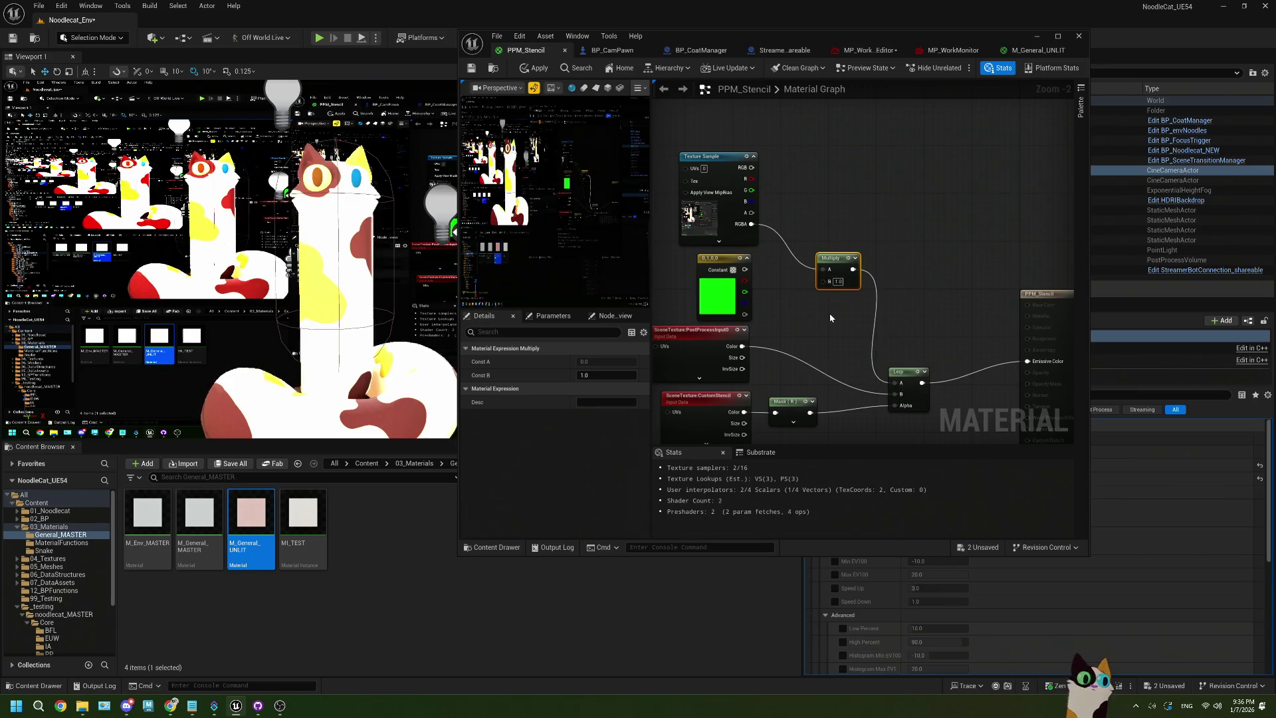
Save the material and delete the Multiply after the Texture Sample
left_click_drag(829, 313, 832, 304)
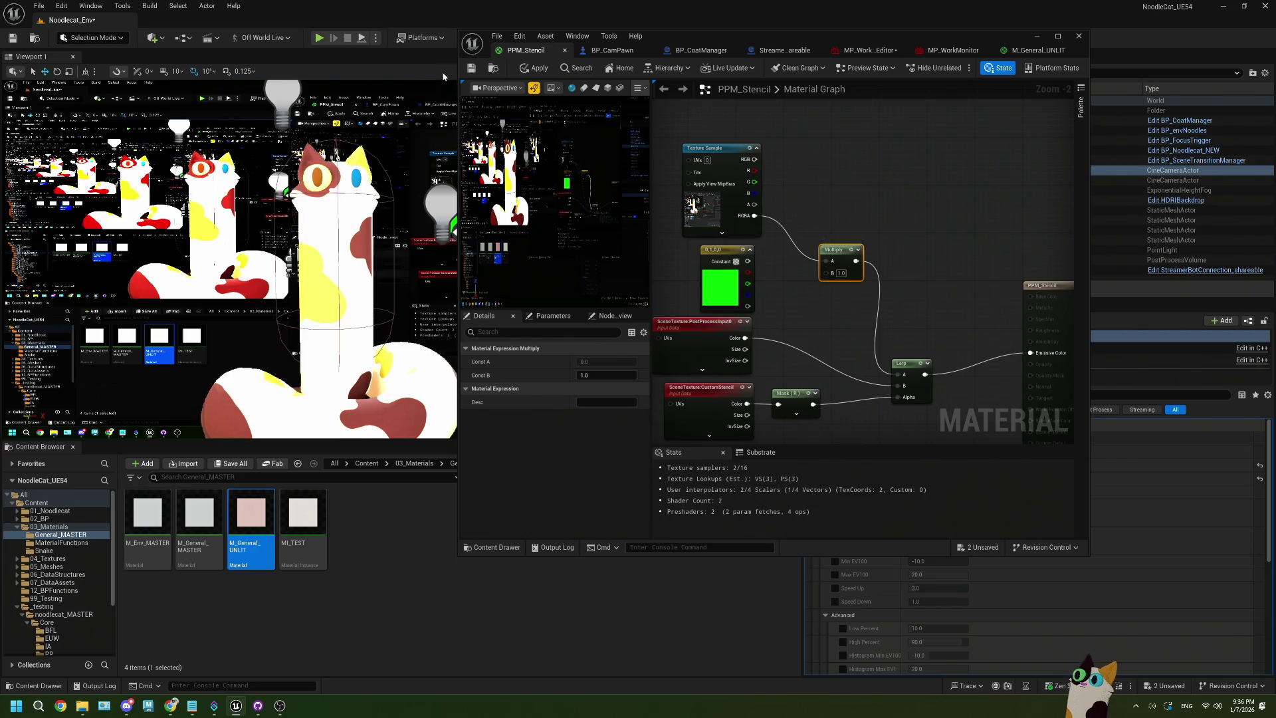
left_click(471, 69)
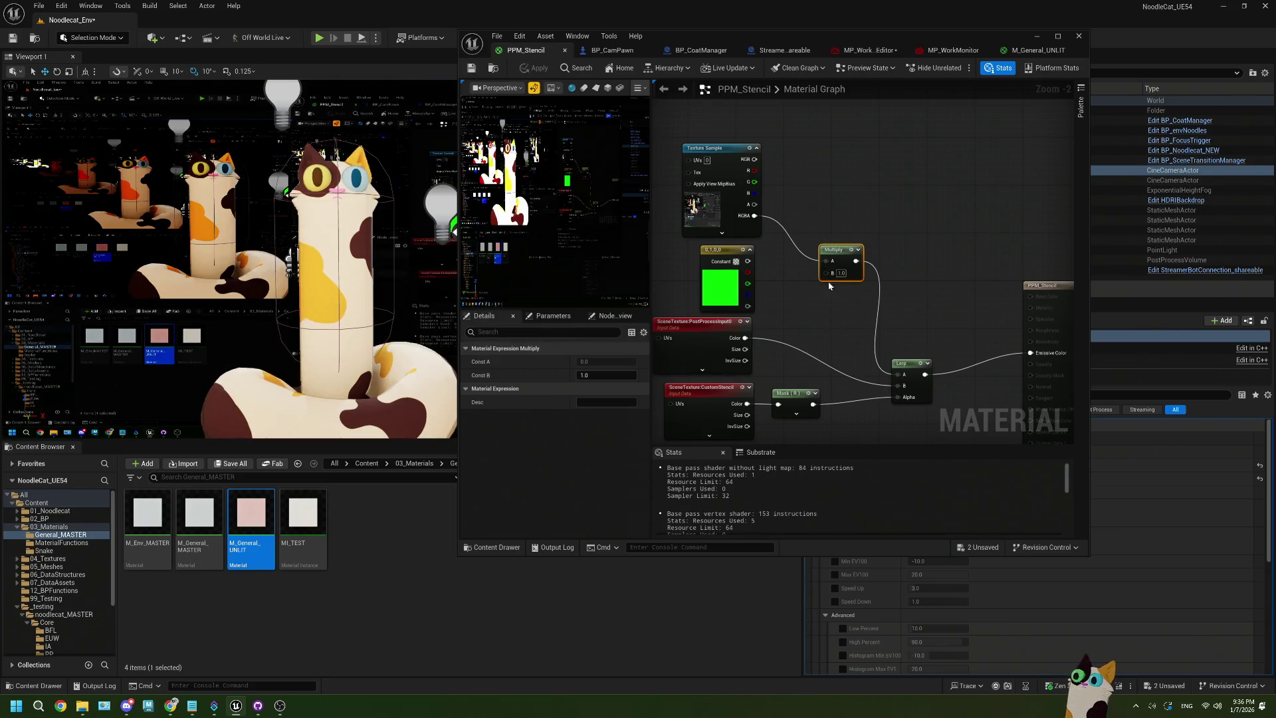
scroll(800, 305, "up", 1)
left_click_drag(800, 304, 871, 305)
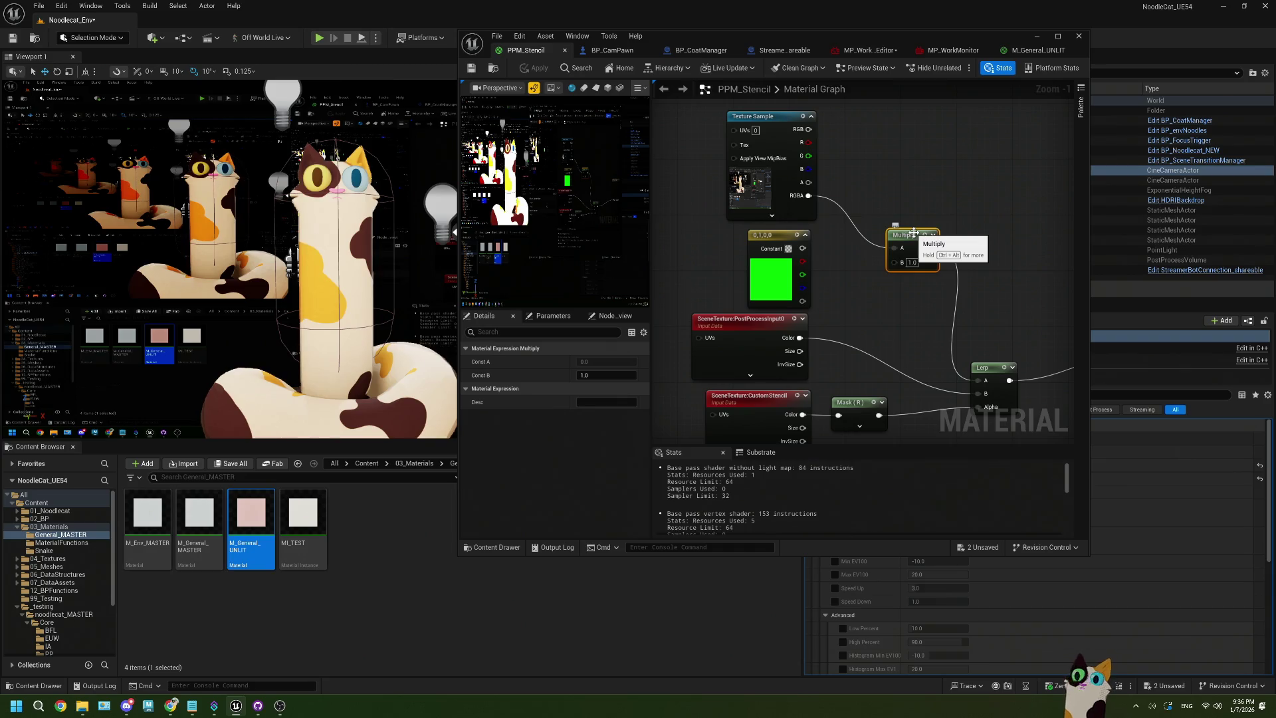
key("Delete")
Add an Add node (B = 0.1) from Texture Sample RGBA into Lerp B, and save
left_click_drag(809, 195, 862, 241)
left_click(912, 289)
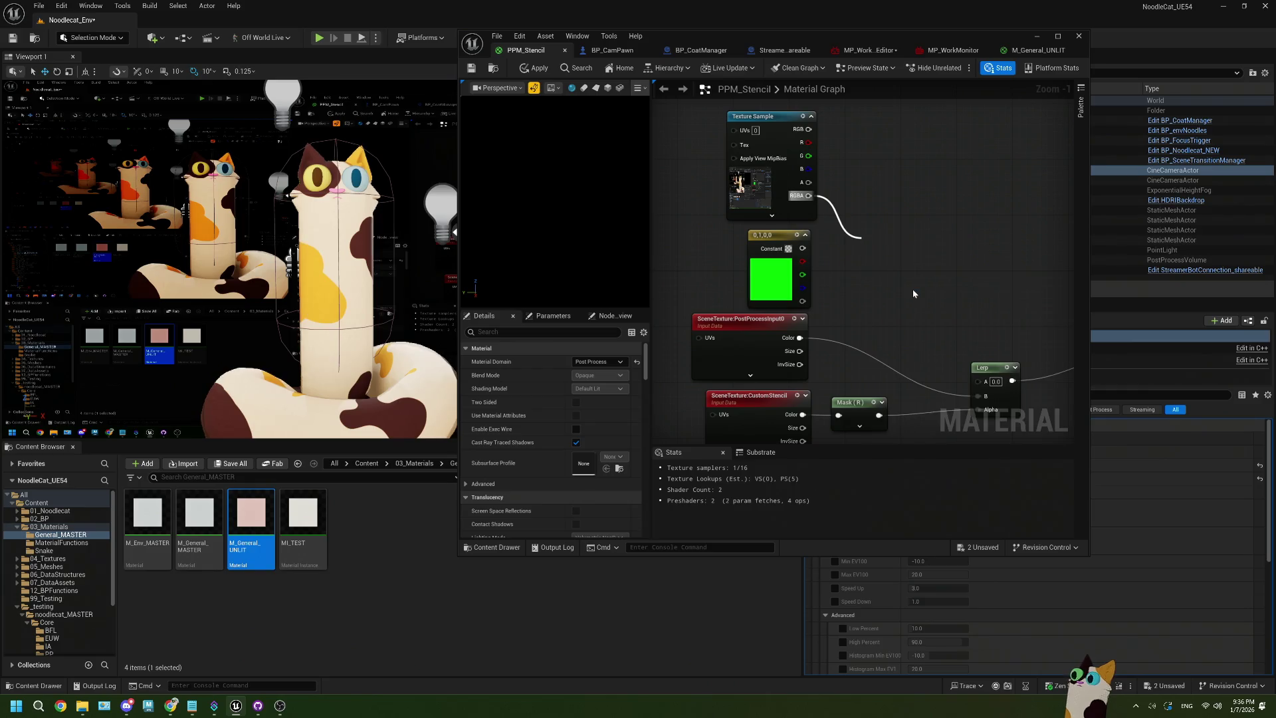
left_click_drag(900, 254, 964, 393)
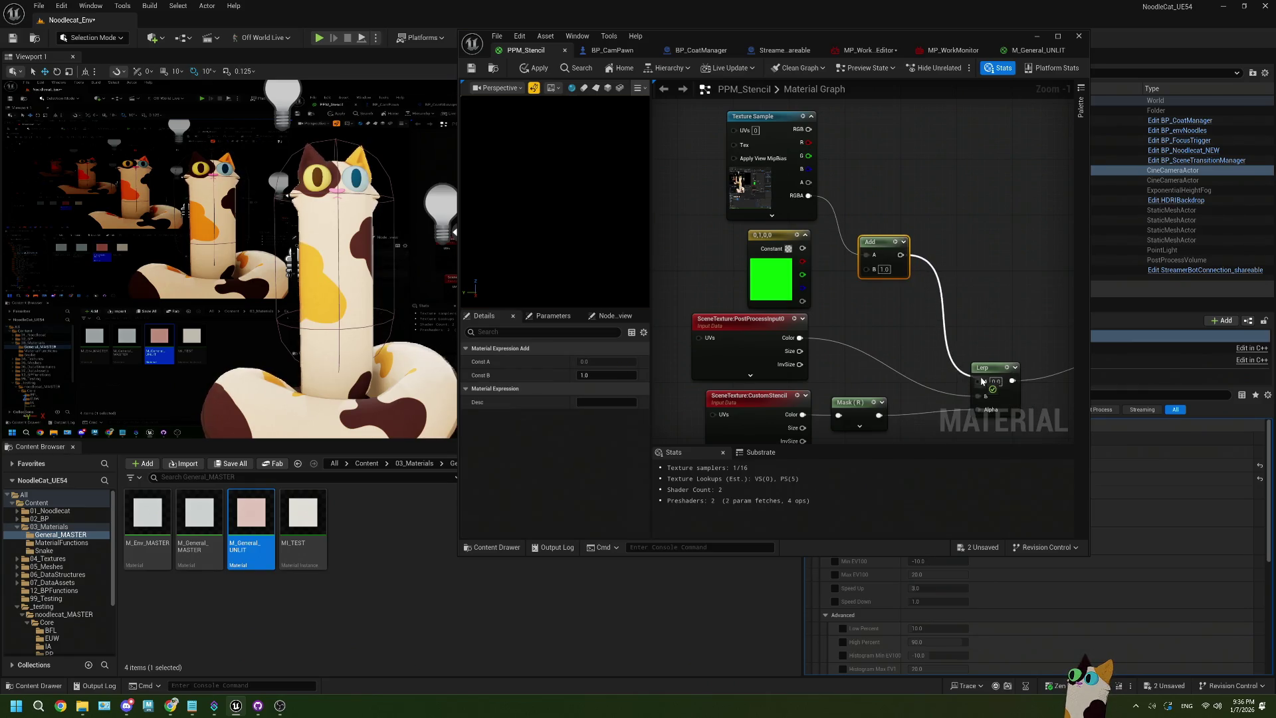
left_click(886, 270)
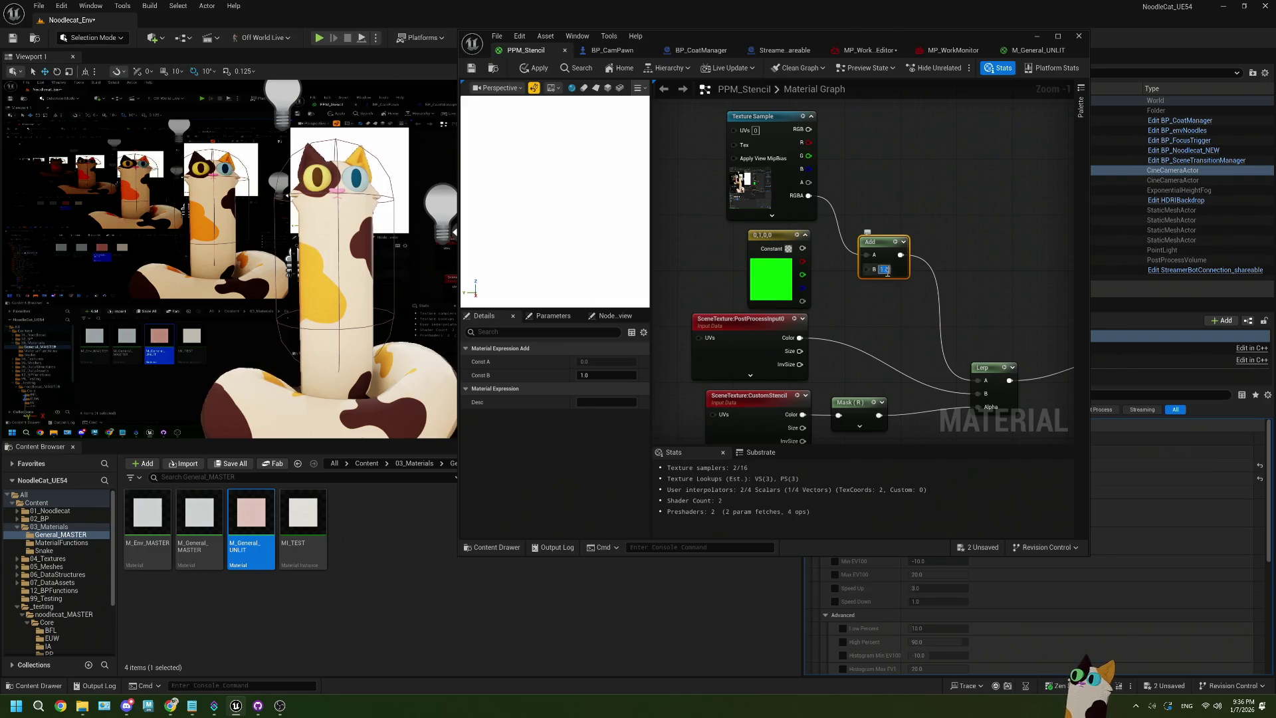
type("0.1")
key("Return")
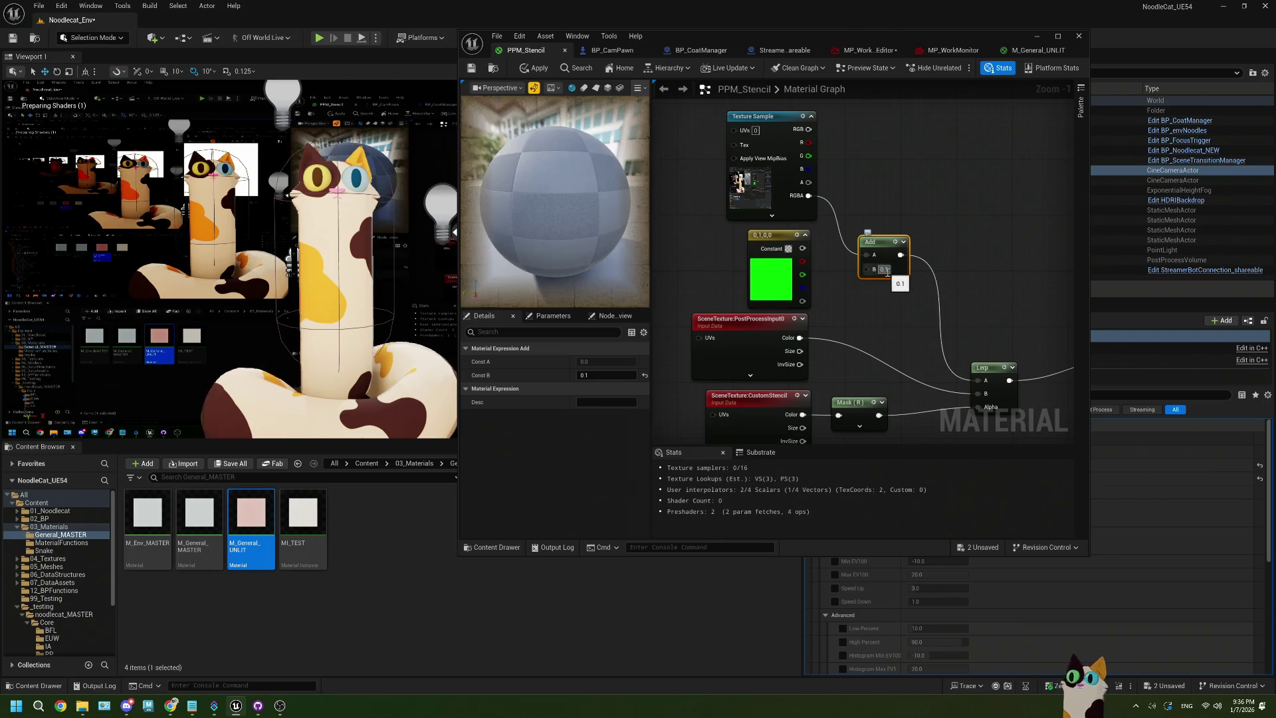
left_click(472, 70)
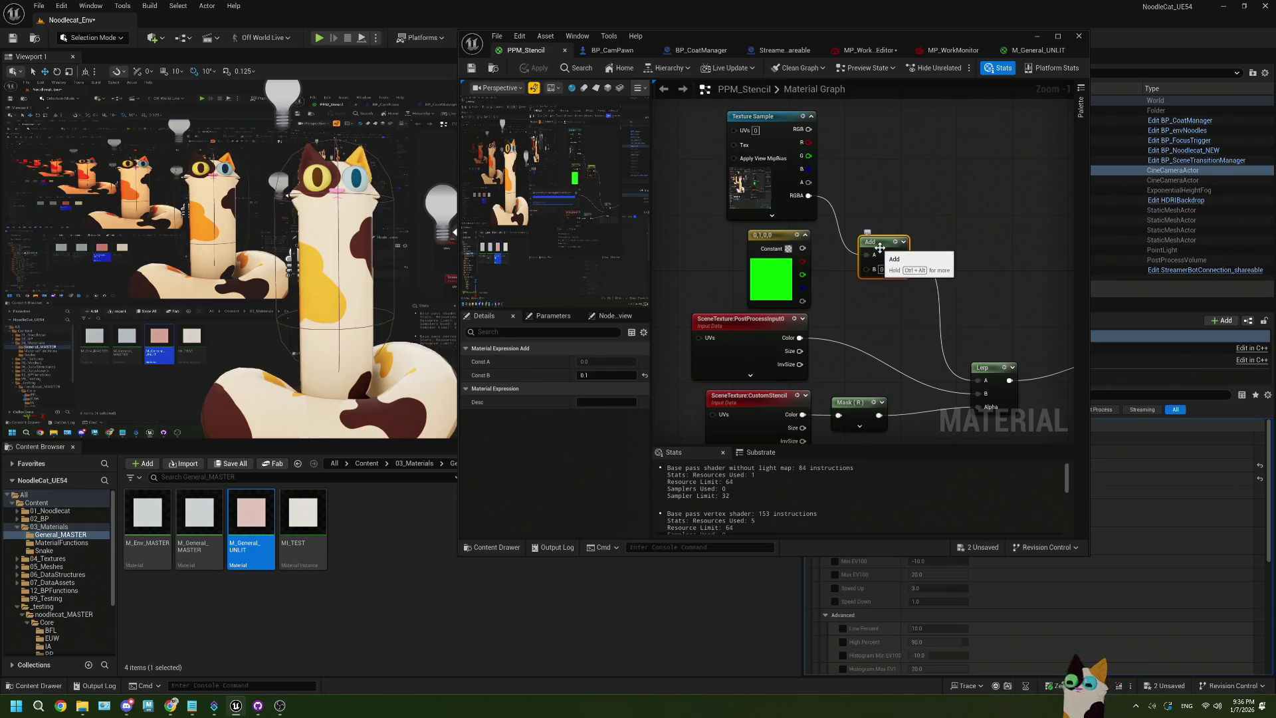
Delete the Add node, wire Texture Sample RGBA straight into Lerp A, and apply
key("Delete")
left_click_drag(809, 196, 977, 382)
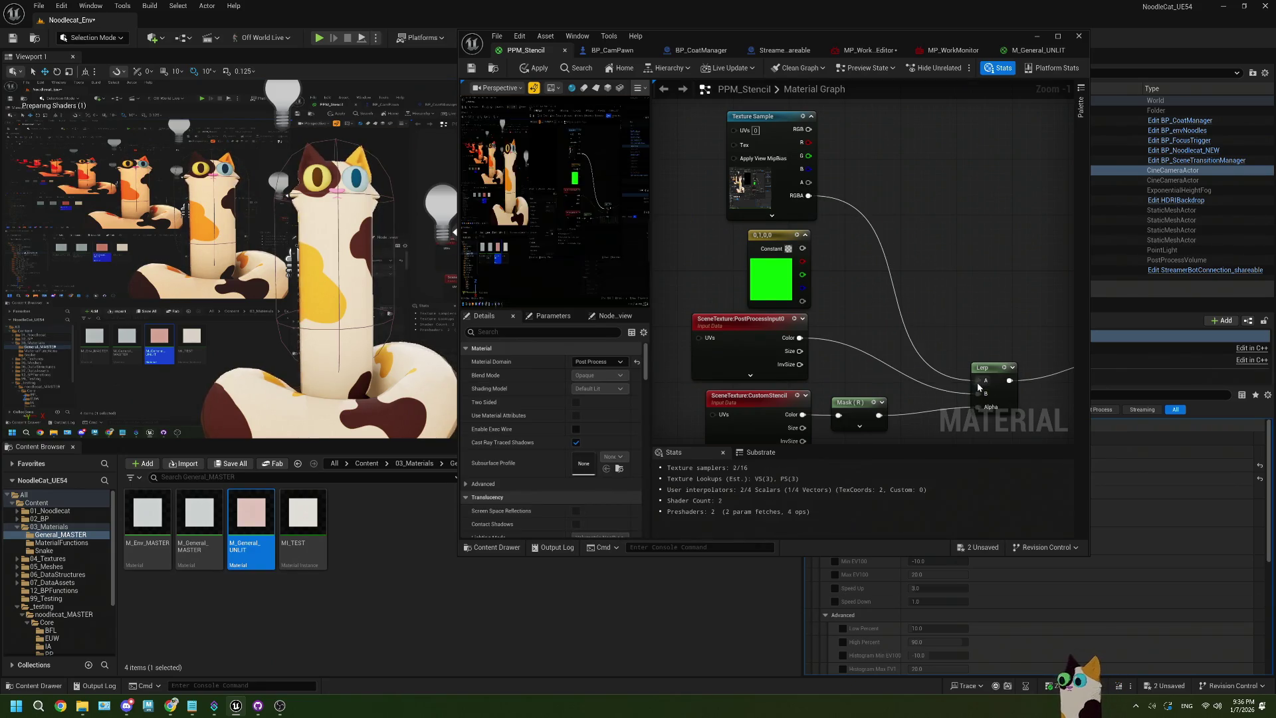
left_click(477, 71)
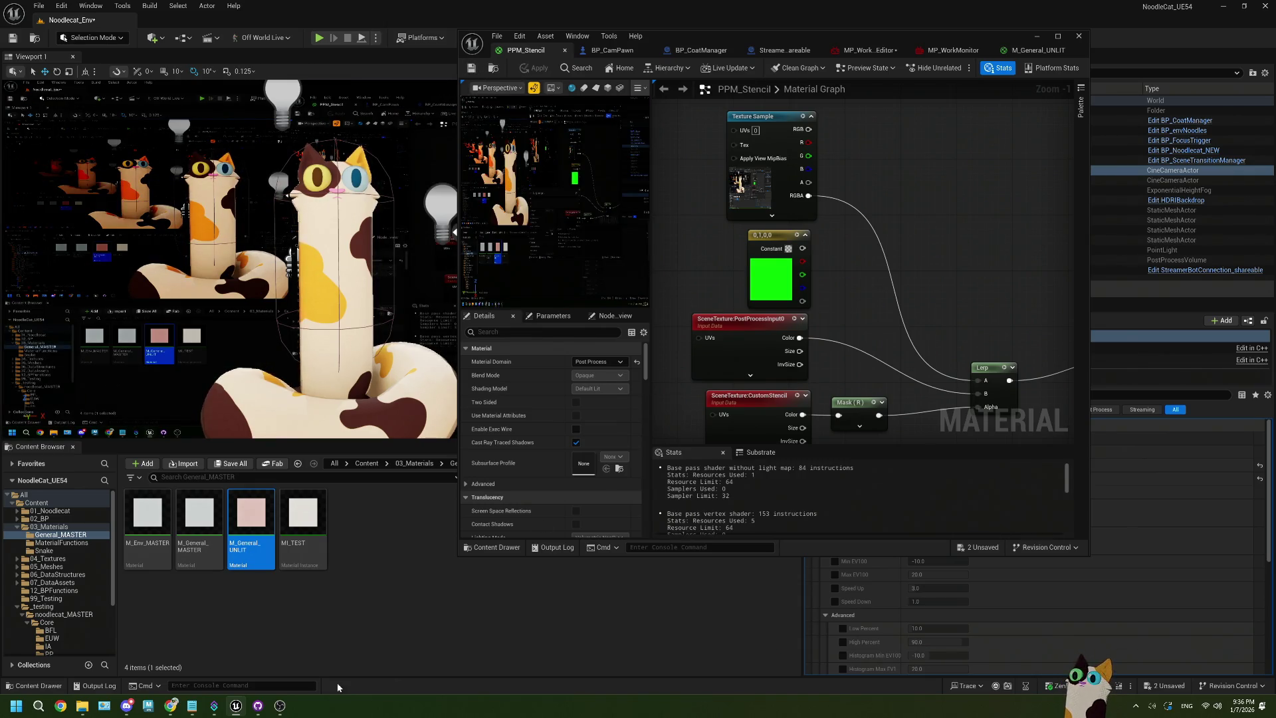
left_click(170, 705)
Search Google in Chrome for 'ue5 material gamma'
left_click(425, 41)
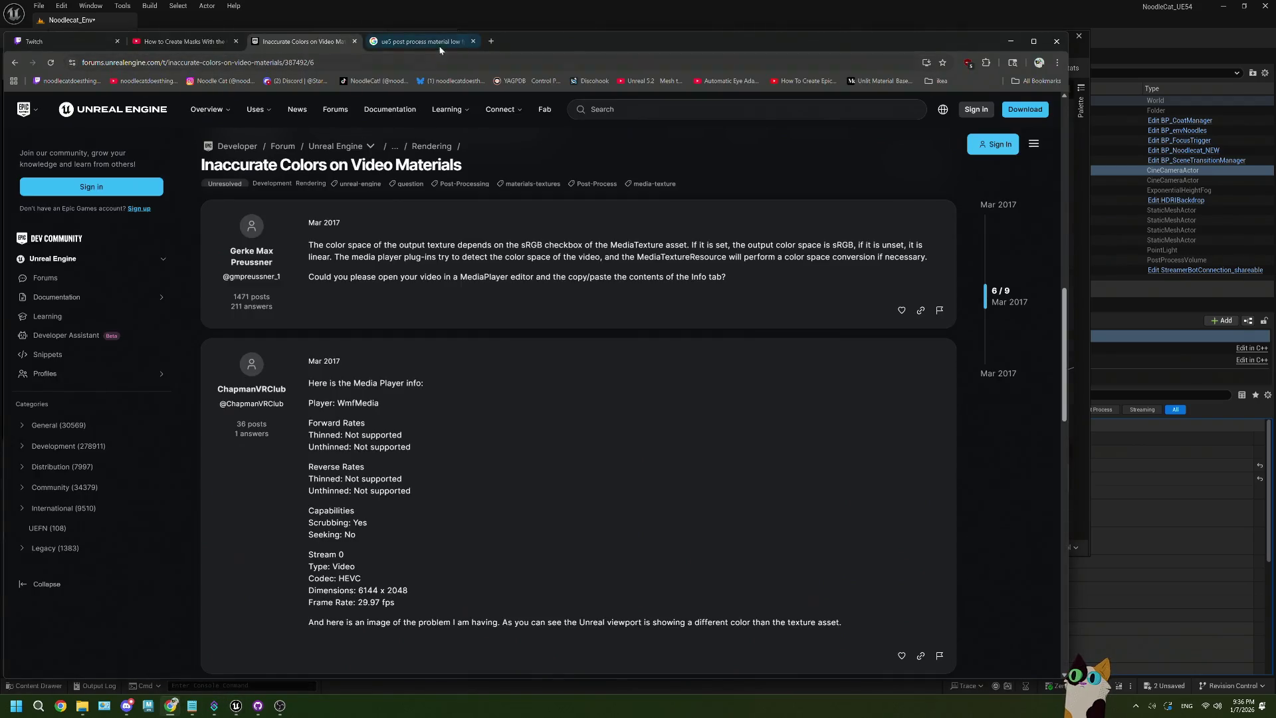
left_click(435, 62)
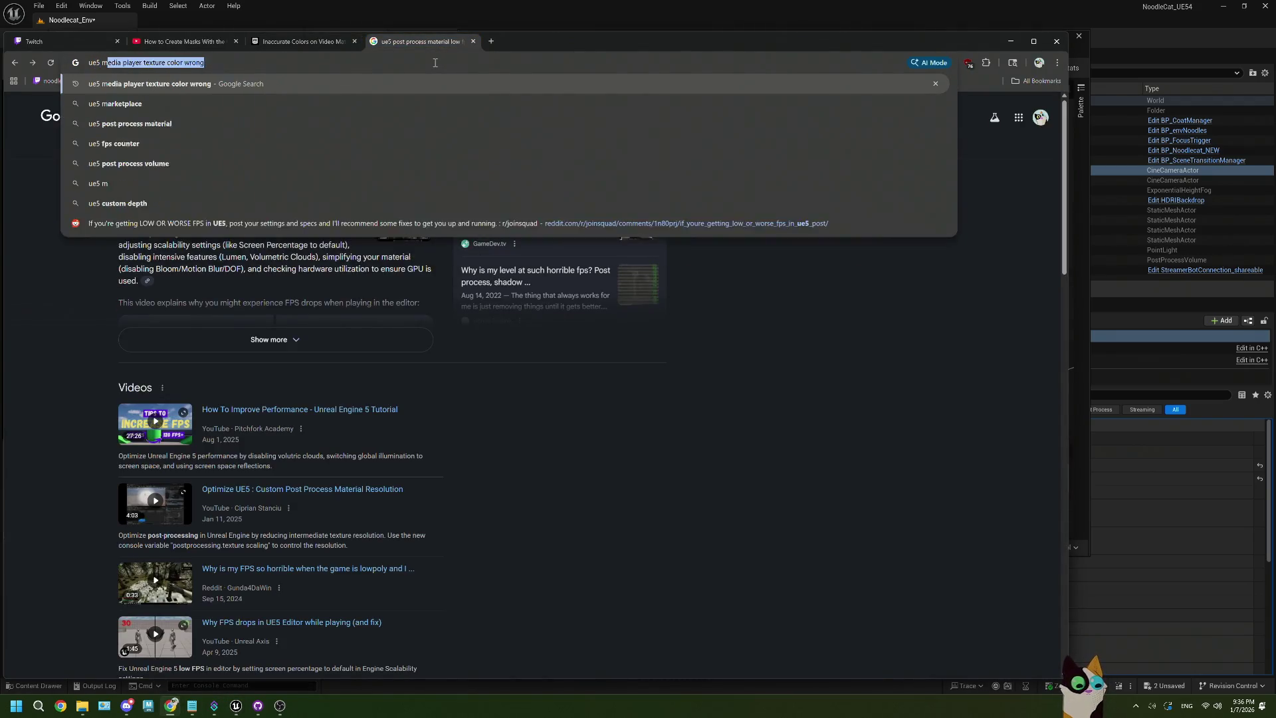
type("5 material m")
type("amma")
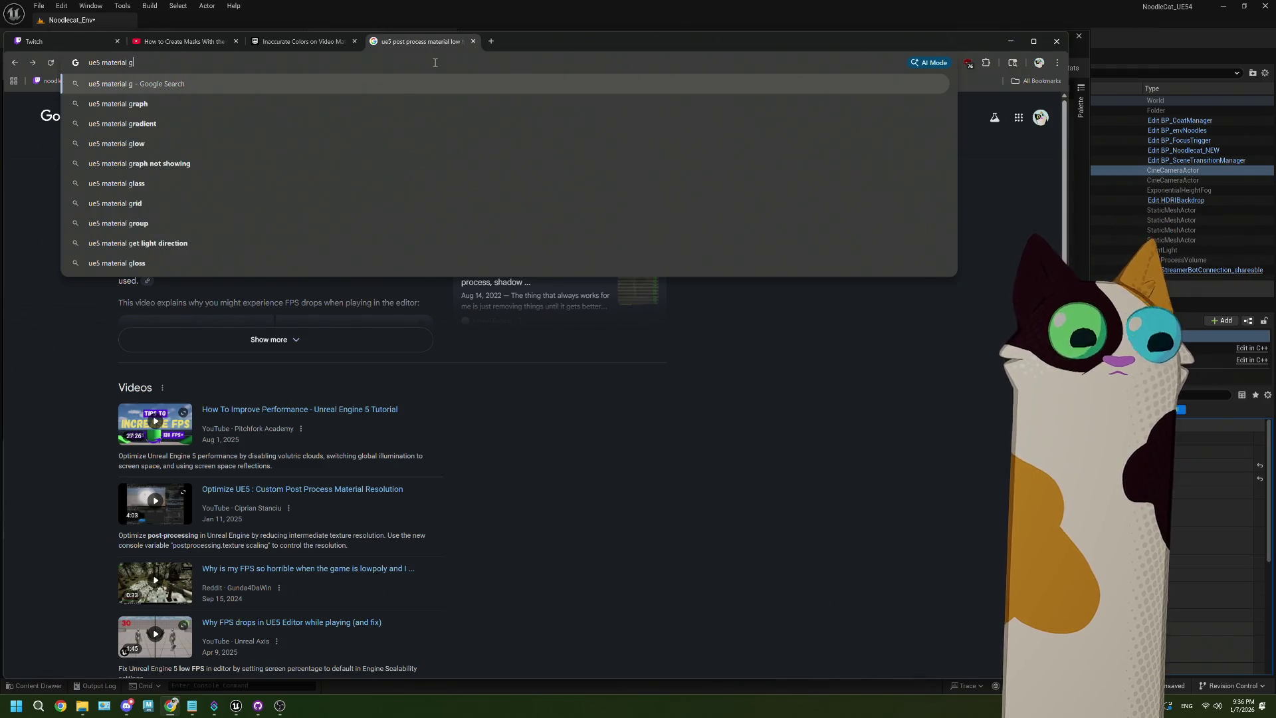
key("Return")
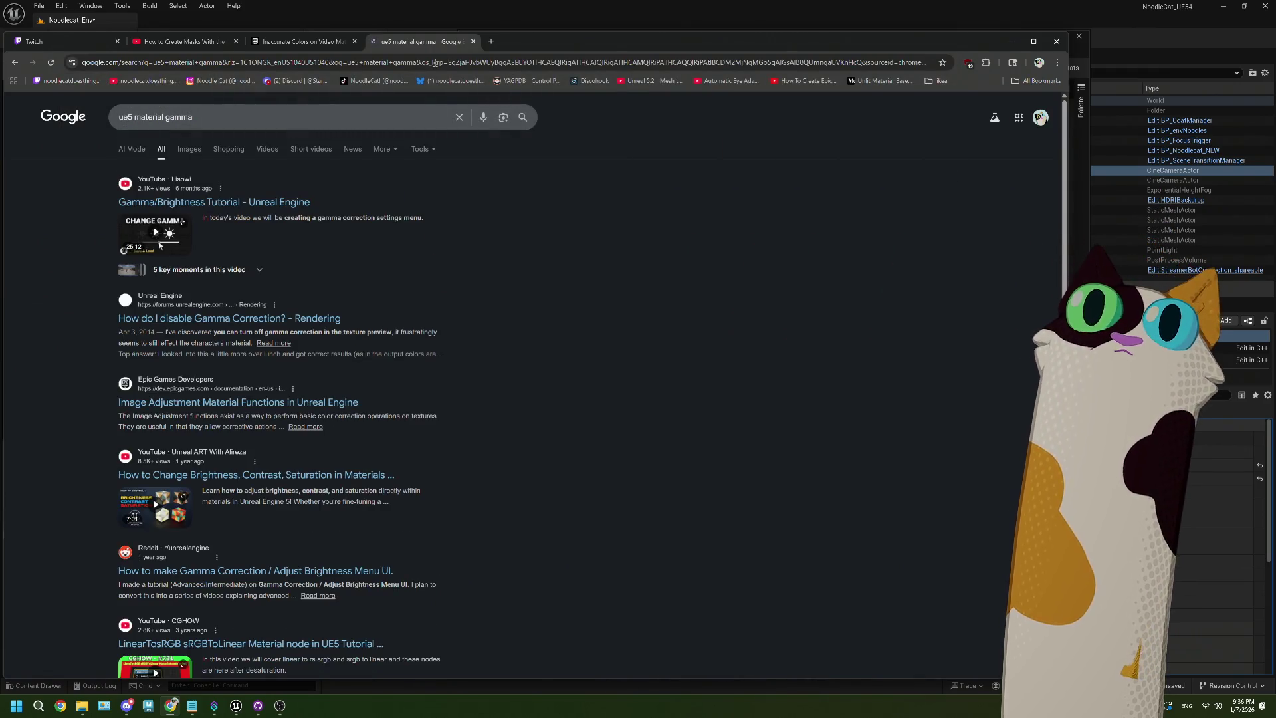
Skim the Gamma/Brightness Tutorial video's Material Setup part, then go back to the search results
left_click(247, 203)
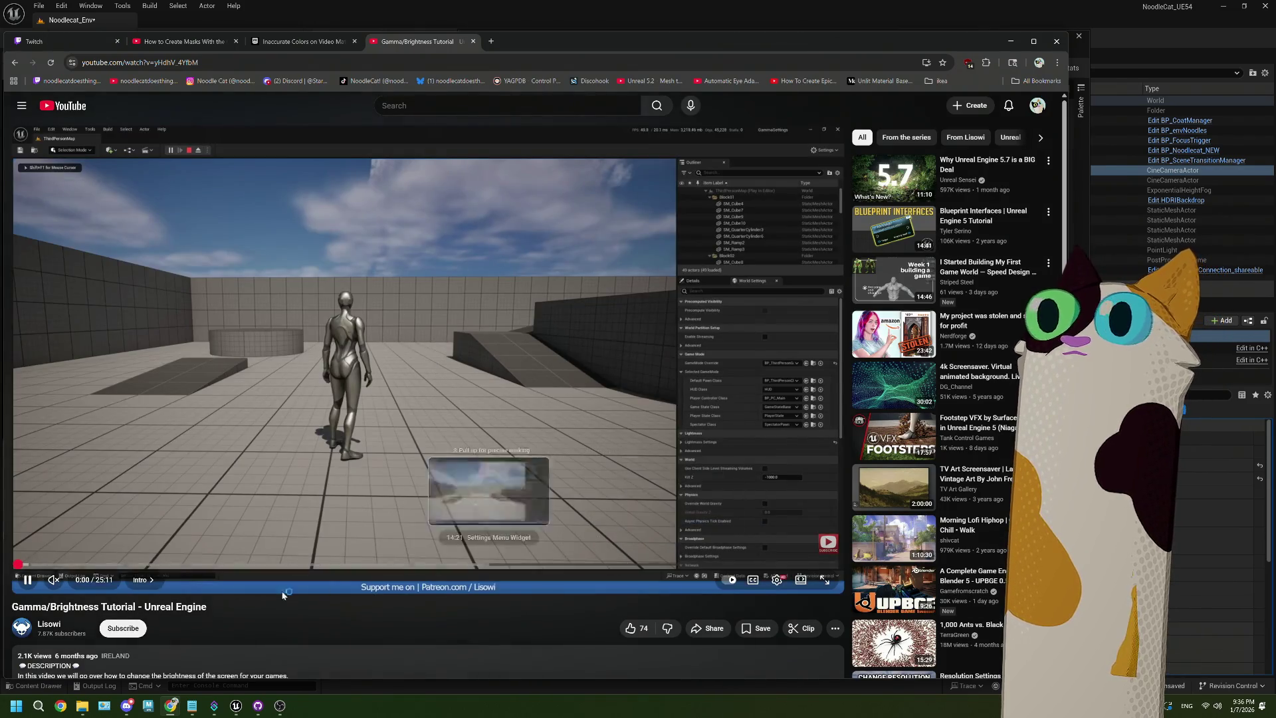
left_click(74, 564)
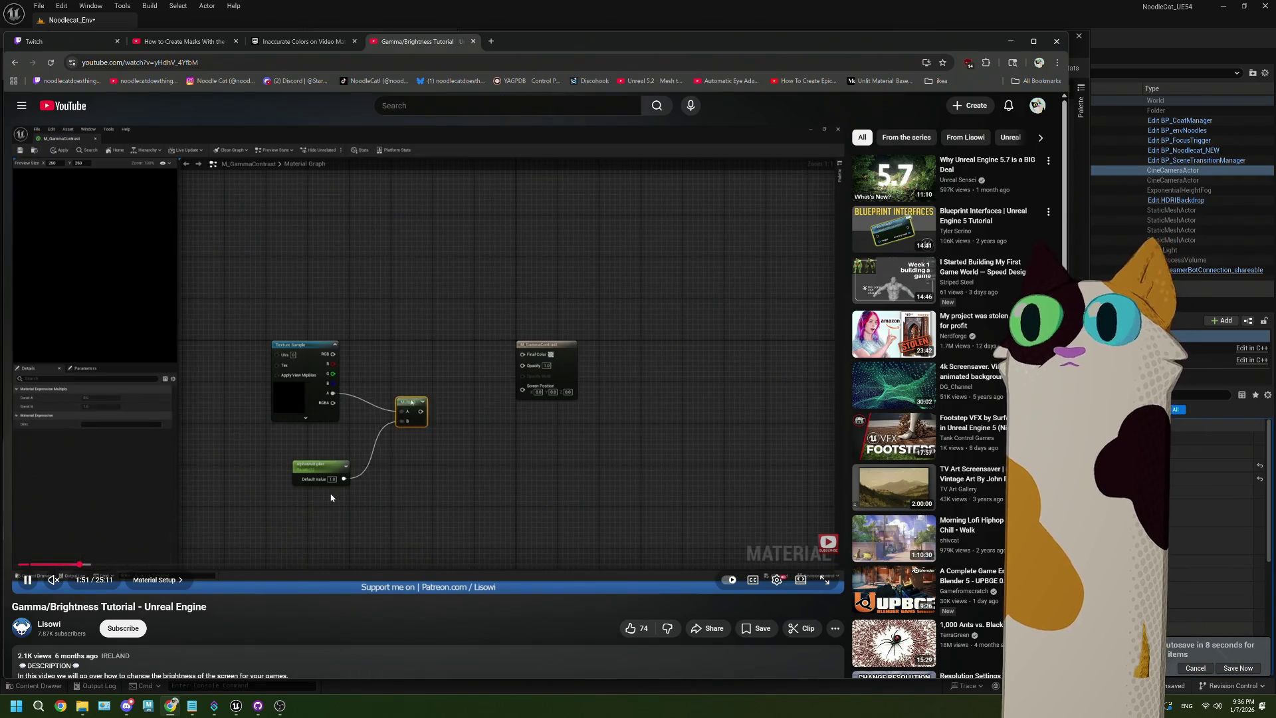
key("Right")
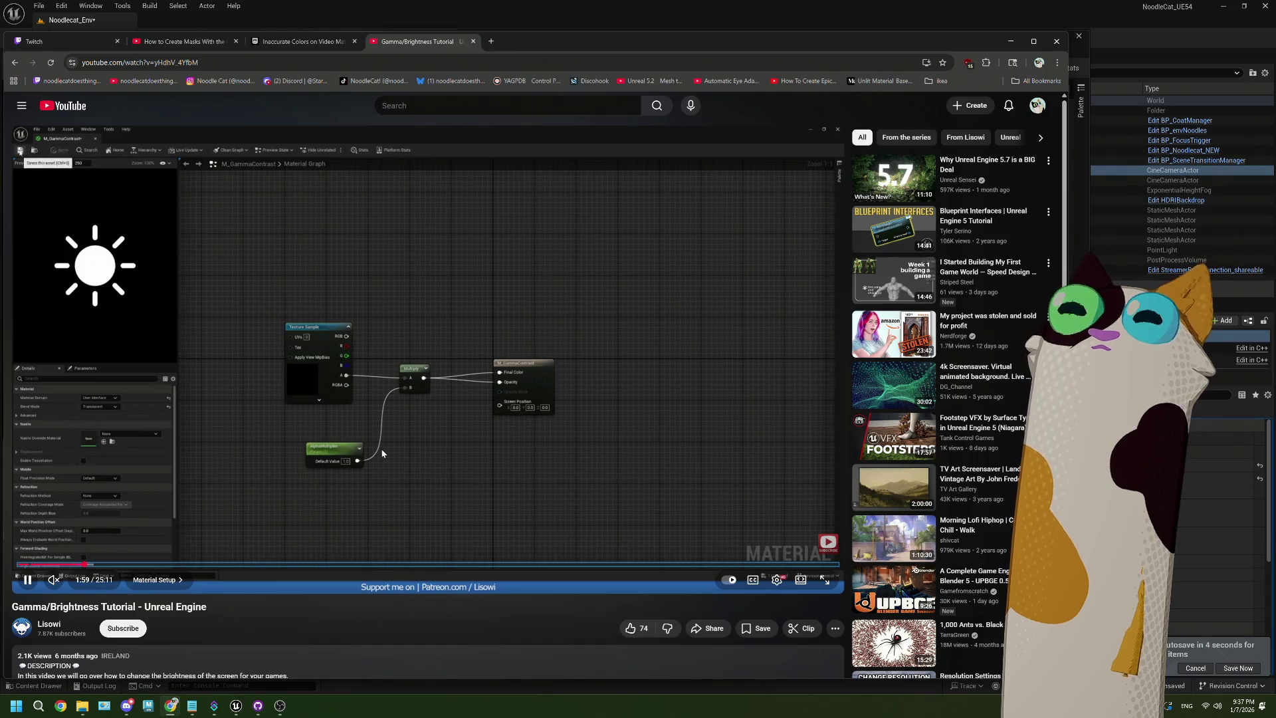
key("Left")
key("Left")
key("Left")
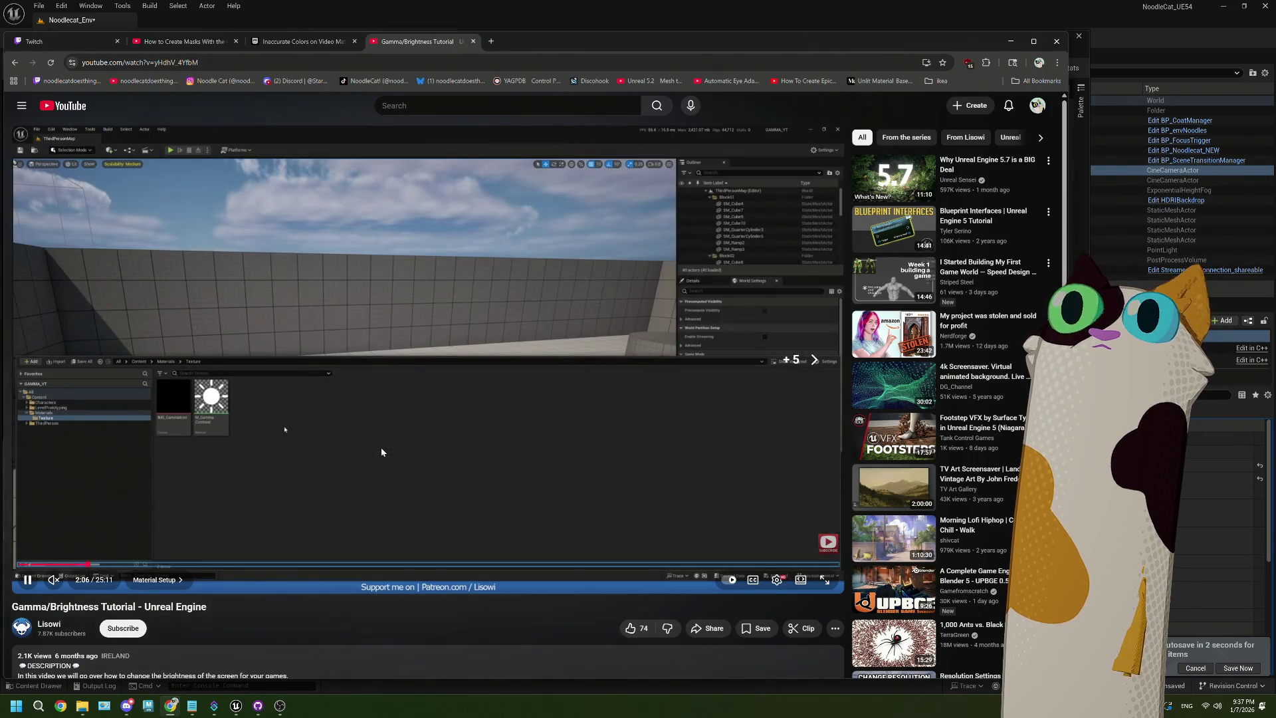
key("Right")
key("Right")
key("Right")
left_click(304, 564)
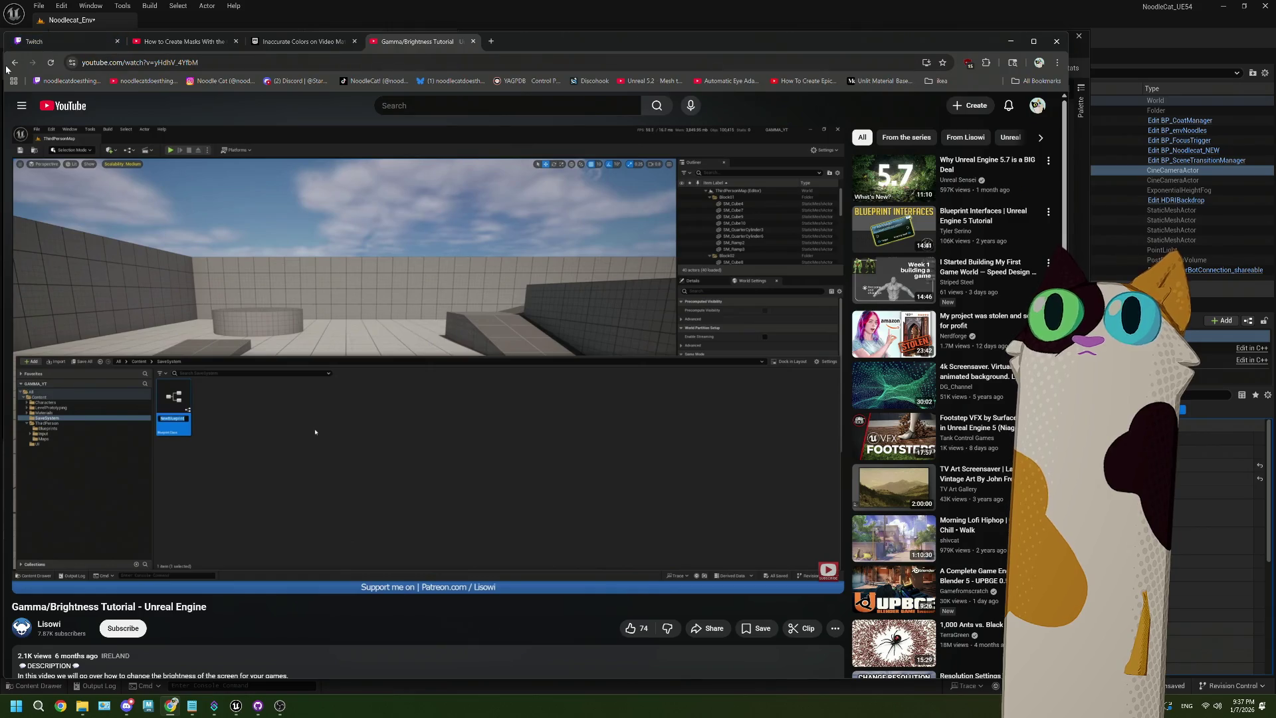
left_click(11, 65)
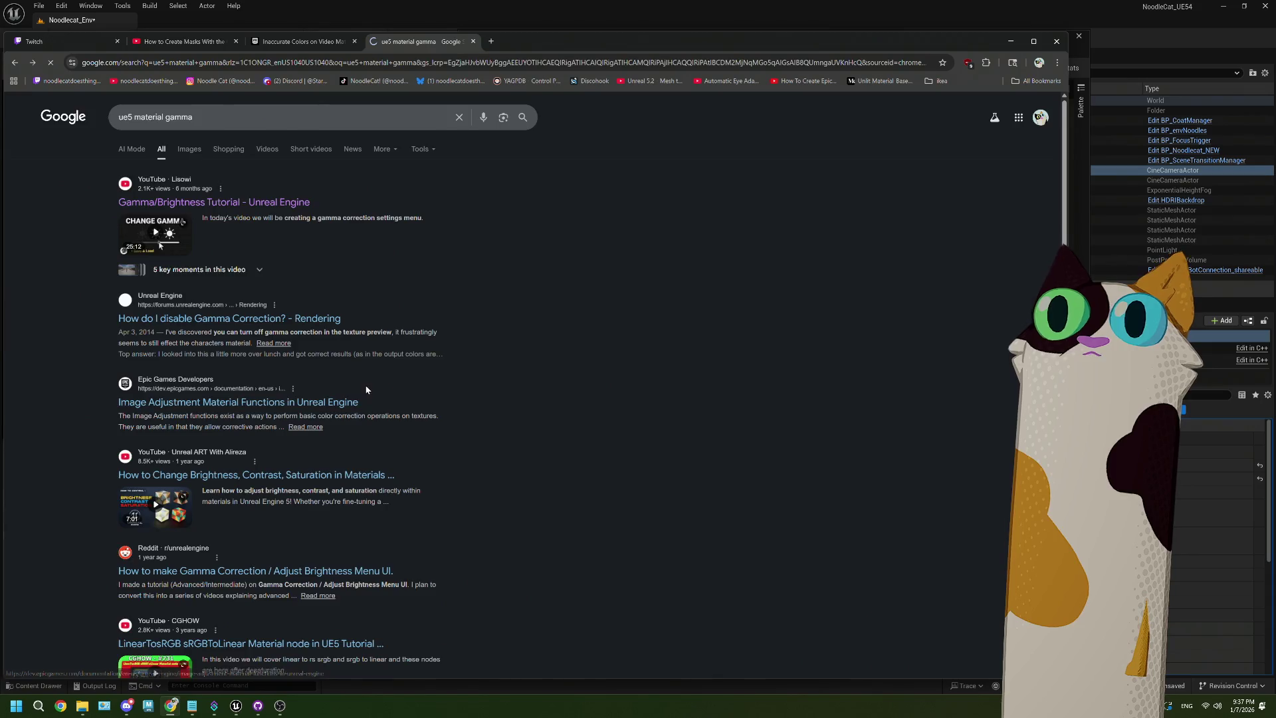
scroll(365, 392, "down", 3)
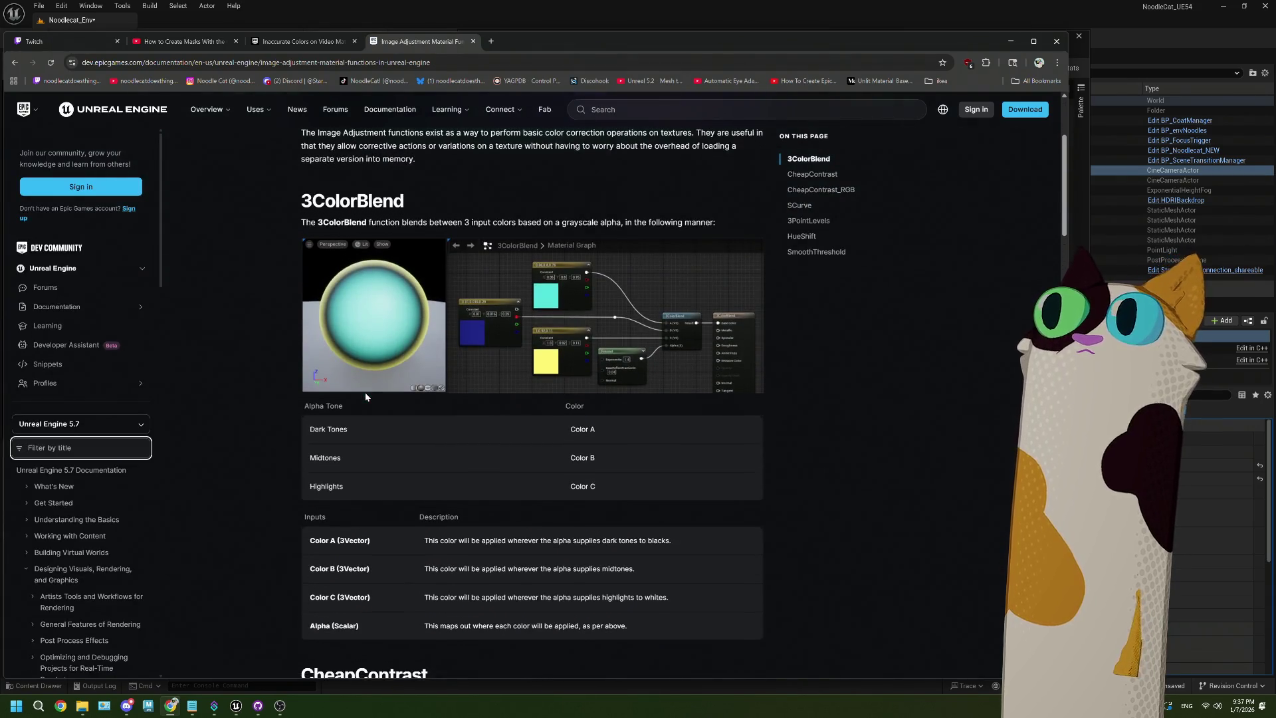
scroll(583, 394, "down", 3)
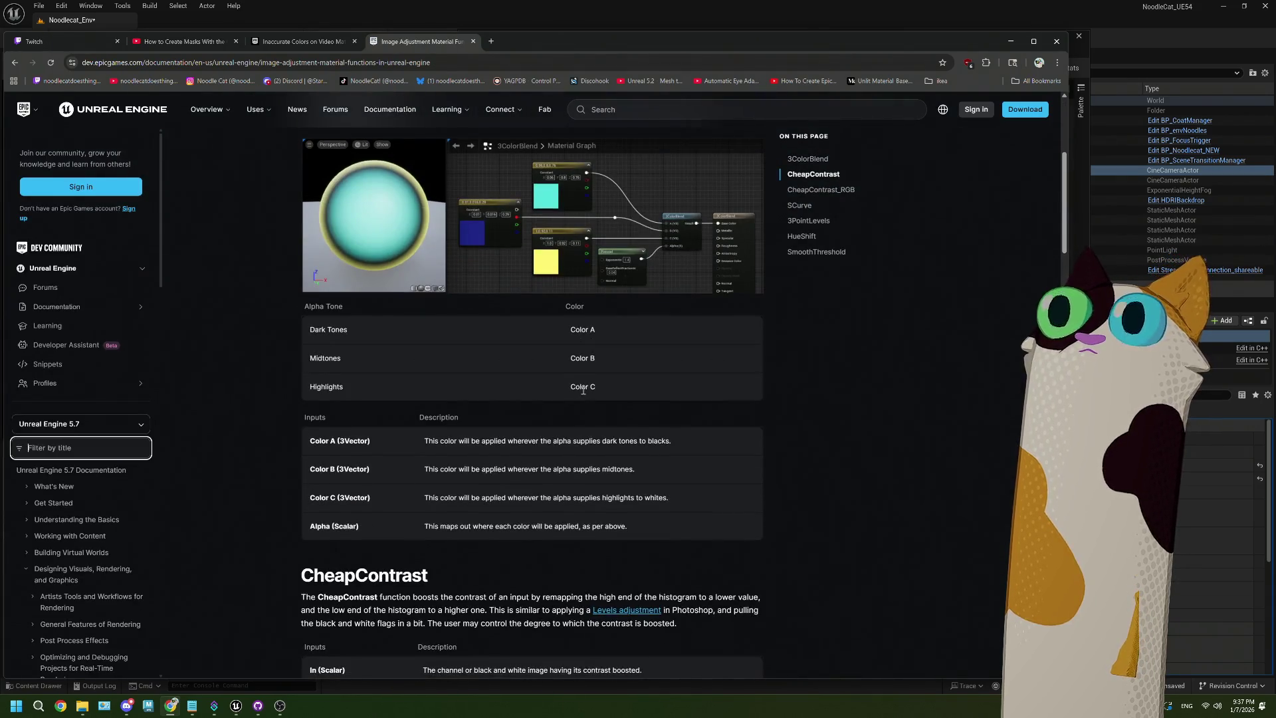
scroll(582, 392, "down", 3)
scroll(583, 392, "down", 6)
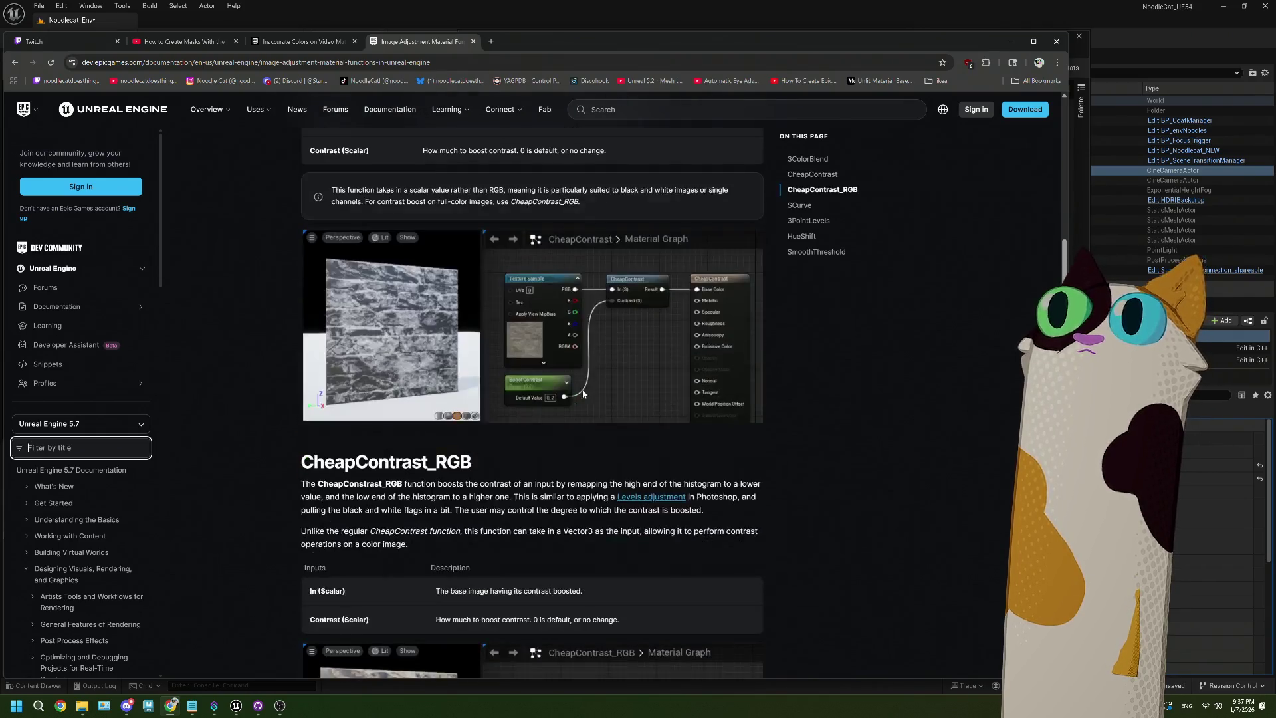
scroll(582, 394, "down", 6)
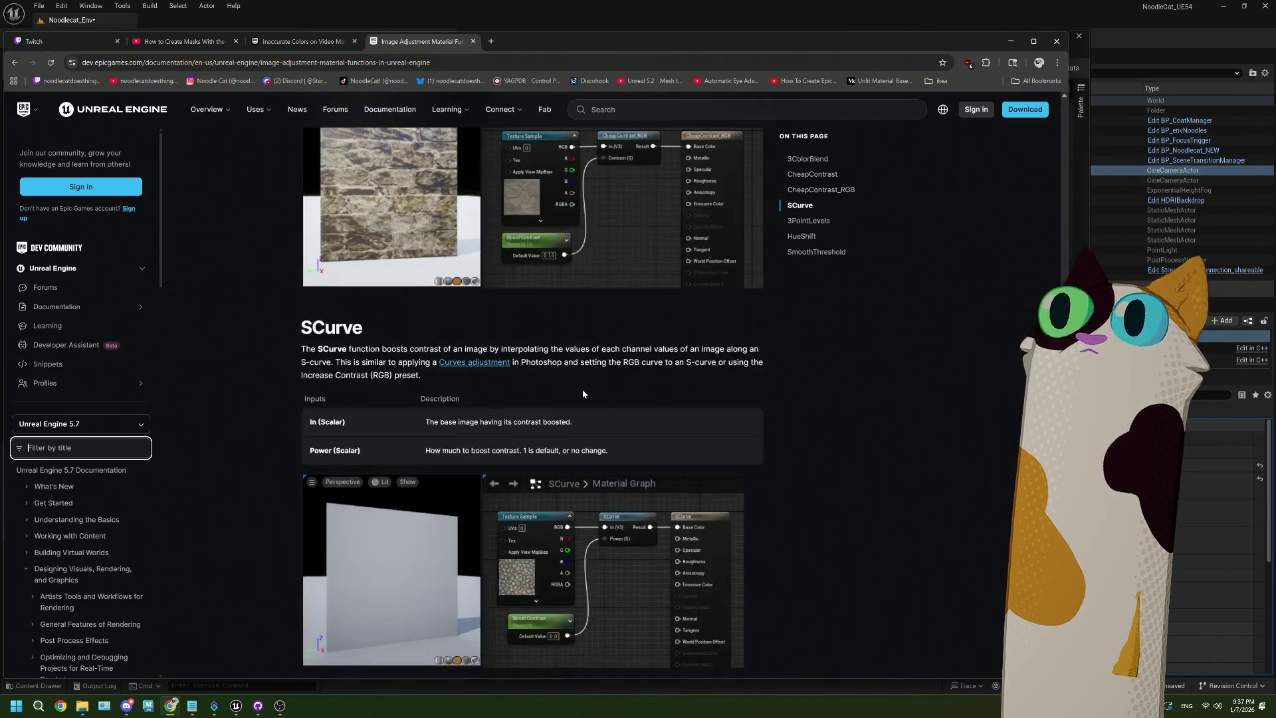
scroll(583, 394, "down", 10)
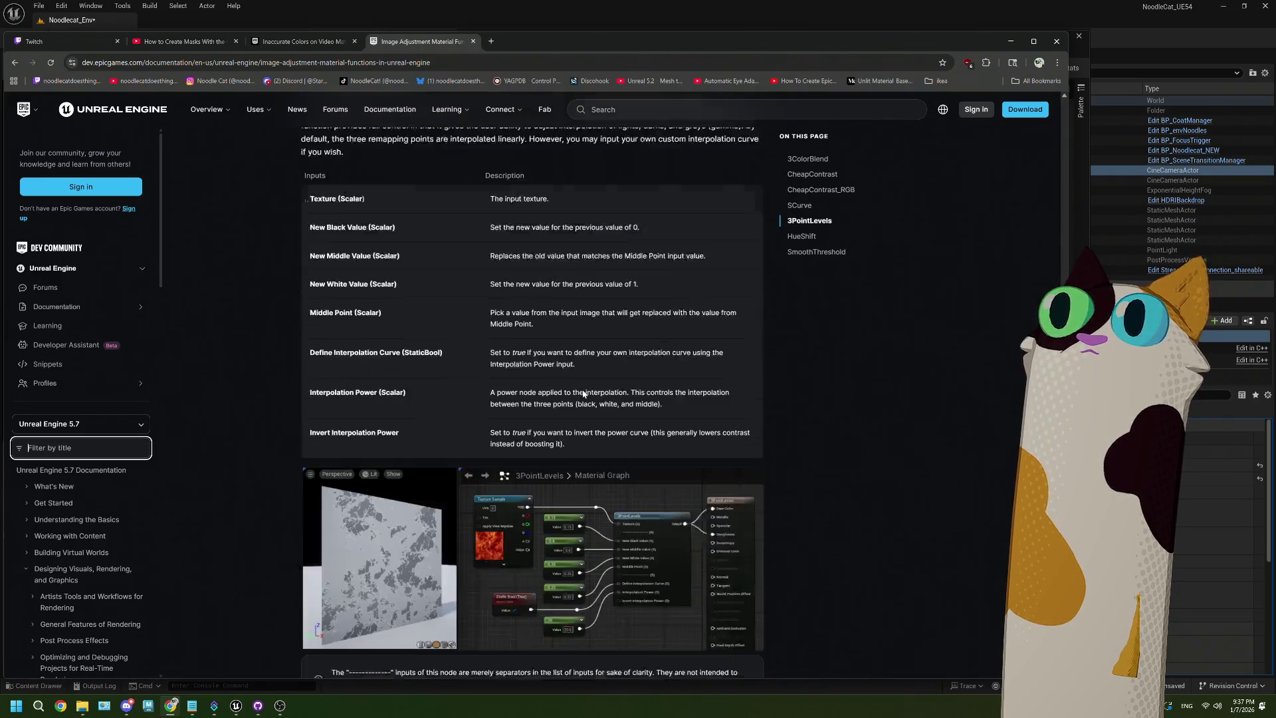
scroll(582, 392, "down", 12)
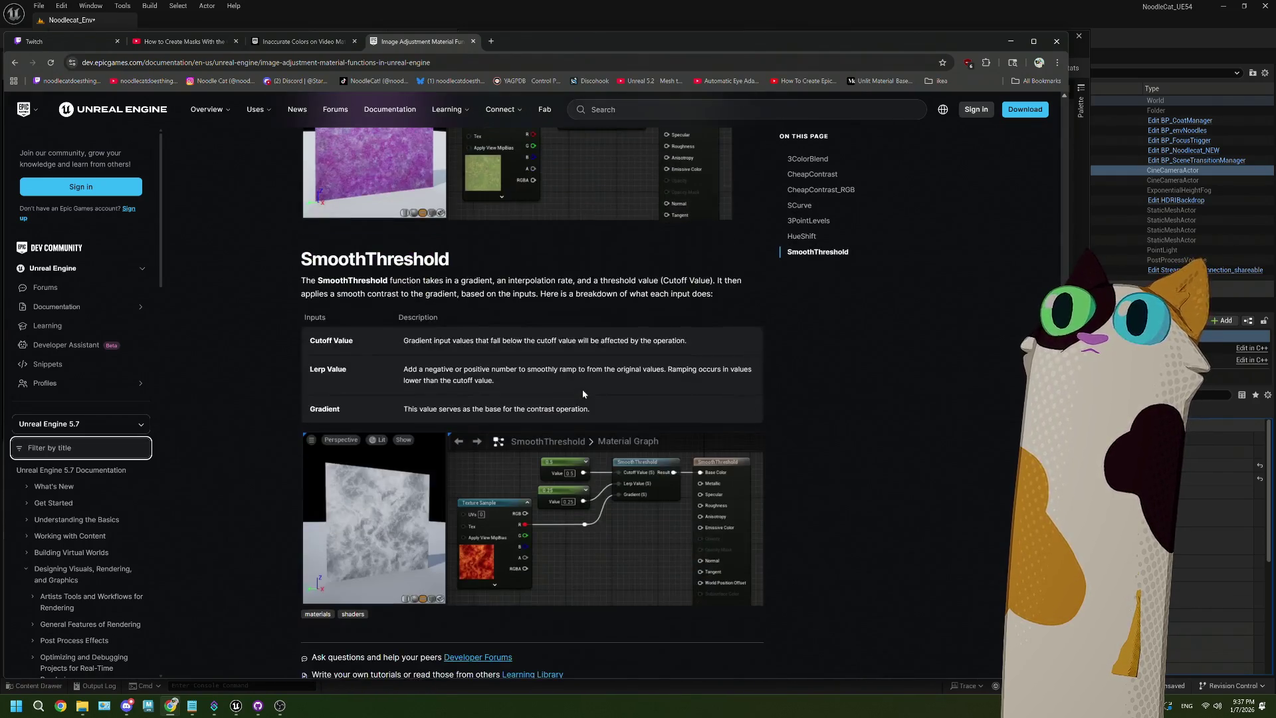
scroll(583, 394, "up", 10)
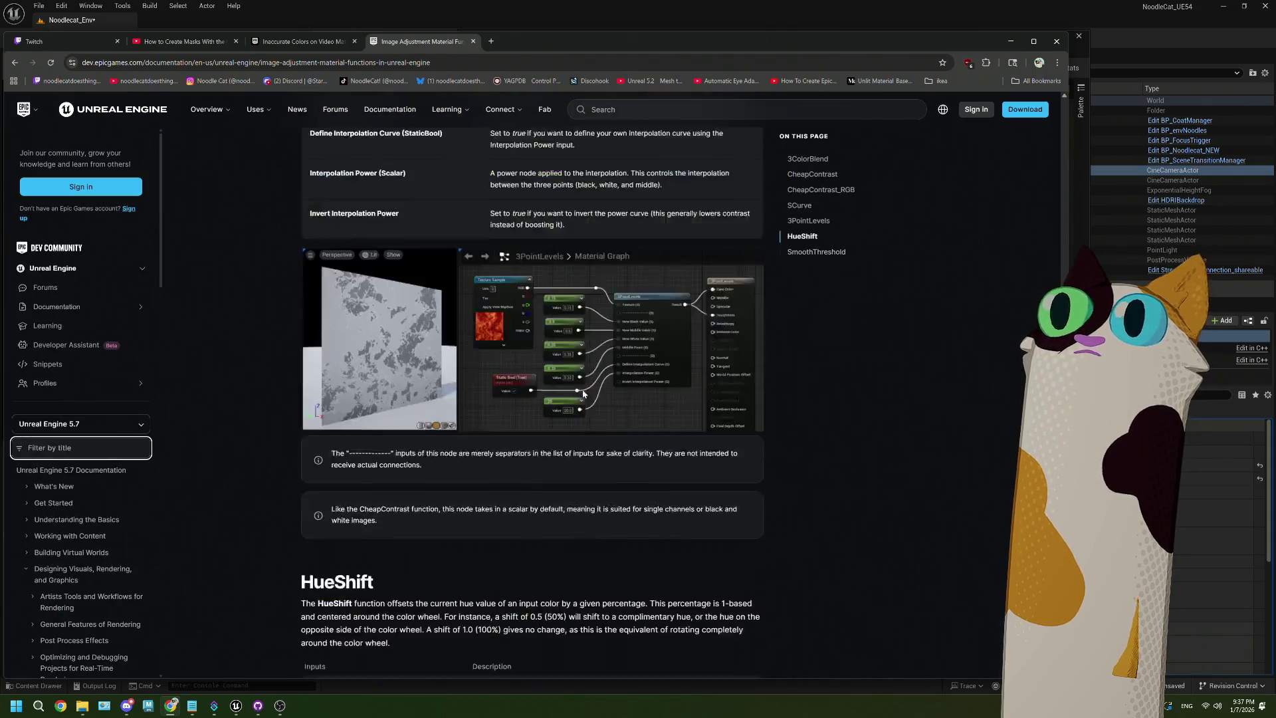
scroll(583, 394, "down", 7)
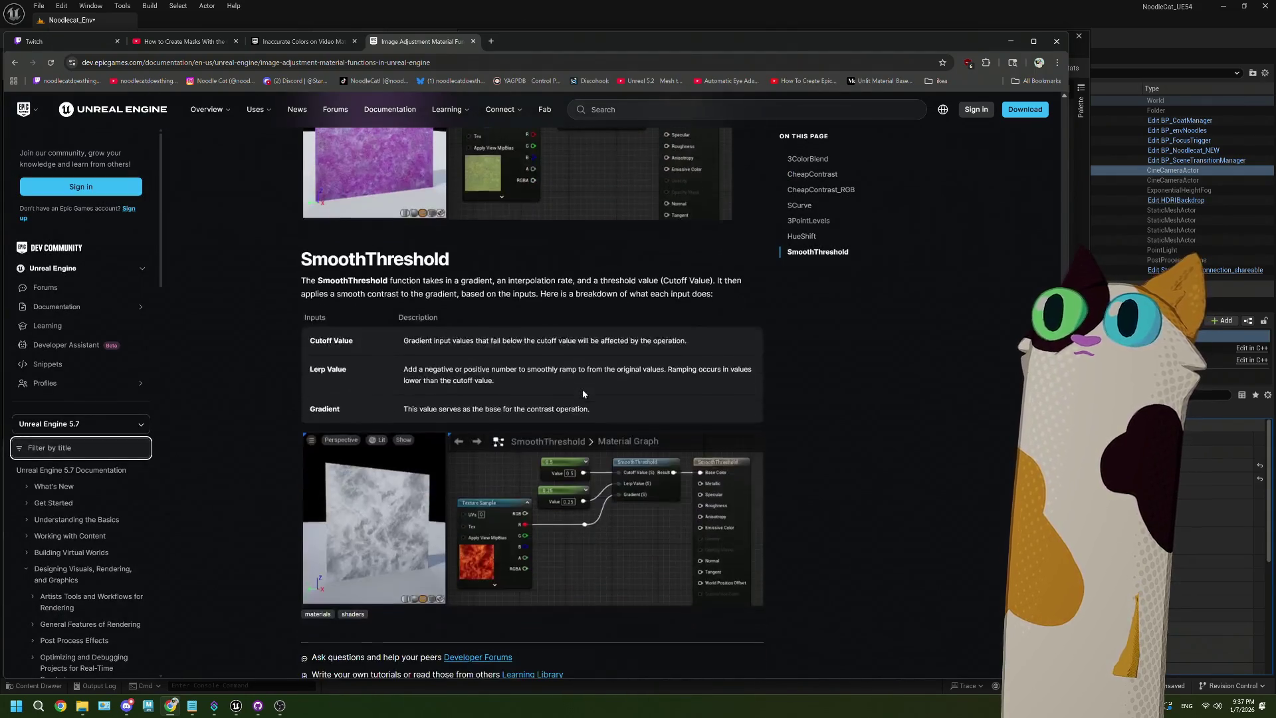
scroll(583, 394, "up", 10)
scroll(582, 393, "up", 14)
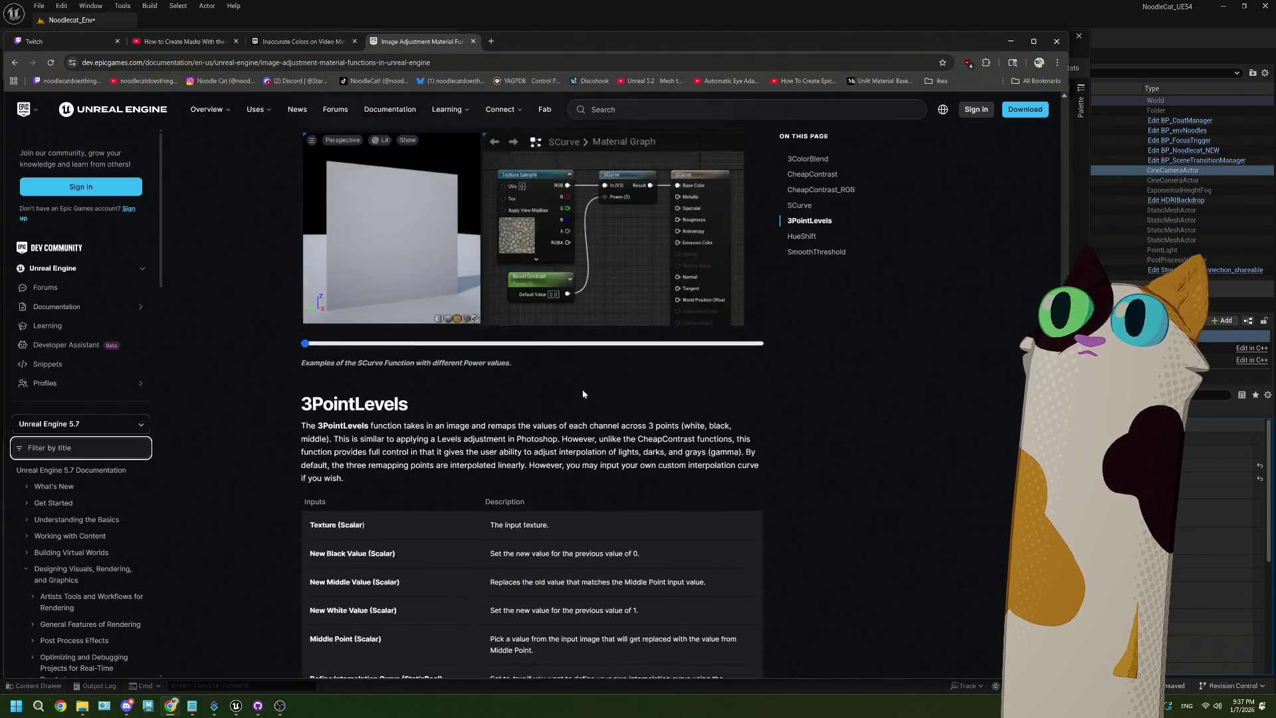
scroll(582, 393, "up", 5)
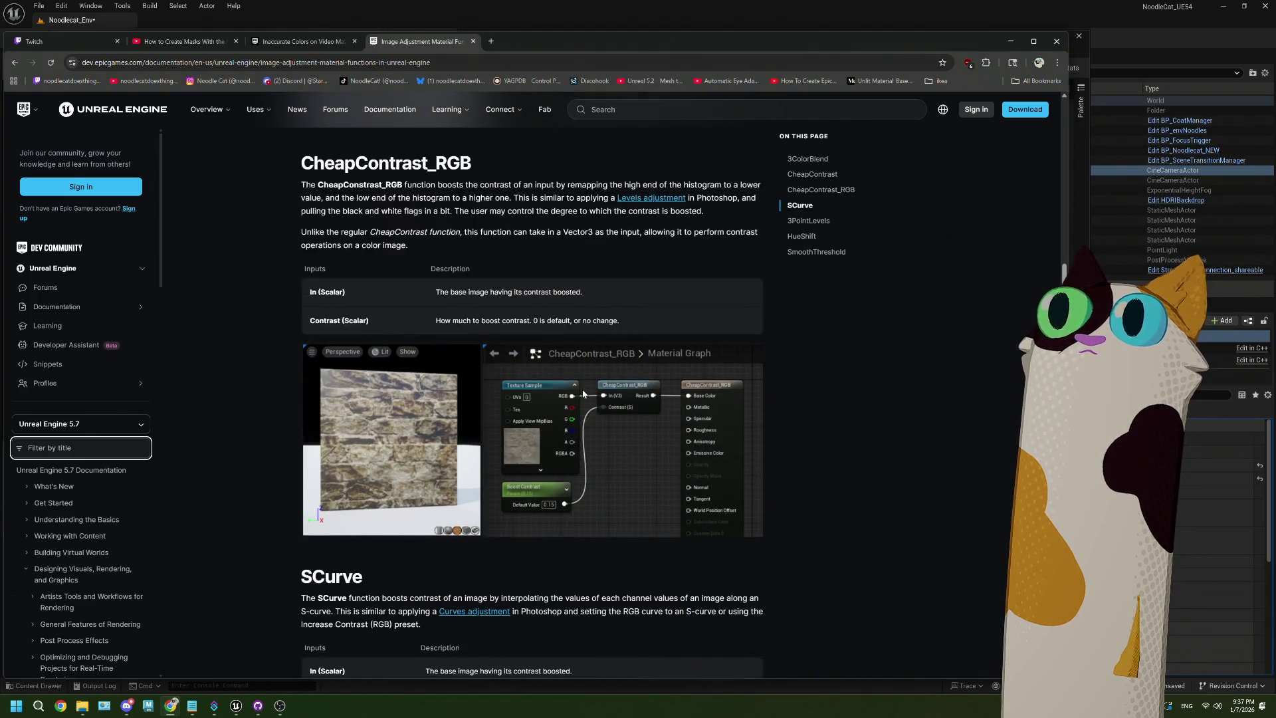
scroll(583, 394, "up", 9)
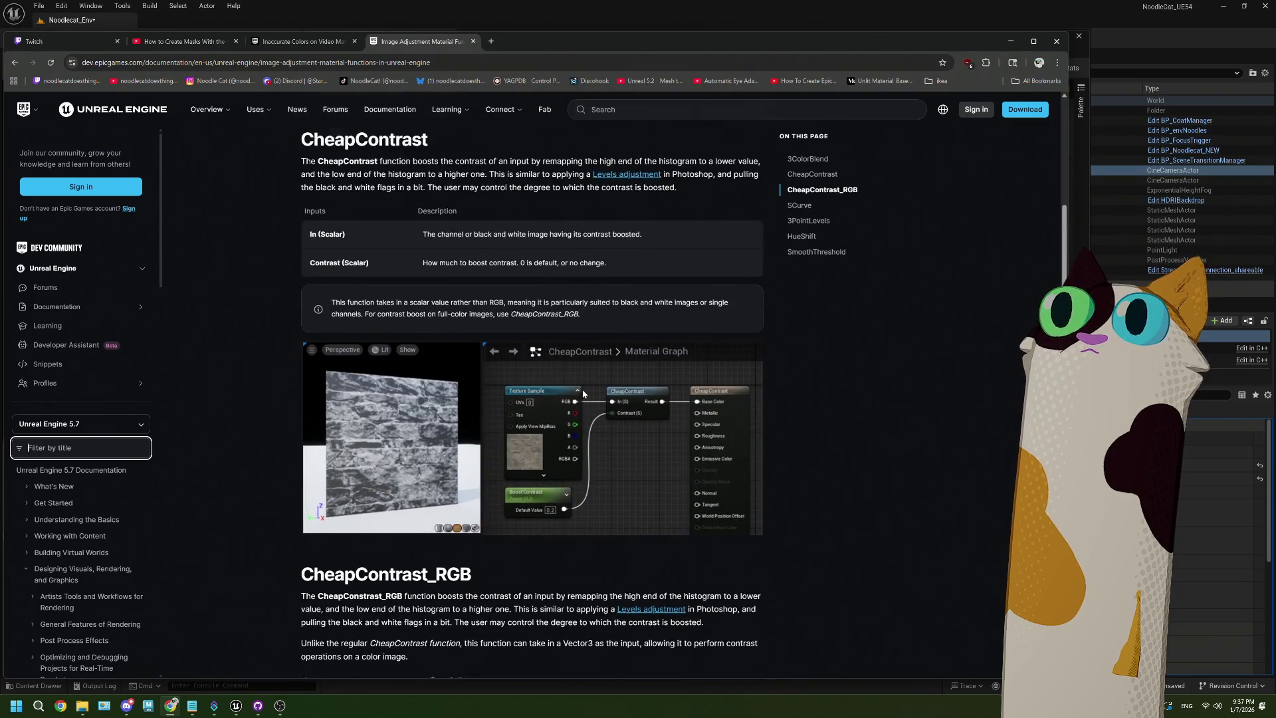
scroll(583, 393, "up", 7)
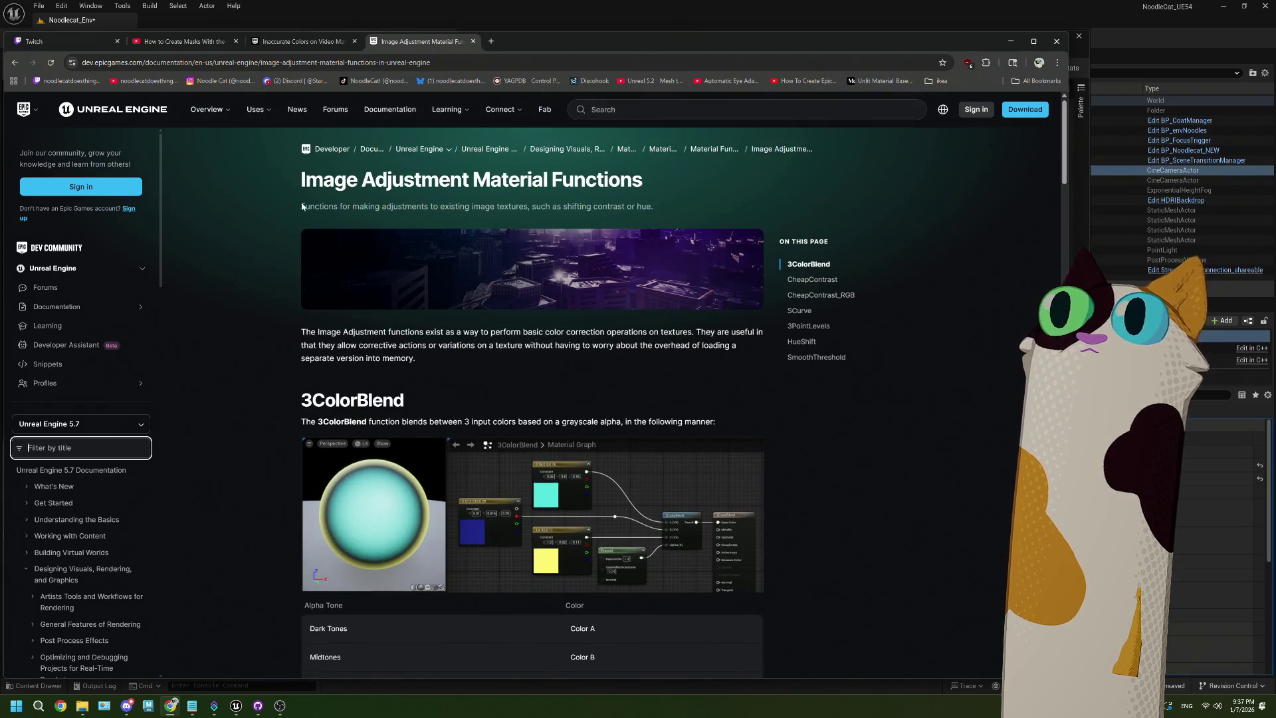
left_click(15, 62)
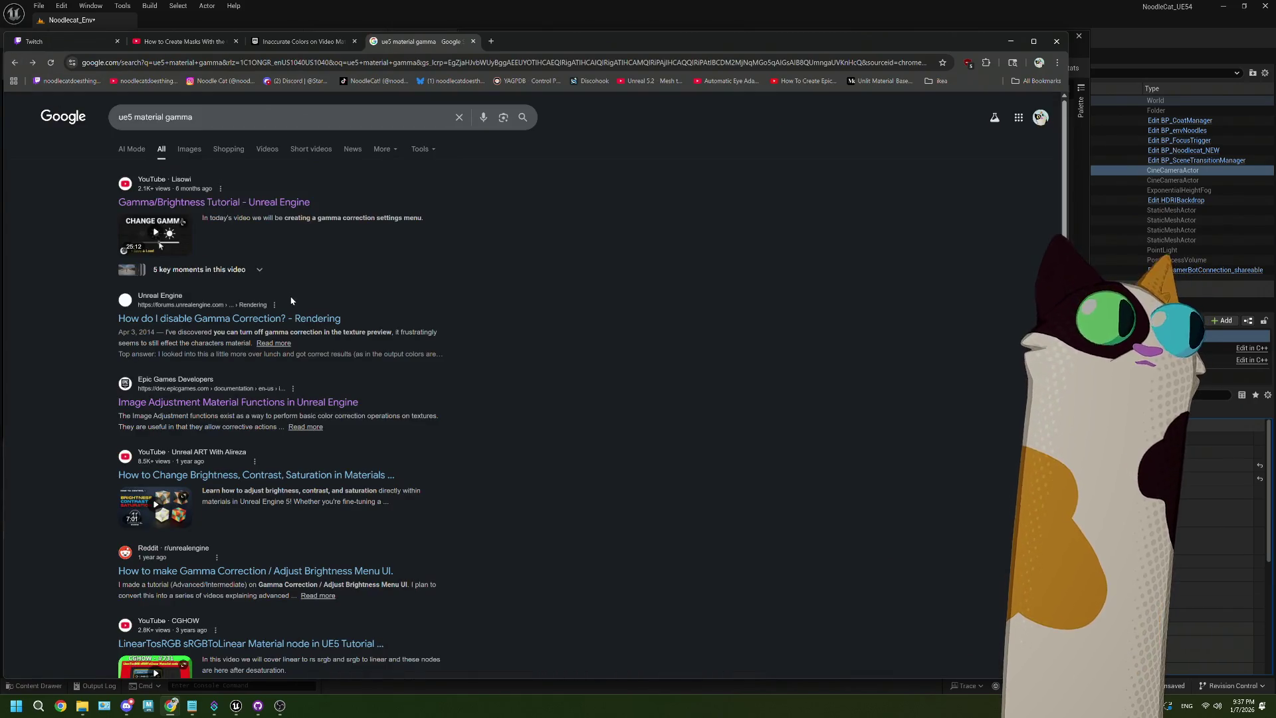
scroll(299, 398, "down", 1)
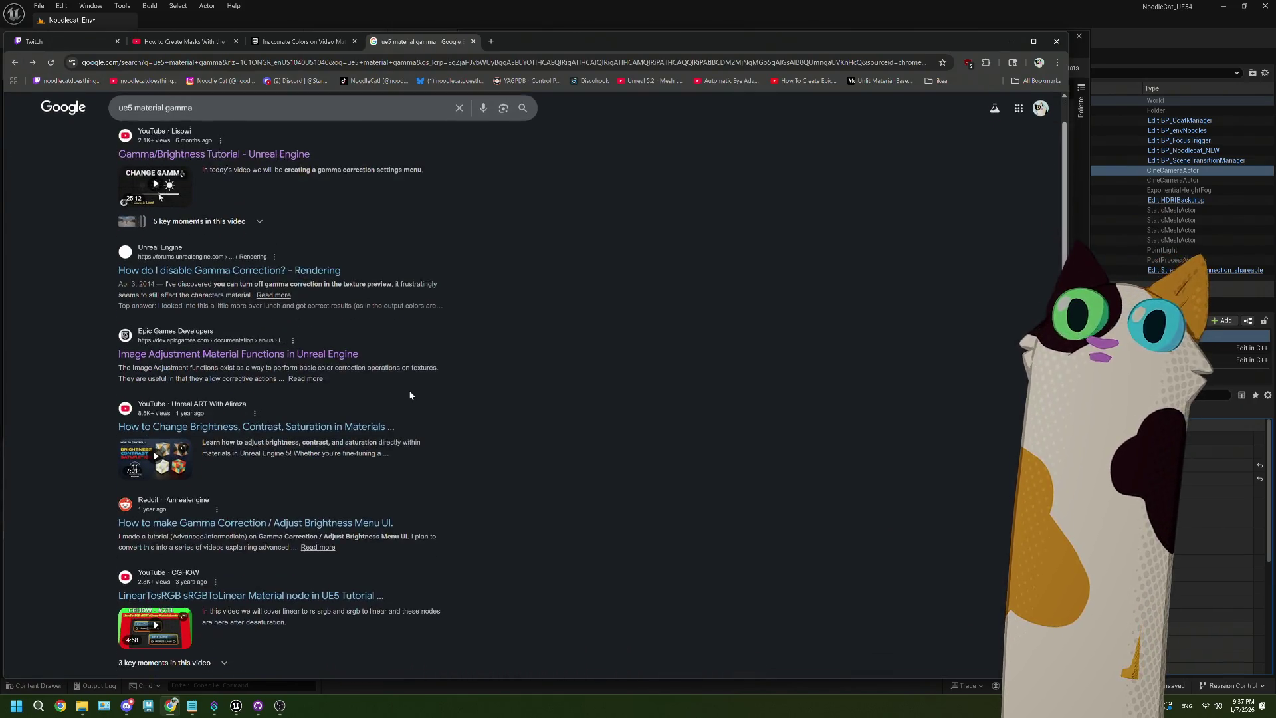
left_click(309, 427)
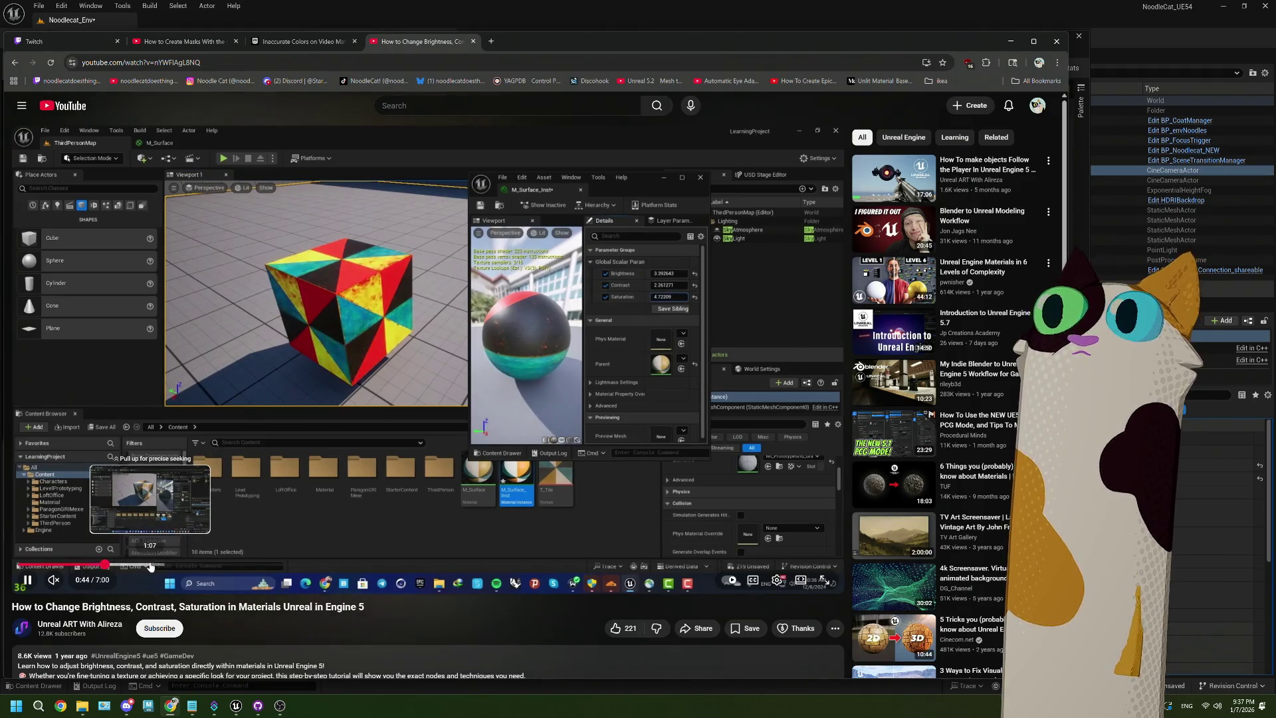
left_click(150, 565)
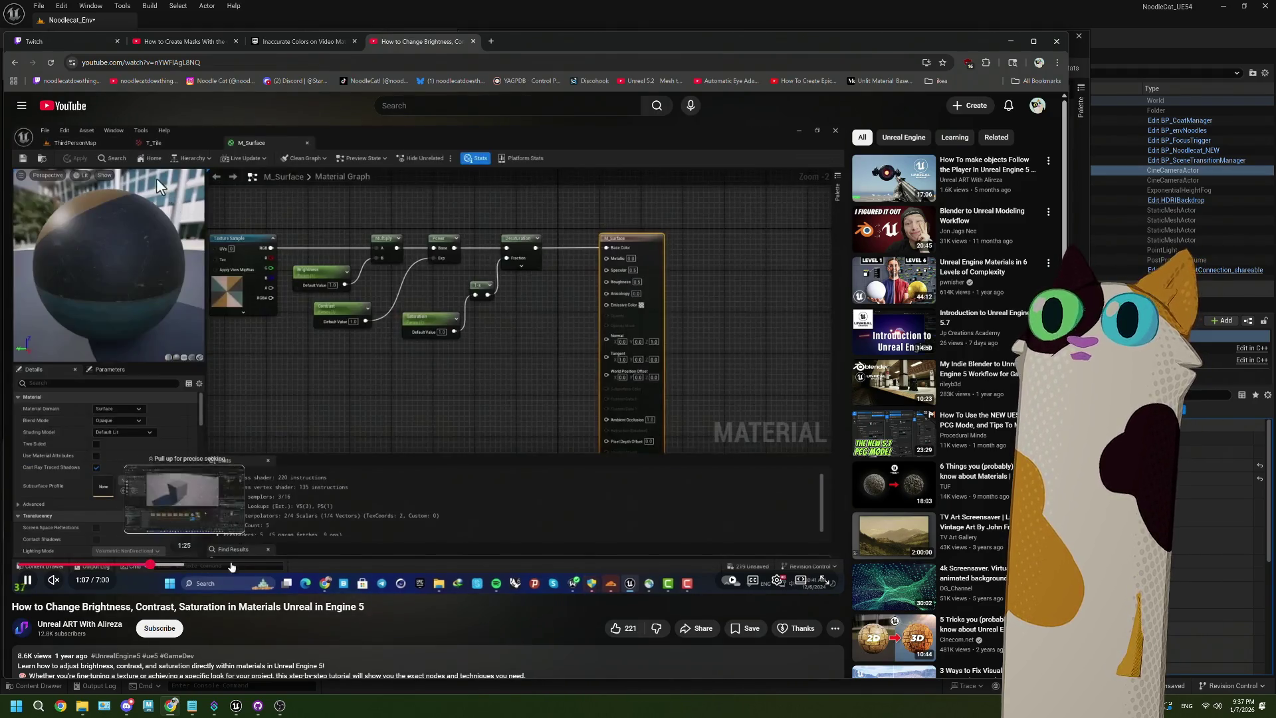
key("j")
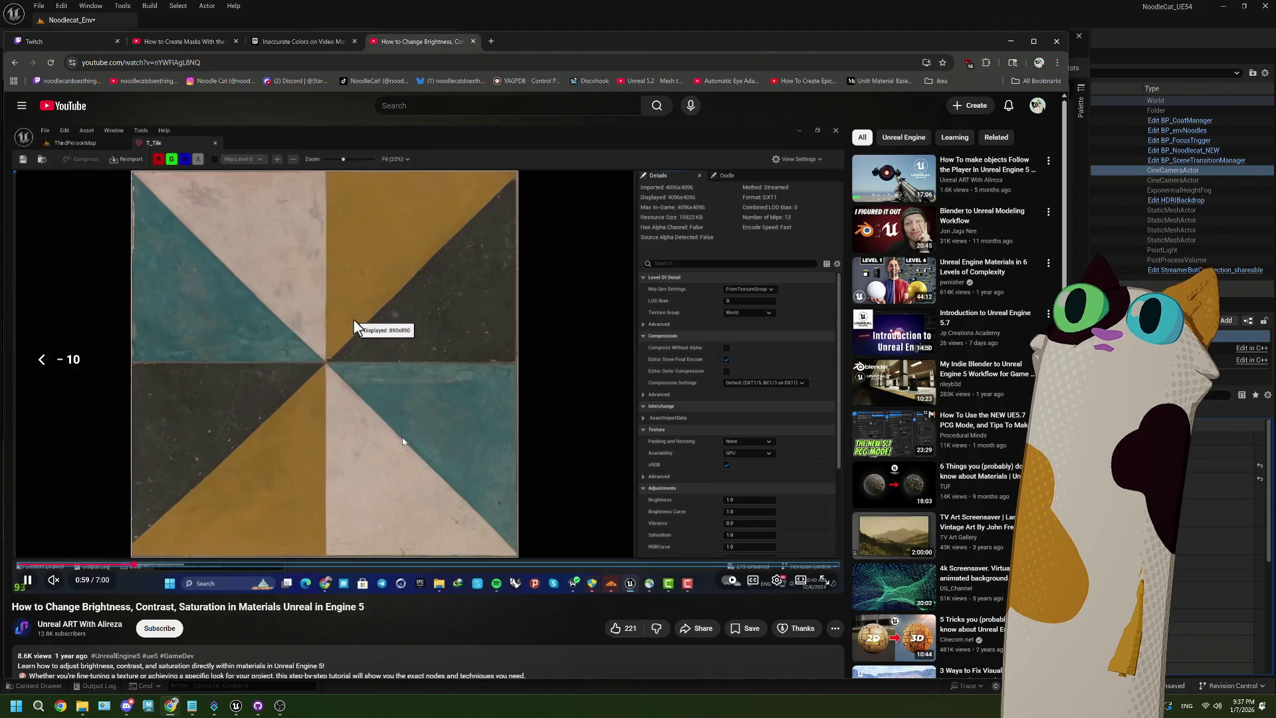
key("j")
key("j")
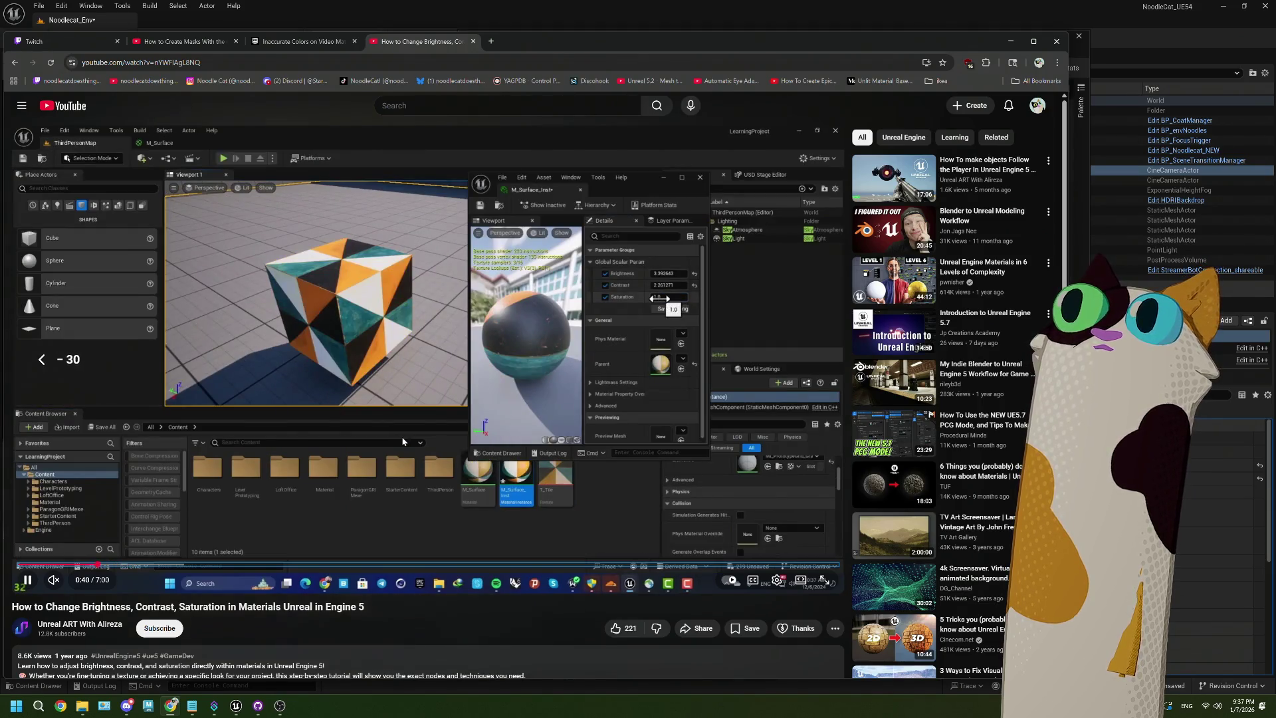
key("j")
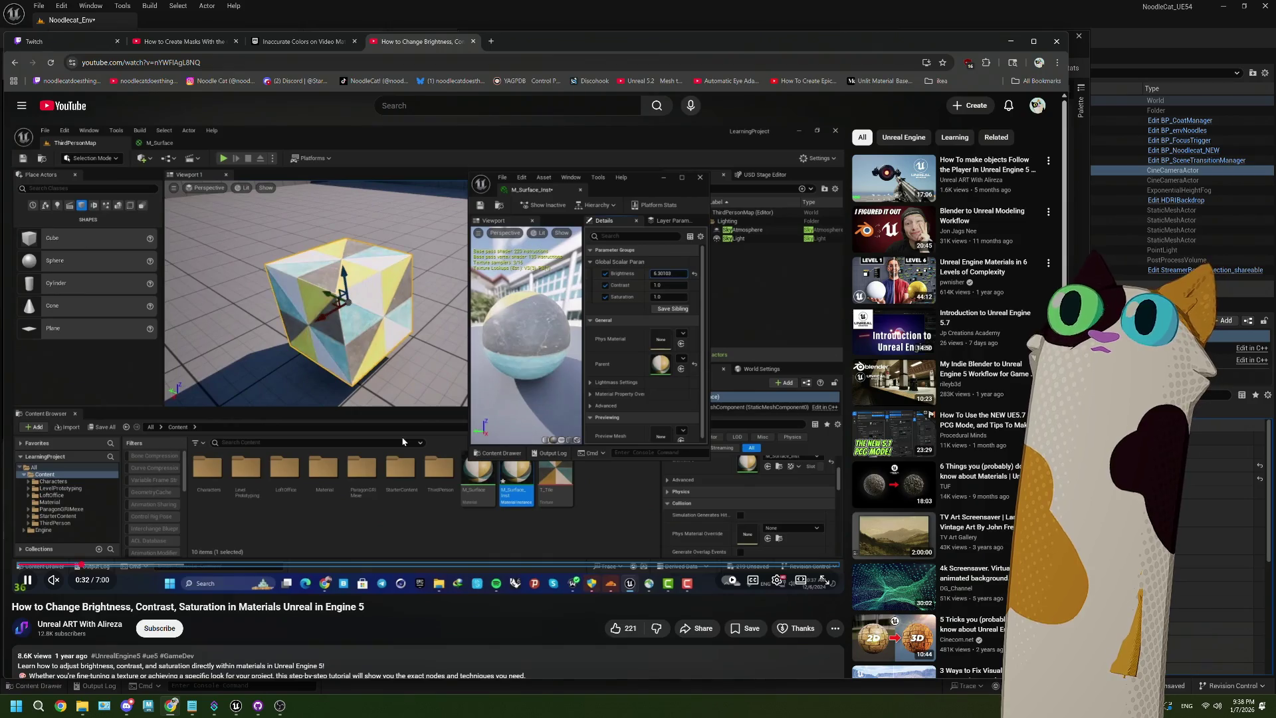
key("l")
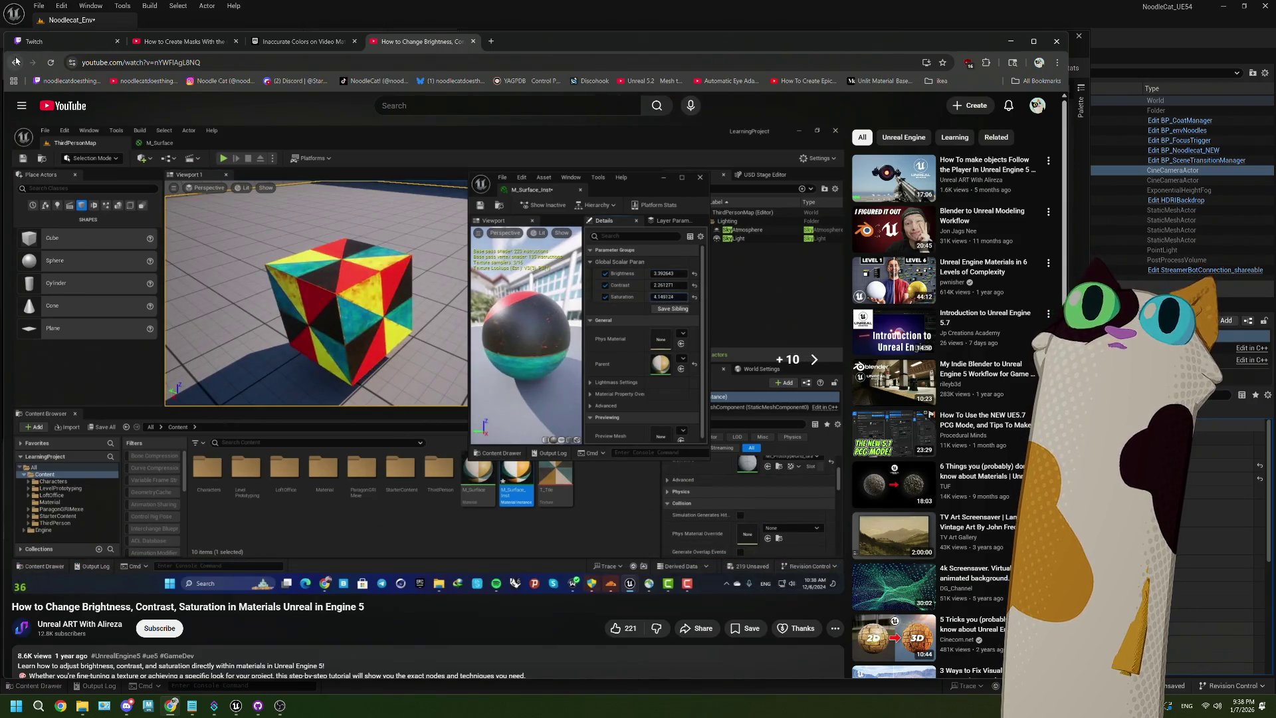
left_click(16, 62)
scroll(296, 426, "down", 2)
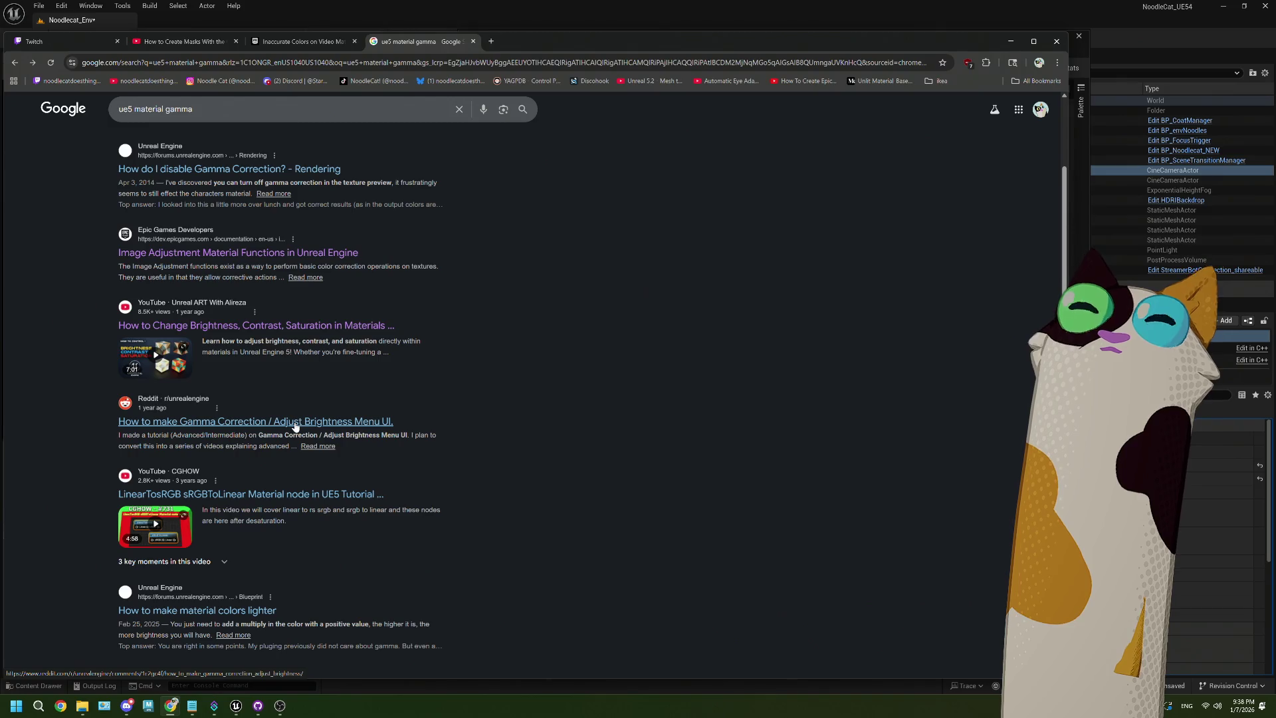
scroll(480, 536, "down", 2)
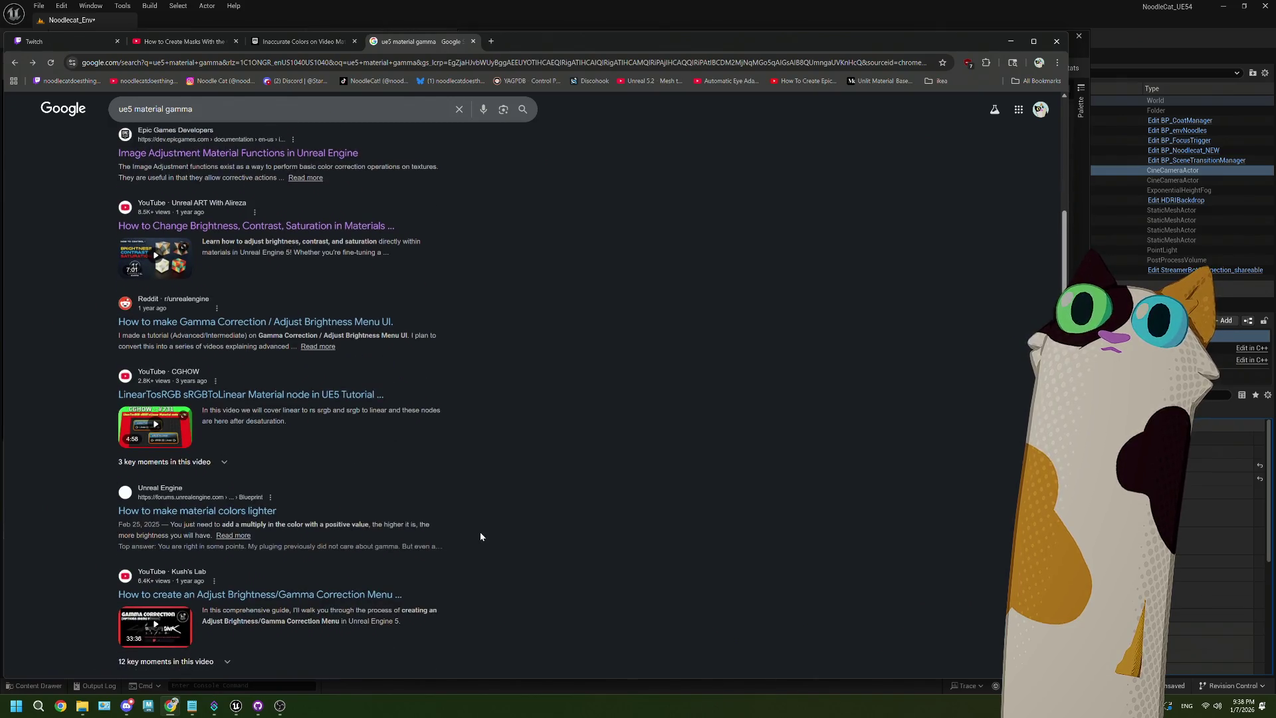
left_click(258, 517)
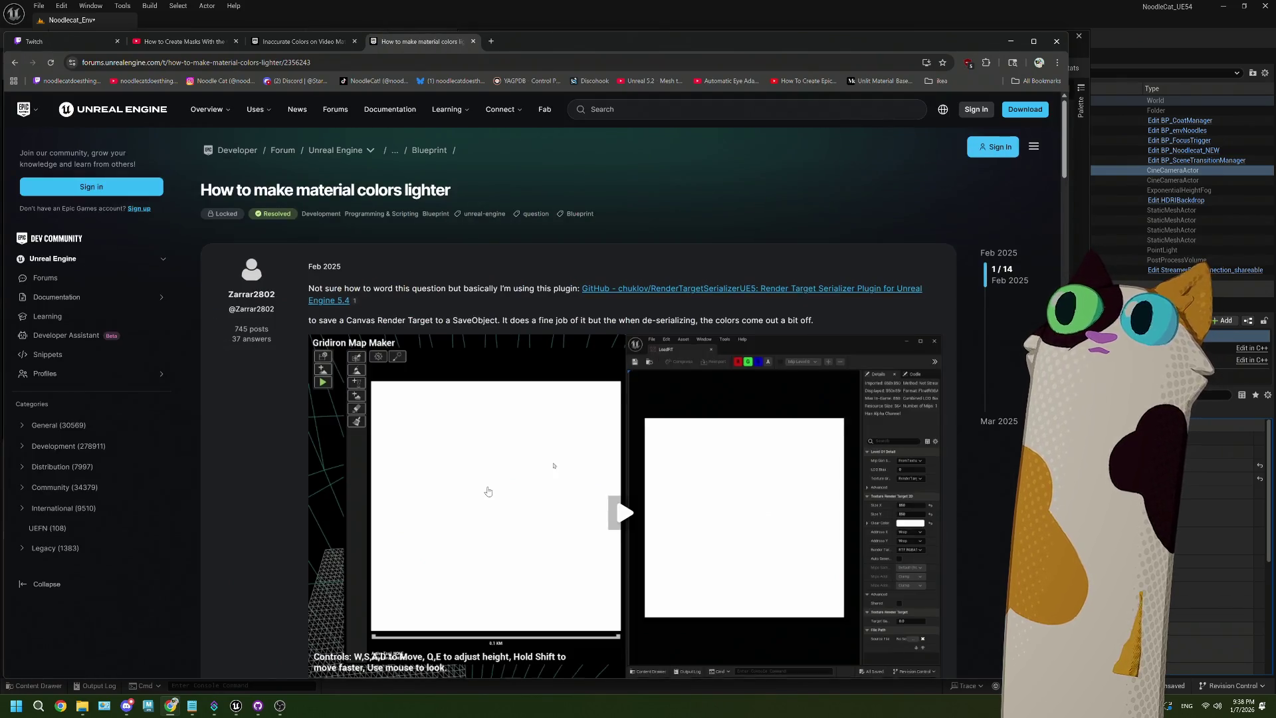
scroll(488, 491, "down", 7)
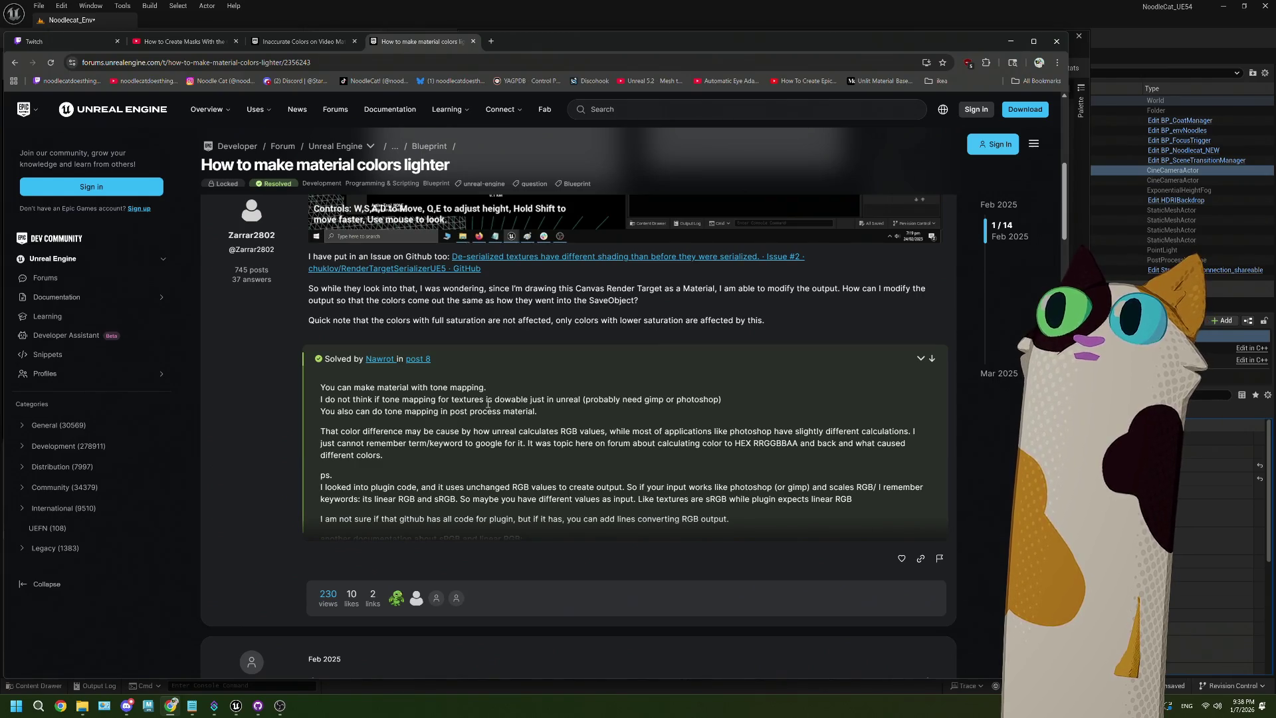
scroll(488, 403, "down", 10)
scroll(487, 407, "down", 12)
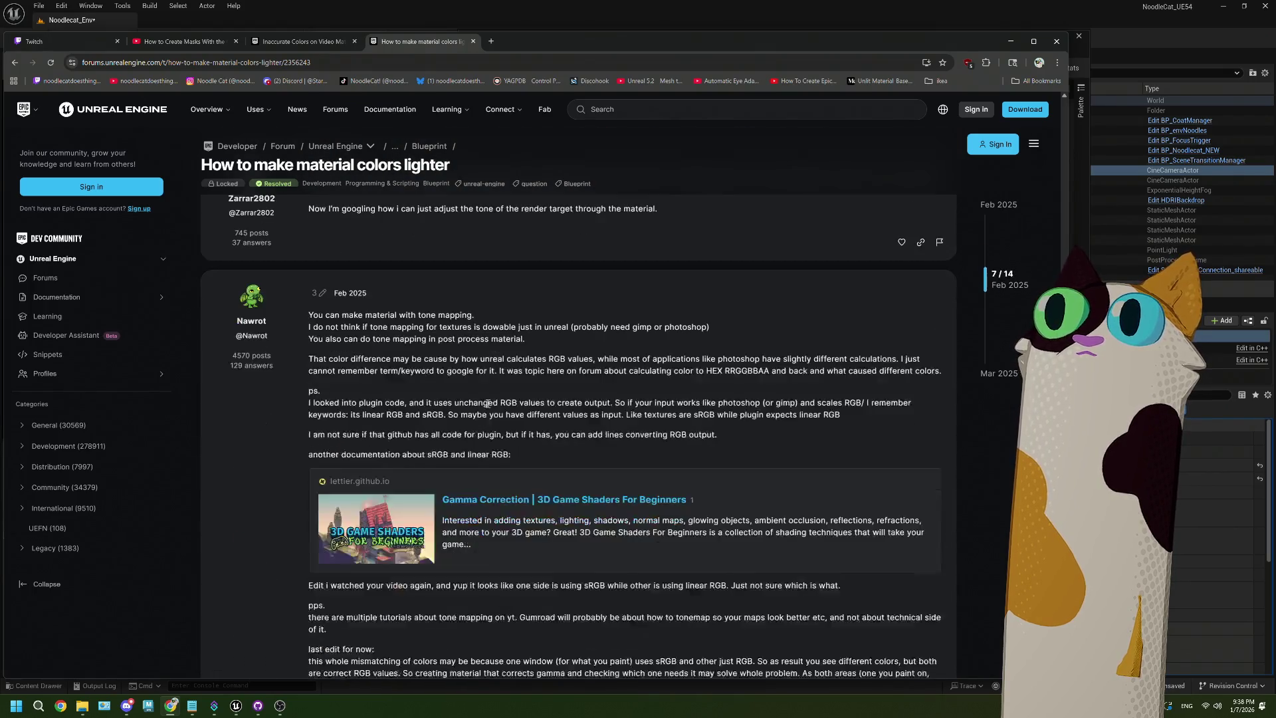
scroll(488, 404, "down", 3)
scroll(487, 407, "down", 15)
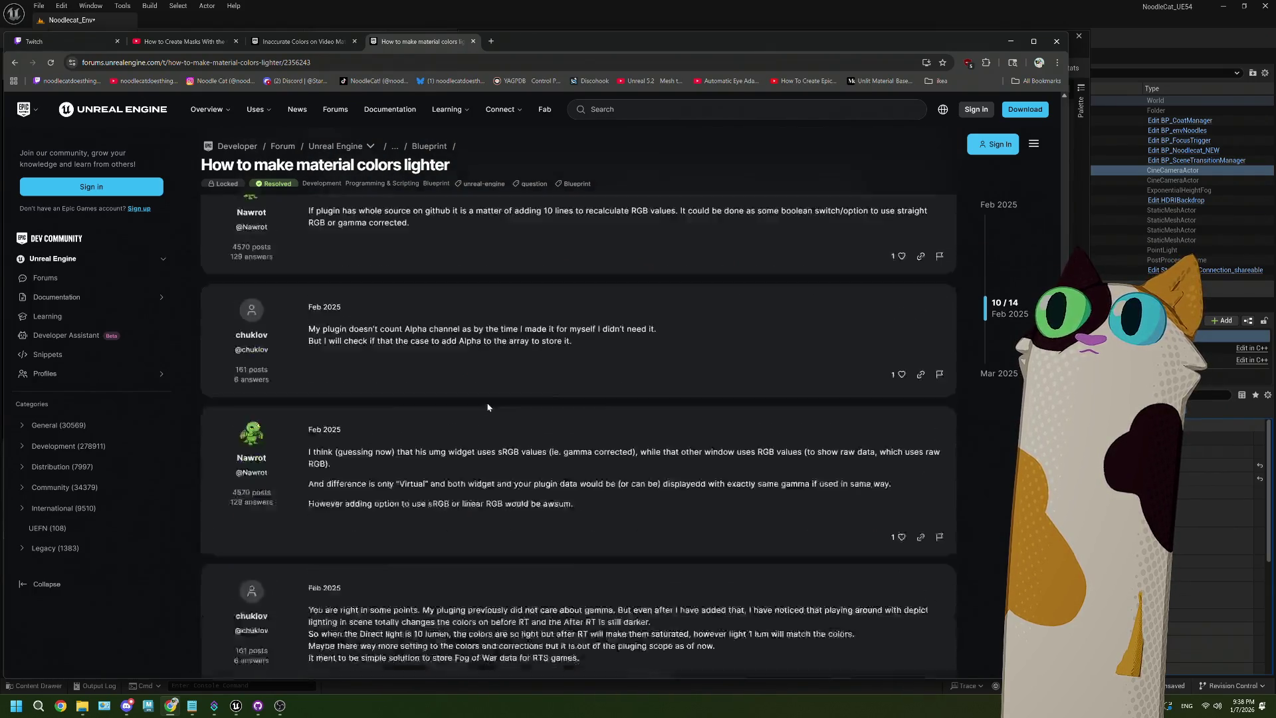
scroll(488, 407, "up", 2)
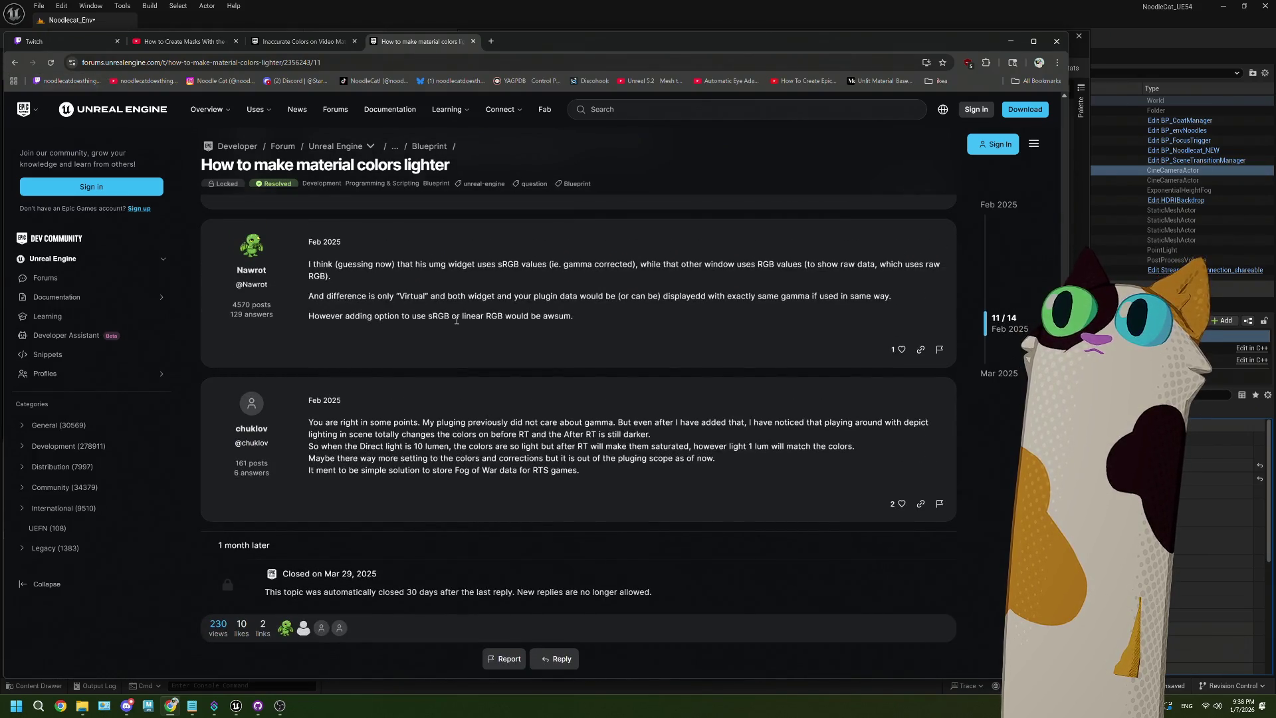
left_click(15, 62)
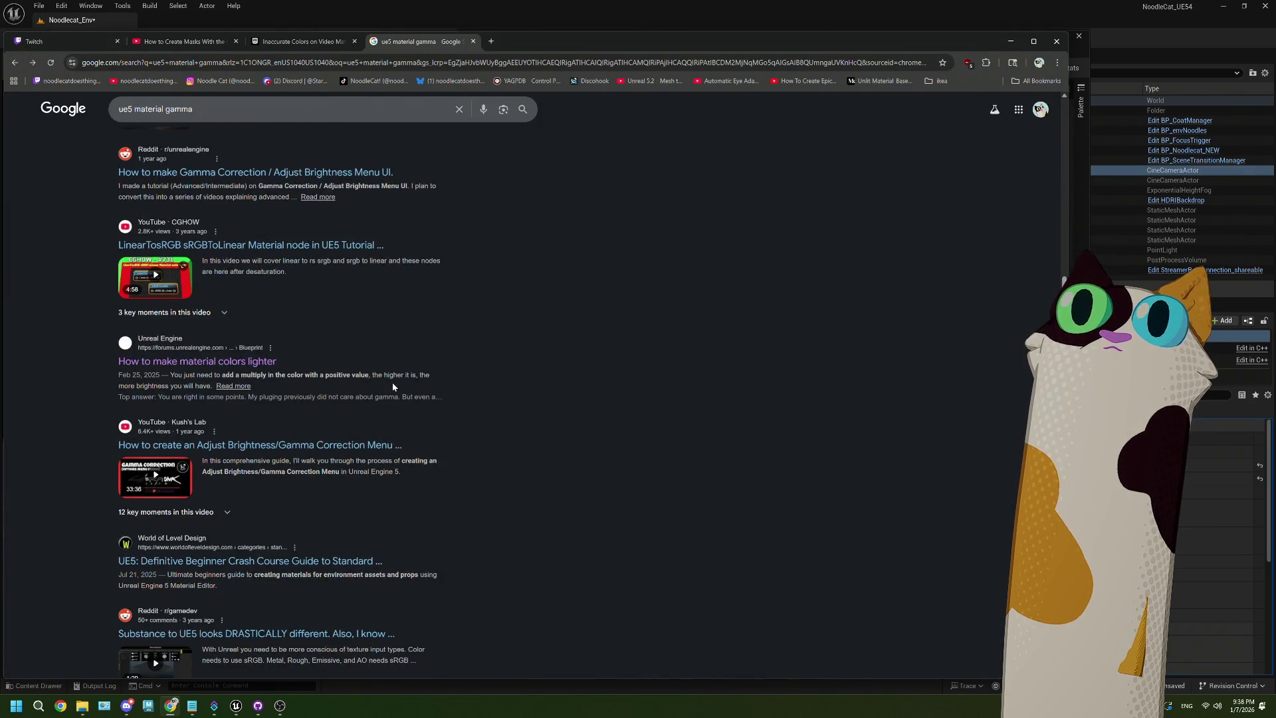
Refine the query to 'ue5 material gamma on texture' and scroll through the results
scroll(393, 383, "down", 1)
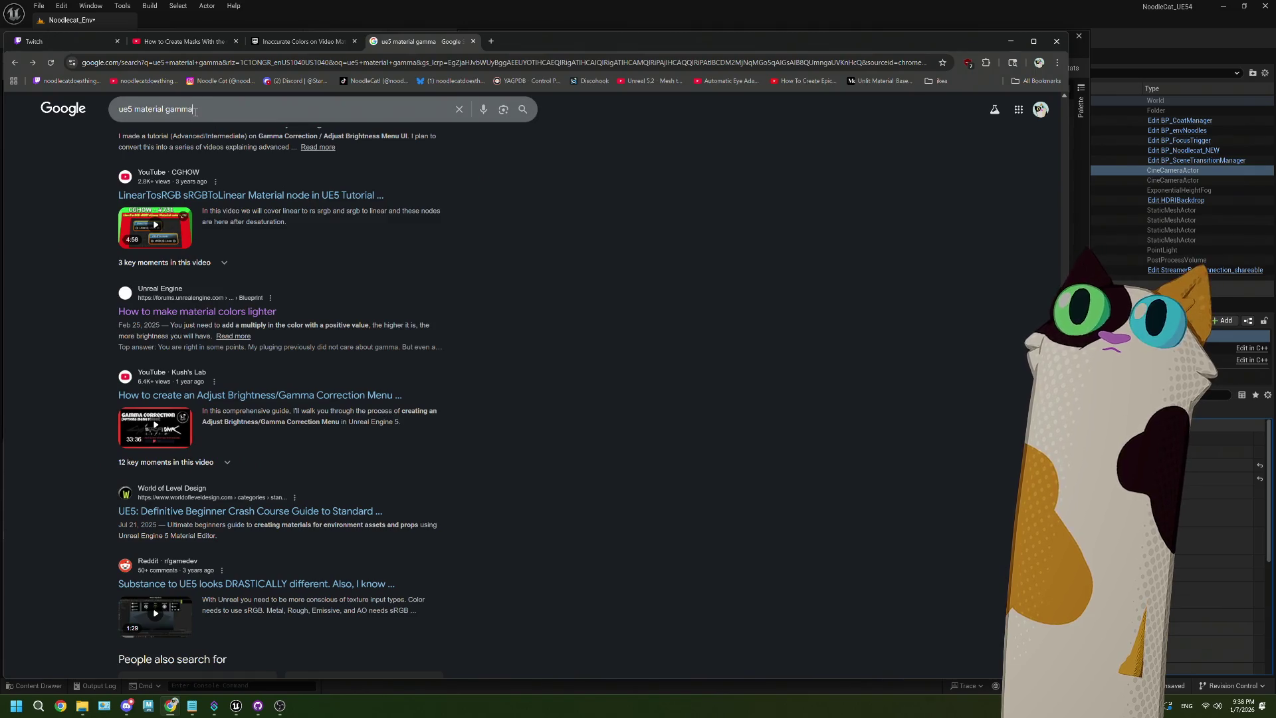
left_click(196, 110)
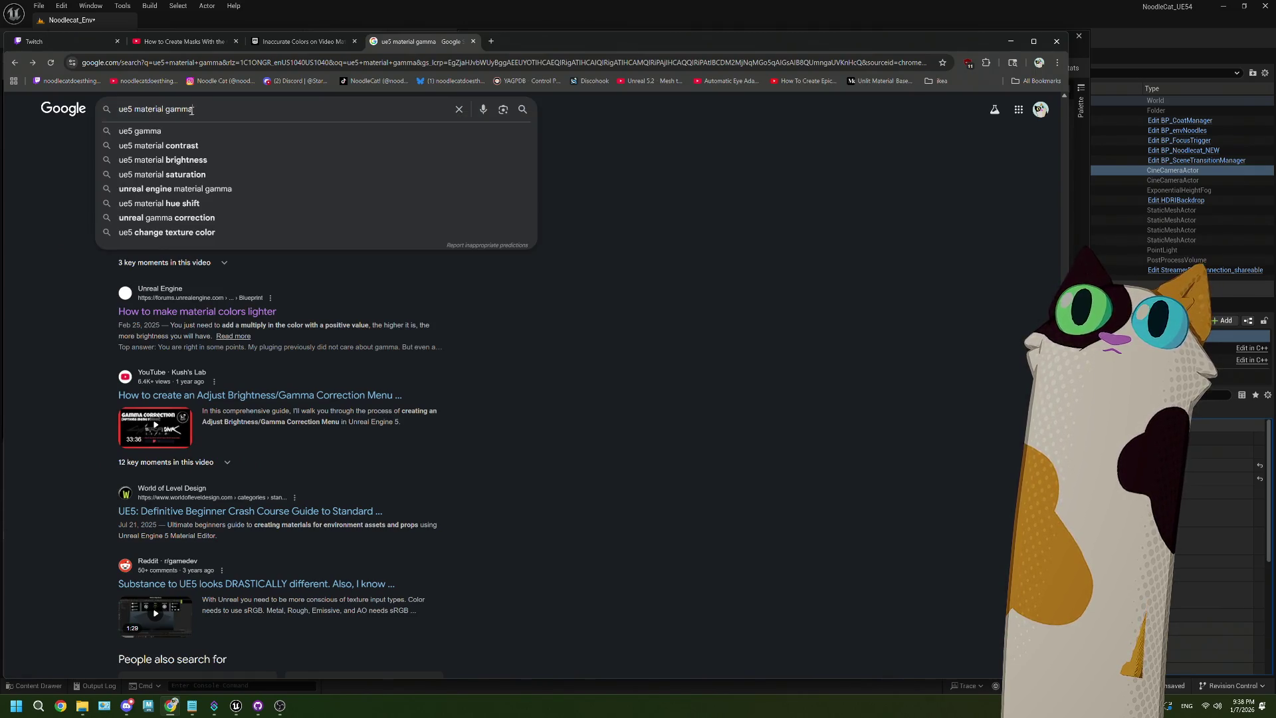
type(" on textr")
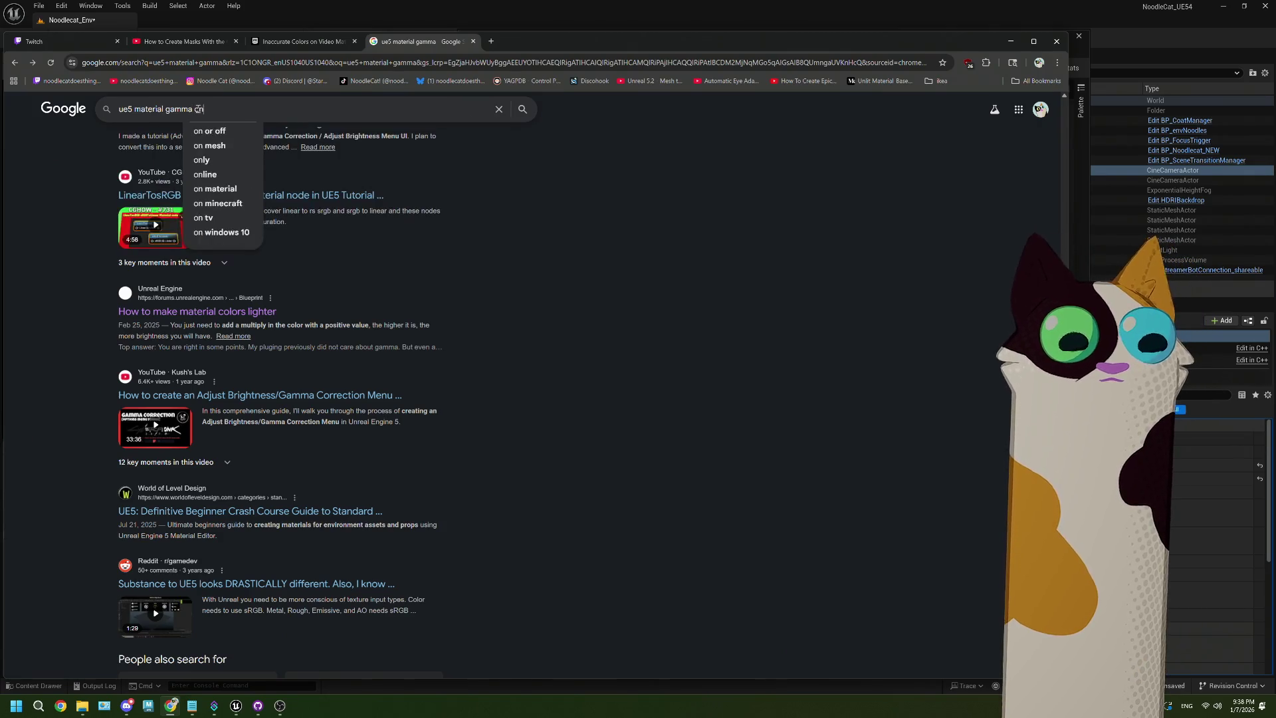
key("BackSpace")
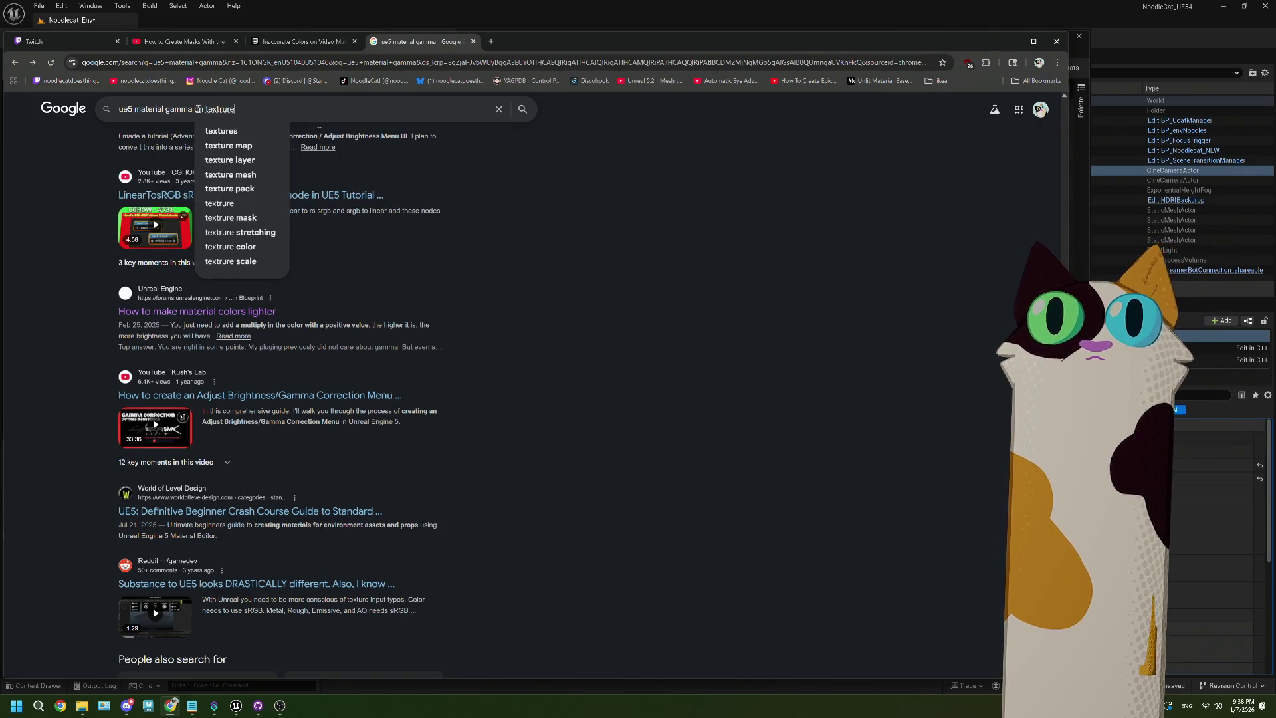
type("ure")
key("Return")
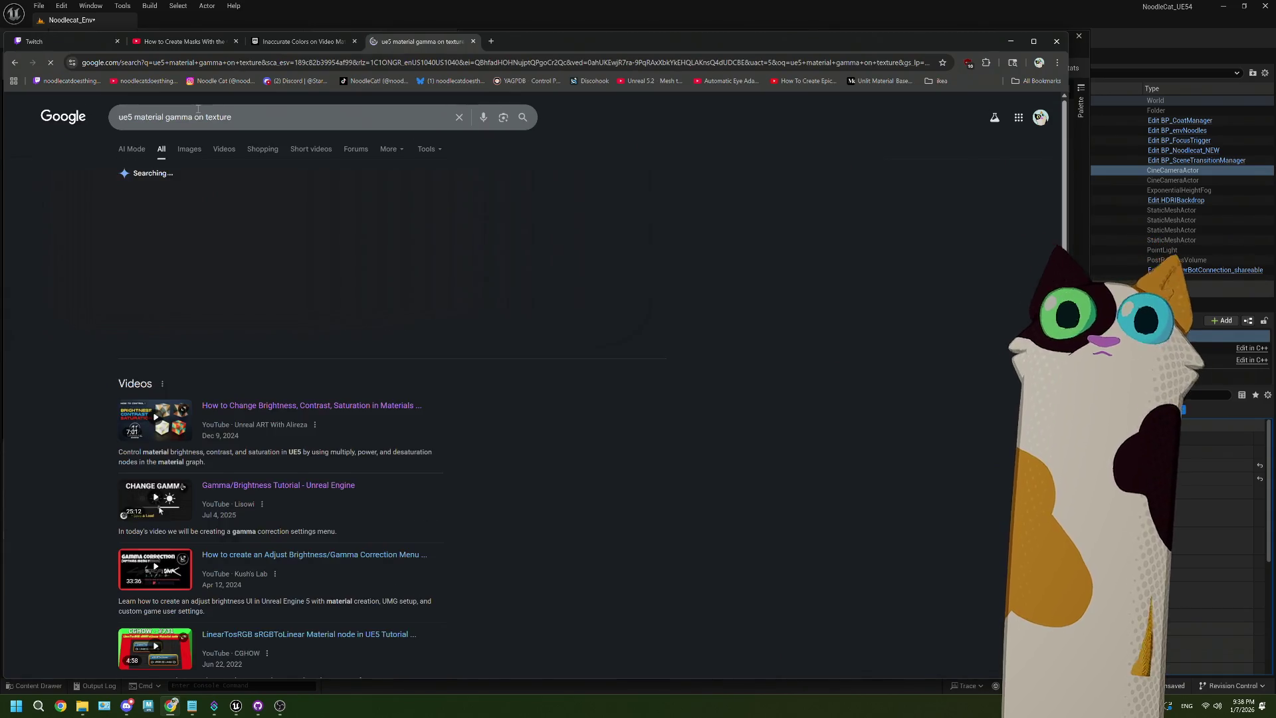
scroll(513, 441, "down", 6)
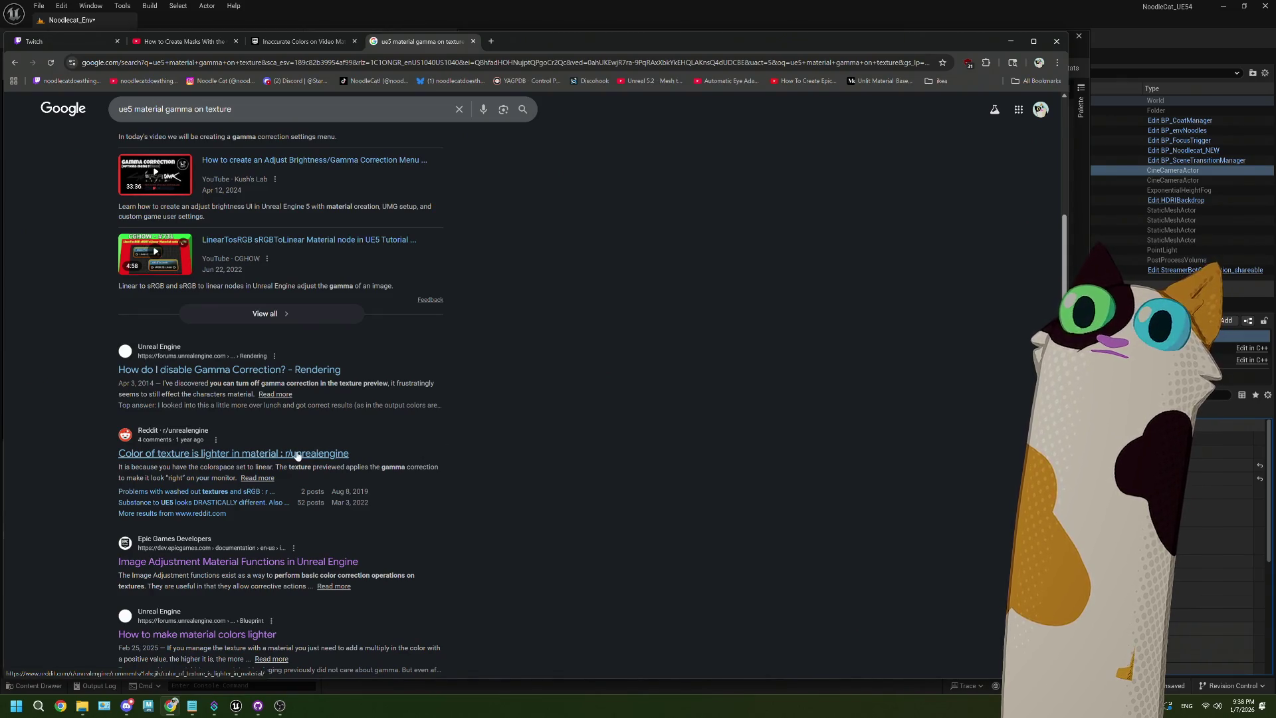
scroll(297, 455, "down", 3)
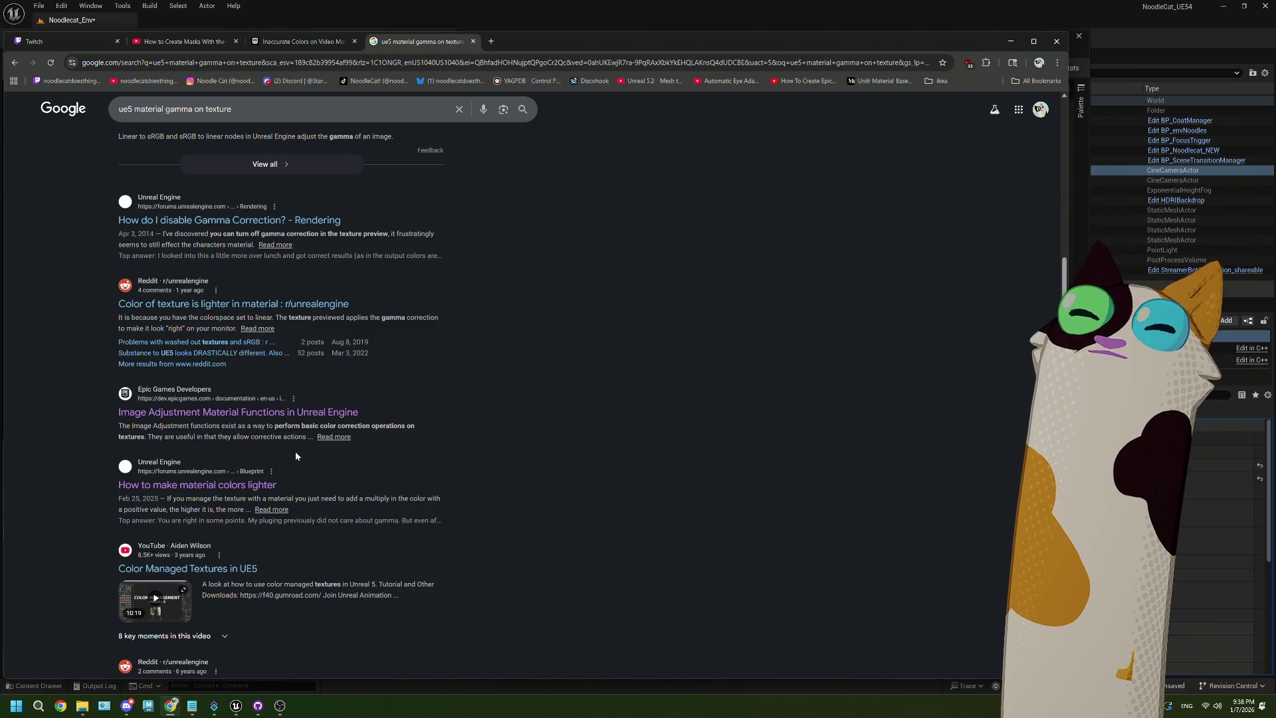
left_click(253, 569)
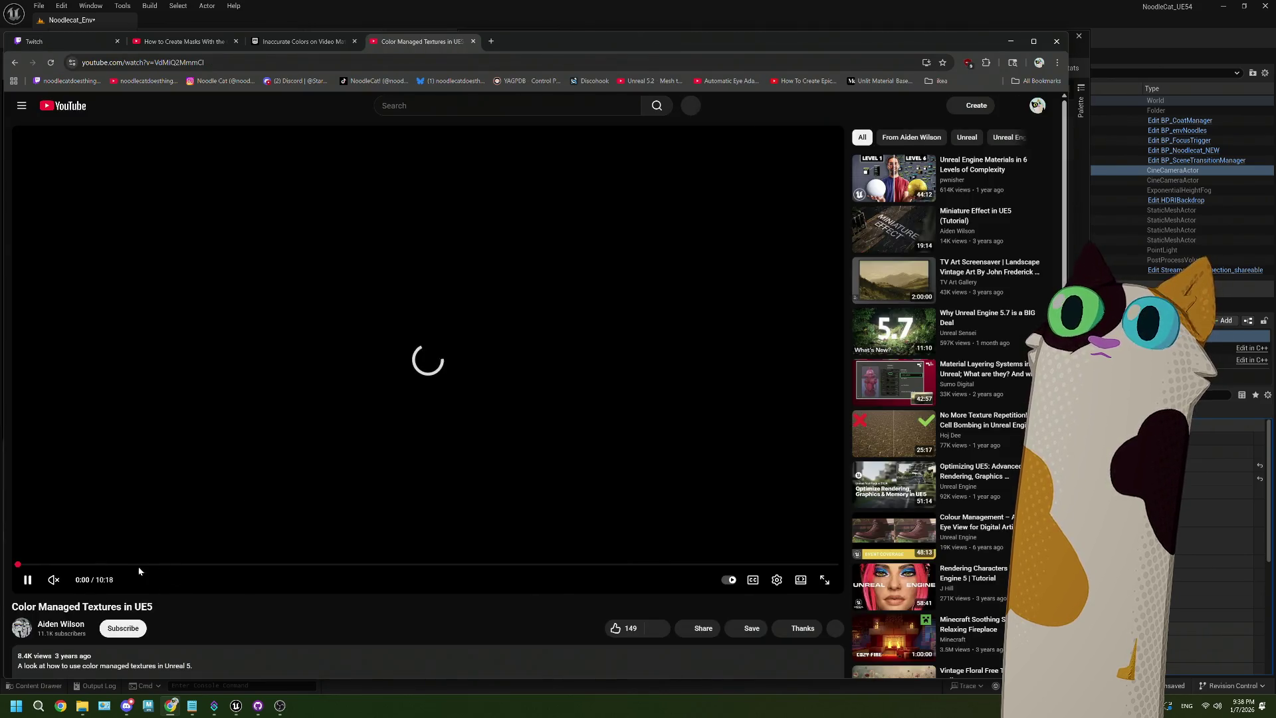
left_click_drag(58, 568, 325, 566)
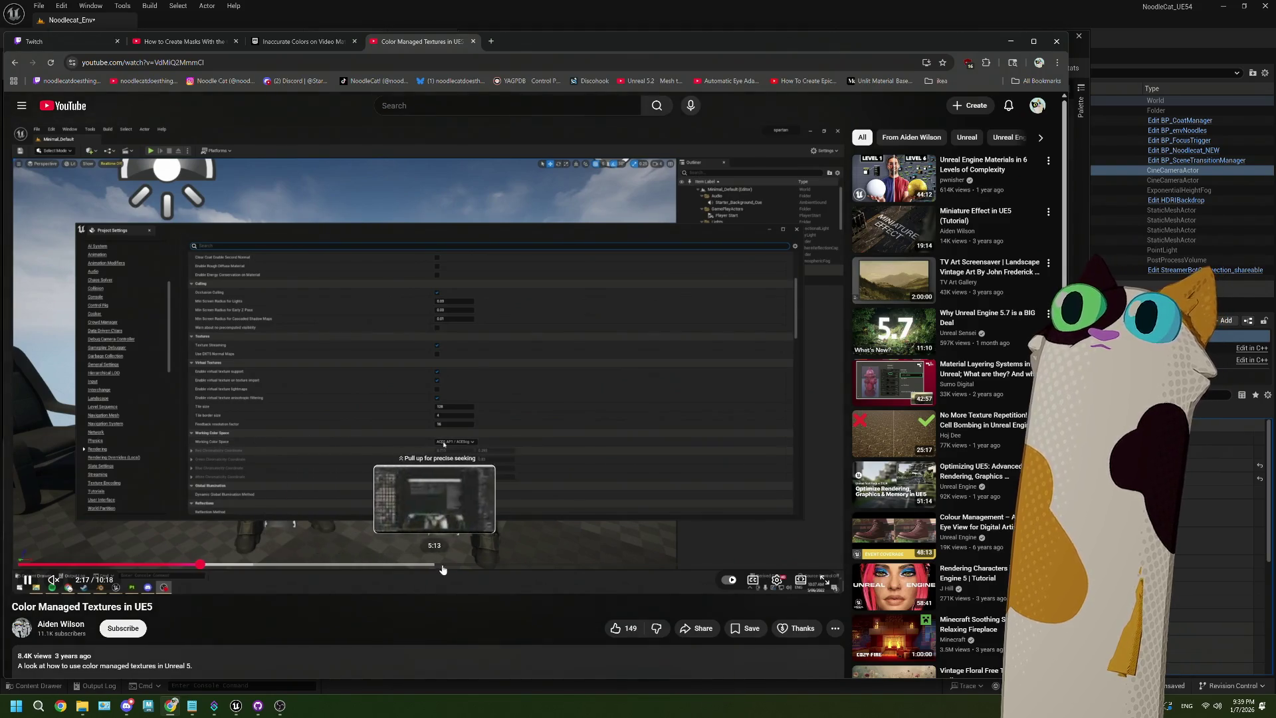
left_click(505, 566)
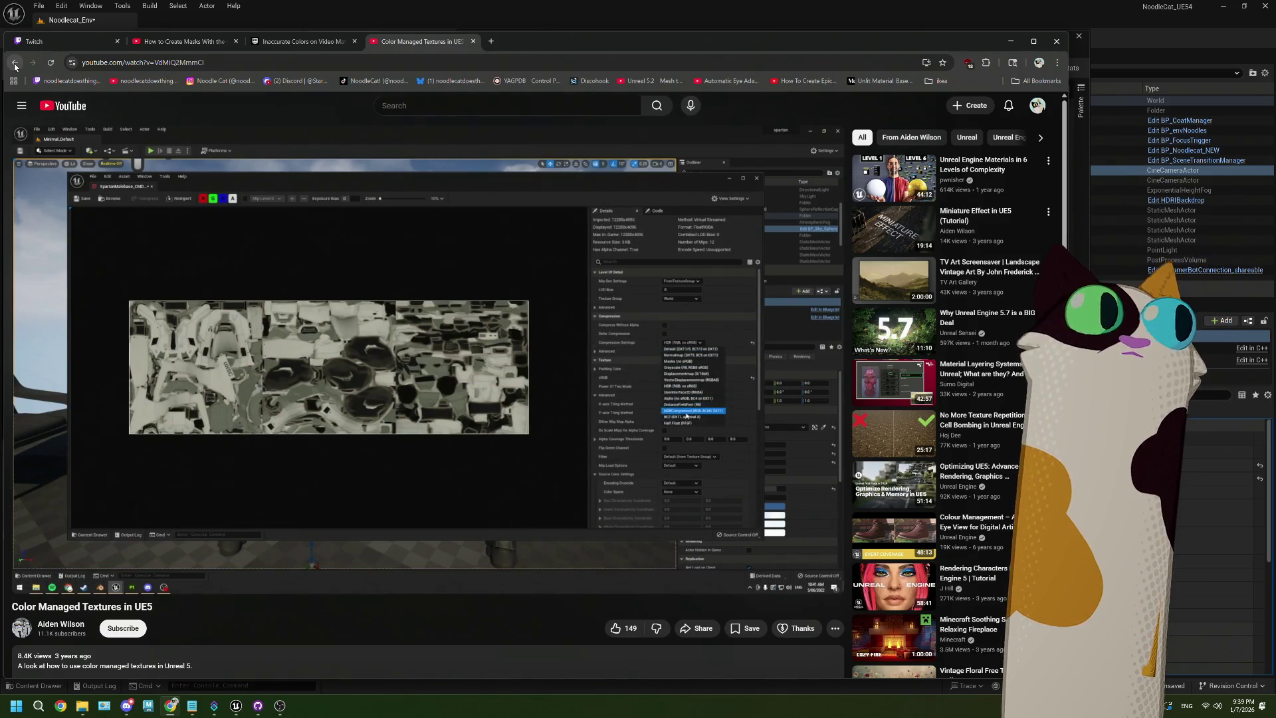
left_click(14, 65)
scroll(440, 510, "down", 3)
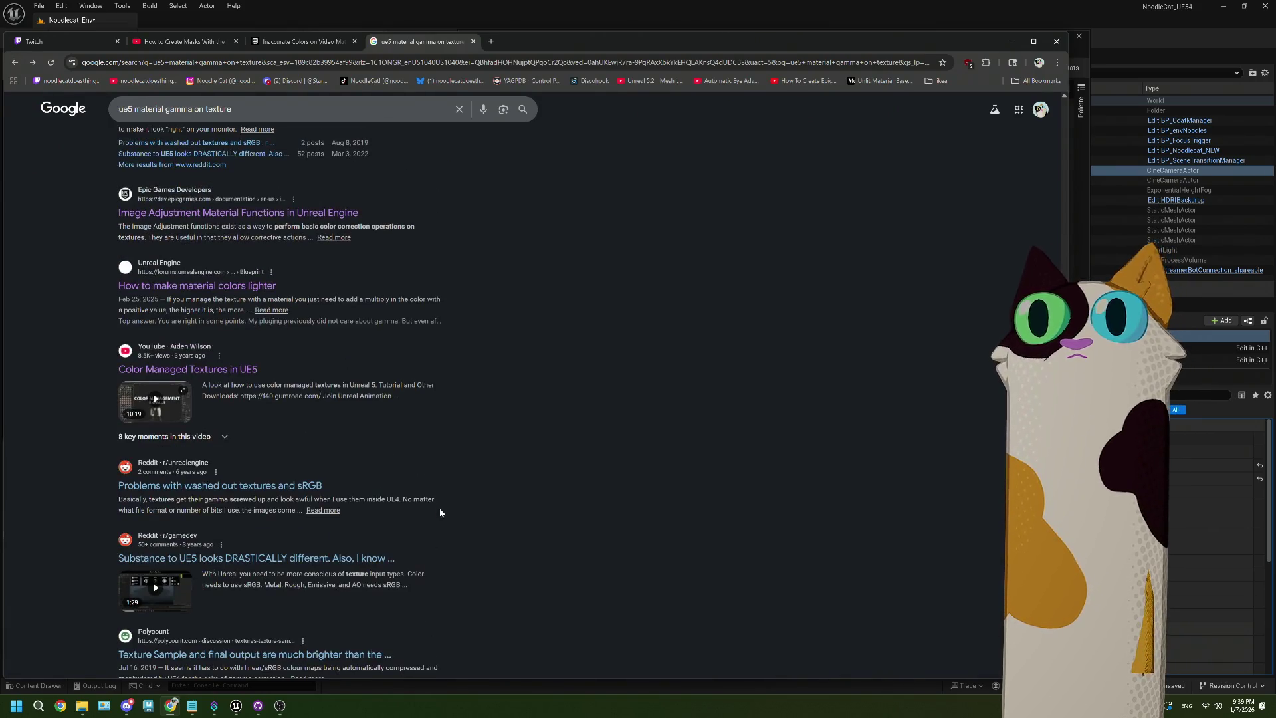
Skim the Reddit 'washed out textures and sRGB' thread, then minimize Chrome to reveal Unreal
left_click(292, 486)
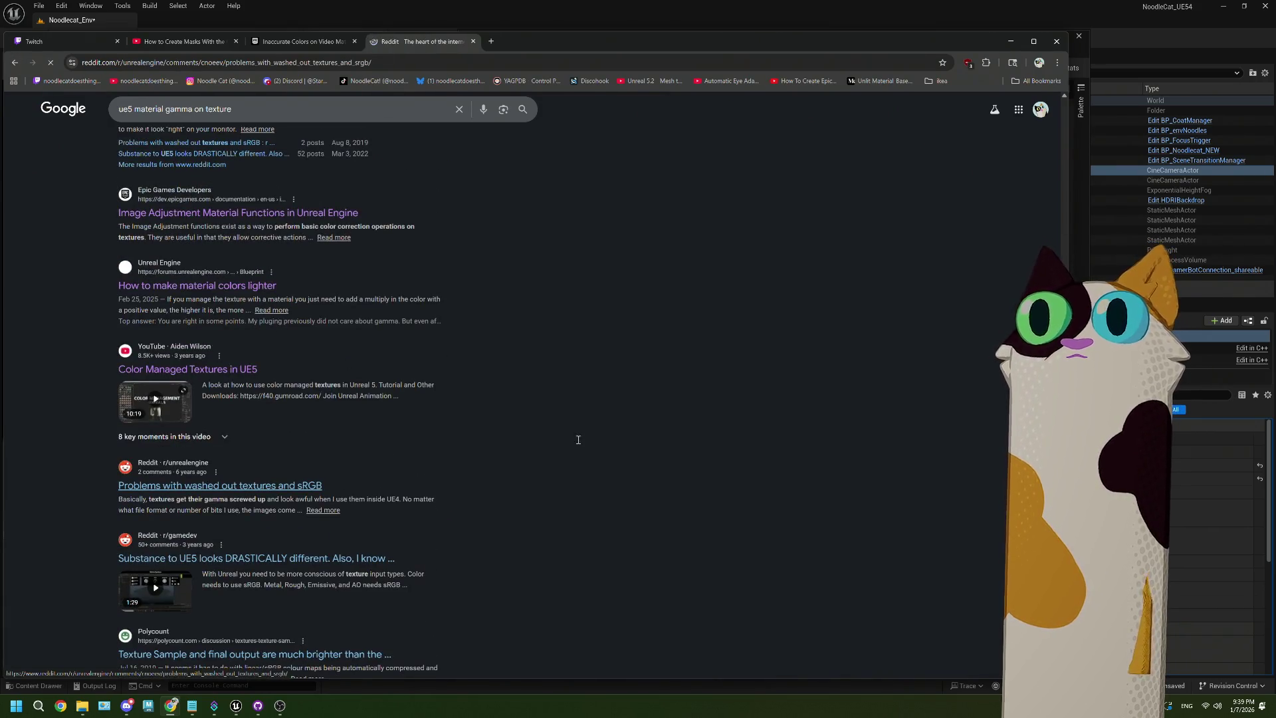
scroll(572, 442, "down", 2)
scroll(569, 450, "down", 2)
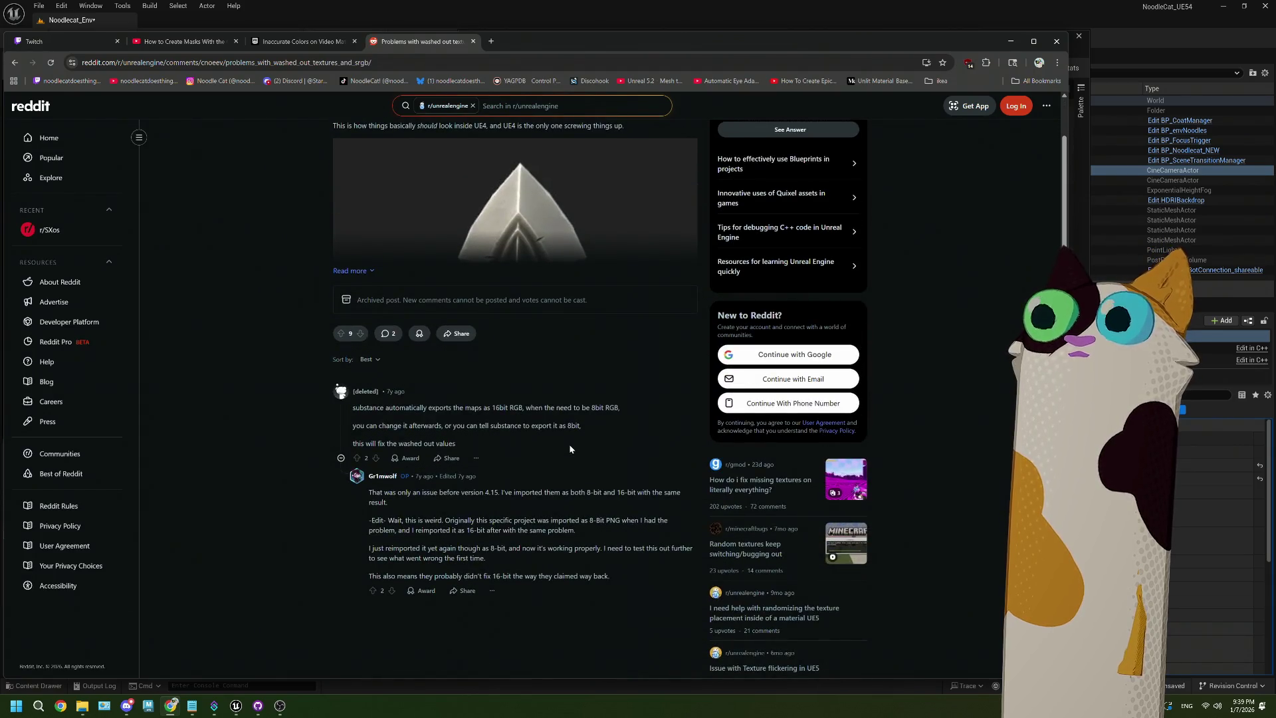
left_click(21, 64)
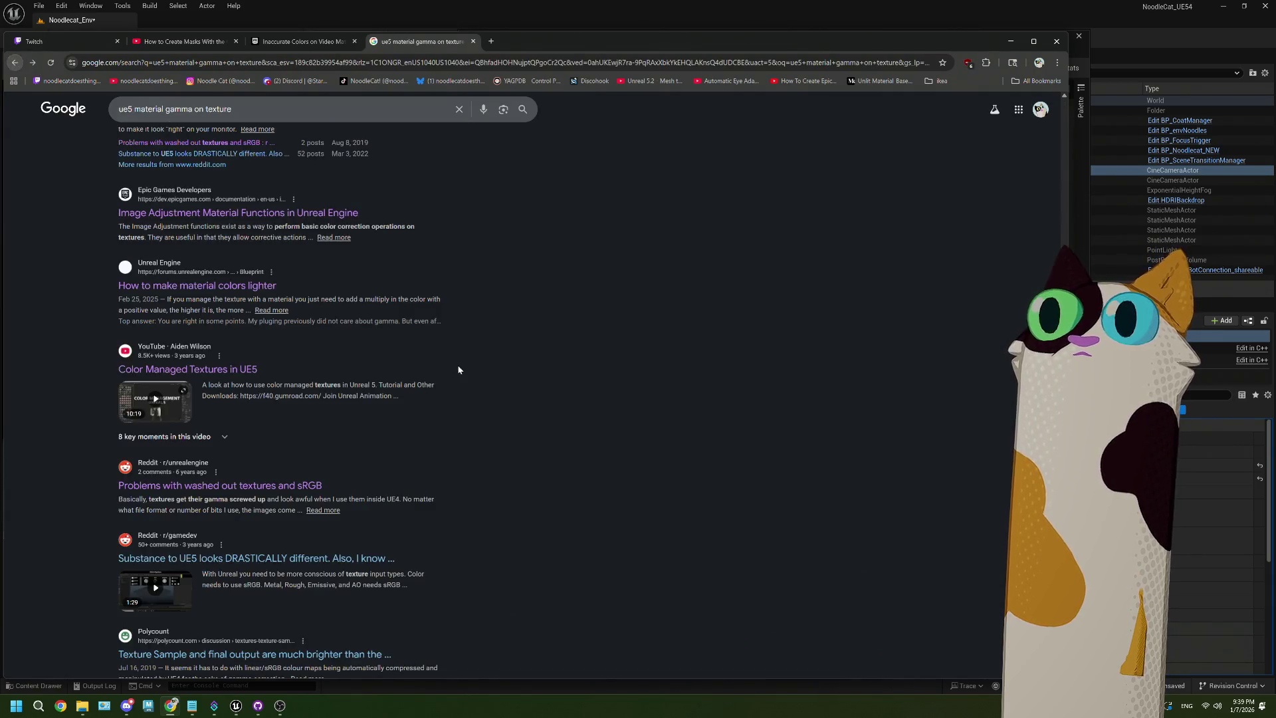
scroll(458, 370, "up", 10)
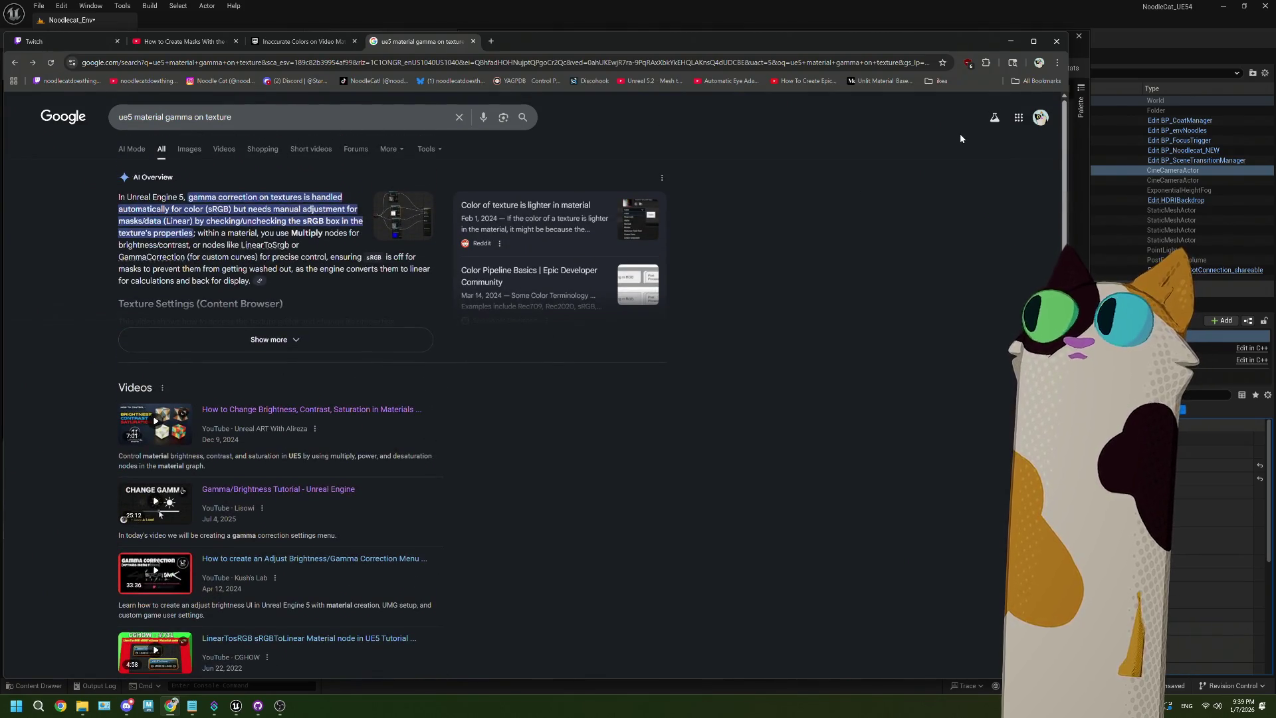
left_click(1009, 44)
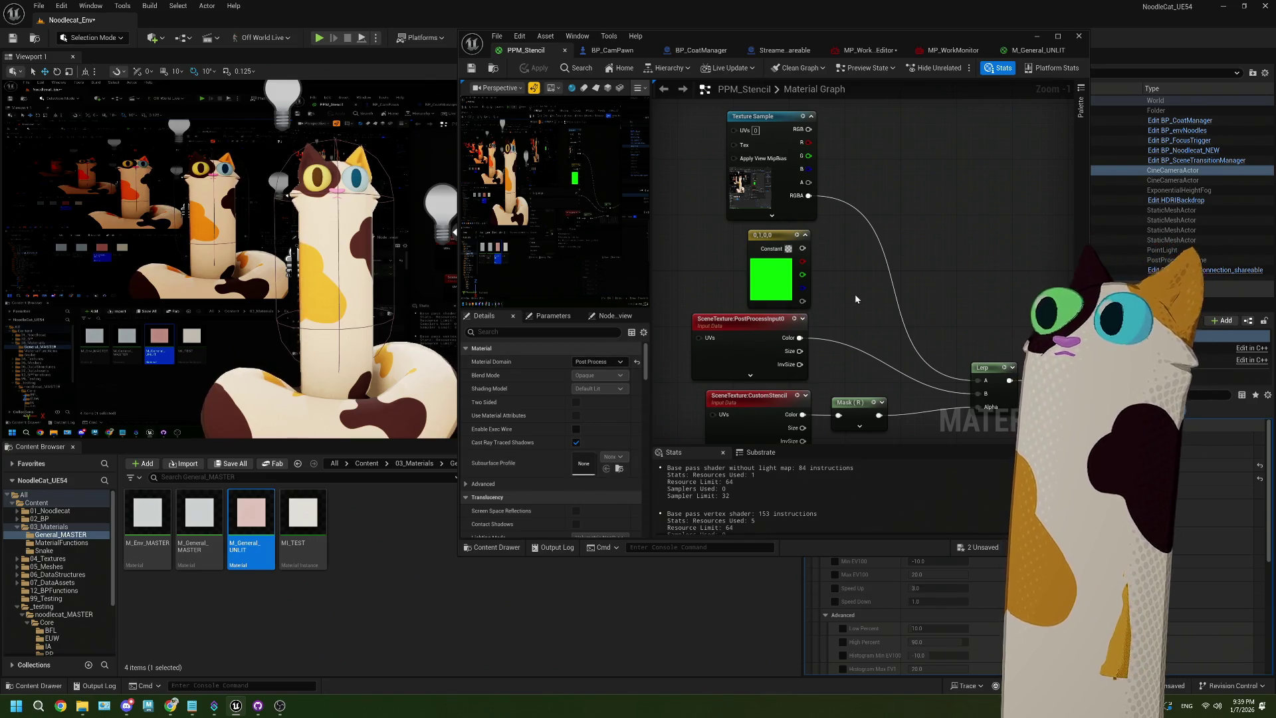
left_click_drag(856, 299, 821, 304)
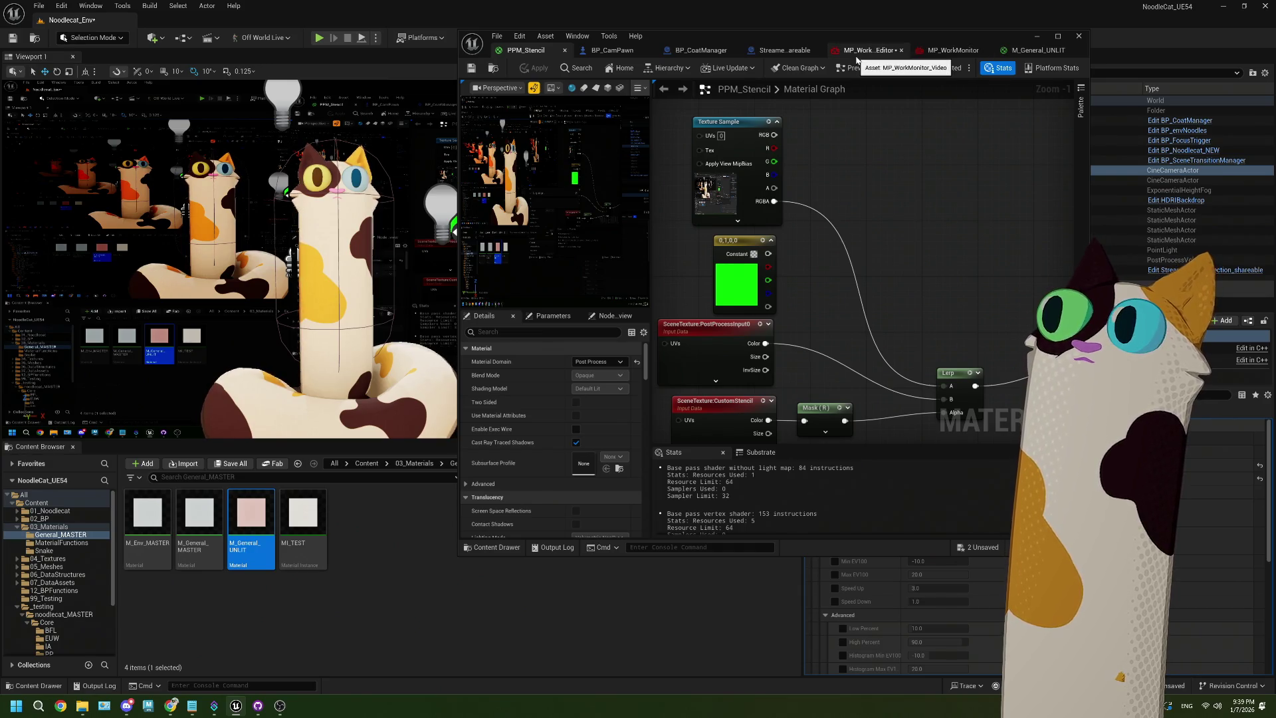
left_click(751, 165)
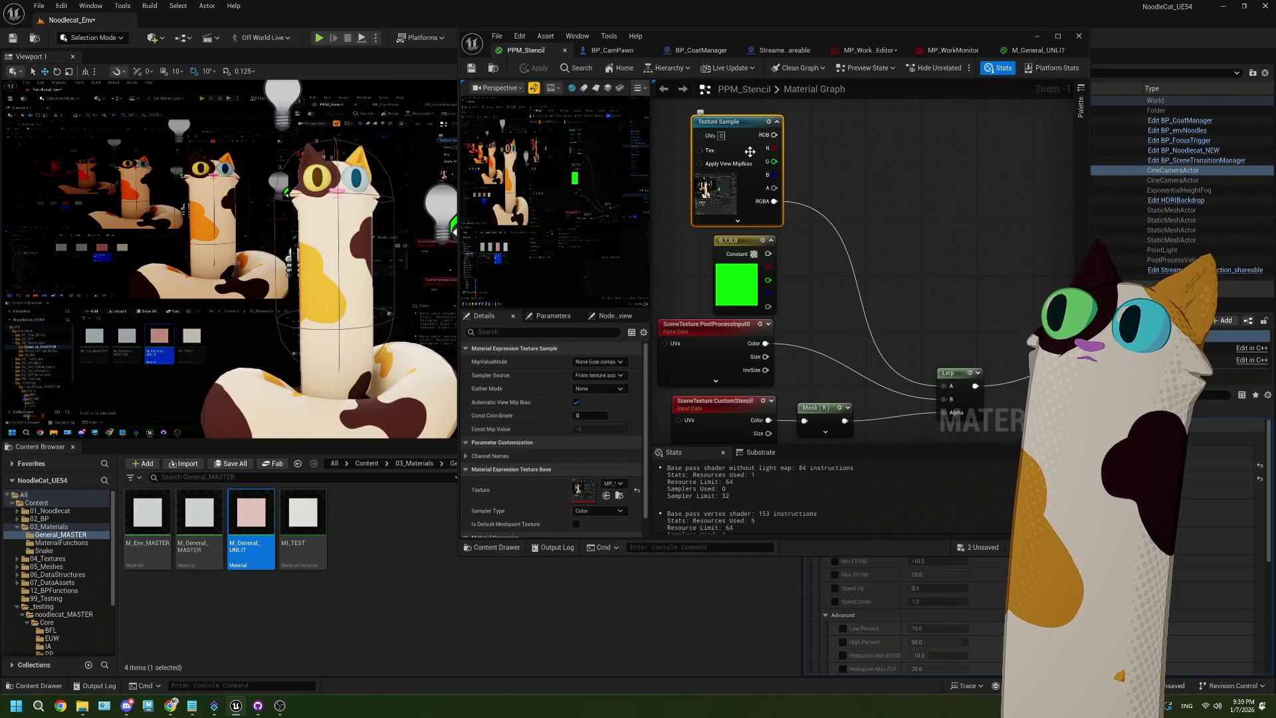
scroll(508, 423, "down", 3)
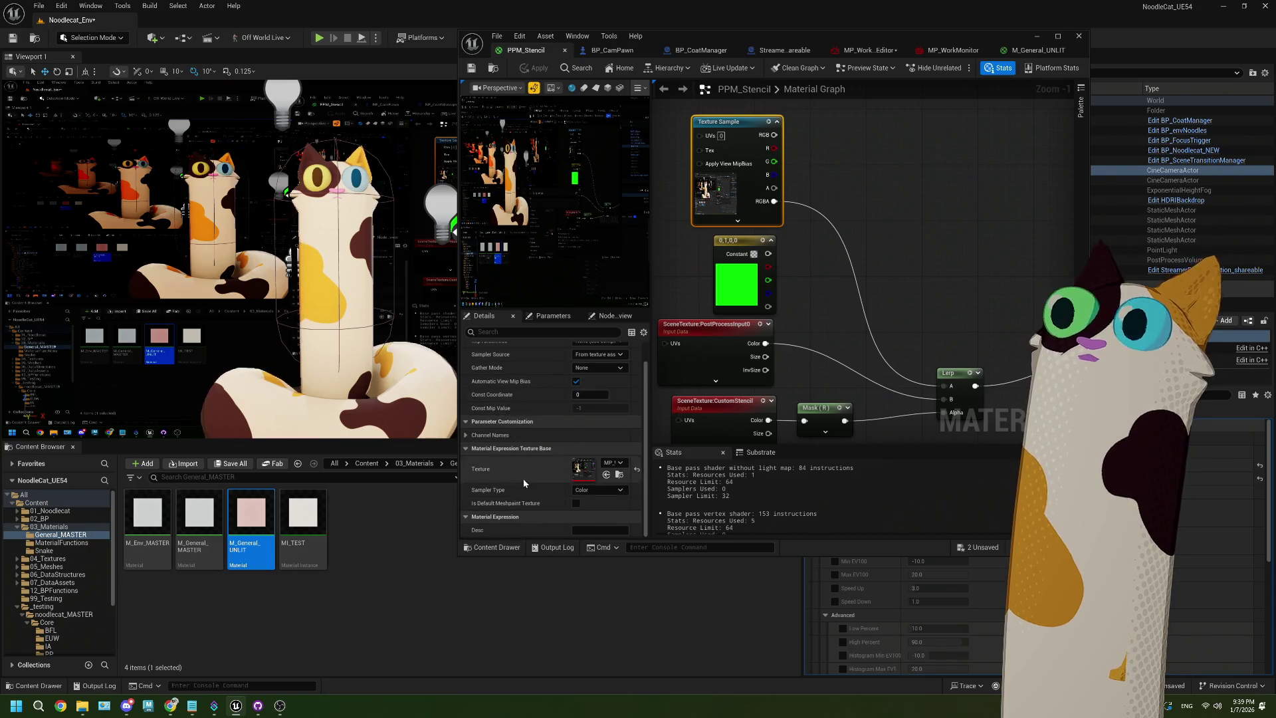
left_click(596, 492)
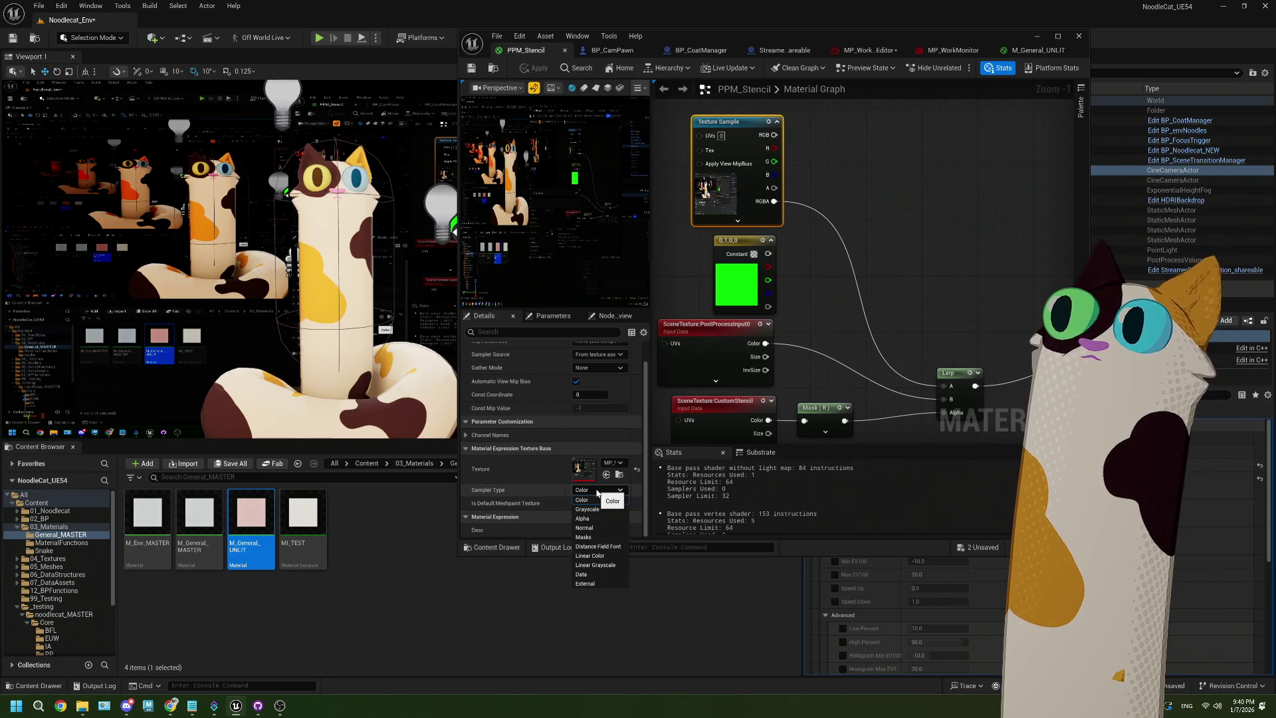
left_click(596, 508)
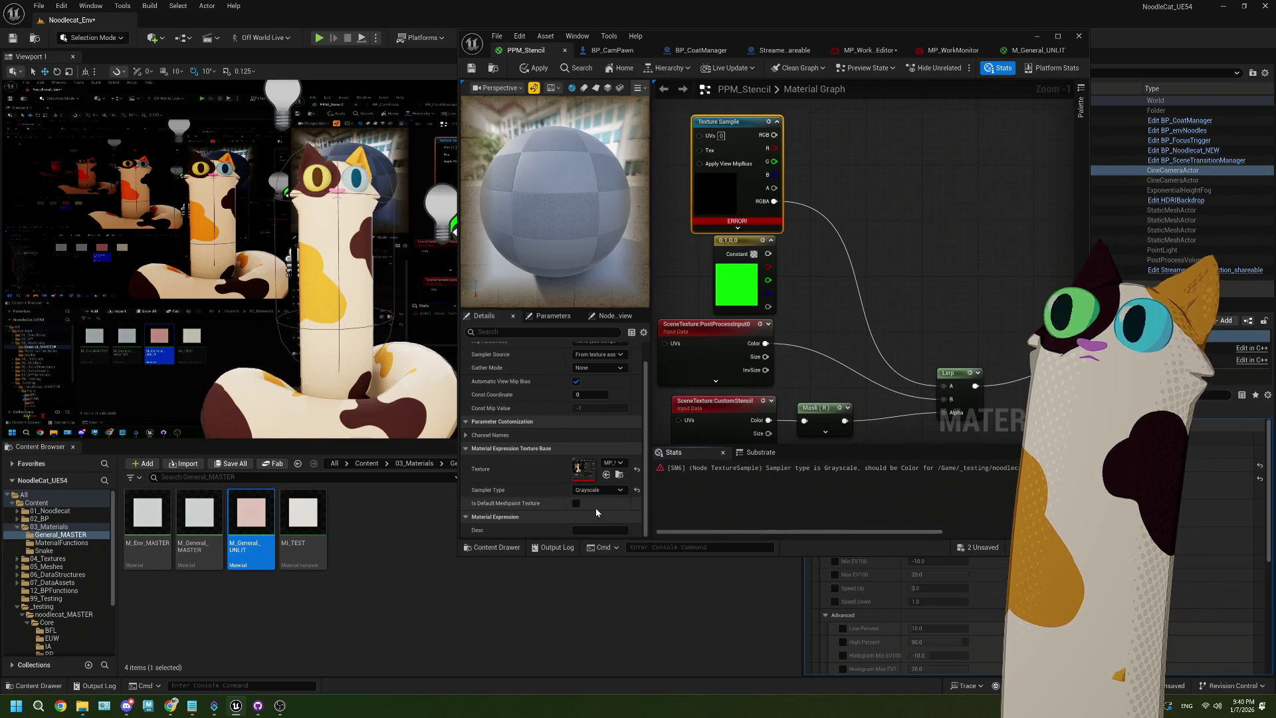
left_click(595, 492)
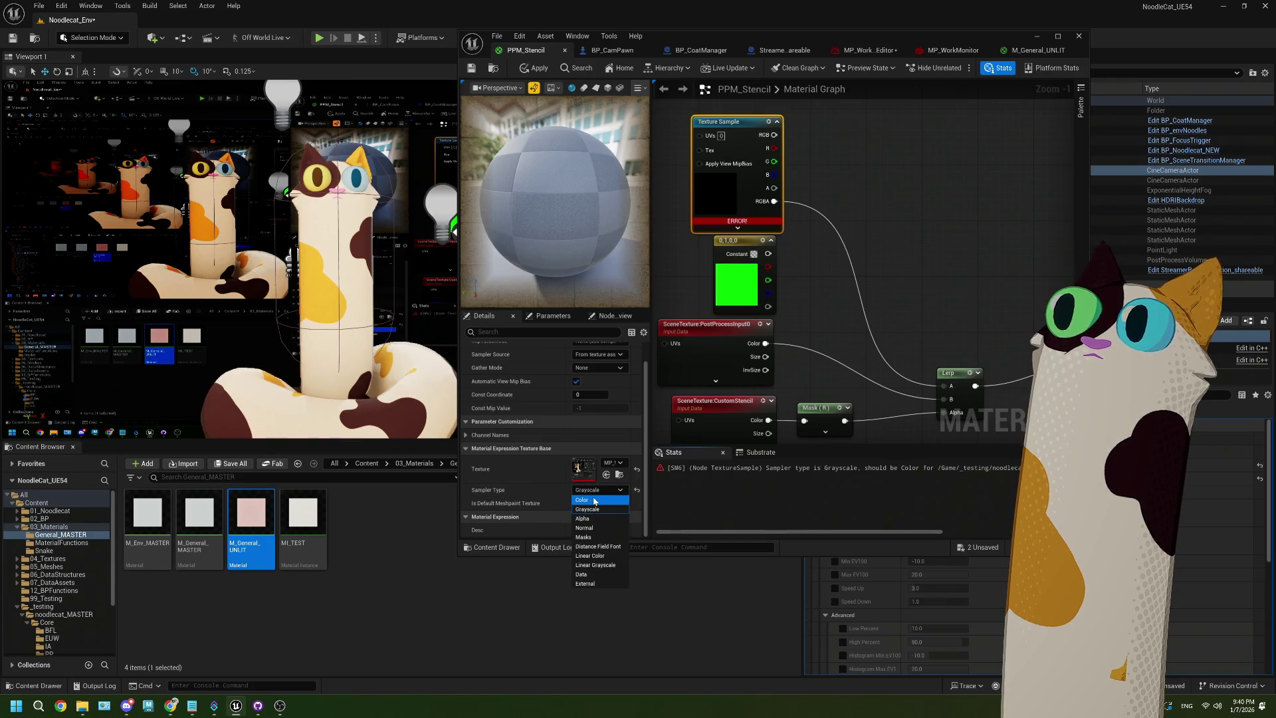
left_click(582, 500)
mouse_move(872, 322)
left_mouse_down()
mouse_move(887, 322)
mouse_move(857, 352)
left_mouse_up()
left_click_drag(759, 165, 814, 199)
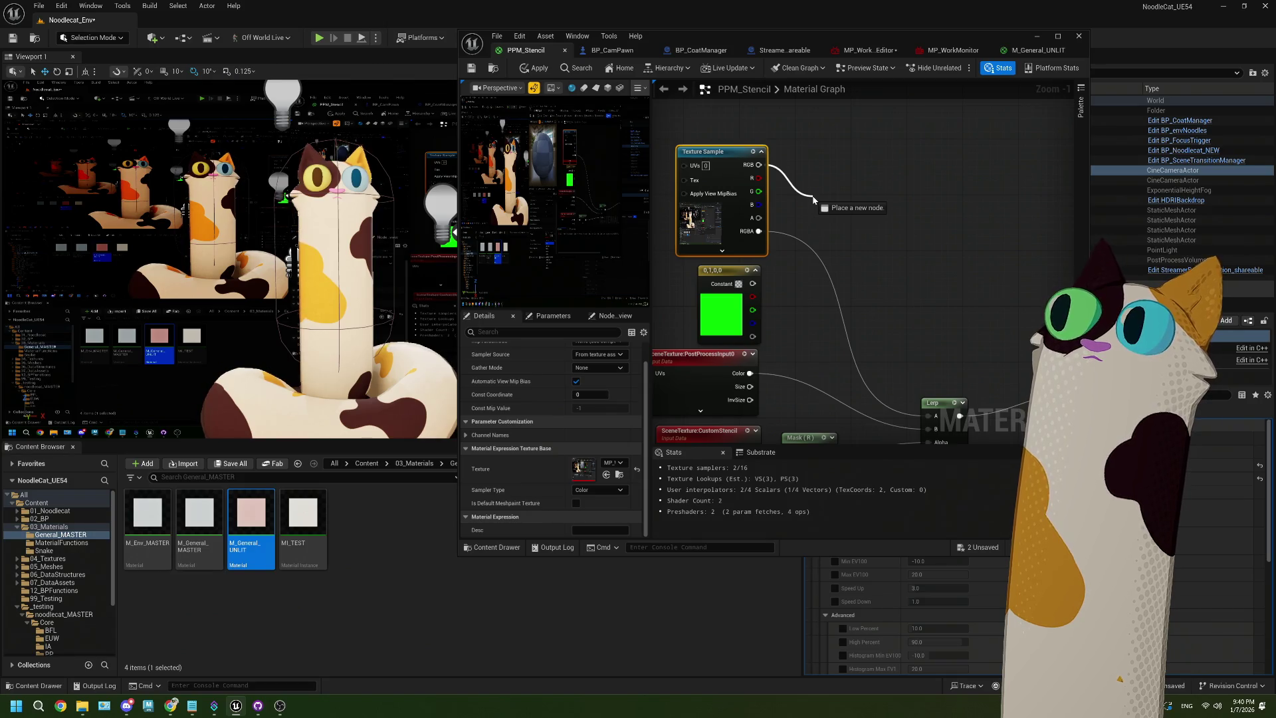
Chain sRGBColorToWorkingColorSpace and BreakOutFloat3Components nodes off the texture's RGB output
left_click_drag(813, 199, 814, 199)
type("gam")
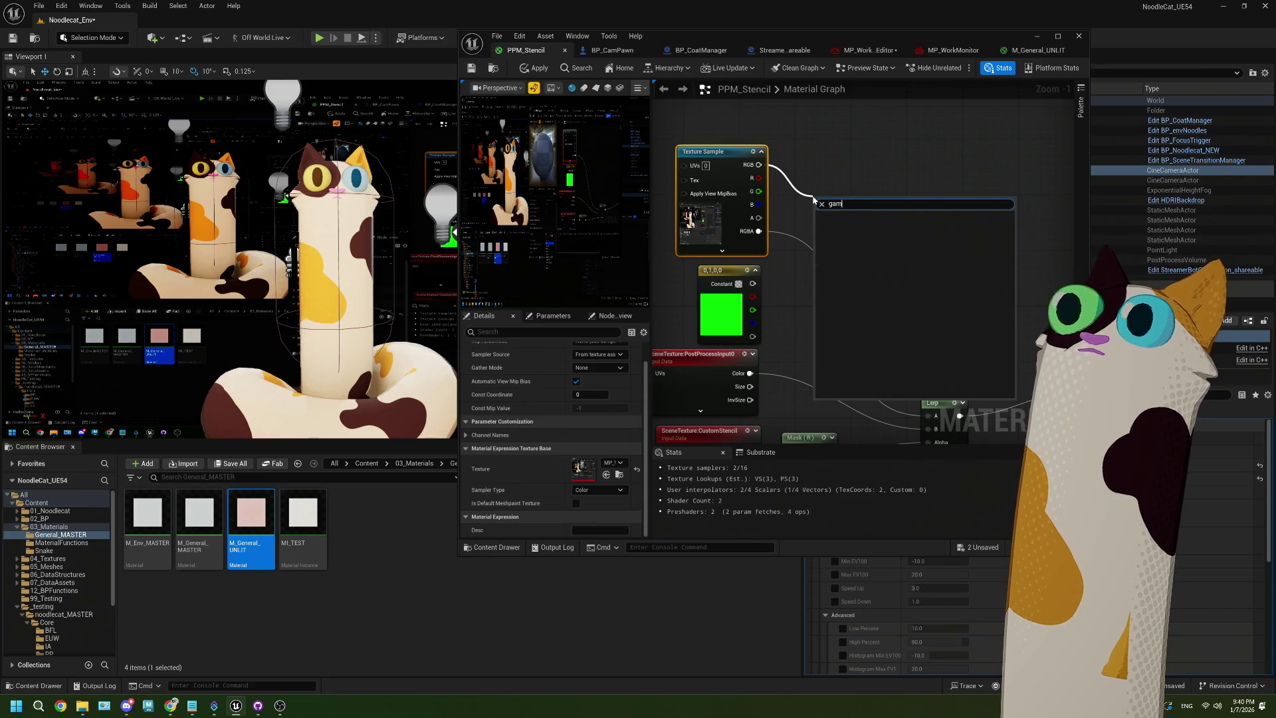
key("BackSpace")
key("BackSpace")
key("BackSpace")
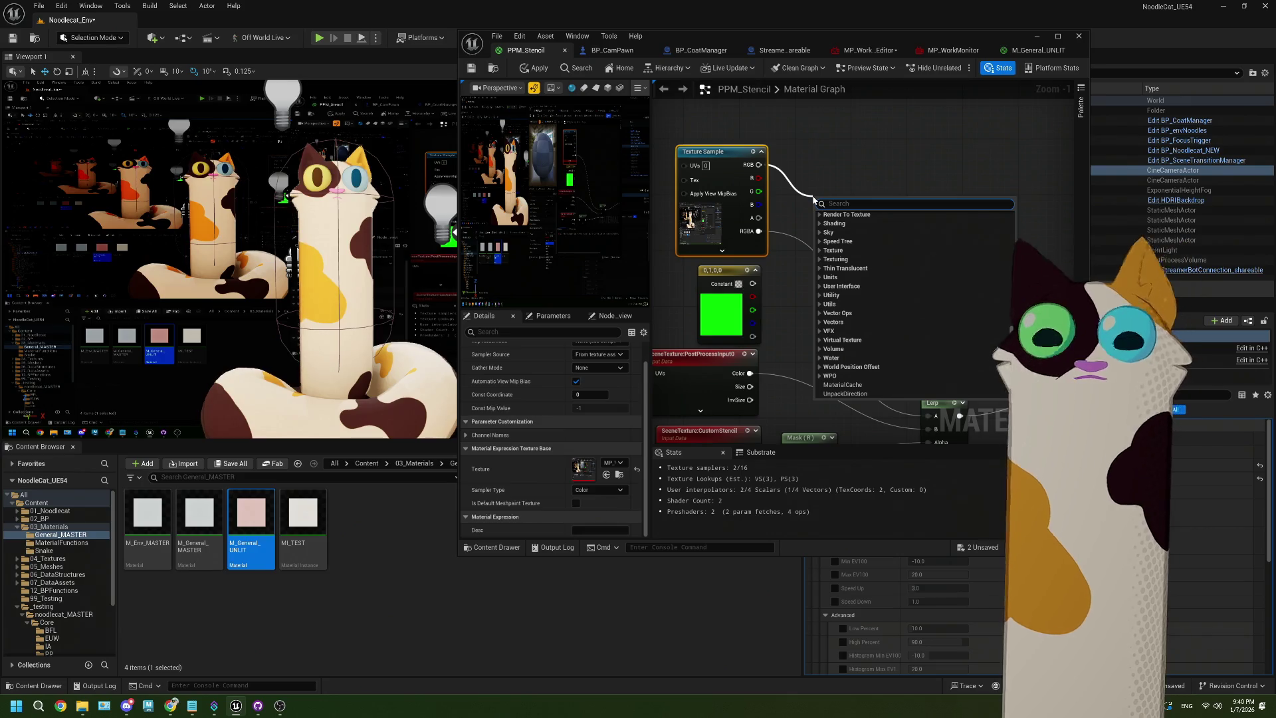
type("colors")
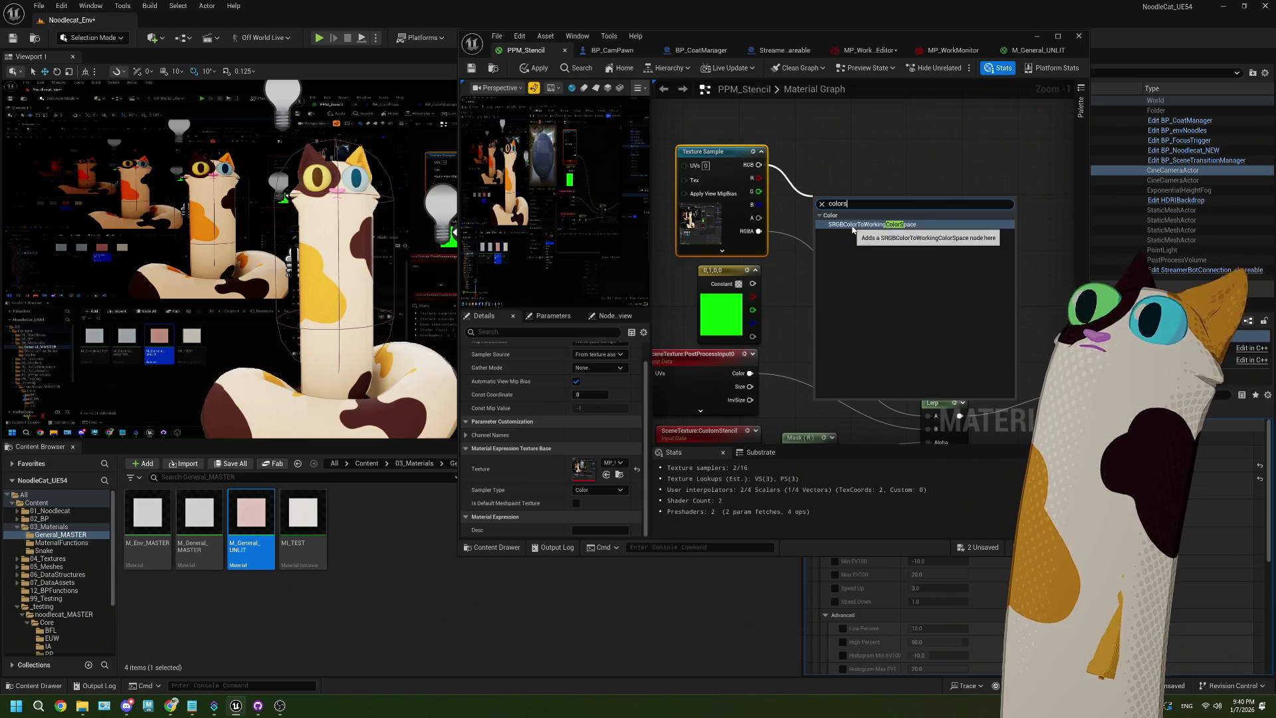
left_click(857, 224)
mouse_move(916, 213)
left_mouse_down()
mouse_move(923, 230)
mouse_move(897, 285)
mouse_move(865, 282)
left_mouse_up()
type("break")
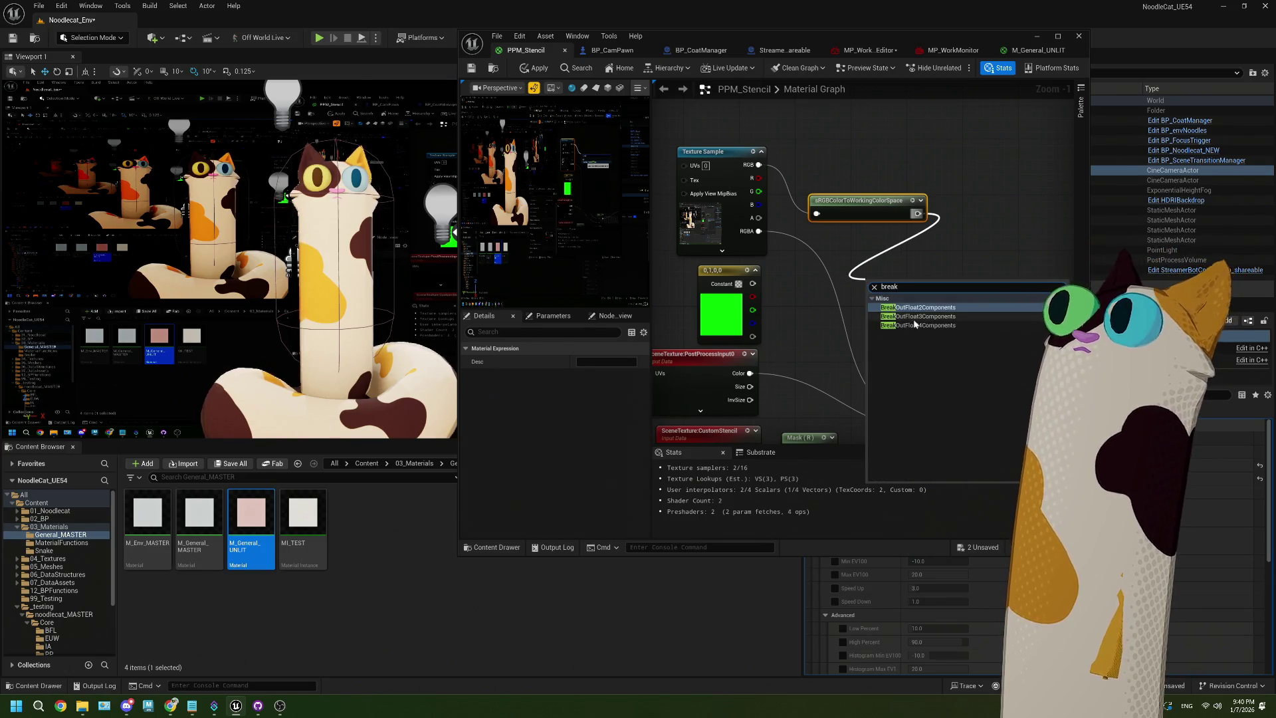
left_click(915, 317)
Rebuild the split channels plus texture alpha in a MakeFloat4 feeding Lerp A, and apply
mouse_move(911, 334)
left_mouse_down()
mouse_move(828, 302)
mouse_move(874, 303)
left_mouse_up()
left_click(875, 304)
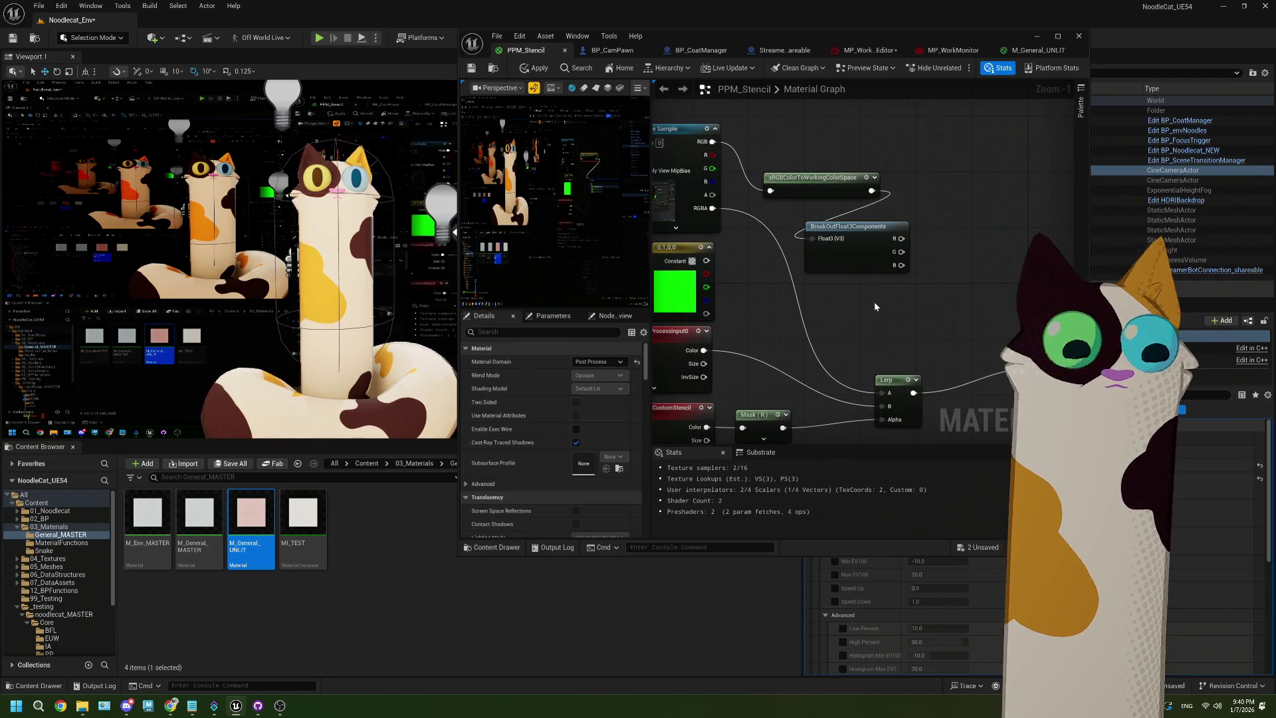
right_click(876, 306)
type("make")
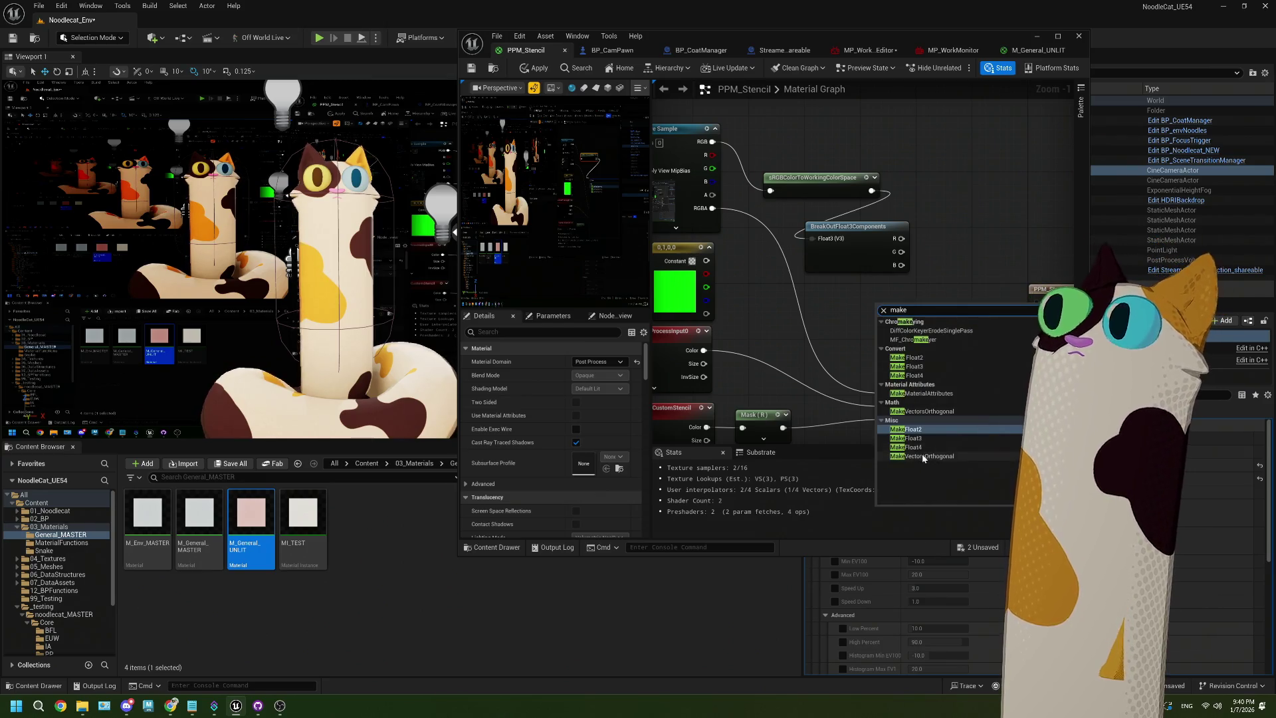
left_click(907, 447)
left_click_drag(901, 239, 910, 301)
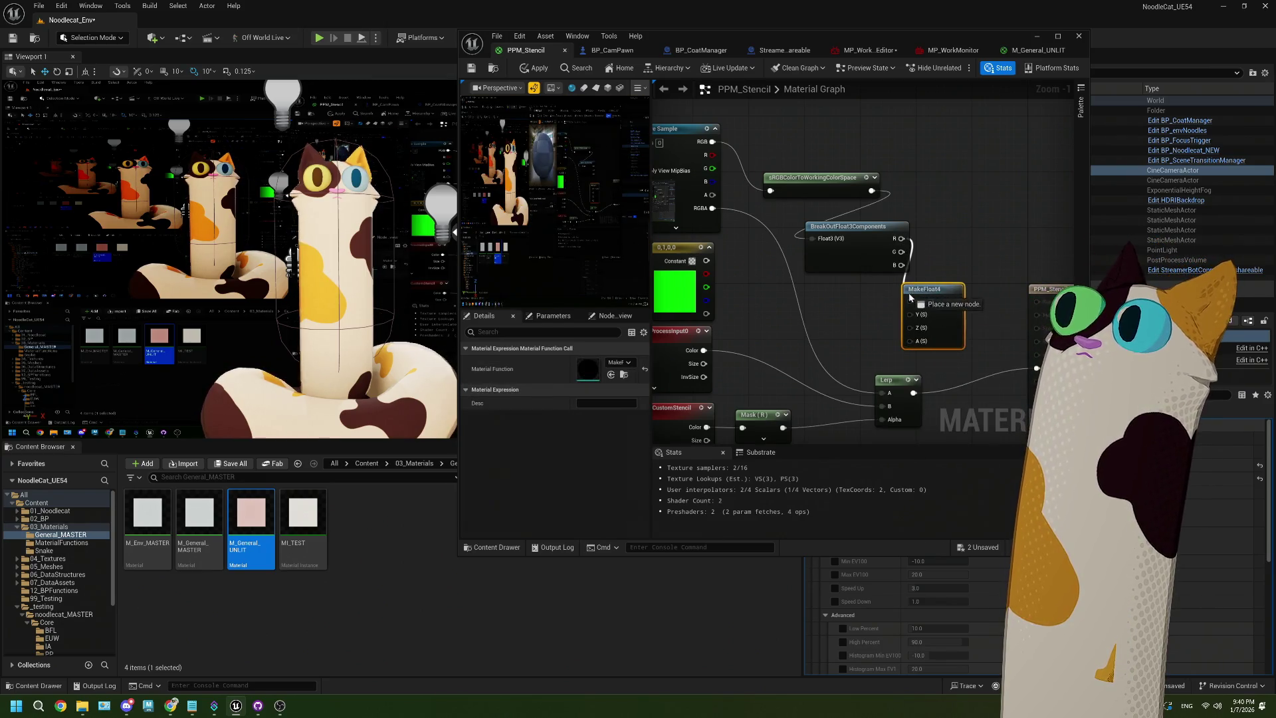
left_click_drag(901, 252, 909, 328)
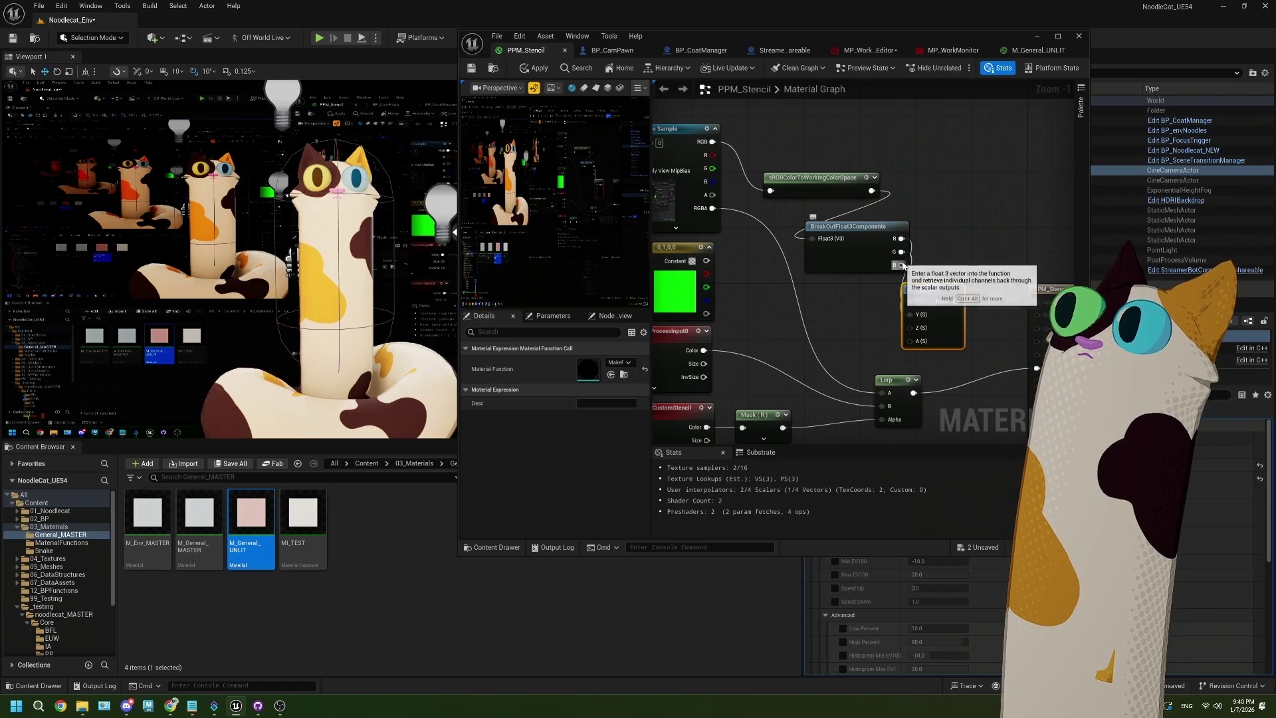
left_click_drag(711, 195, 909, 341)
mouse_move(956, 301)
left_mouse_down()
mouse_move(930, 379)
mouse_move(883, 393)
left_mouse_up()
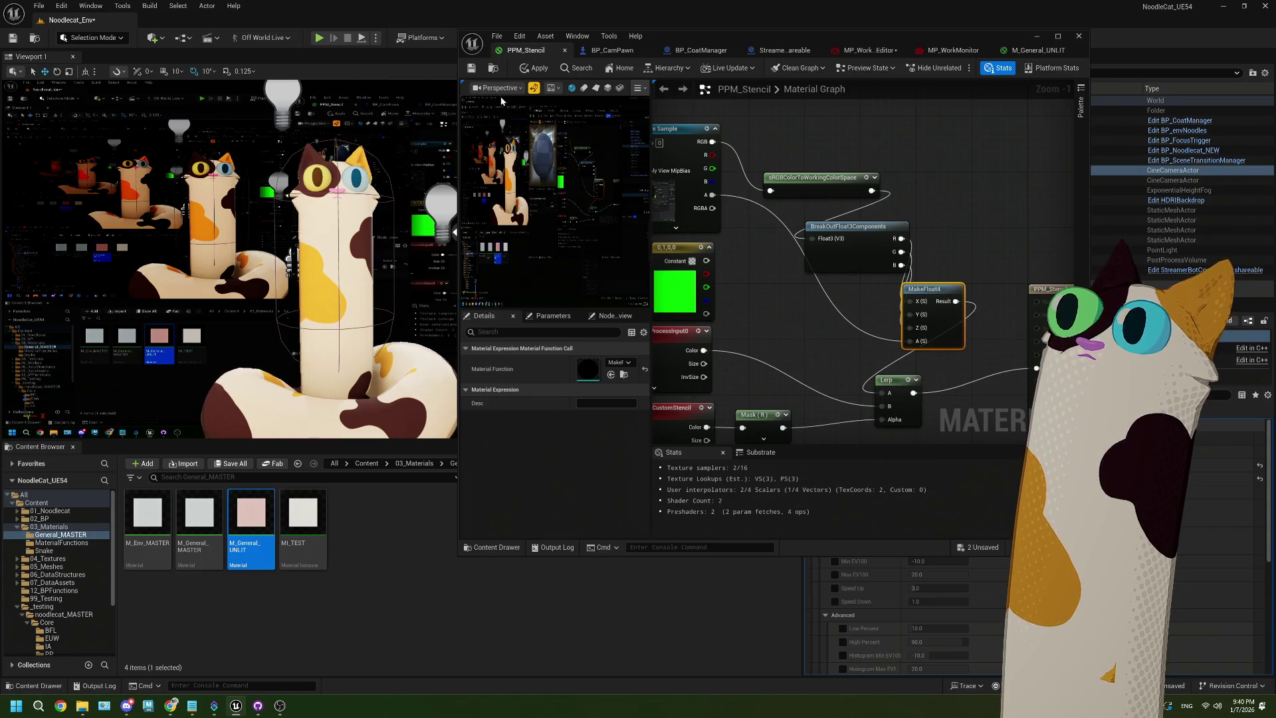
key("ctrl+s")
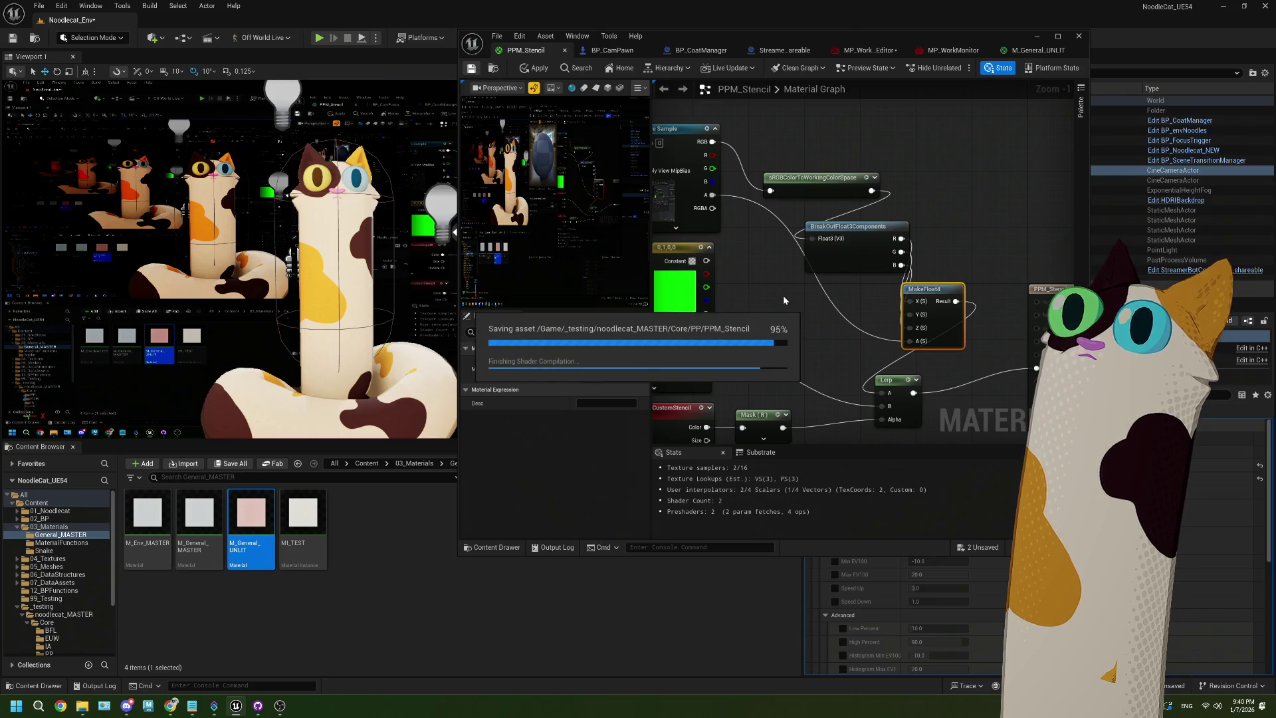
Replace sRGBColorToWorkingColorSpace with an sRGBToLinear node before BreakOutFloat3Components and save
left_click_drag(819, 215, 800, 219)
key("Delete")
left_click_drag(694, 147, 810, 178)
type("rgb")
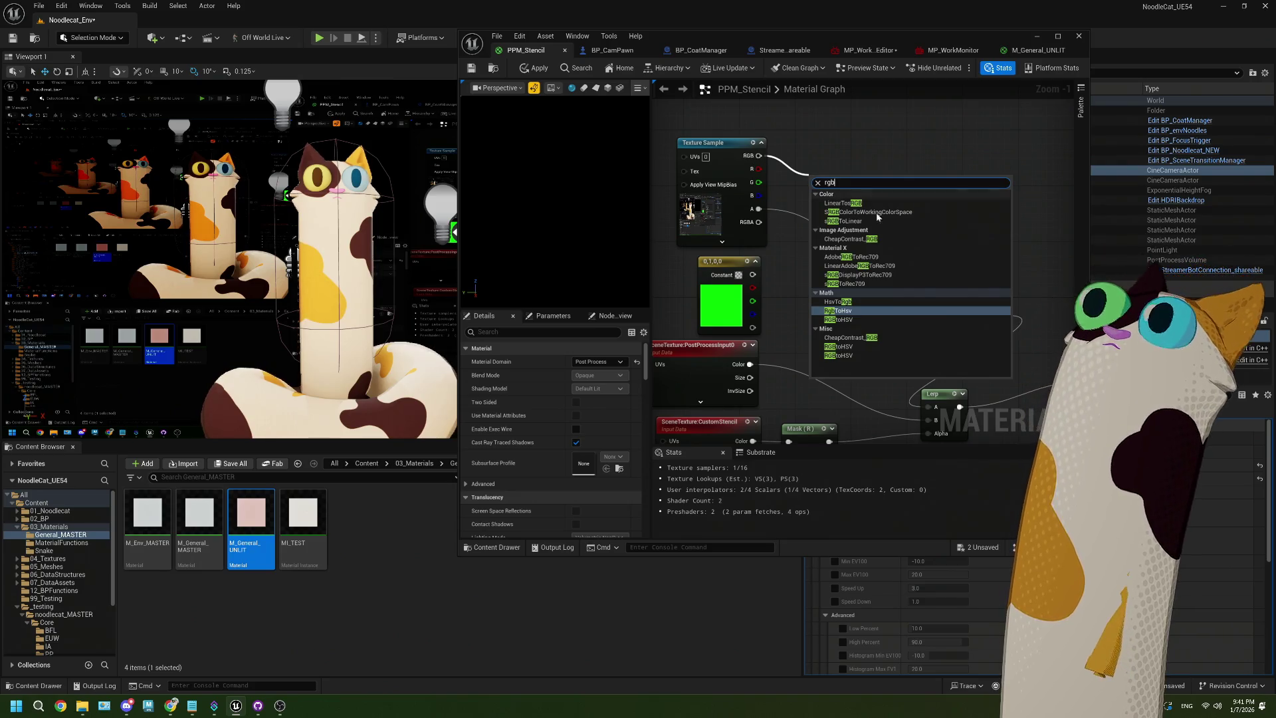
left_click(871, 220)
mouse_move(868, 189)
left_mouse_down()
mouse_move(897, 209)
mouse_move(877, 254)
mouse_move(859, 253)
left_mouse_up()
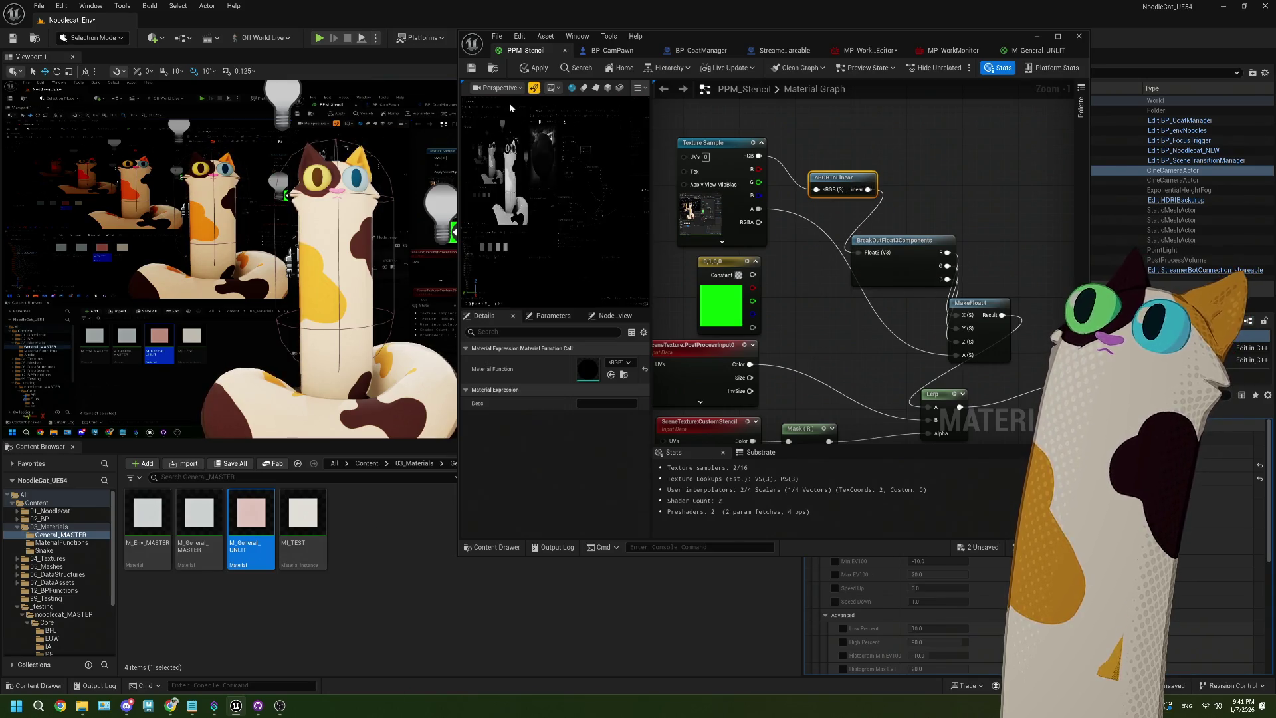
left_click(473, 69)
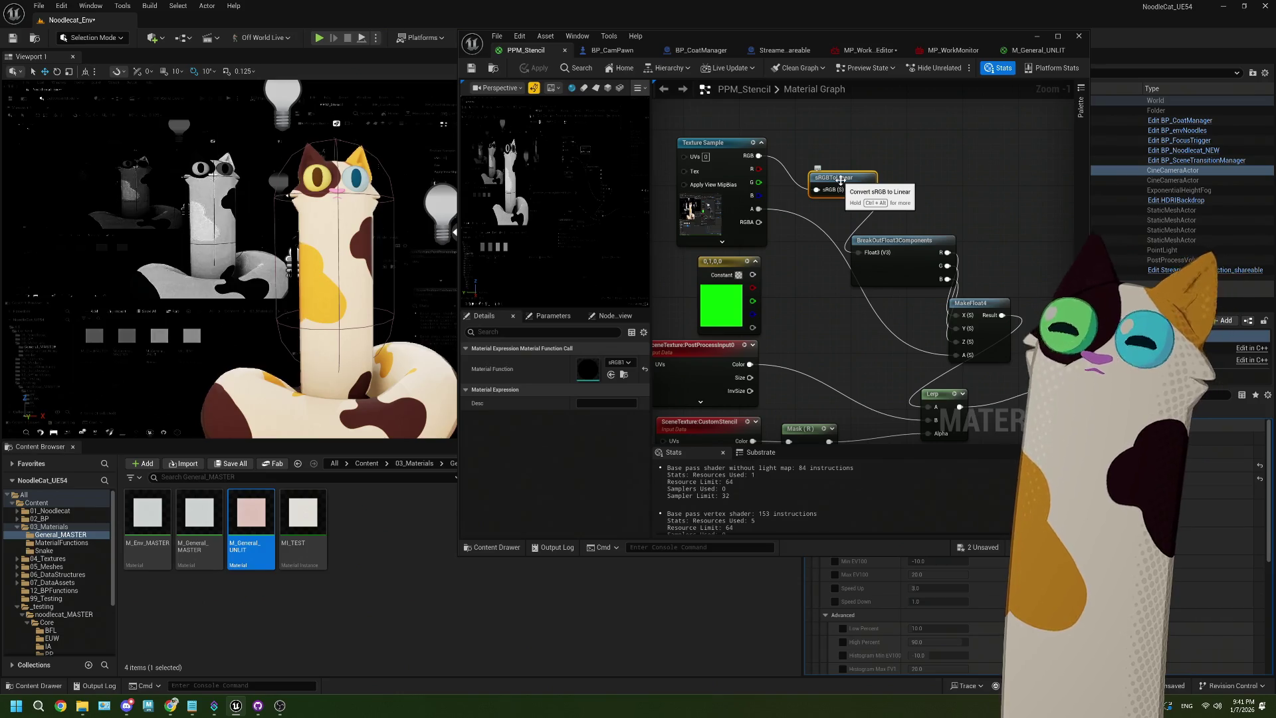
Swap sRGBToLinear for a LinearToSRGB node, save to test, then delete it
key("Delete")
left_click_drag(758, 155, 798, 176)
type("srgb")
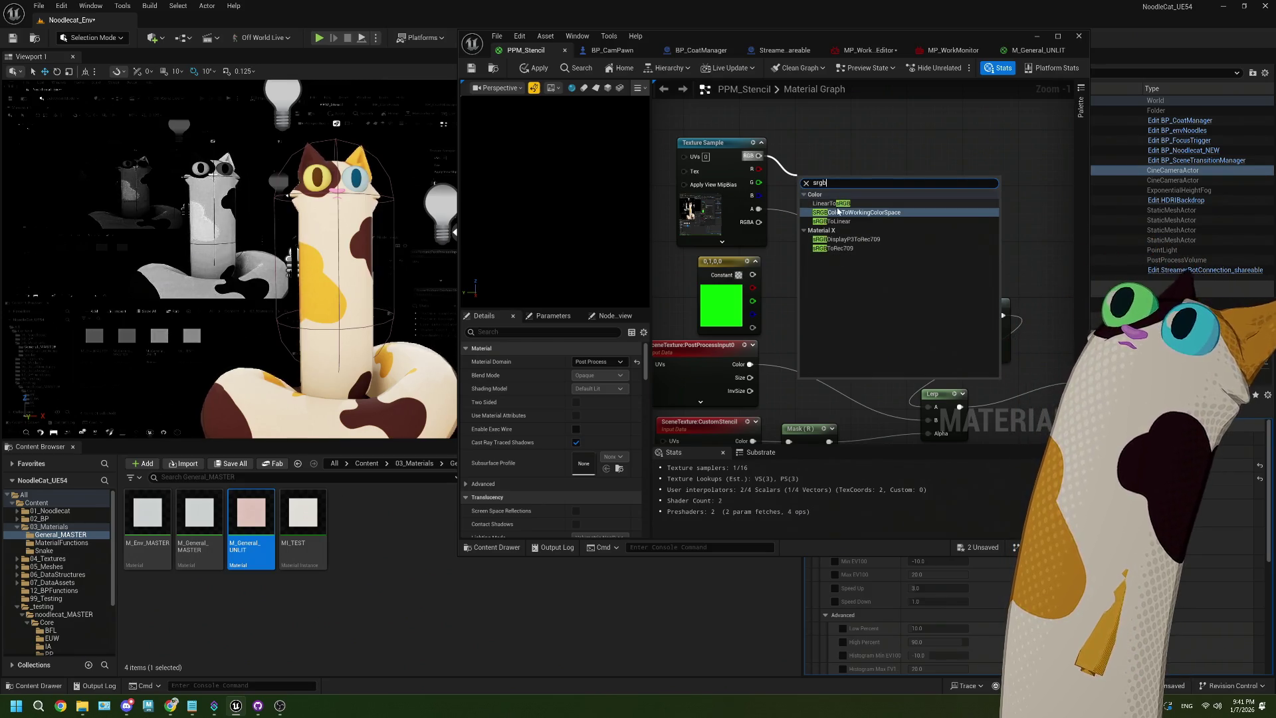
left_click(840, 206)
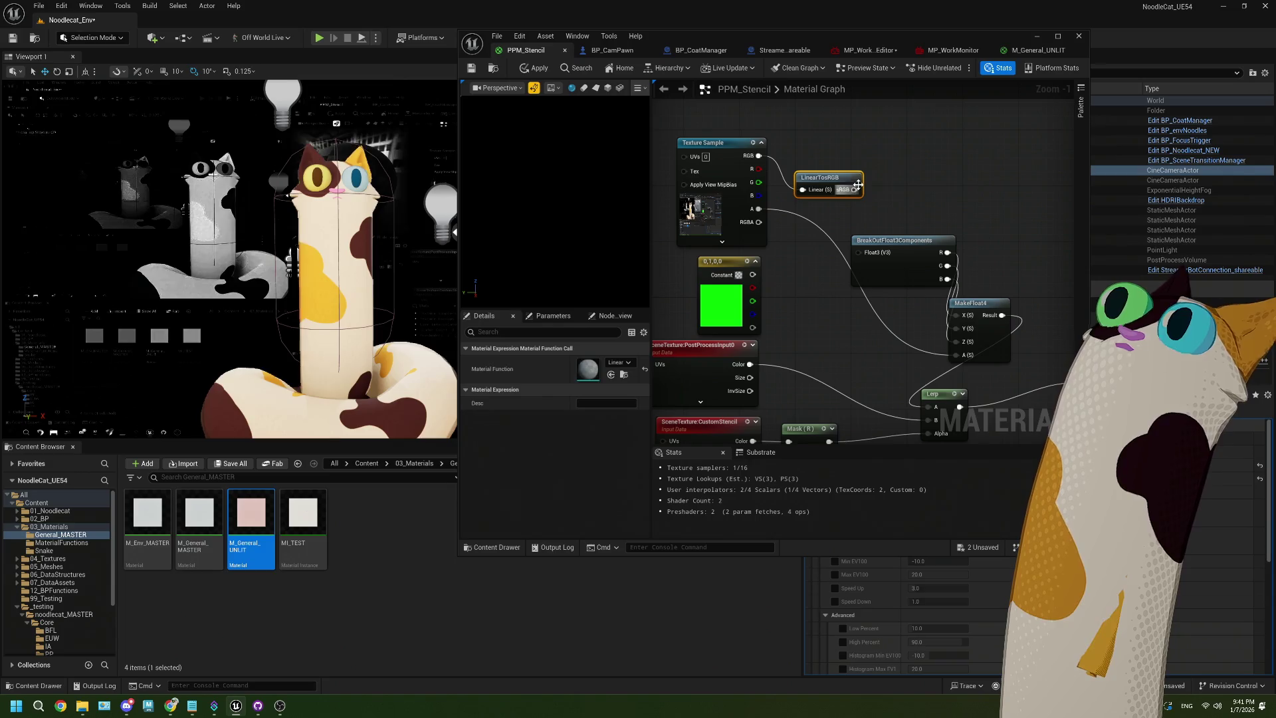
left_click_drag(855, 189, 859, 252)
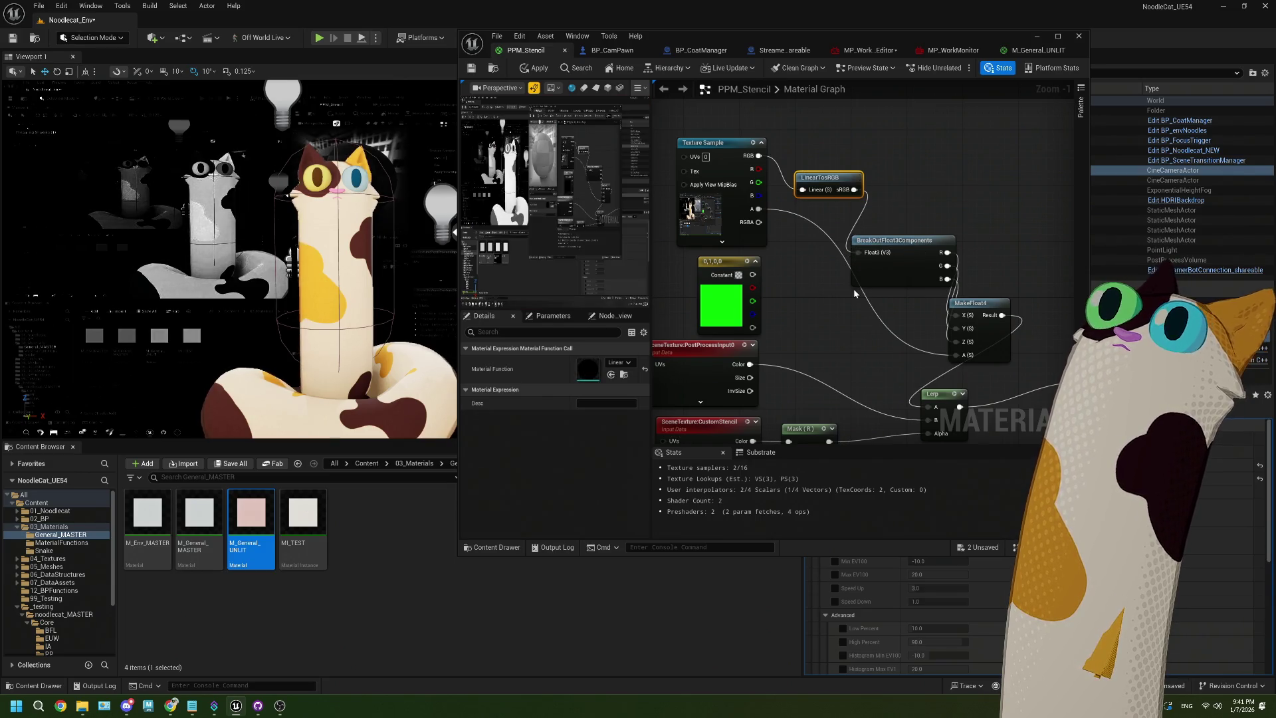
left_click(478, 69)
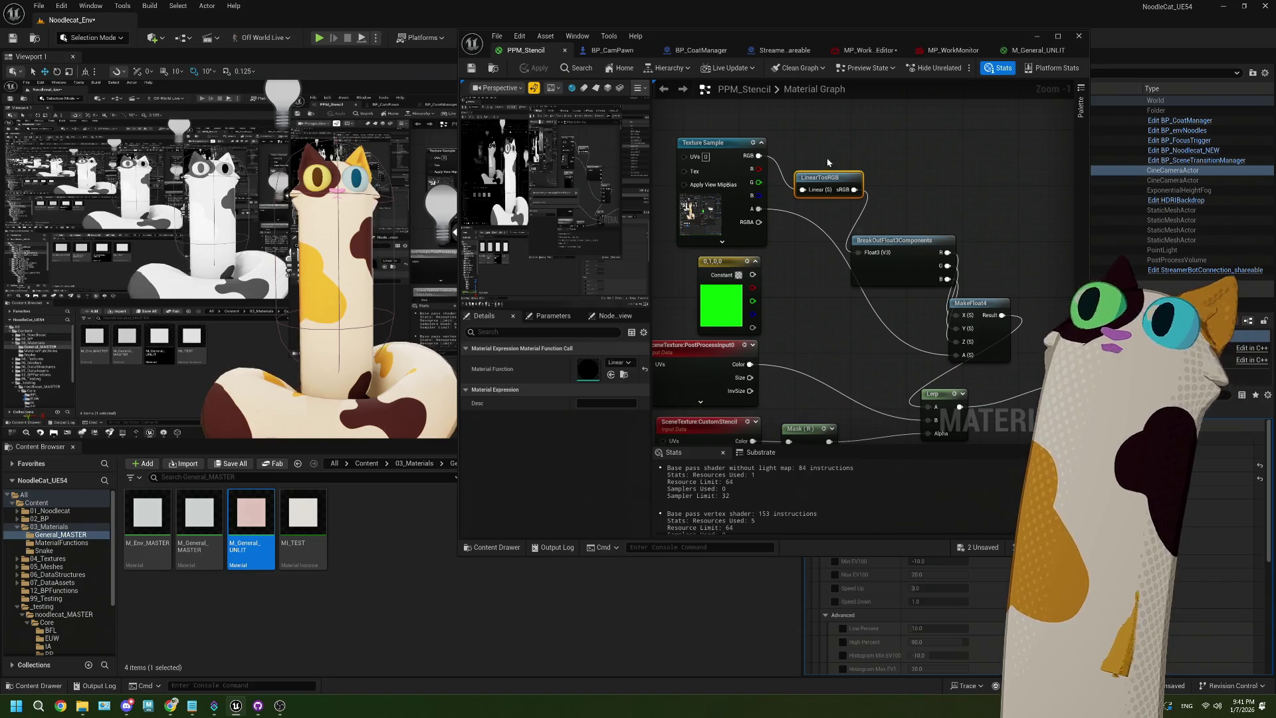
key("Delete")
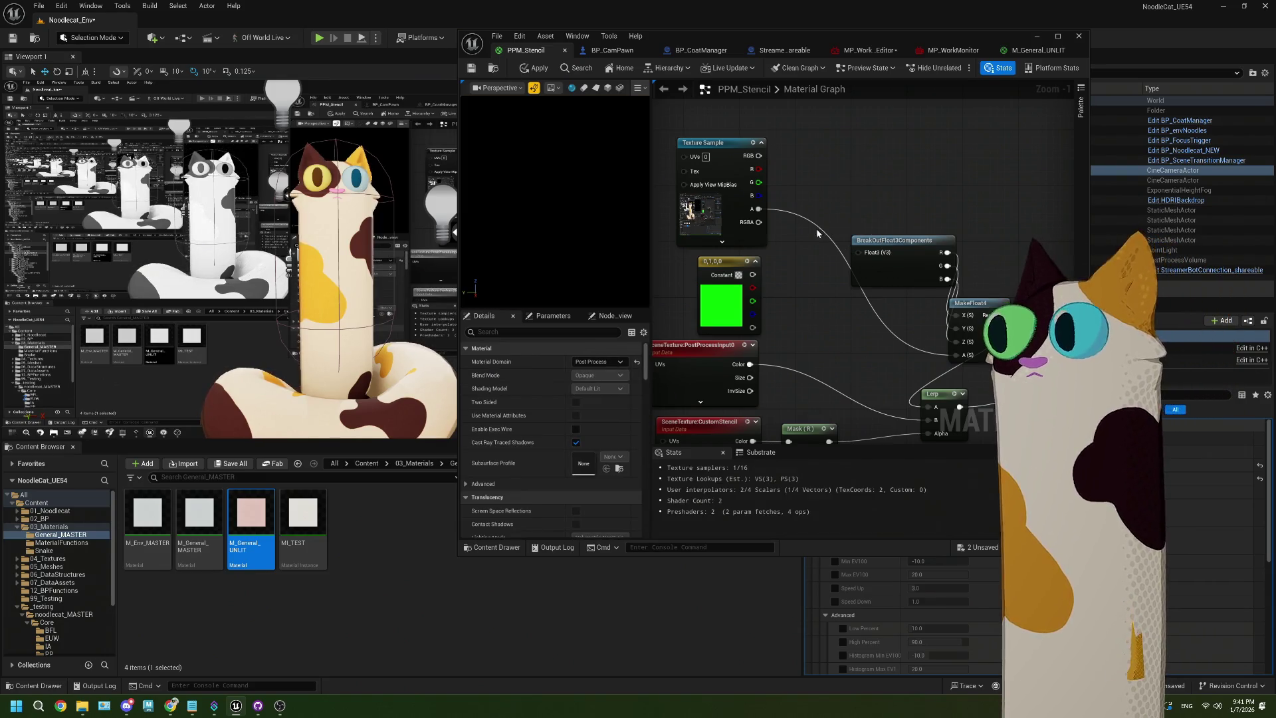
Wire texture RGB straight into BreakOutFloat3Components, apply, and maximize the material editor
left_click_drag(760, 155, 858, 252)
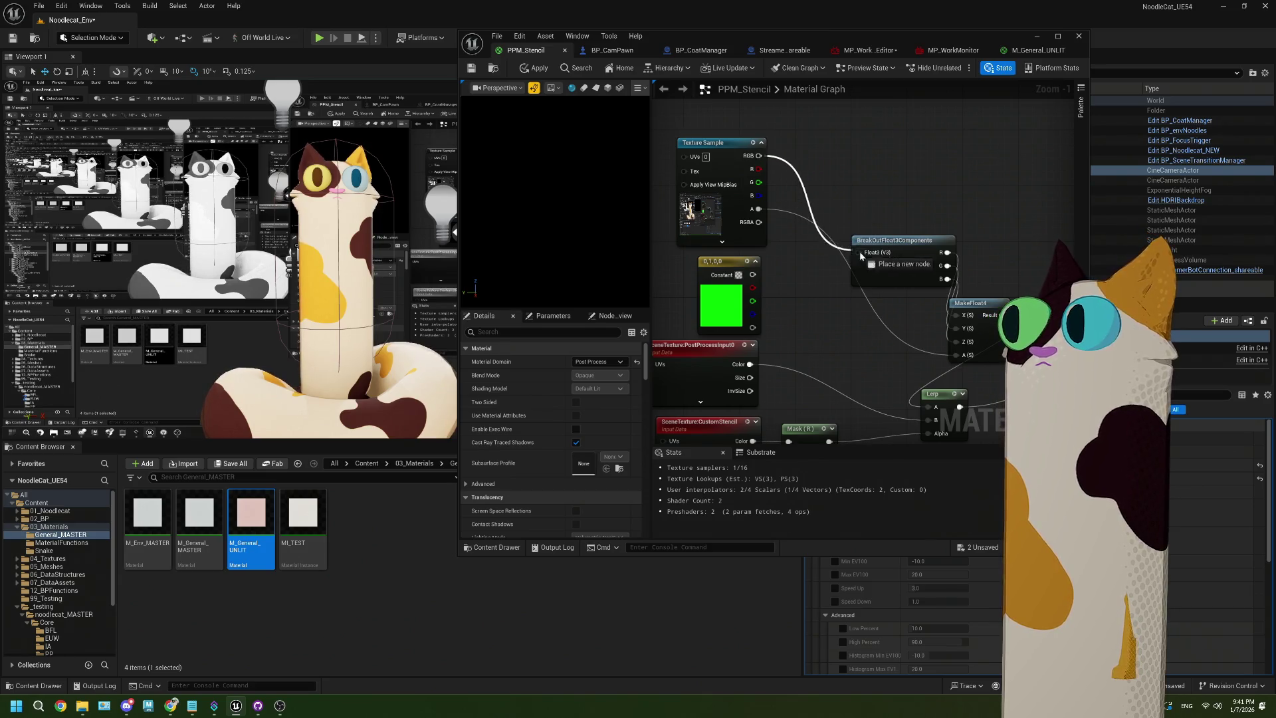
key("ctrl+s")
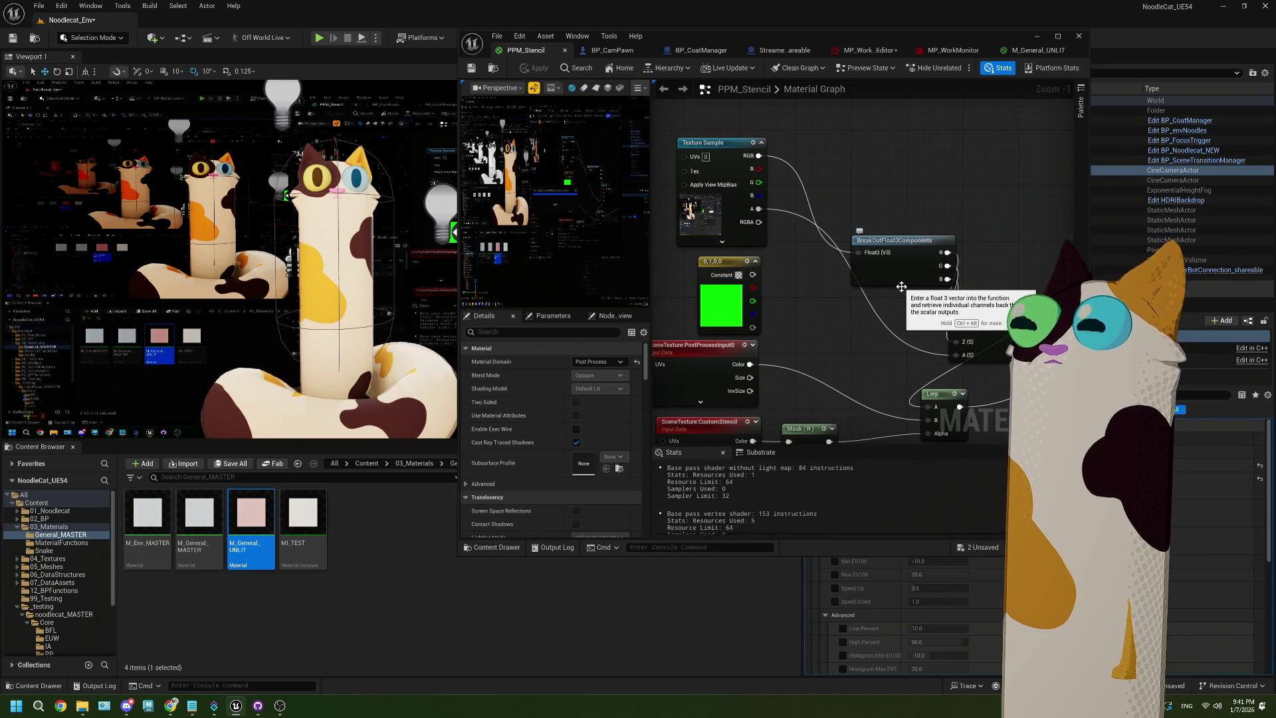
left_click(1057, 36)
Enlarge the Details panel and expand its Advanced material properties
left_click_drag(599, 353, 685, 345)
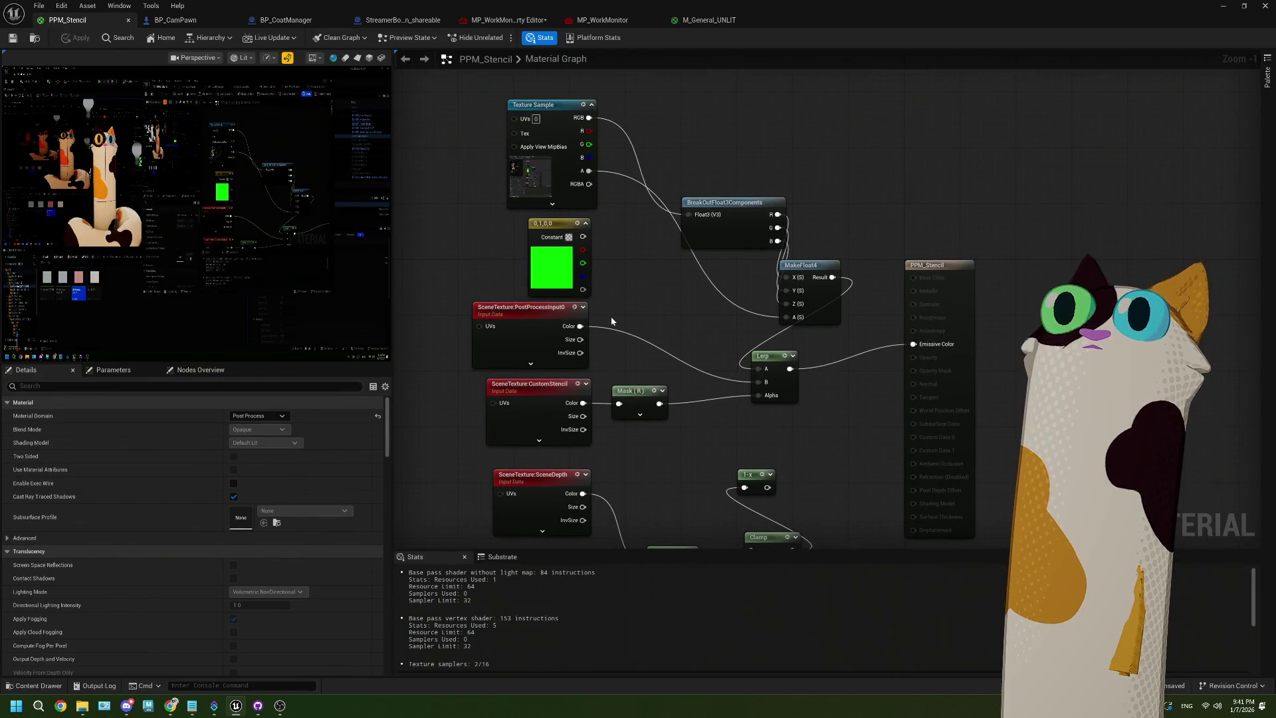
left_click_drag(278, 364, 277, 309)
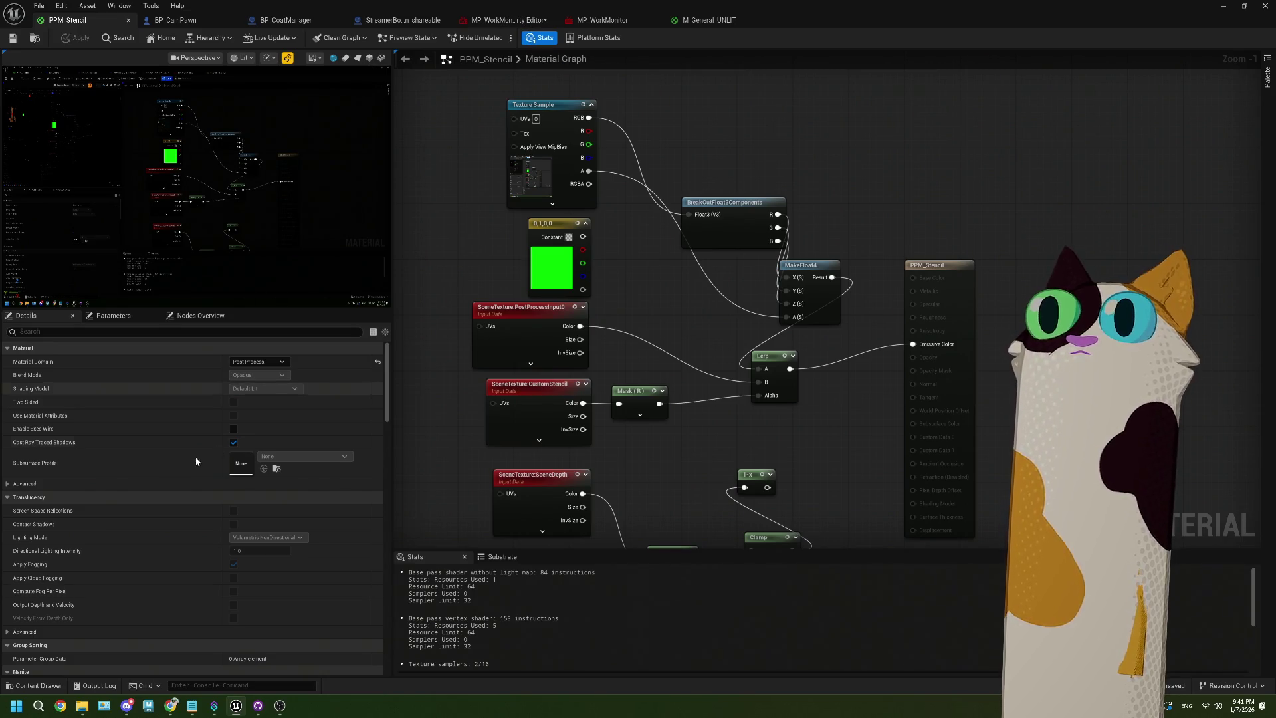
scroll(194, 456, "down", 2)
left_click(7, 452)
scroll(106, 461, "down", 5)
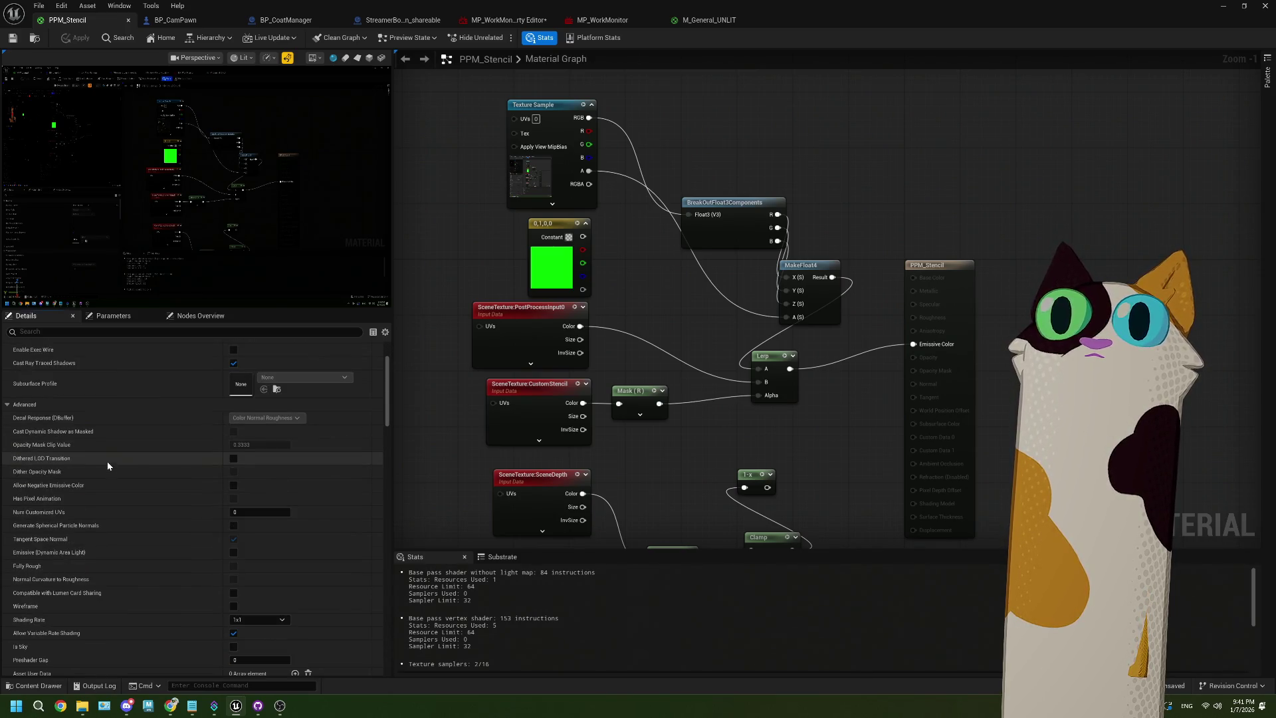
scroll(107, 462, "up", 3)
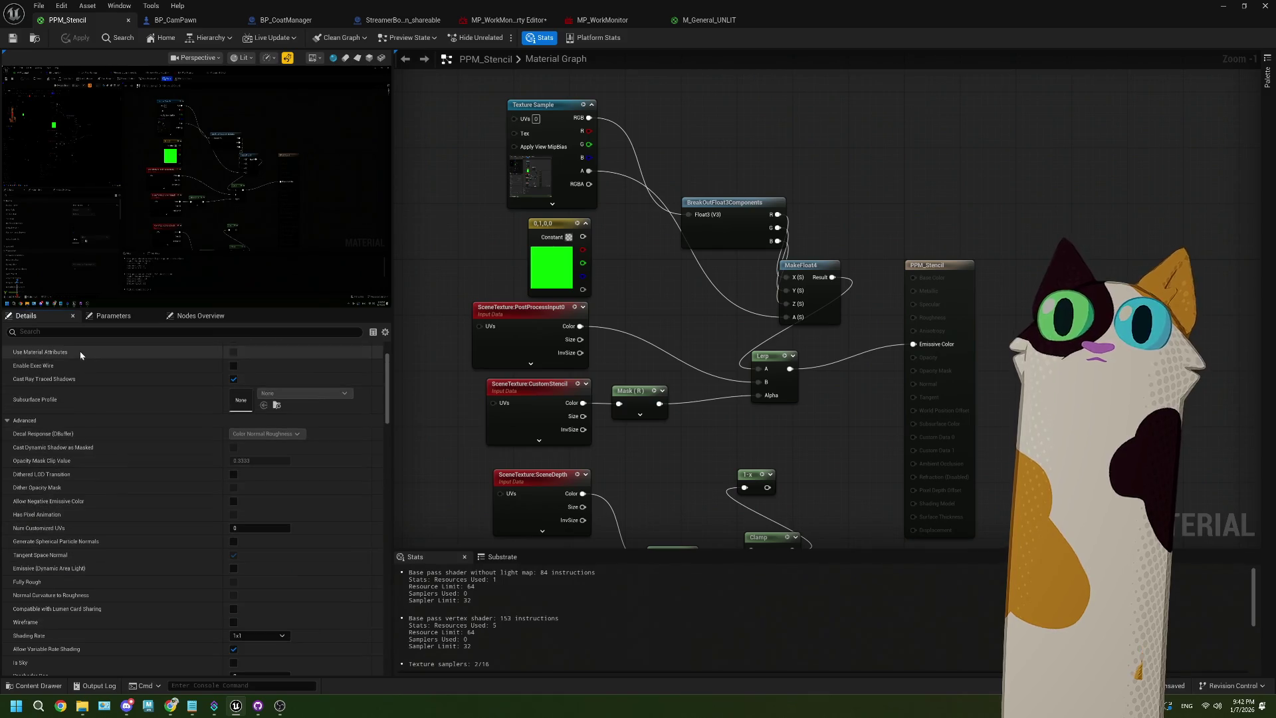
Filter Details by 'color' and try Blendable Locations Before DOF, After DOF, Translucency After DOF, SSR Input
type("color")
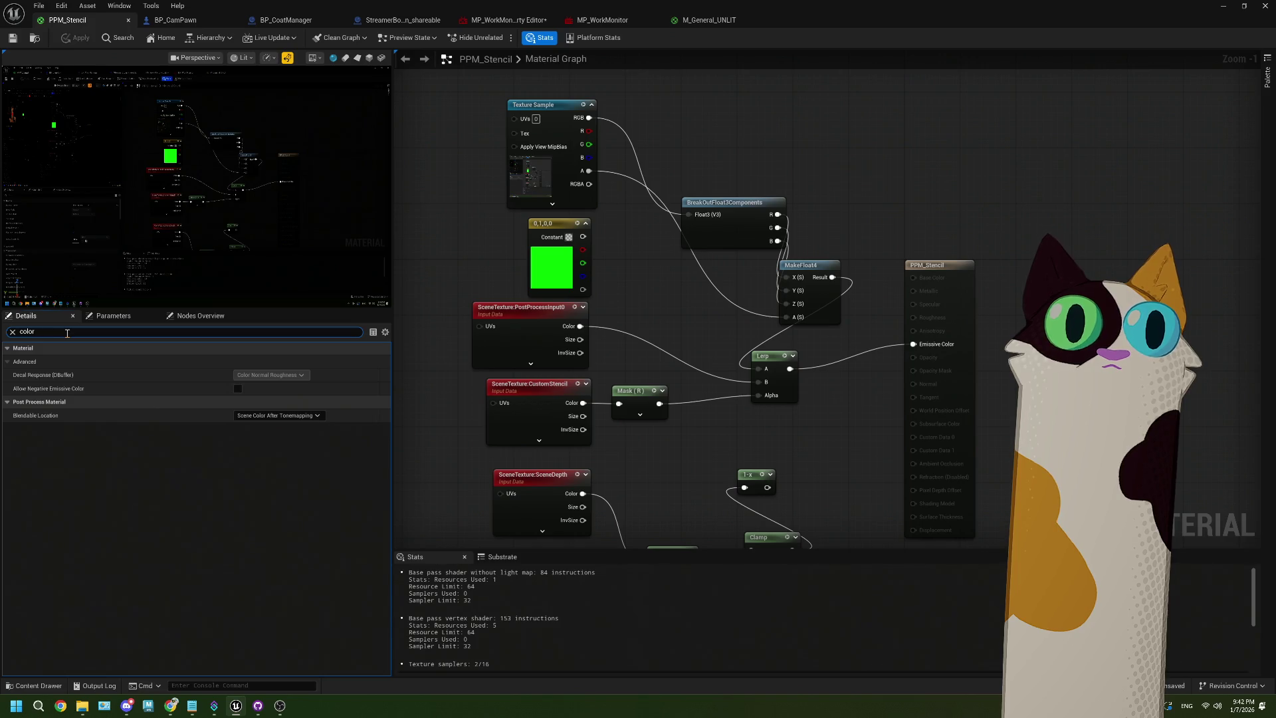
key("BackSpace")
key("BackSpace")
key("BackSpace")
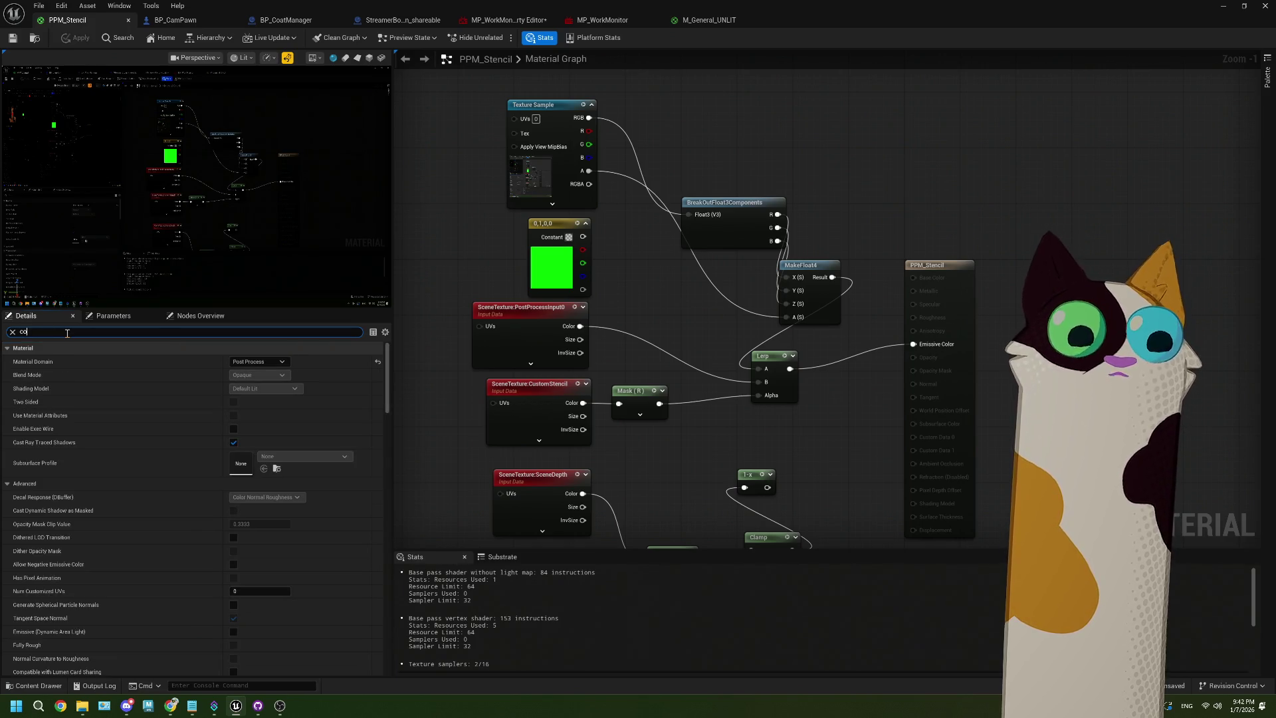
type("lor")
left_click(270, 416)
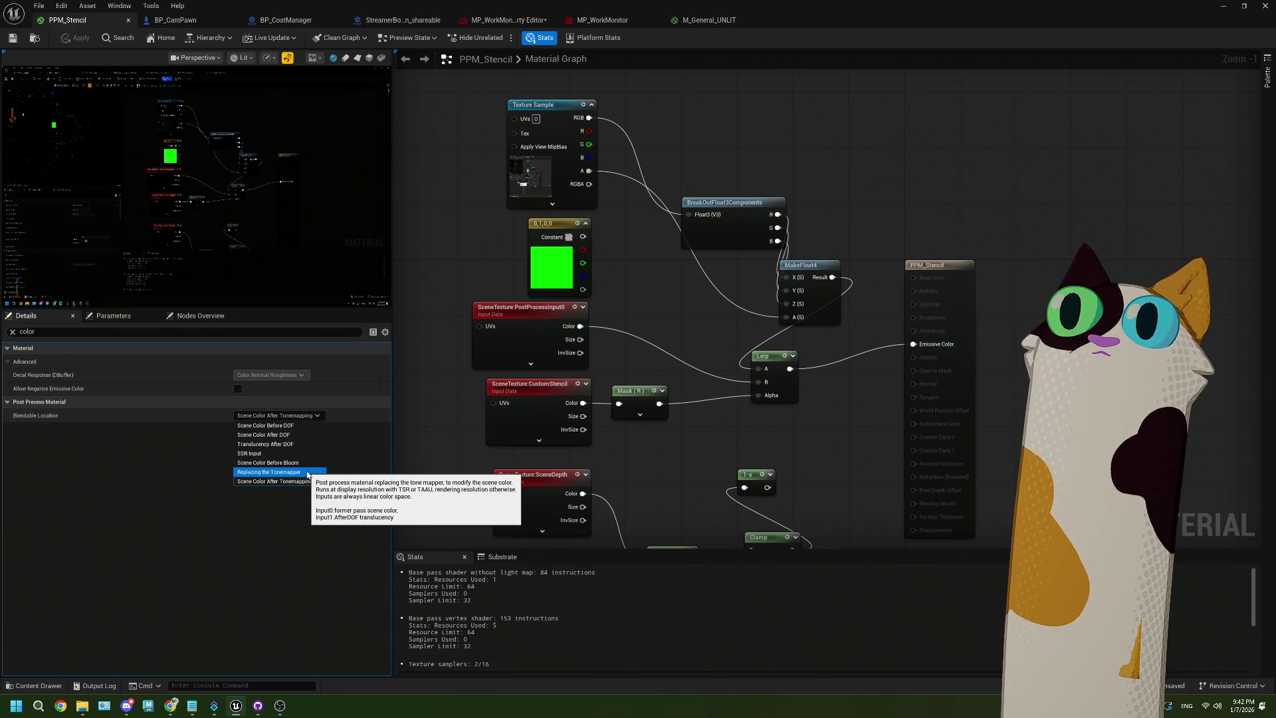
left_click(292, 426)
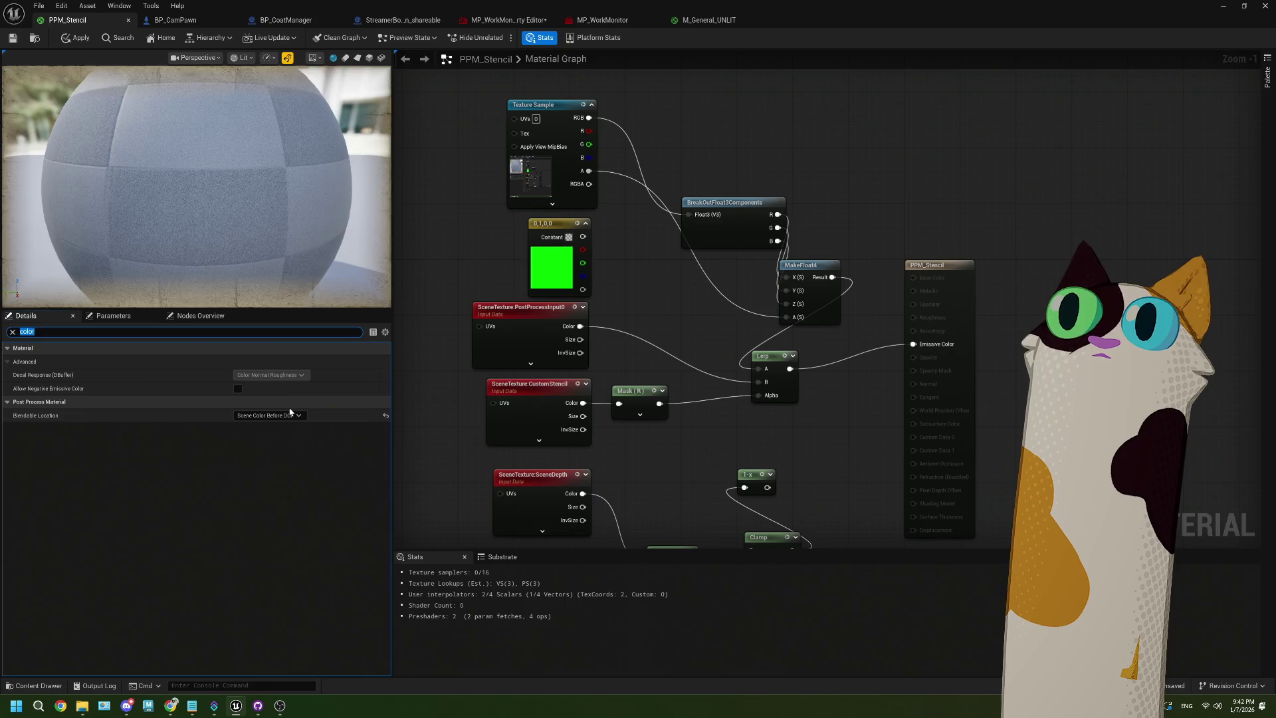
left_click(290, 415)
left_click(288, 426)
left_click(286, 416)
left_click(286, 440)
left_click(284, 416)
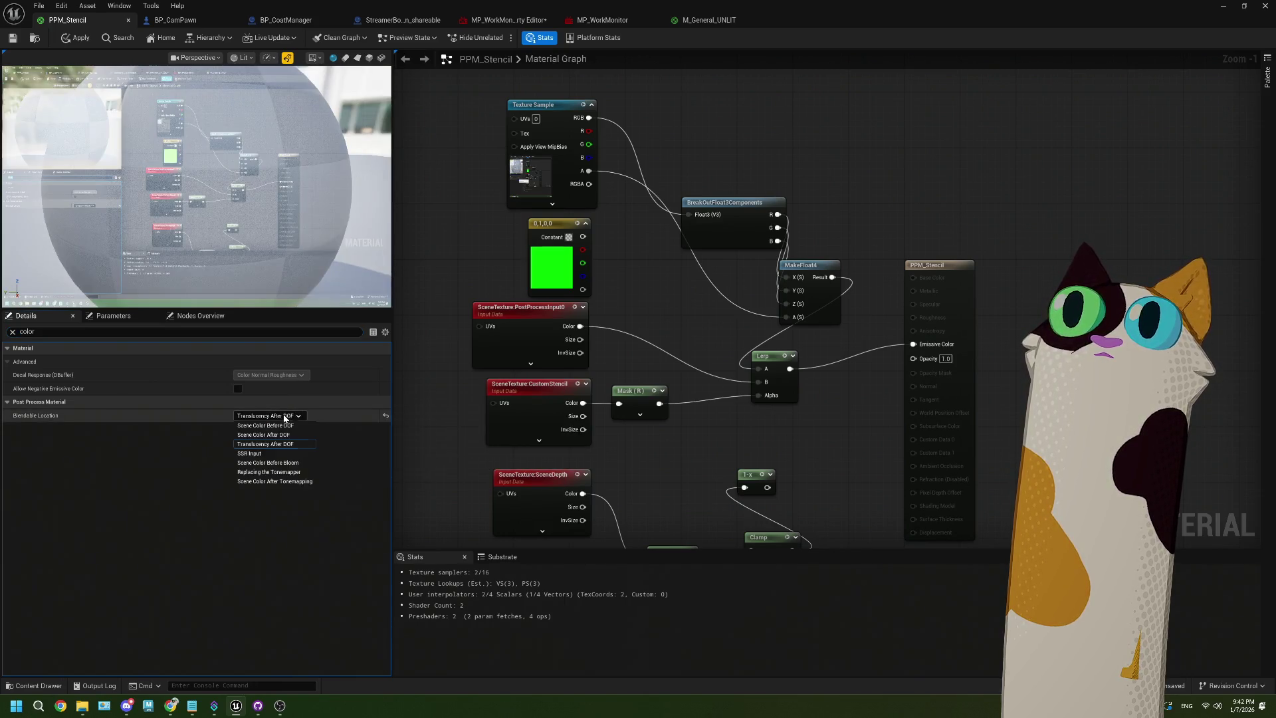
left_click(281, 455)
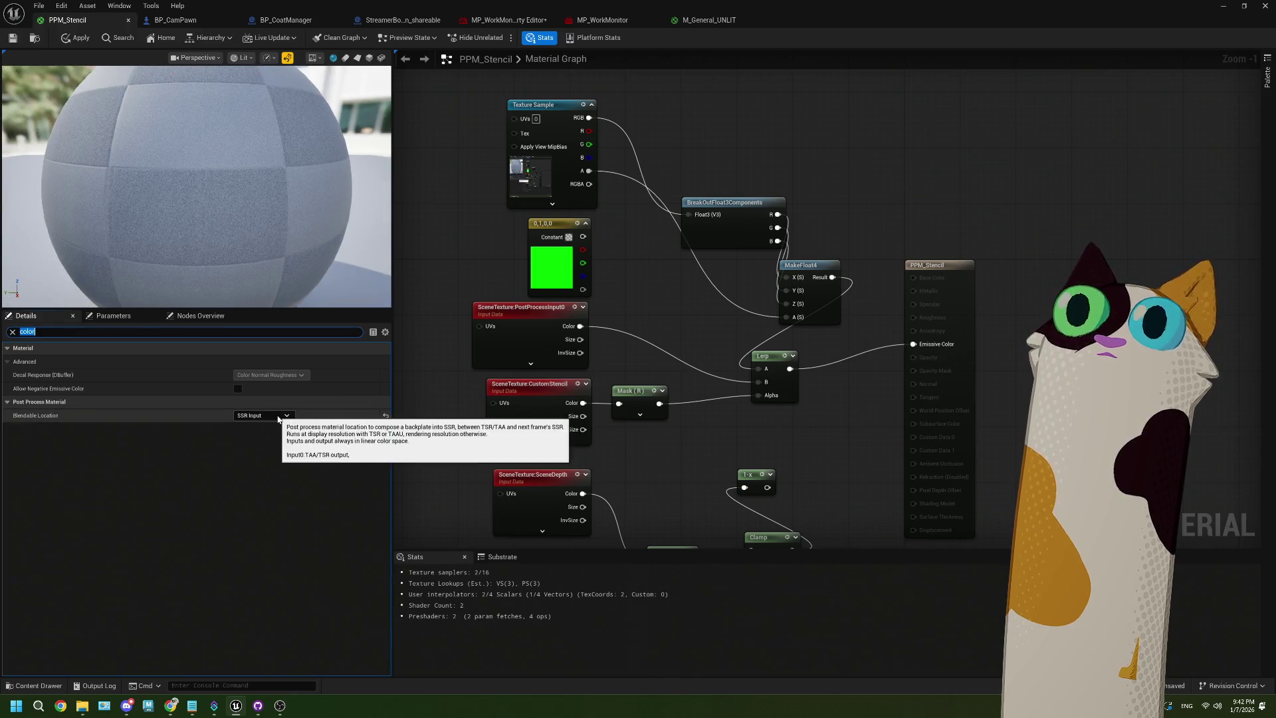
Try Scene Color Before Bloom and Replacing the Tonemapper, settling on Scene Color After Tonemapping
left_click(278, 416)
left_click(279, 448)
left_click(278, 417)
left_click(283, 472)
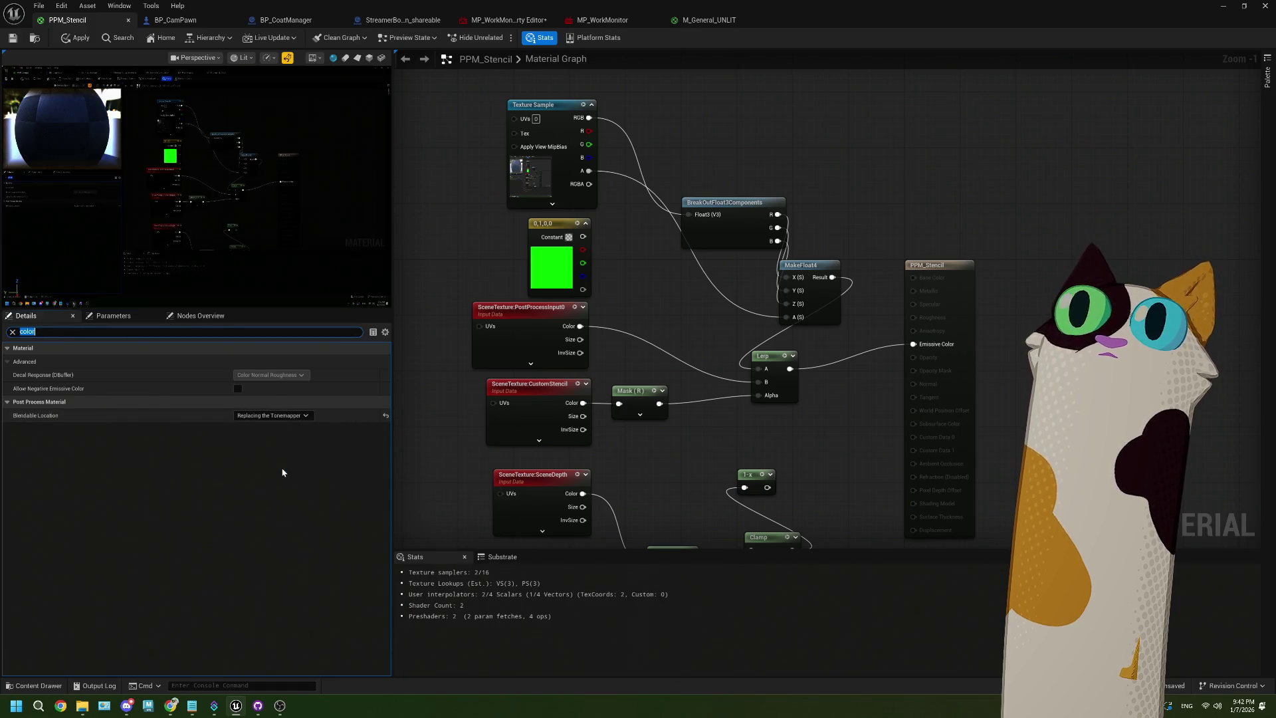
left_click(279, 416)
left_click(288, 476)
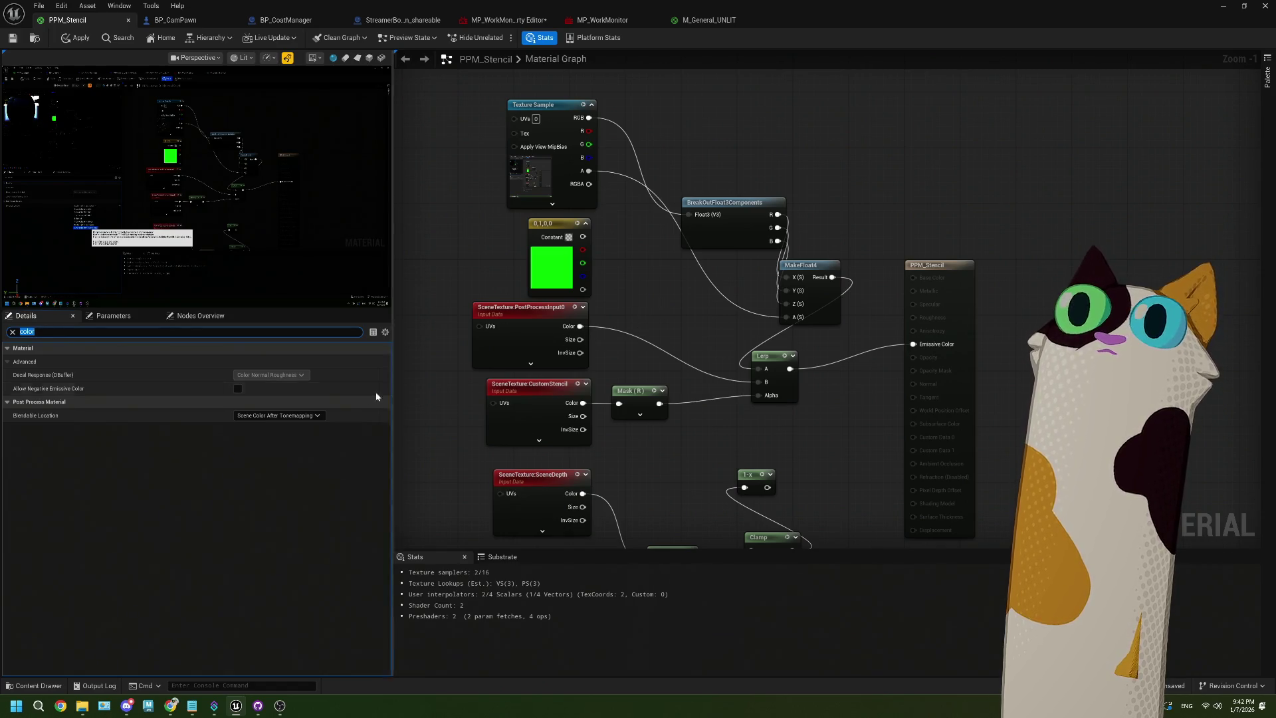
left_click(309, 416)
left_click(309, 416)
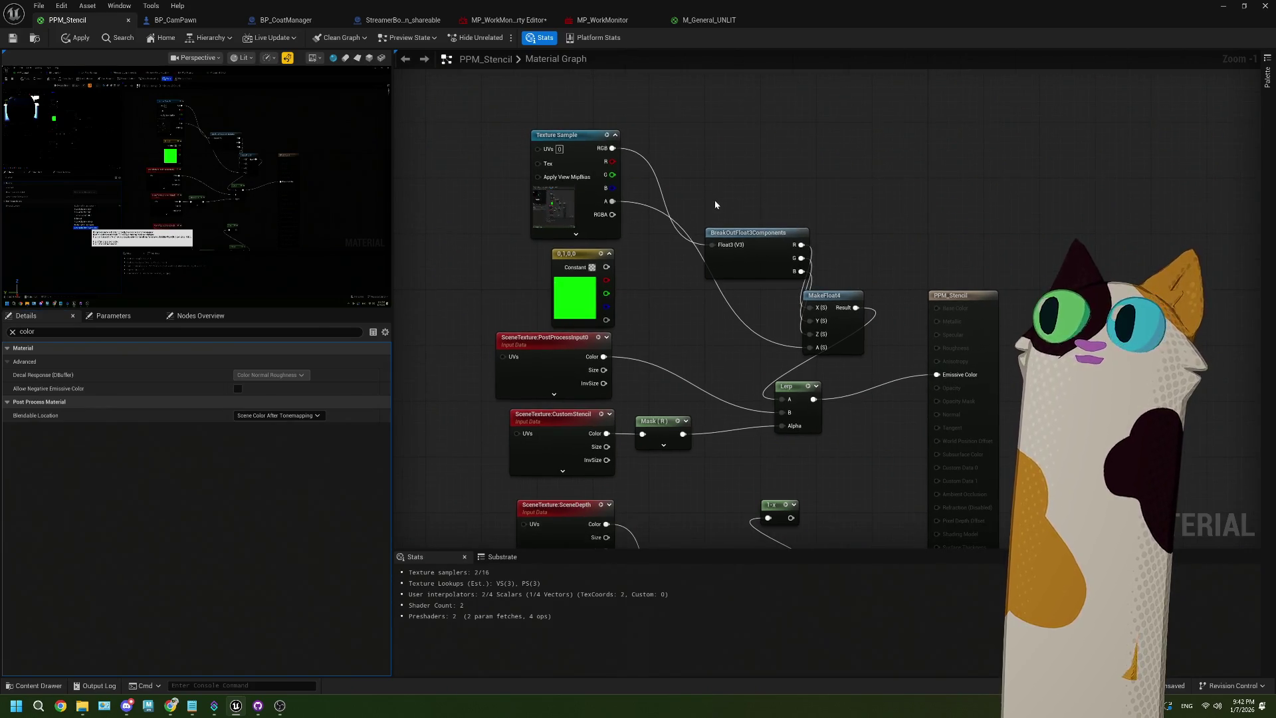
right_click(713, 192)
Keep Scene Color After Tonemapping and wire the Texture Sample's RGB directly into Emissive Color
type("tone")
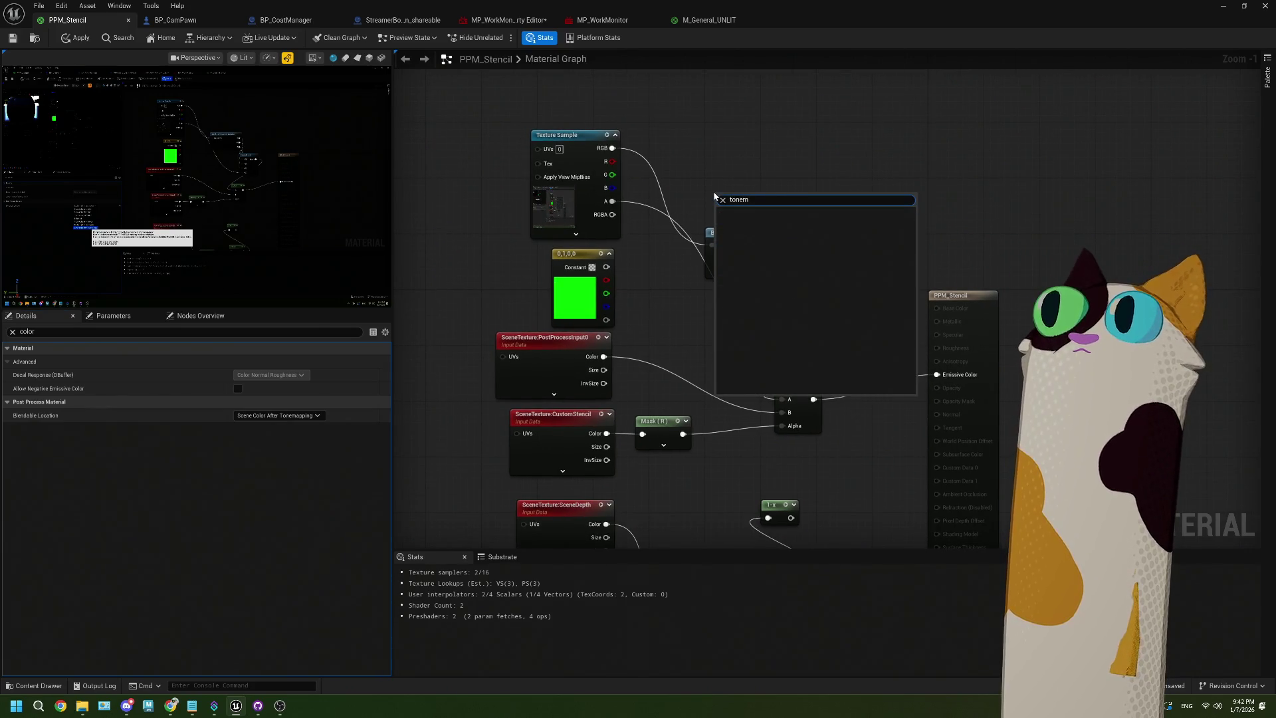
key("Escape")
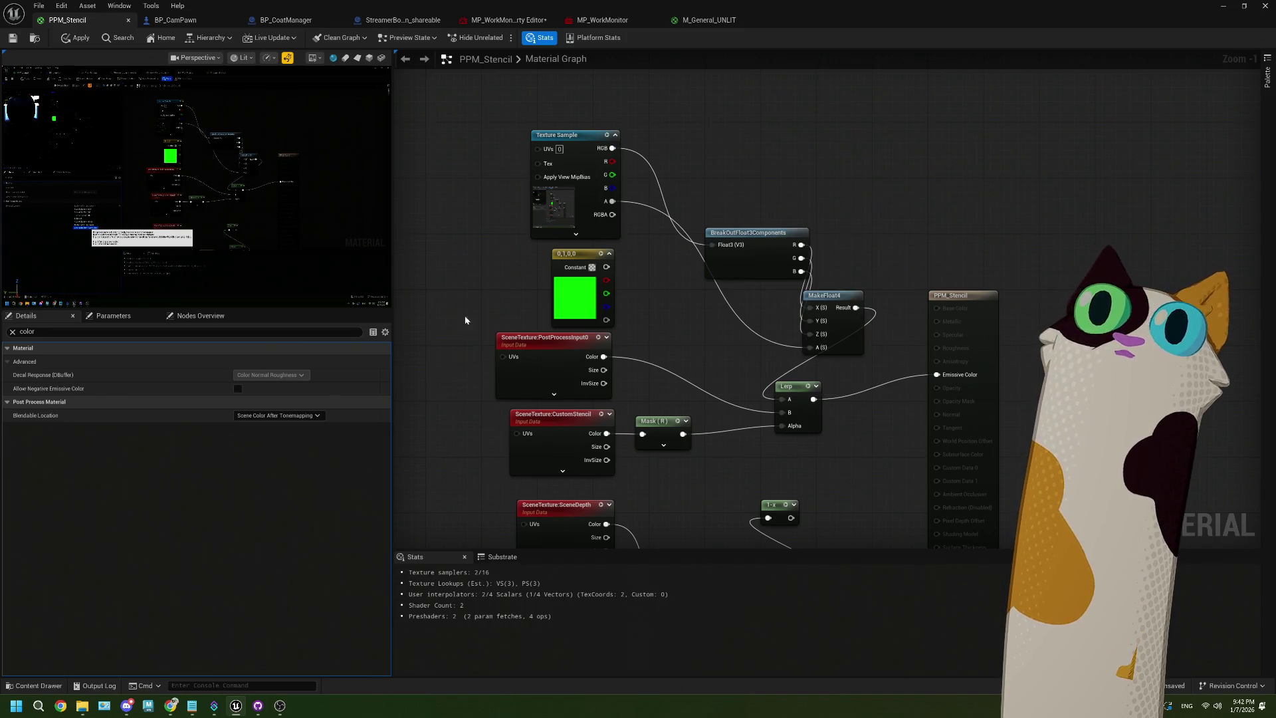
left_click(303, 416)
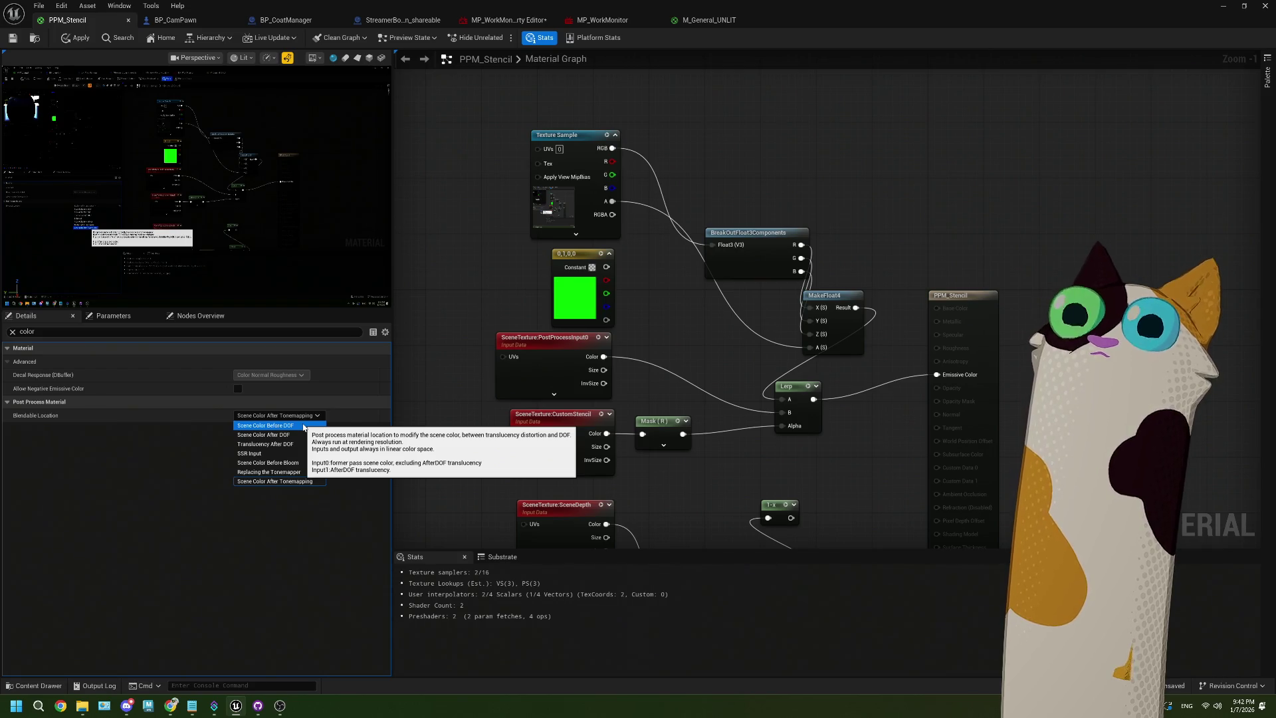
left_click(670, 165)
mouse_move(611, 148)
left_mouse_down()
mouse_move(725, 266)
mouse_move(939, 391)
mouse_move(938, 376)
left_mouse_up()
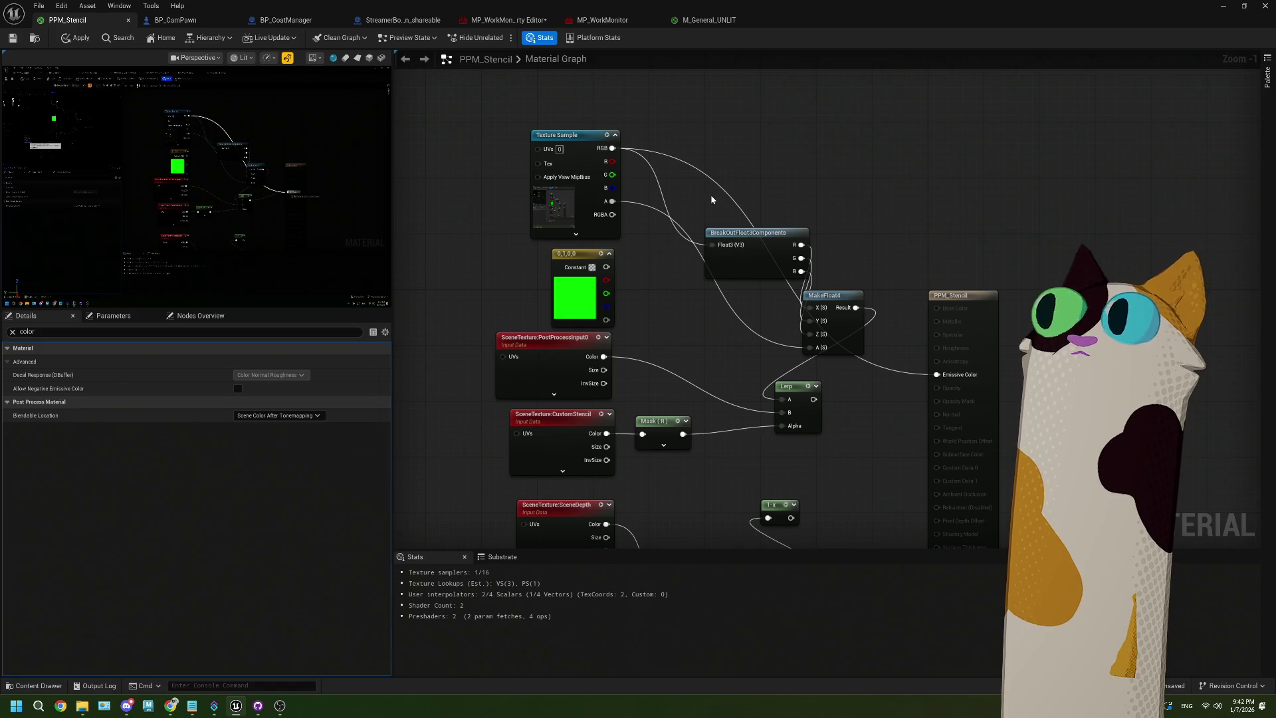
Delete MakeFloat4 and BreakOutFloat3Components, then wire the texture's RGBA into Emissive Color
left_click(839, 316)
key("Delete")
left_click(763, 265)
key("Delete")
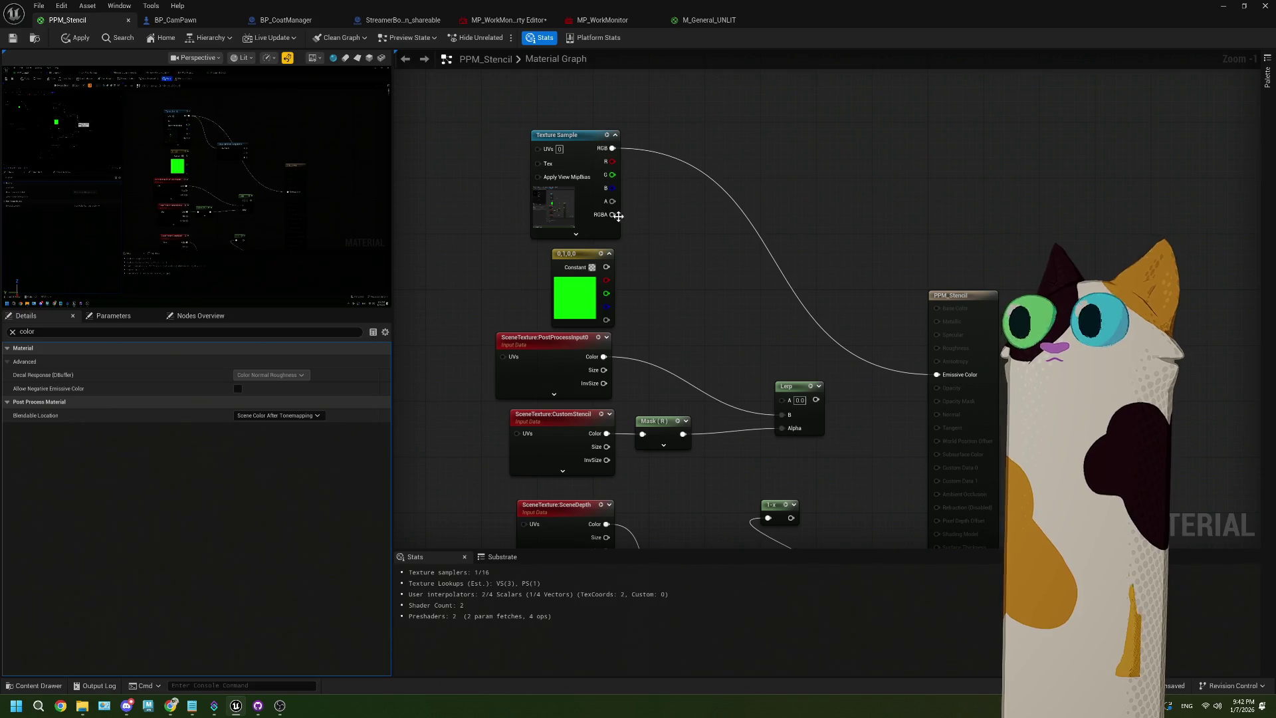
mouse_move(612, 215)
left_mouse_down()
mouse_move(941, 343)
mouse_move(938, 374)
mouse_move(951, 377)
left_mouse_up()
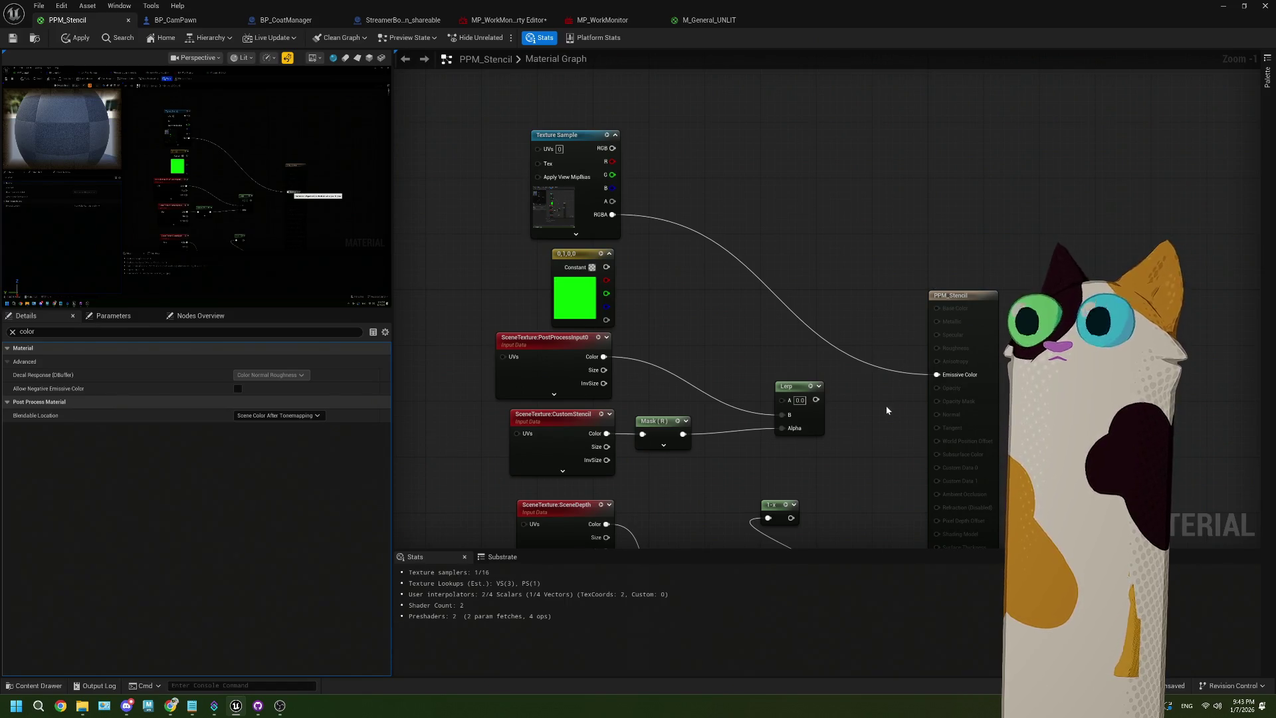
Switch to the MP_WorkMonitor media player to check its NDI source
left_click_drag(886, 410, 820, 348)
left_click_drag(932, 314, 729, 307)
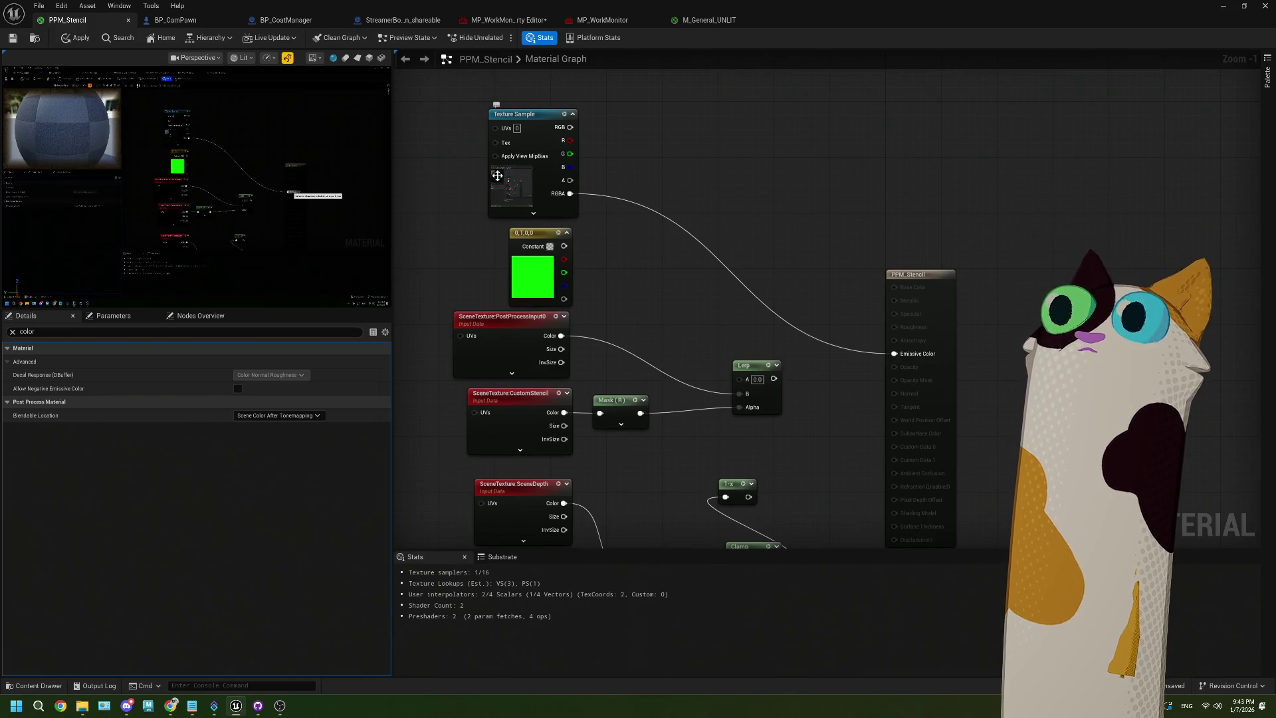
left_click(602, 20)
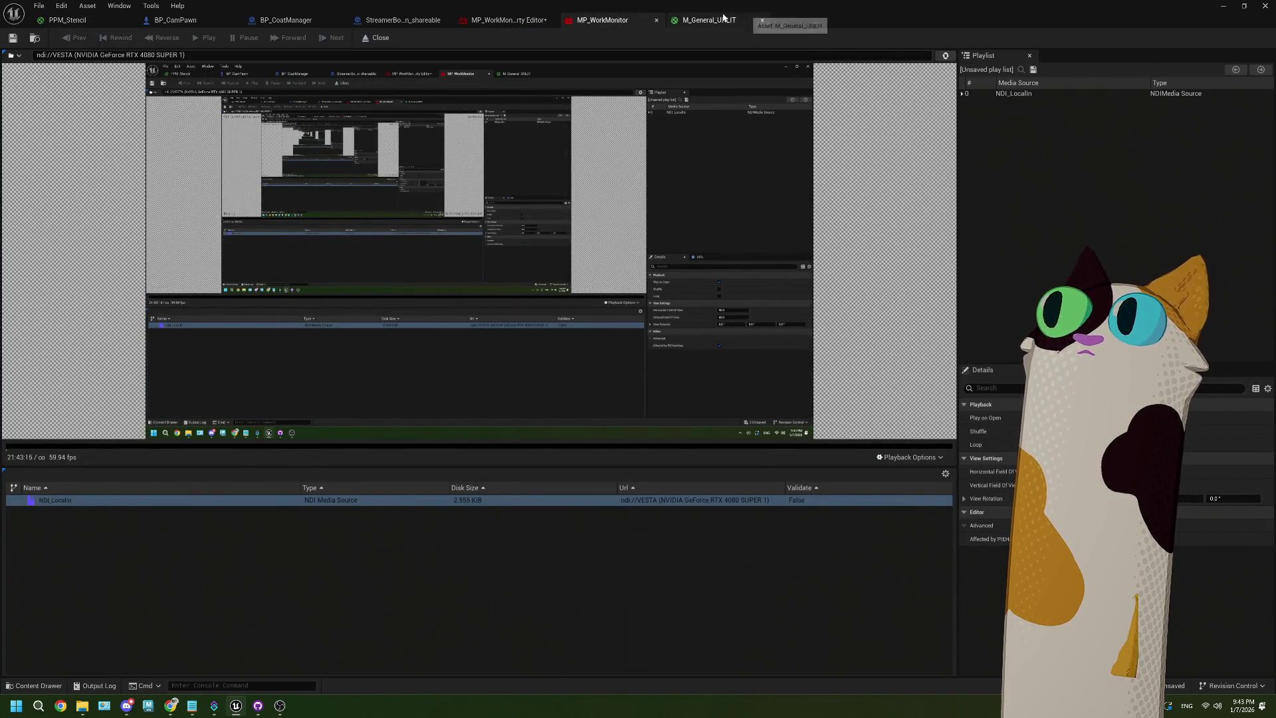
Back in PPM_Stencil, enable Allow Negative Emissive Color and clear the Details 'color' filter
left_click(706, 20)
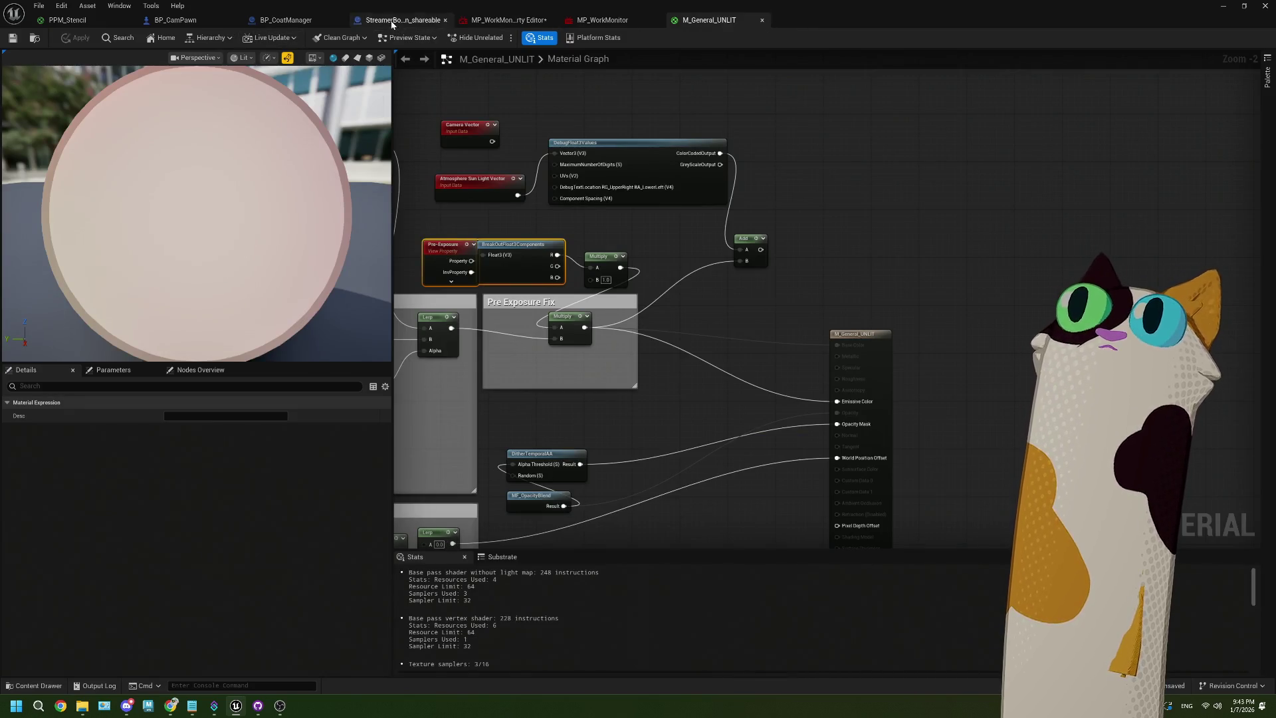
left_click(67, 20)
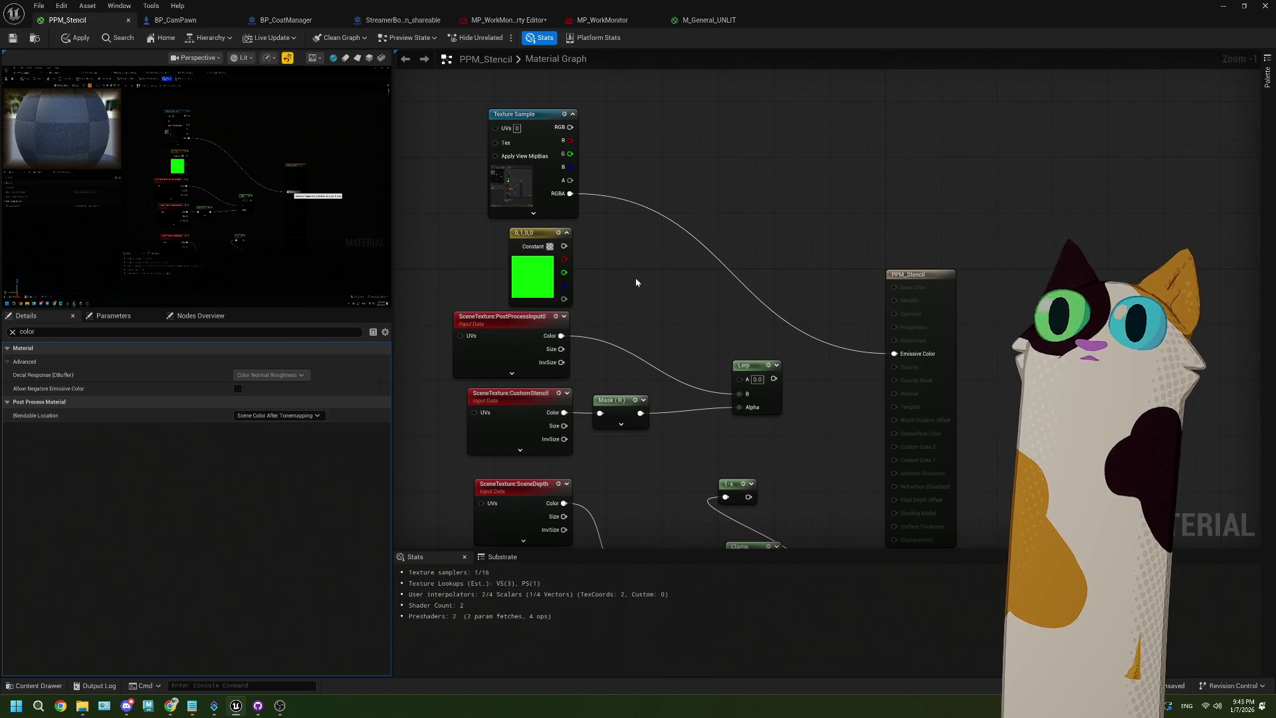
left_click(237, 389)
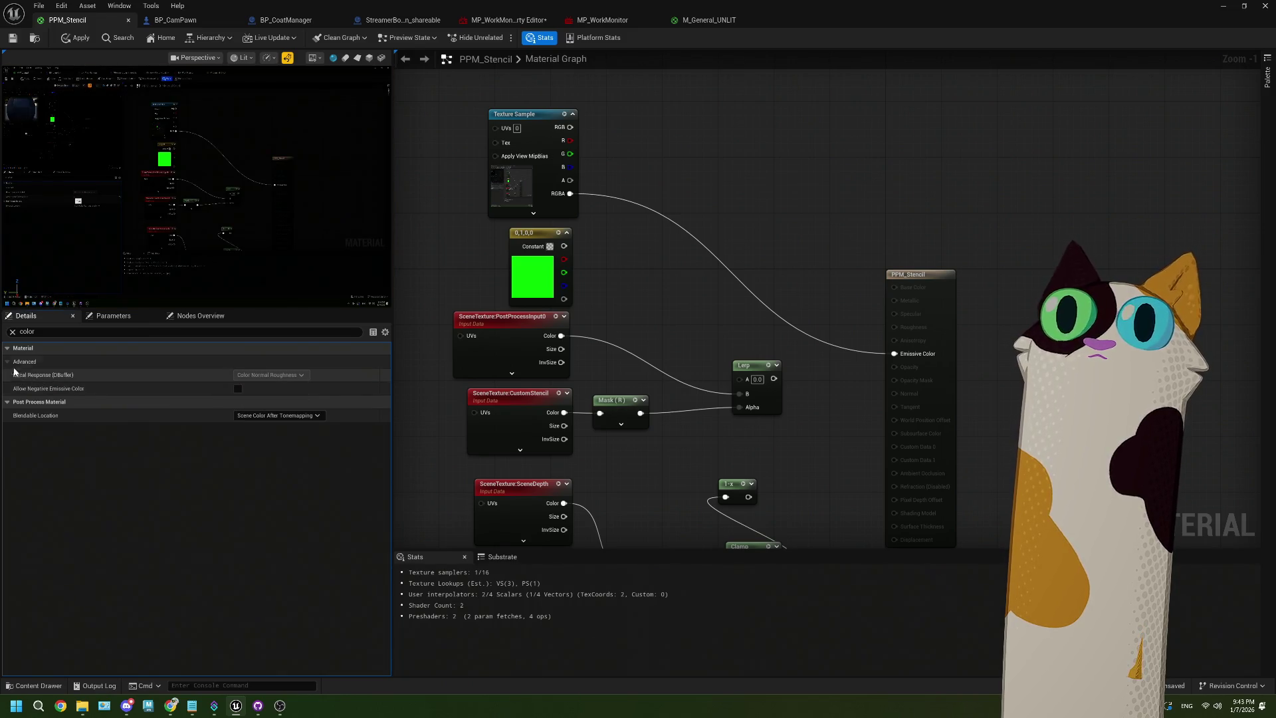
left_click(12, 332)
Browse the Parameters, Nodes Overview and Details tabs, then minimize the material editor
left_click(113, 315)
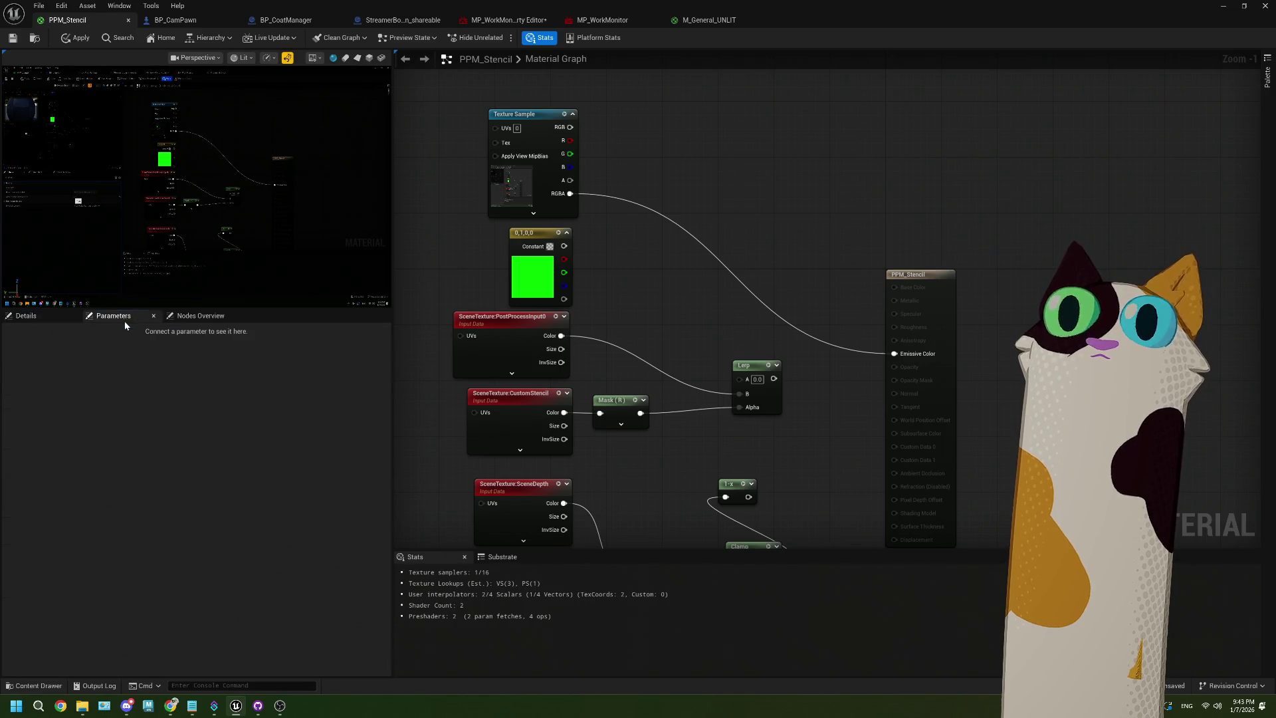
left_click(193, 316)
left_click(39, 320)
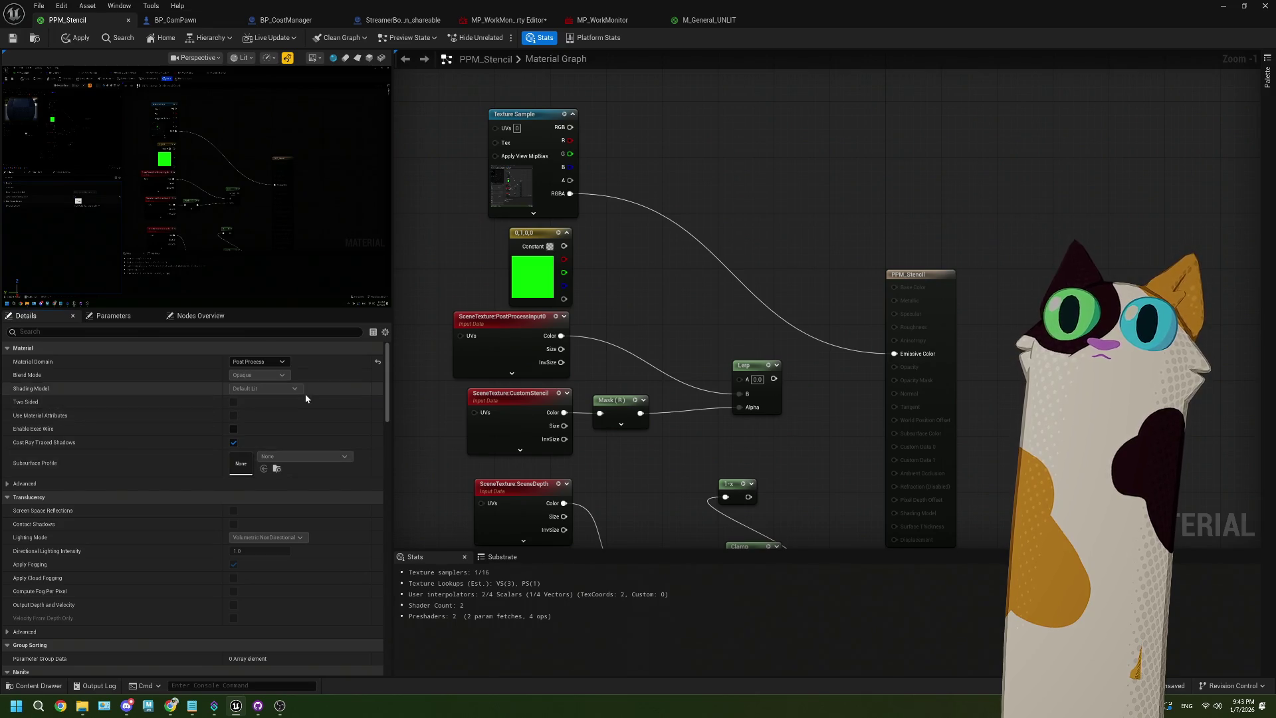
scroll(303, 402, "down", 1)
scroll(302, 401, "down", 10)
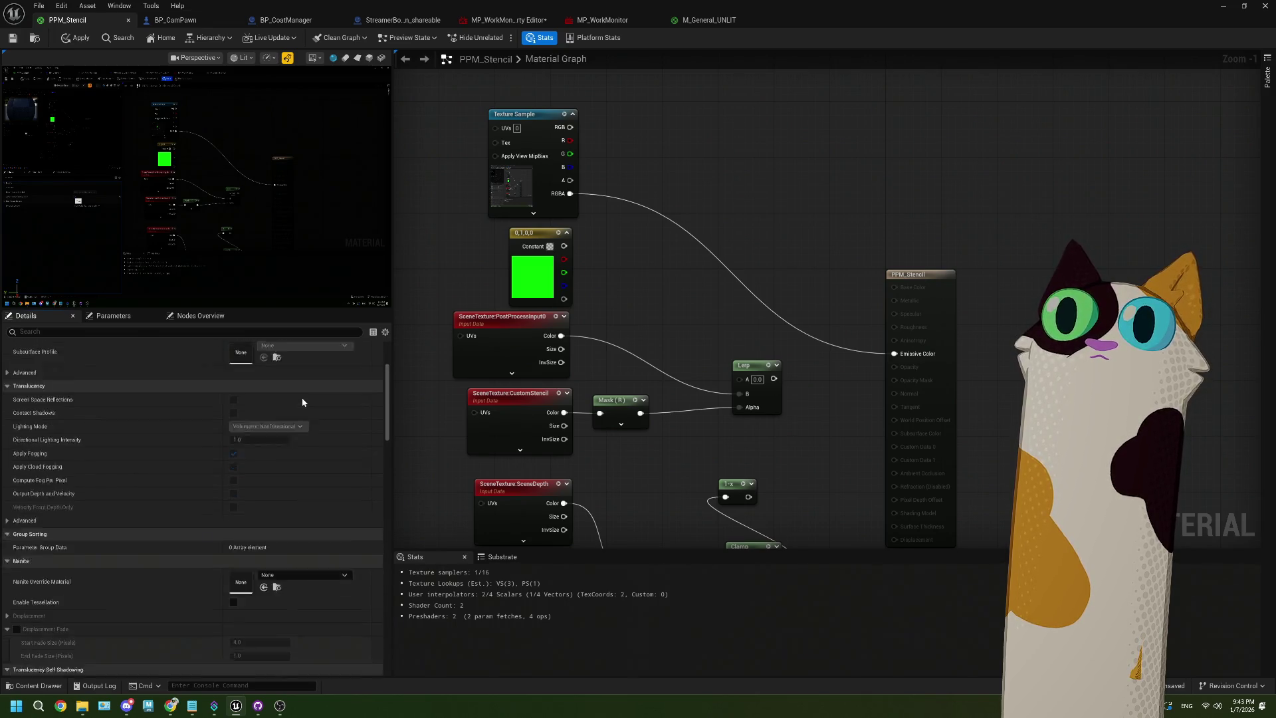
scroll(302, 401, "down", 8)
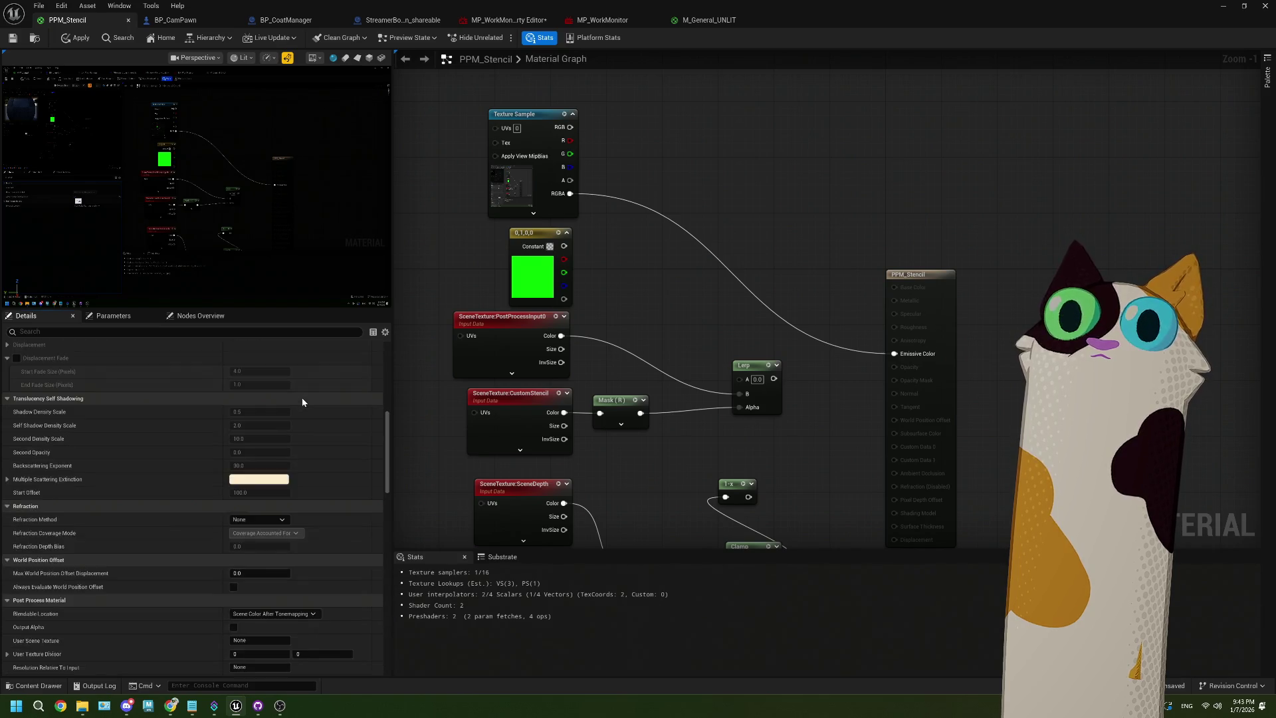
scroll(302, 401, "up", 20)
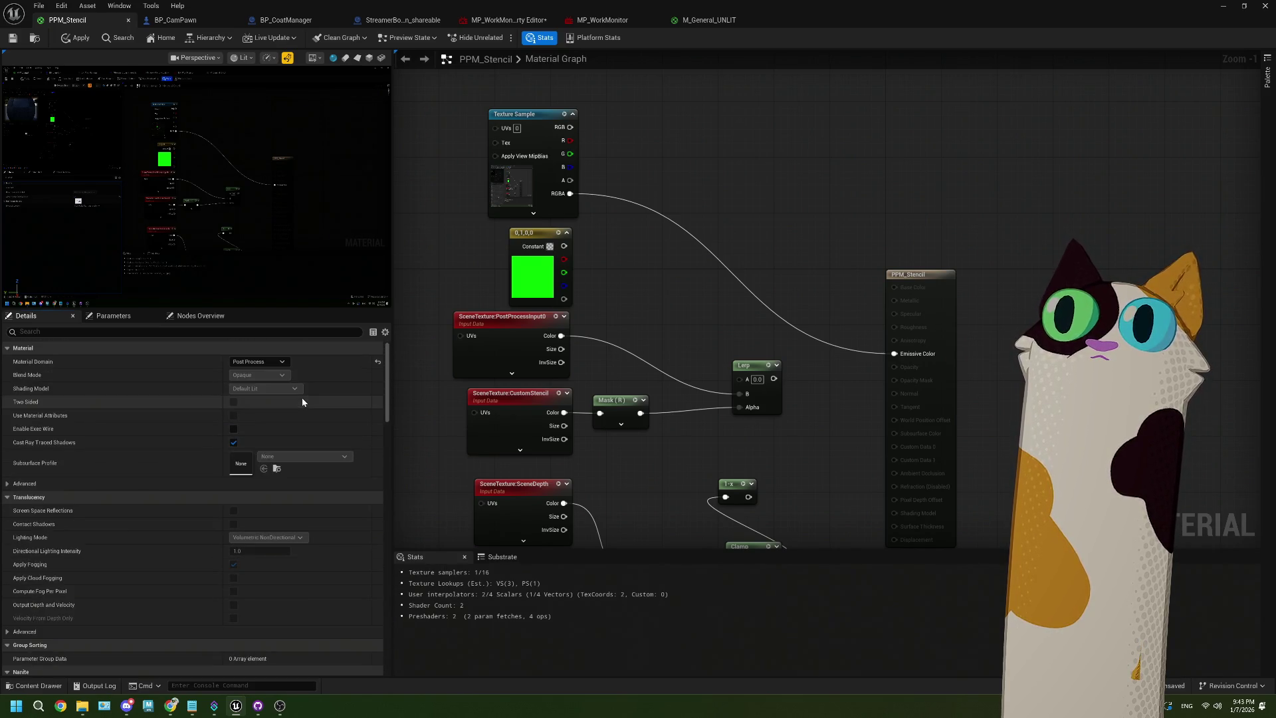
left_click(1218, 8)
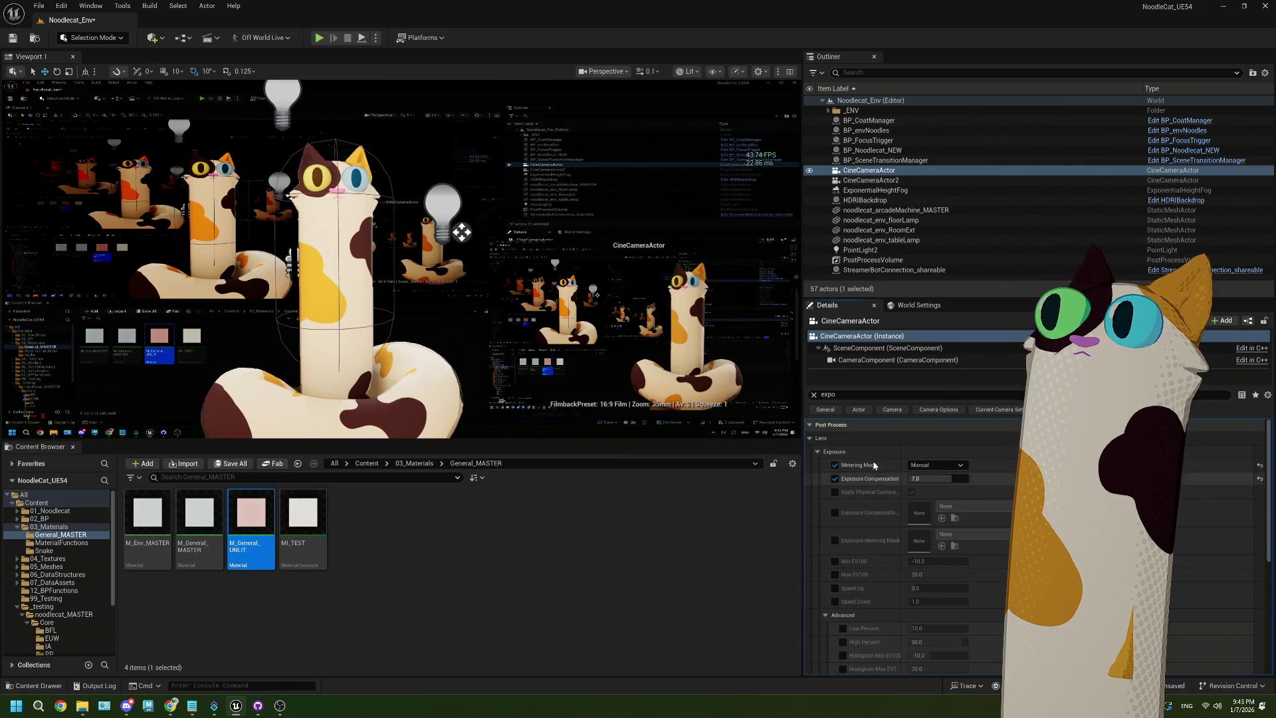
Set the PostProcessVolume's PPM_Stencil post process material weight to 0.0
left_click(904, 260)
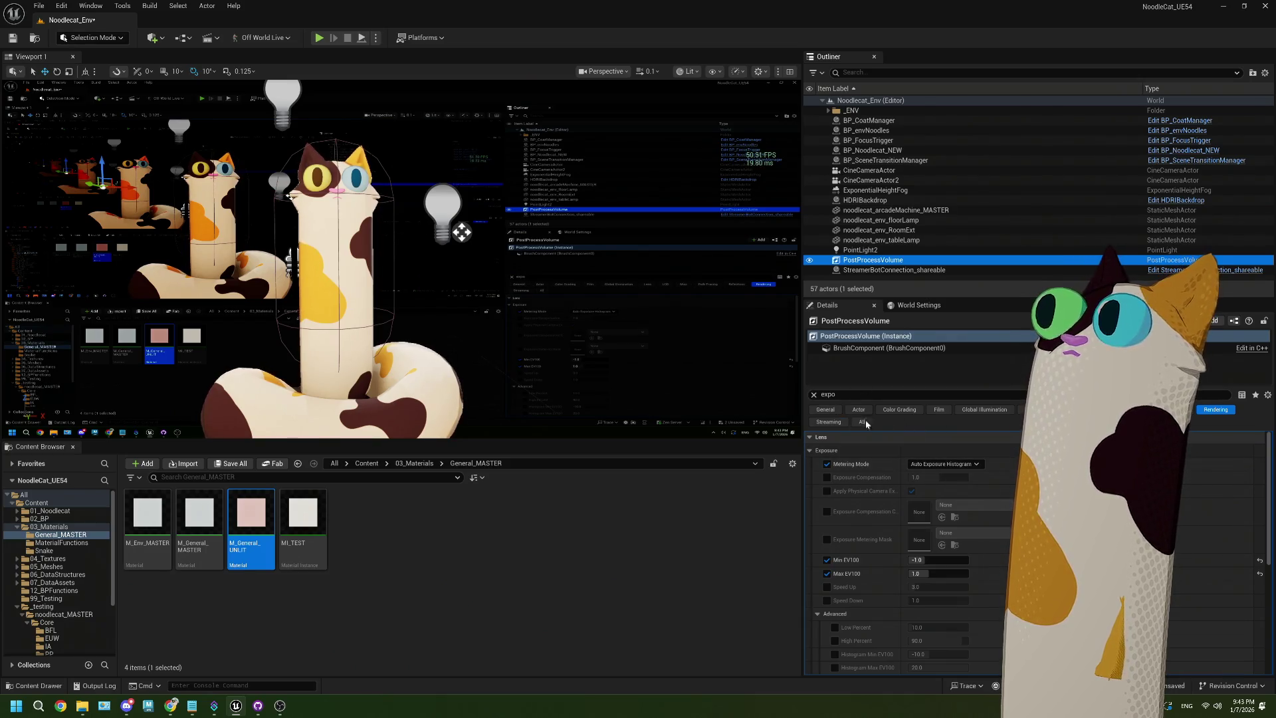
left_click(813, 394)
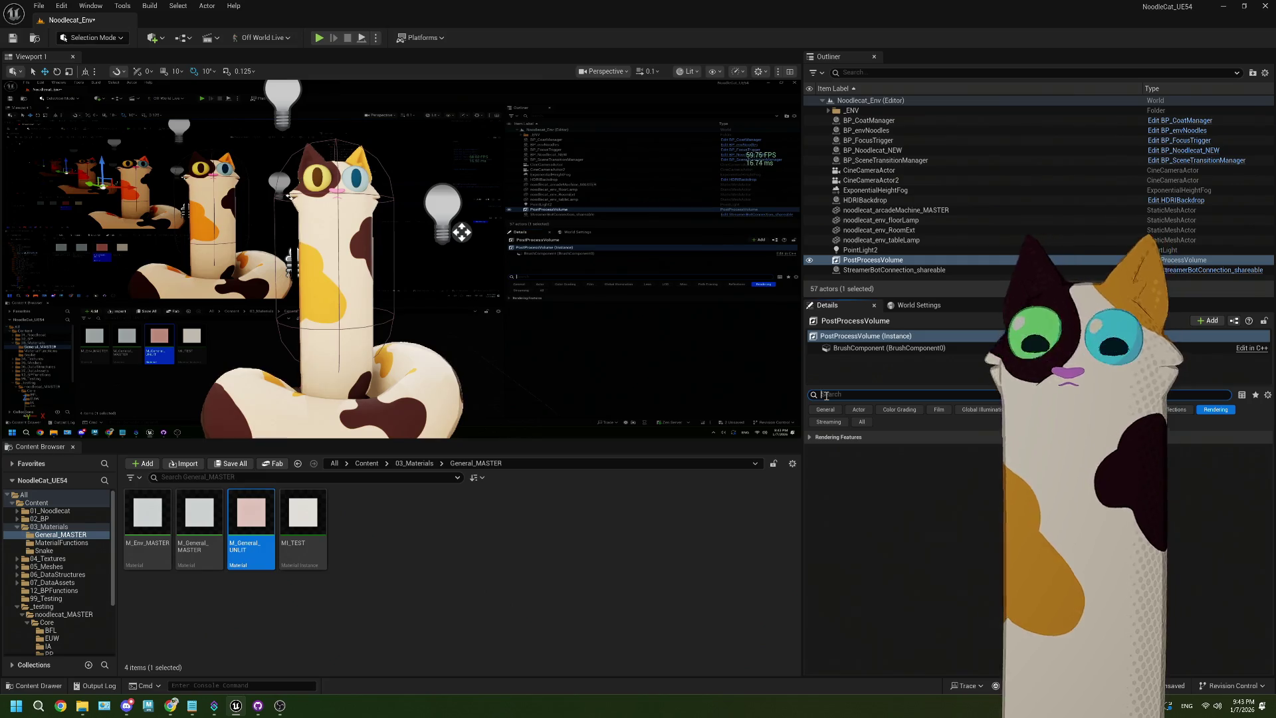
type("plost")
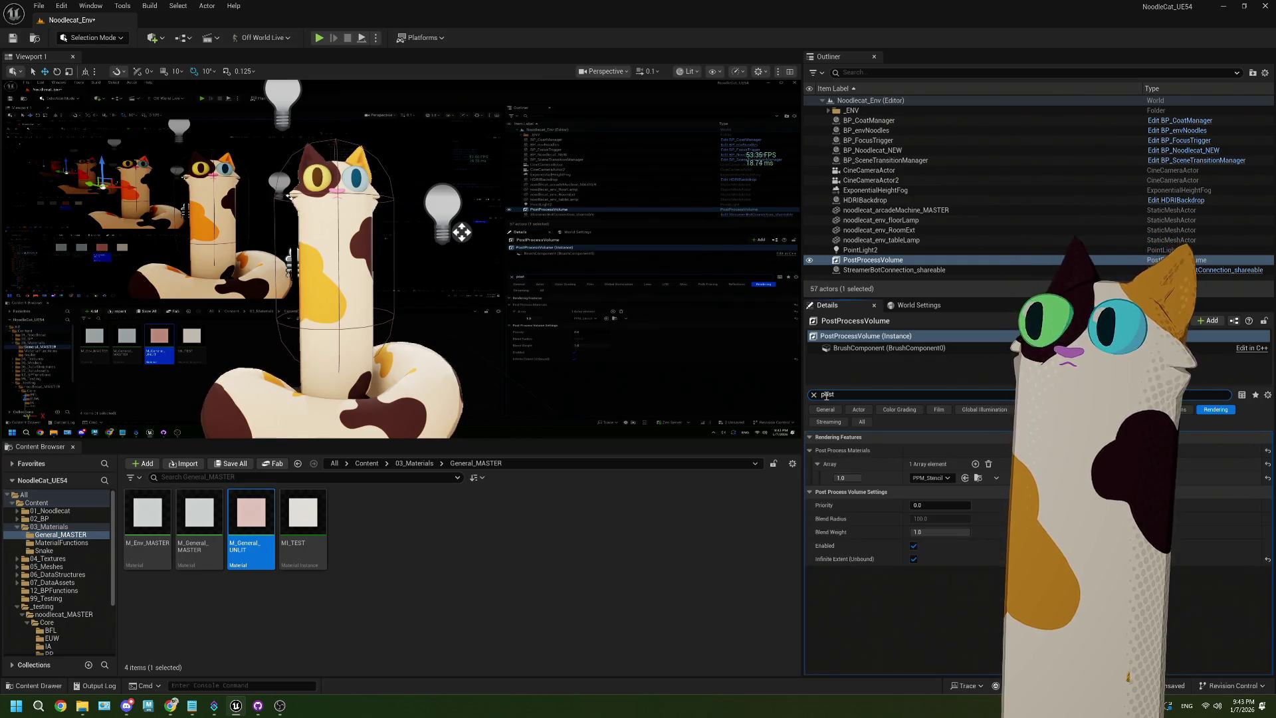
left_click(841, 477)
type("0")
key("Return")
mouse_move(519, 216)
left_mouse_down()
mouse_move(465, 216)
mouse_move(379, 183)
mouse_move(319, 199)
left_mouse_up()
Select BP_WorkMonitor, then open MI_WorkMonitor from the ENV/monitorStuff folder
left_click(438, 238)
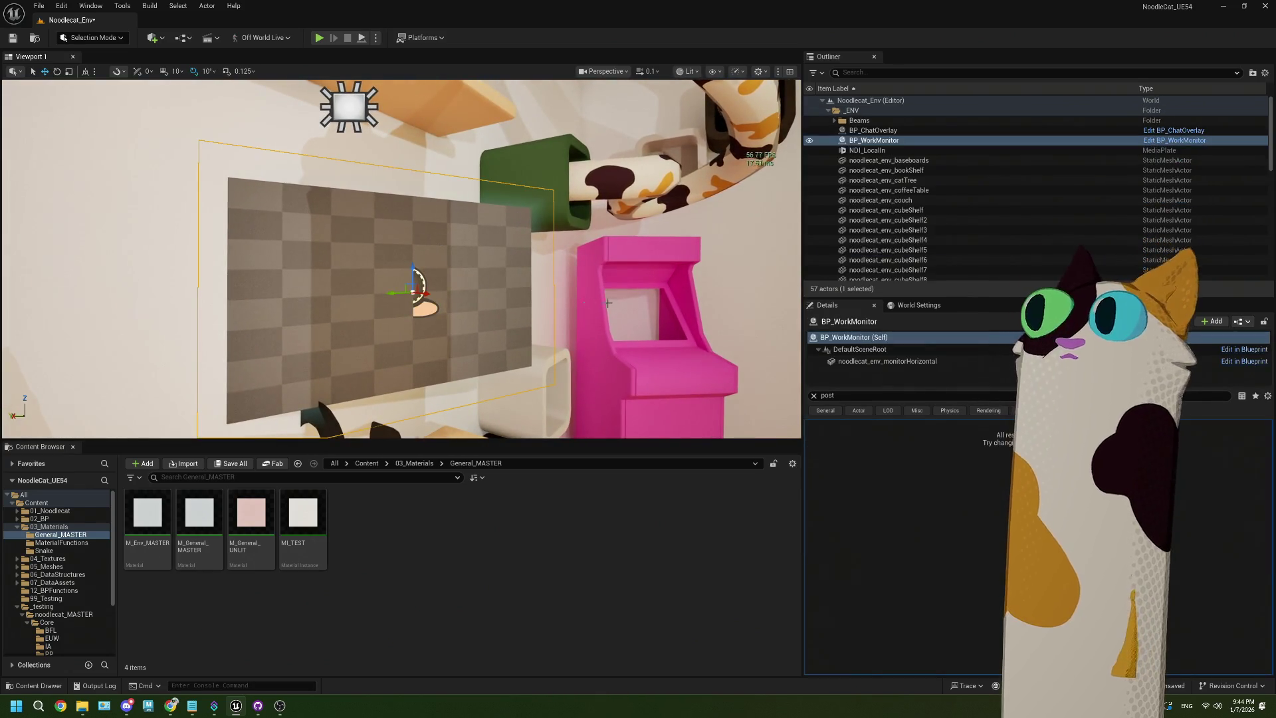
left_click(813, 395)
scroll(884, 532, "down", 10)
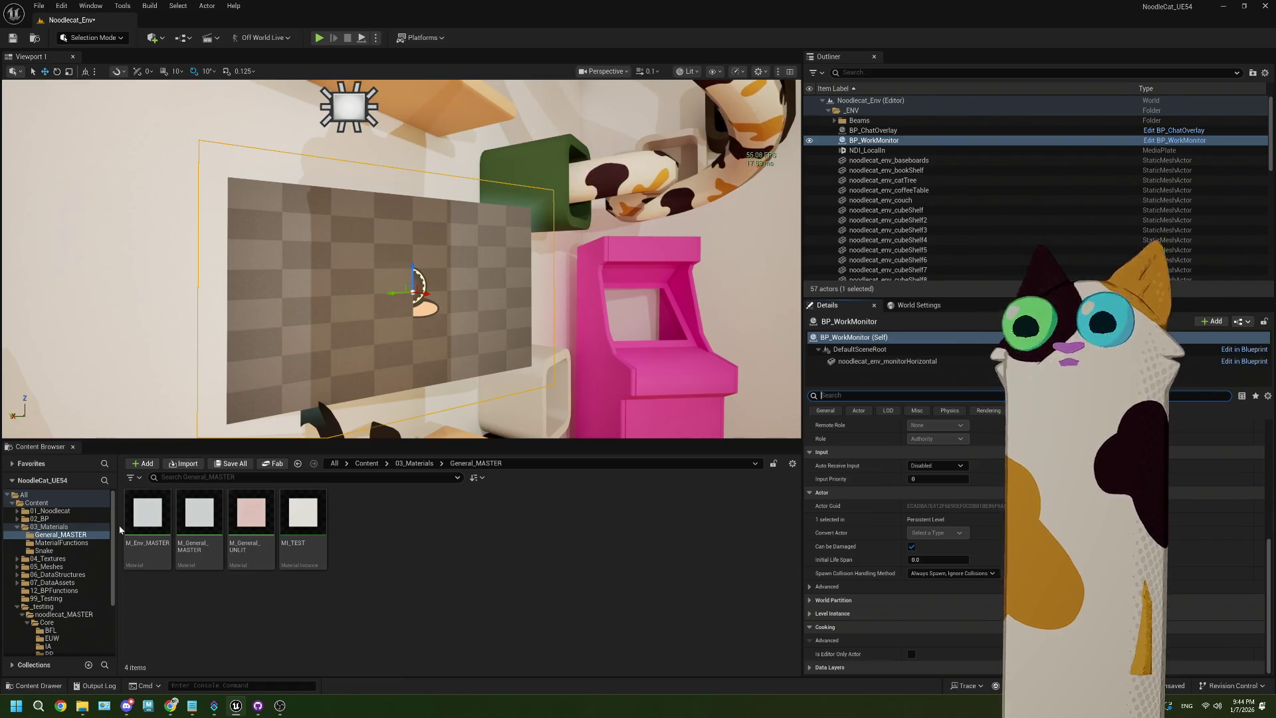
scroll(78, 606, "down", 4)
left_click(59, 588)
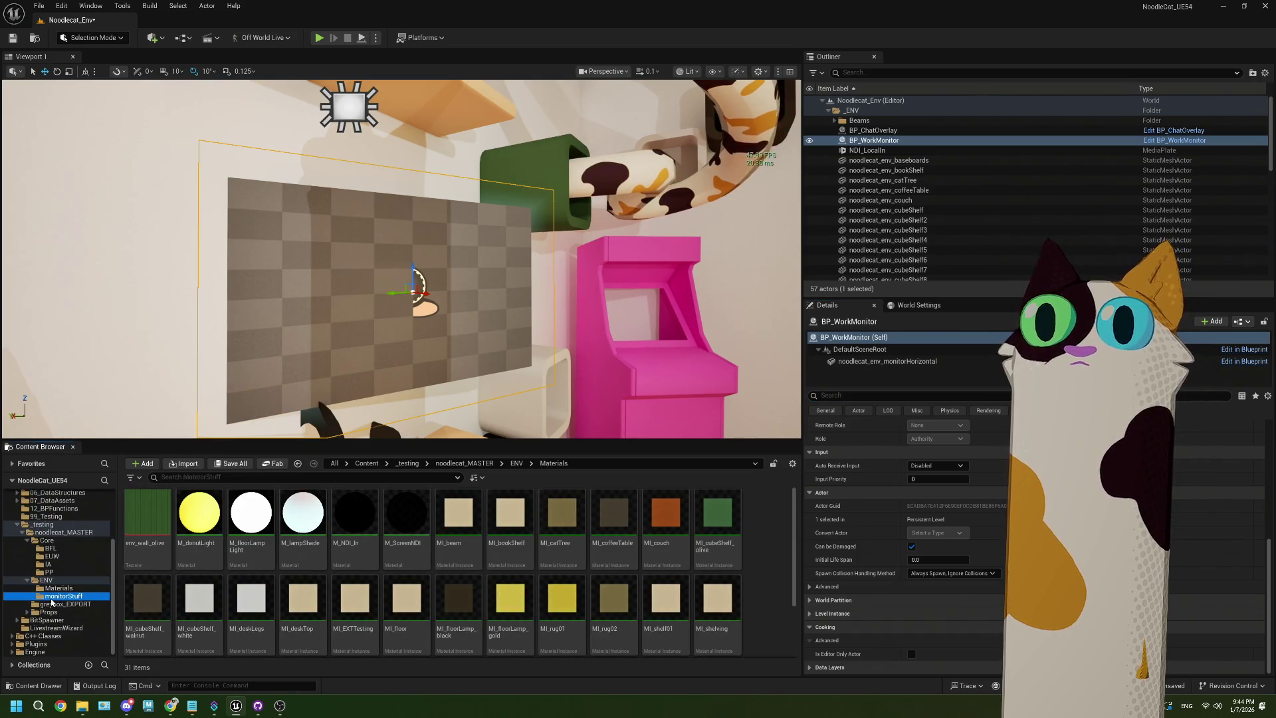
left_click(52, 597)
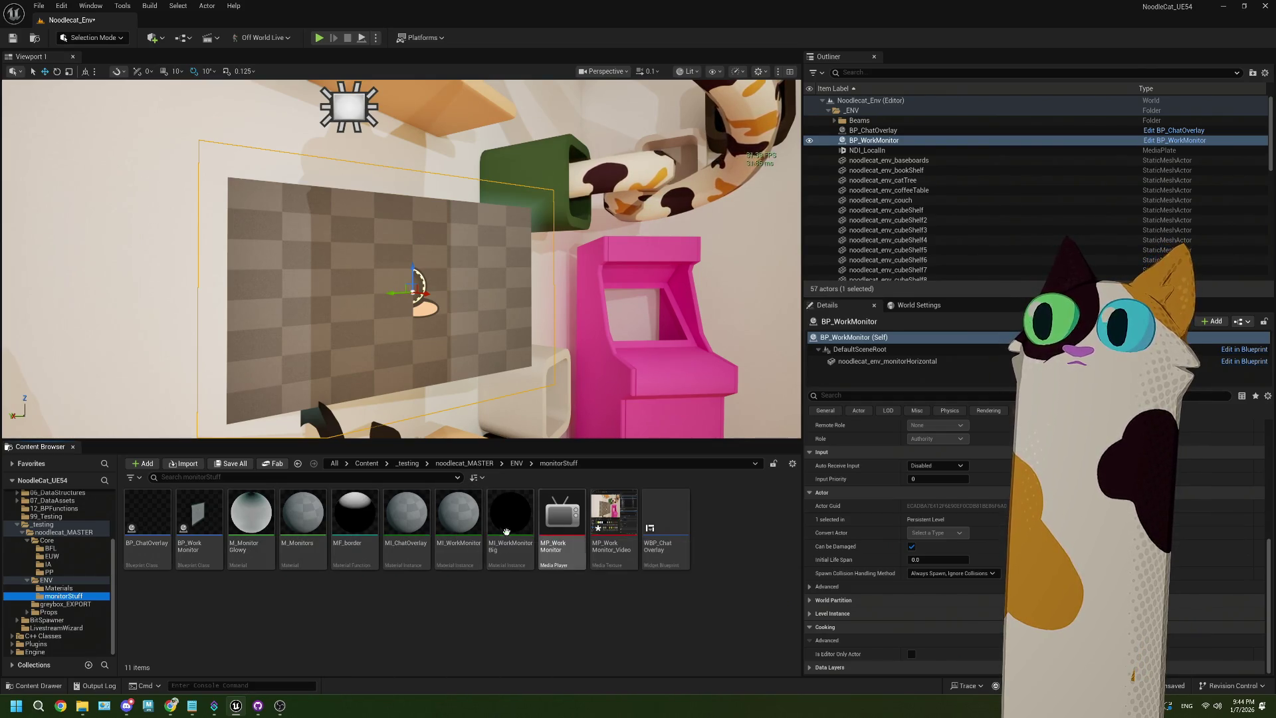
double_click(450, 529)
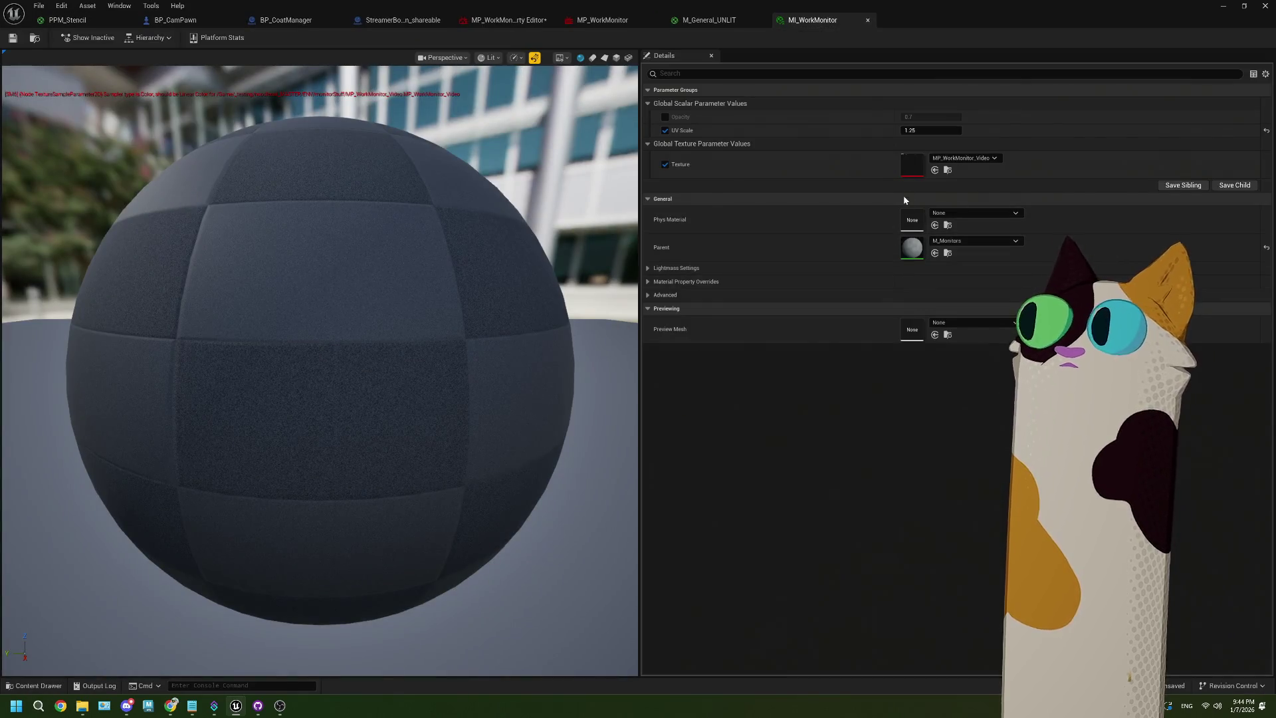
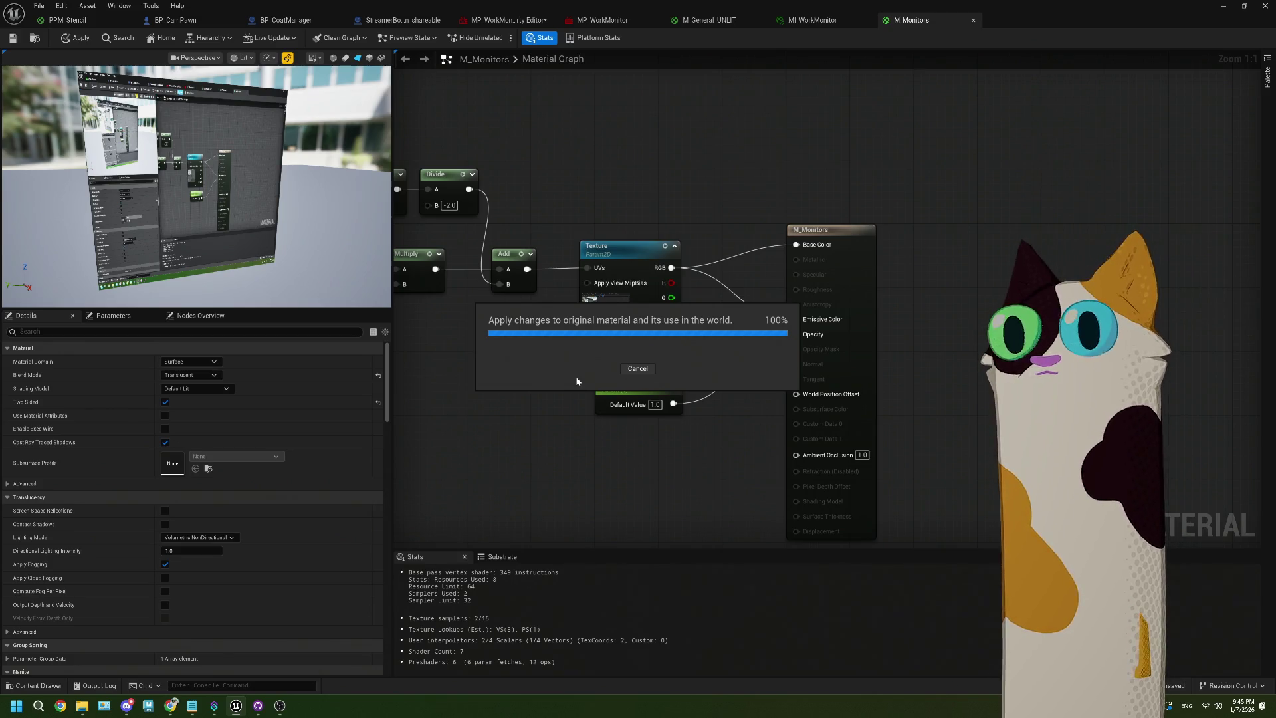
Search Google for 'ue5 postprocess material dark' and open the 'Post Process material looks dark' forum thread
left_click(171, 706)
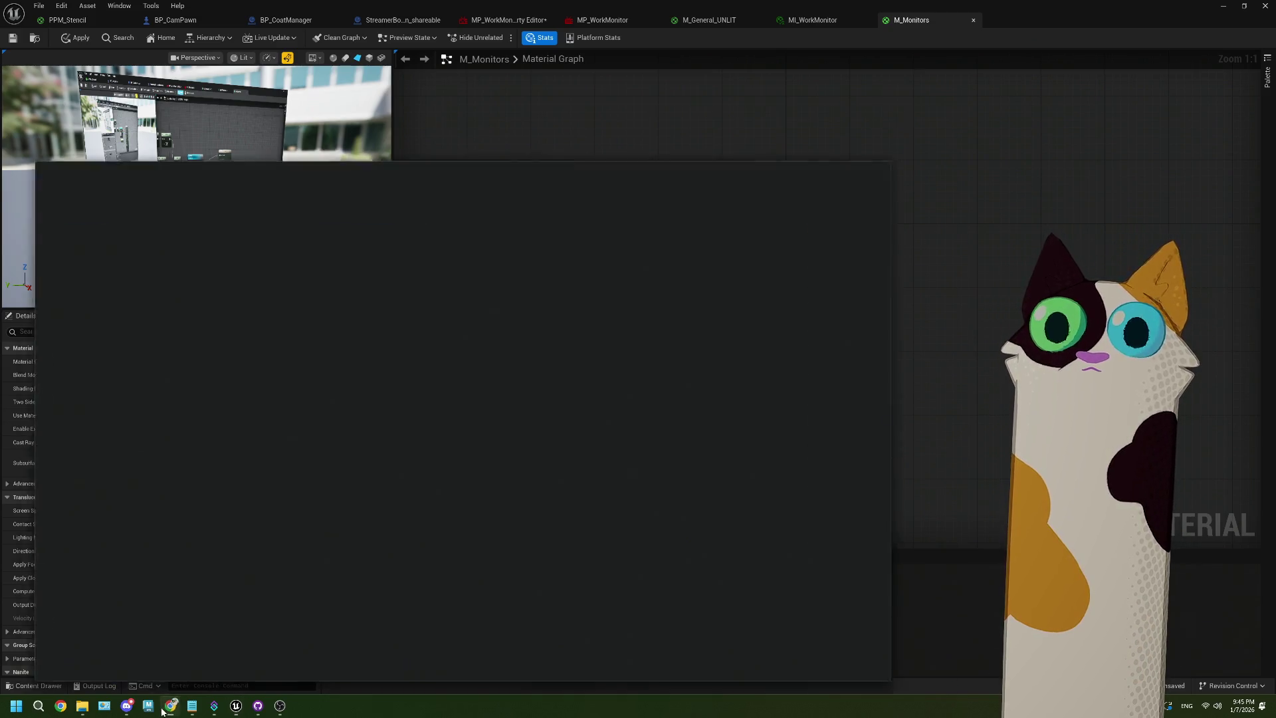
left_click(454, 120)
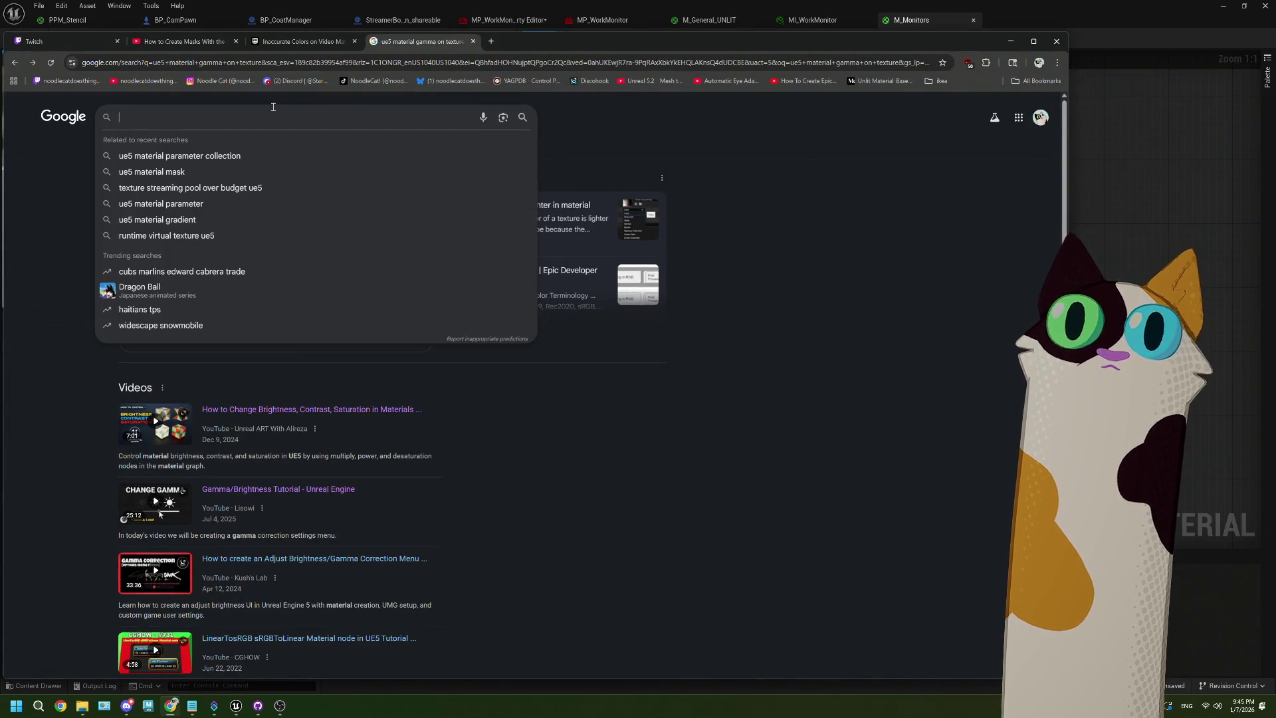
type("ue5 ")
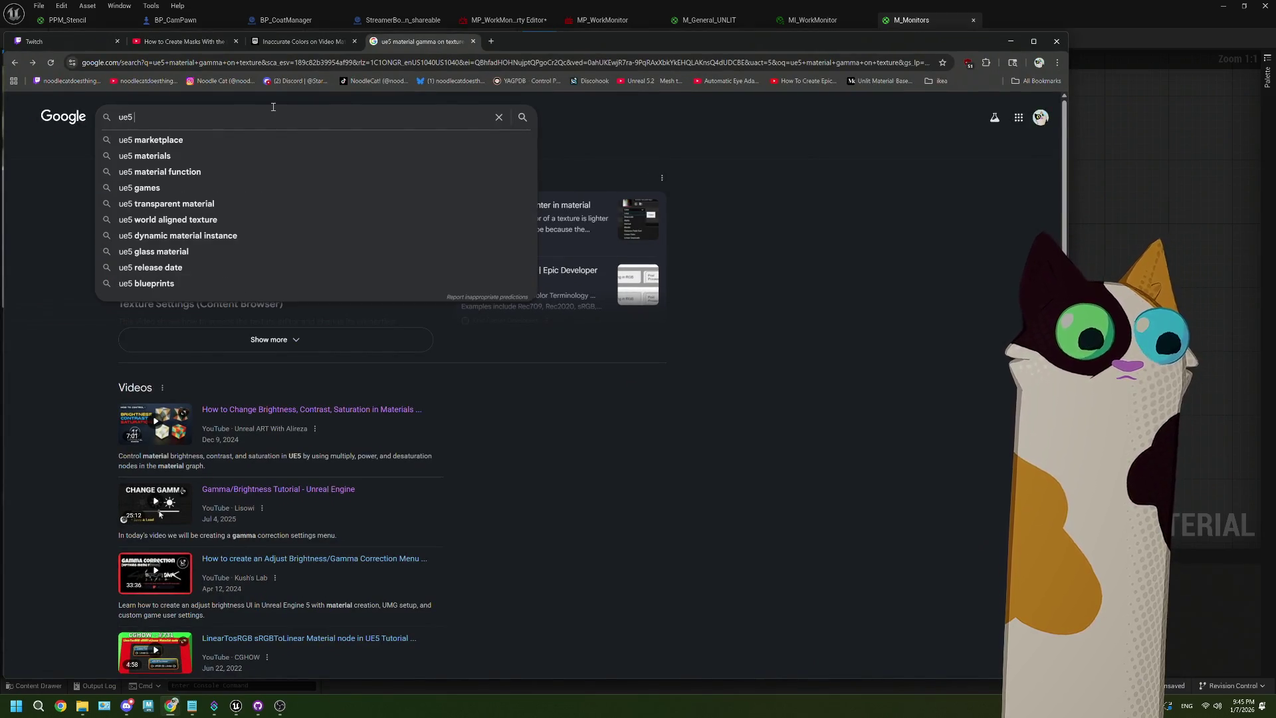
type("postprocess")
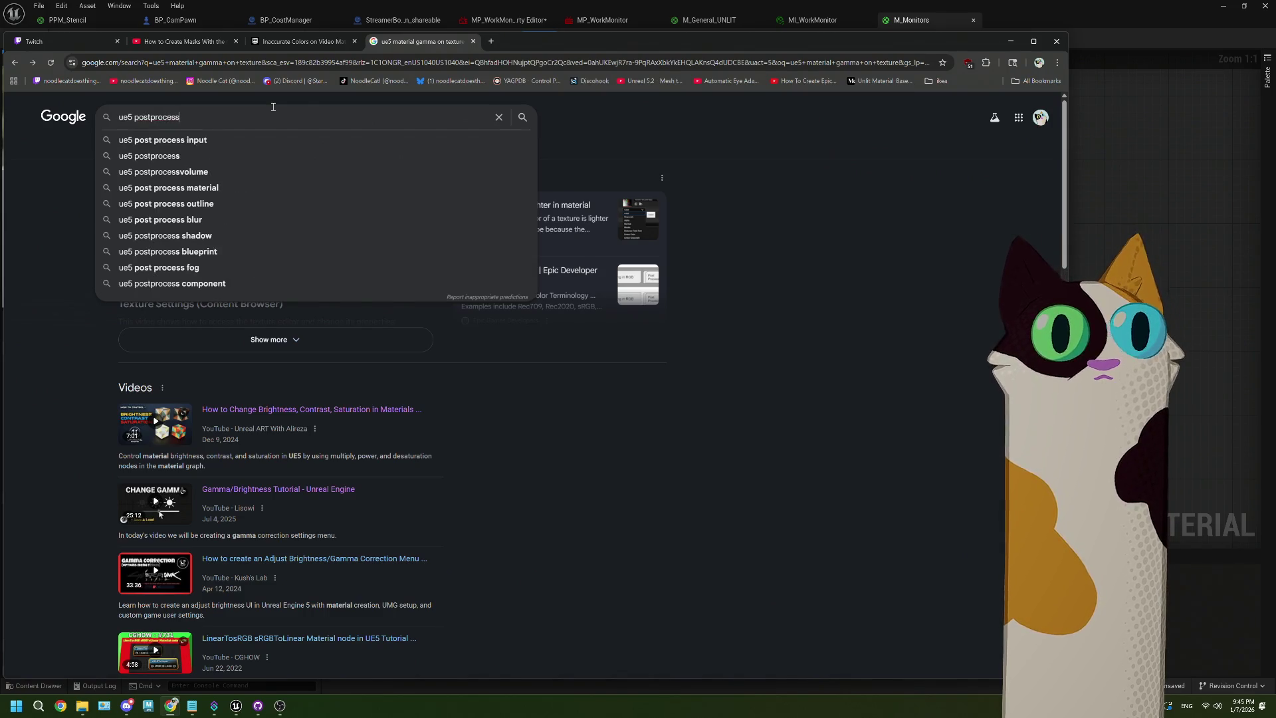
type(" material dark")
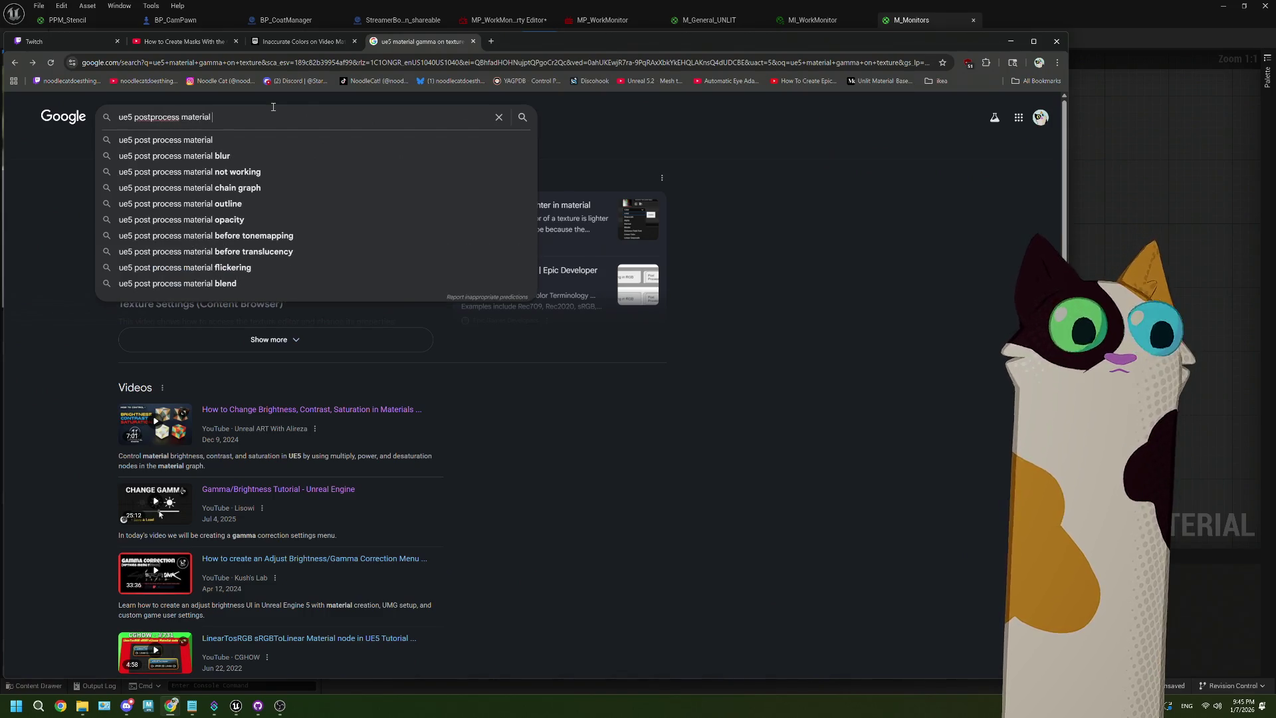
key("Return")
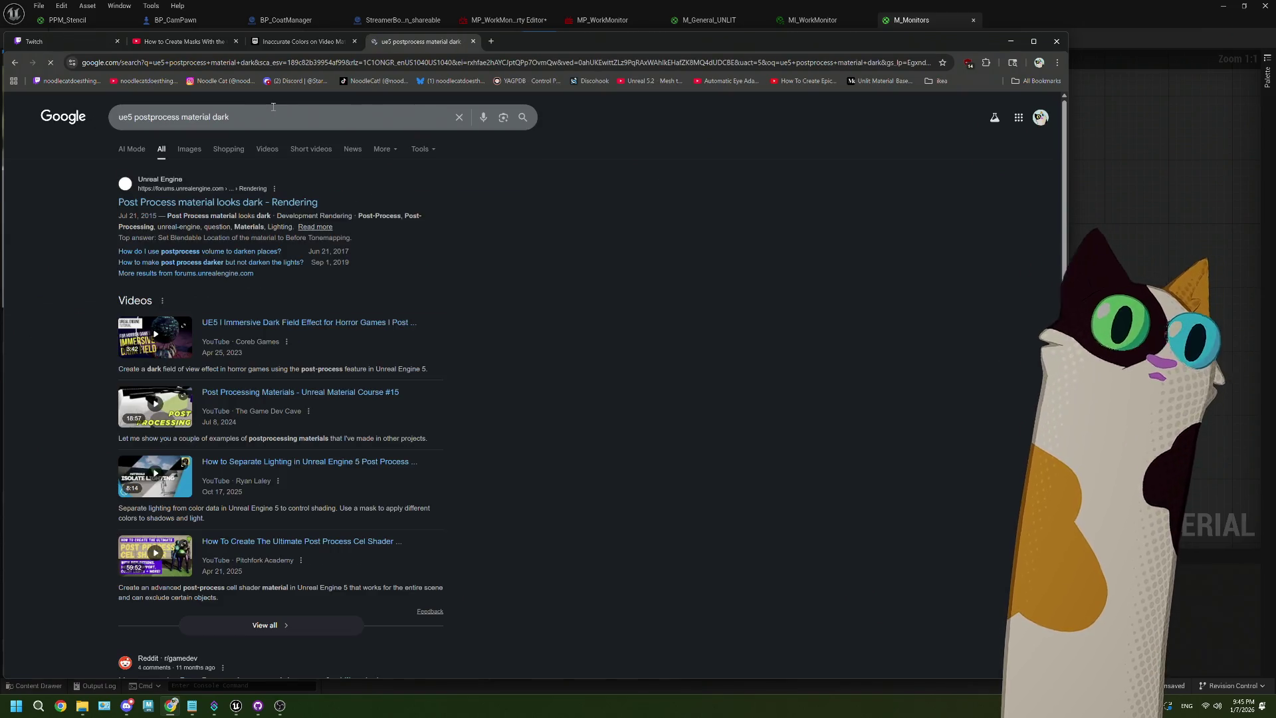
left_click(305, 203)
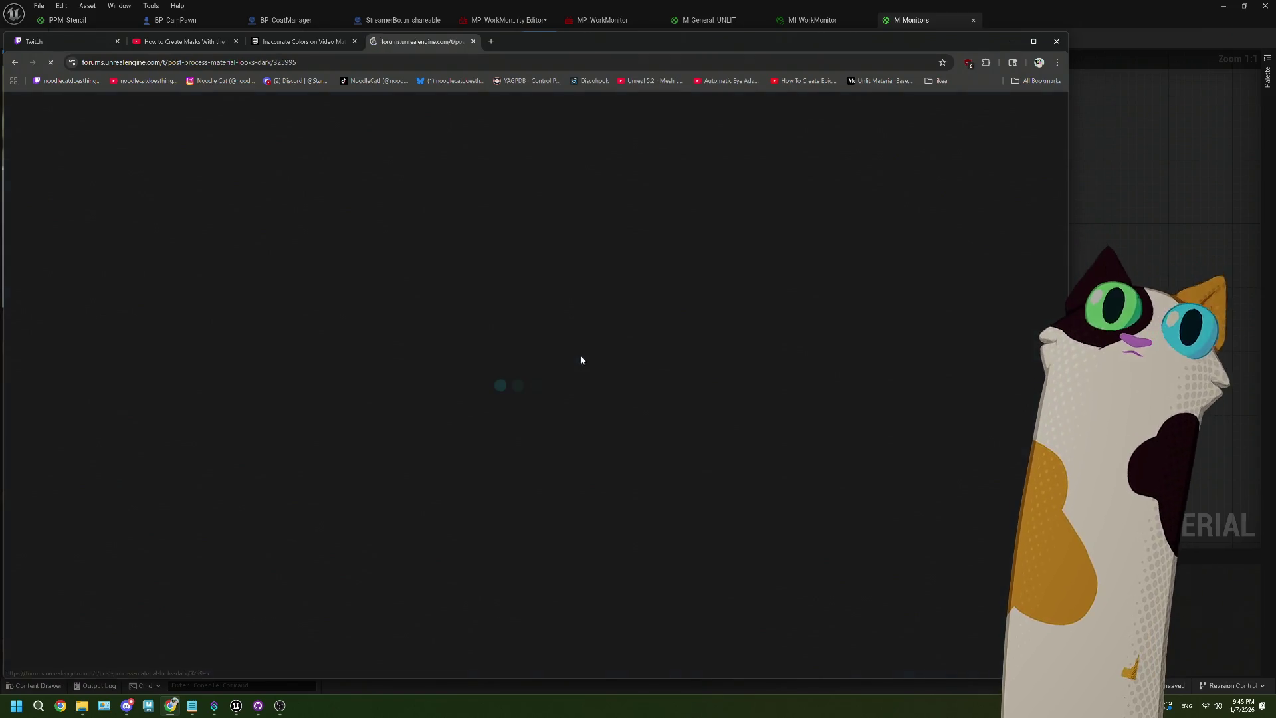
Read the forum thread, enlarge its Power 0.4545 node screenshot, then return to the Google results
scroll(620, 430, "down", 5)
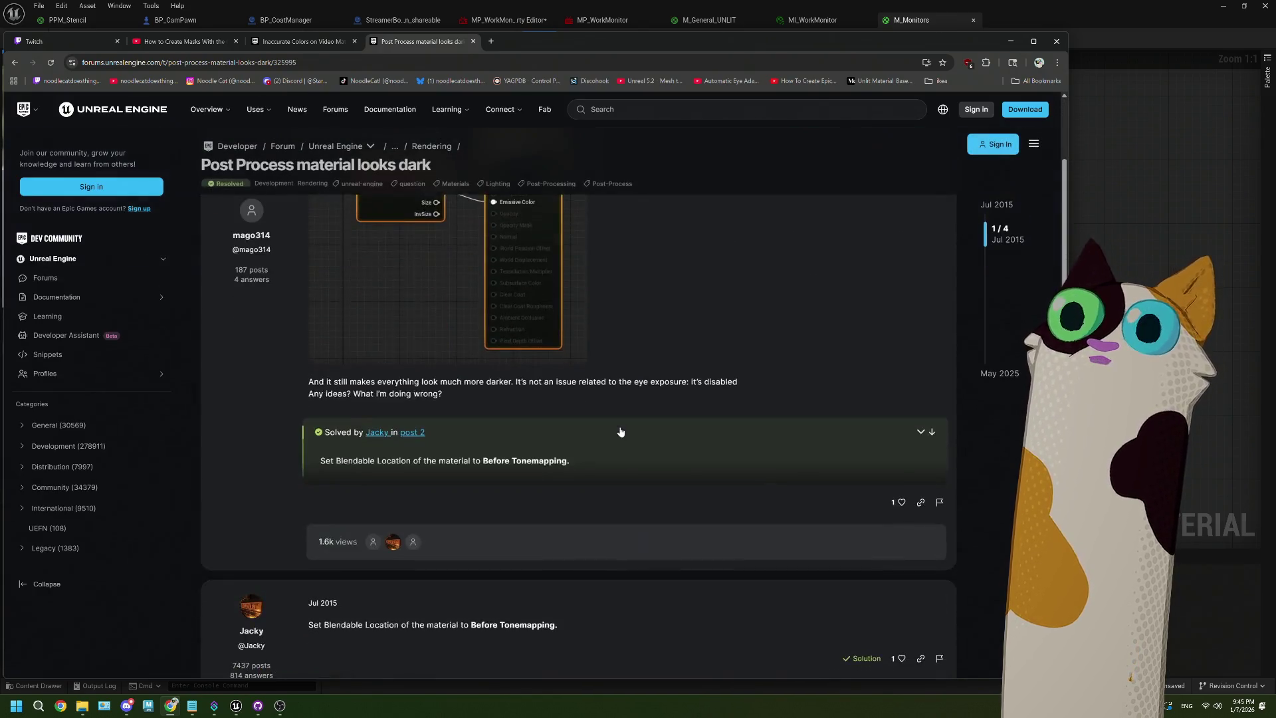
scroll(511, 375, "down", 7)
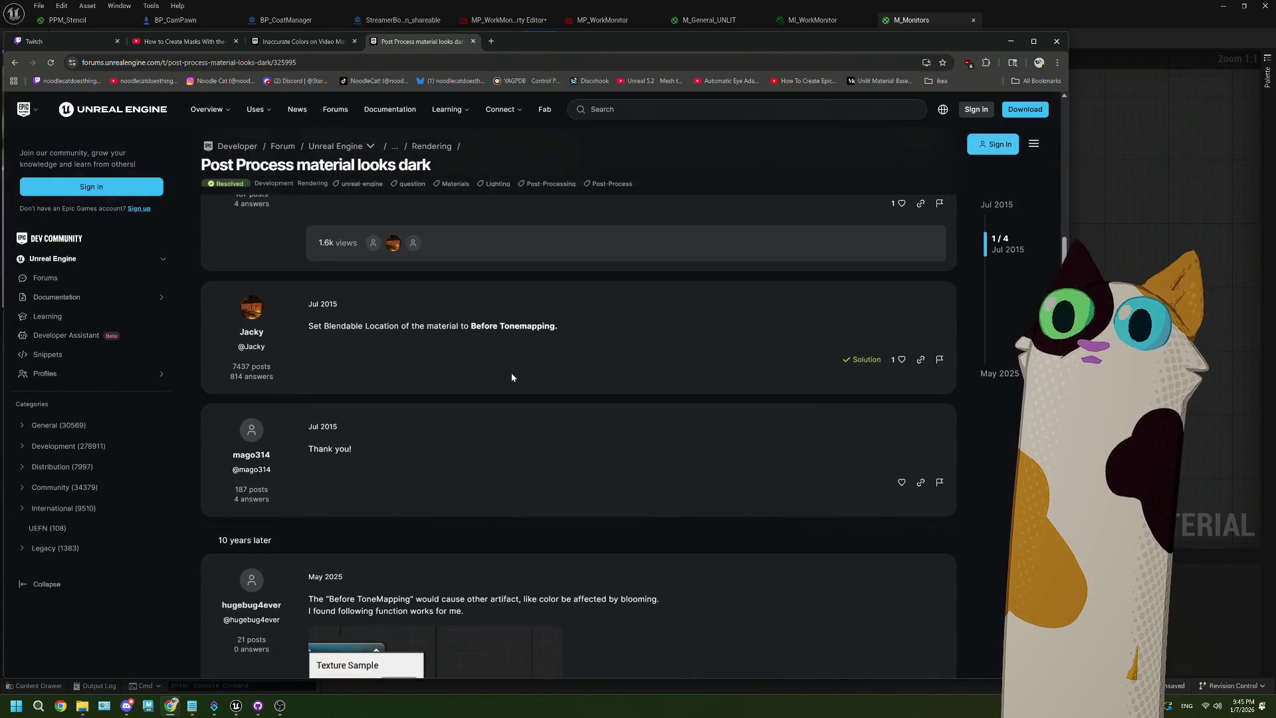
scroll(511, 377, "down", 1)
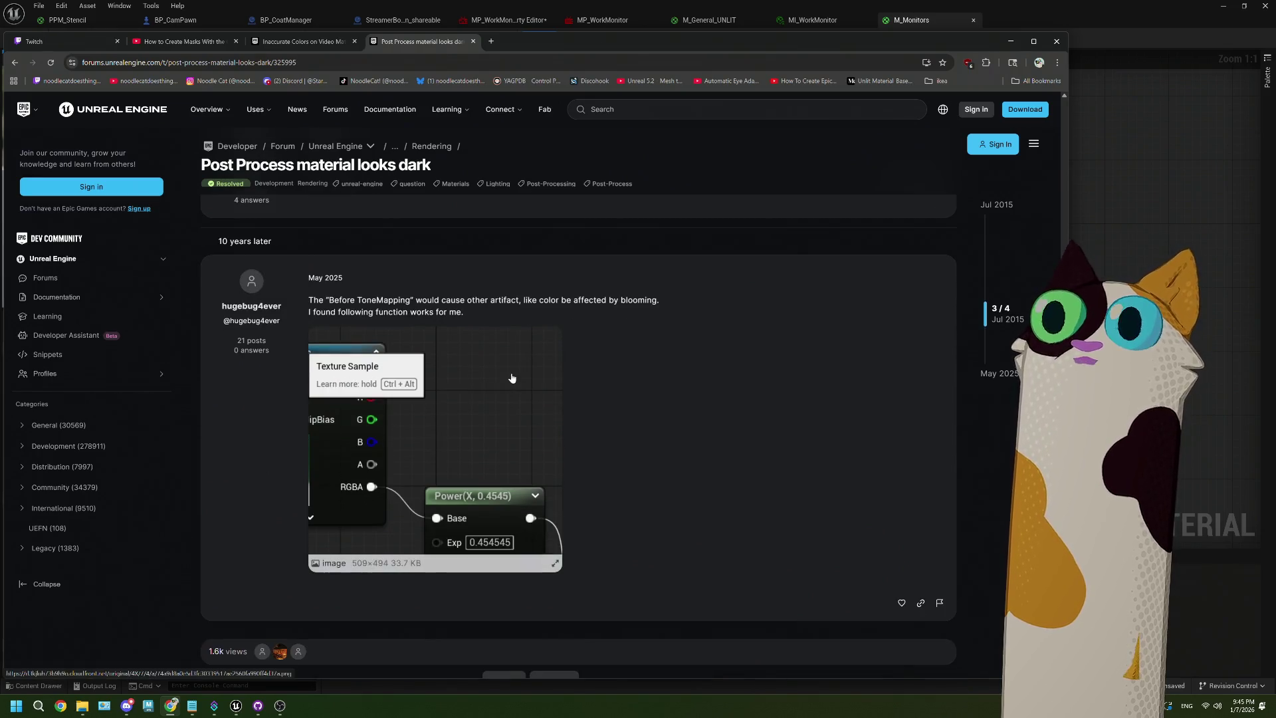
scroll(512, 378, "down", 1)
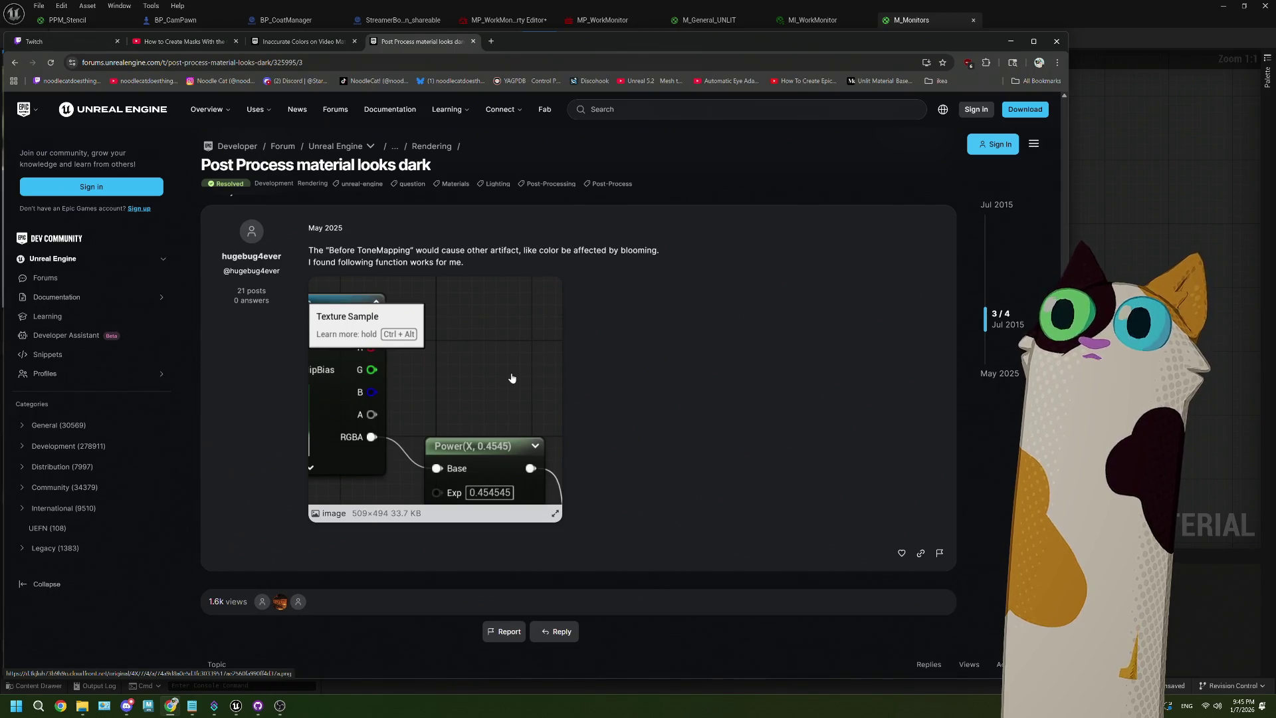
left_click(511, 377)
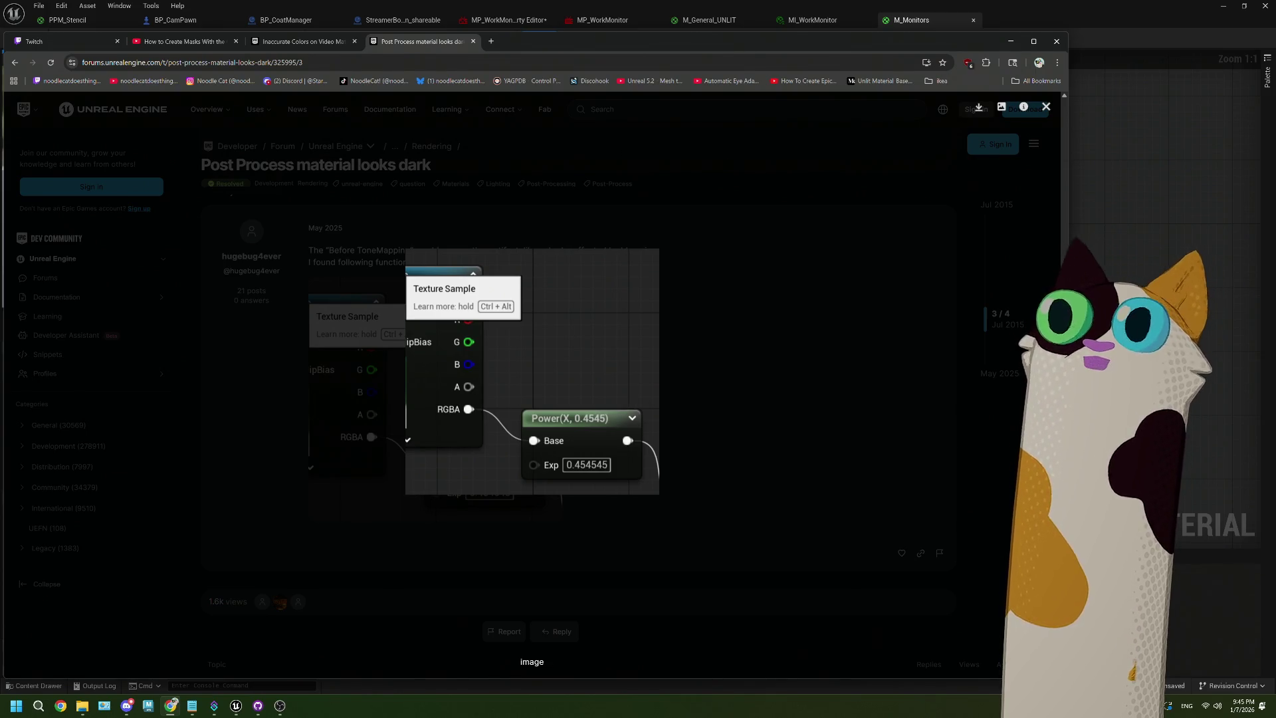
mouse_move(936, 44)
left_mouse_down()
mouse_move(884, 418)
mouse_move(879, 291)
mouse_move(939, 29)
left_mouse_up()
left_click(807, 395)
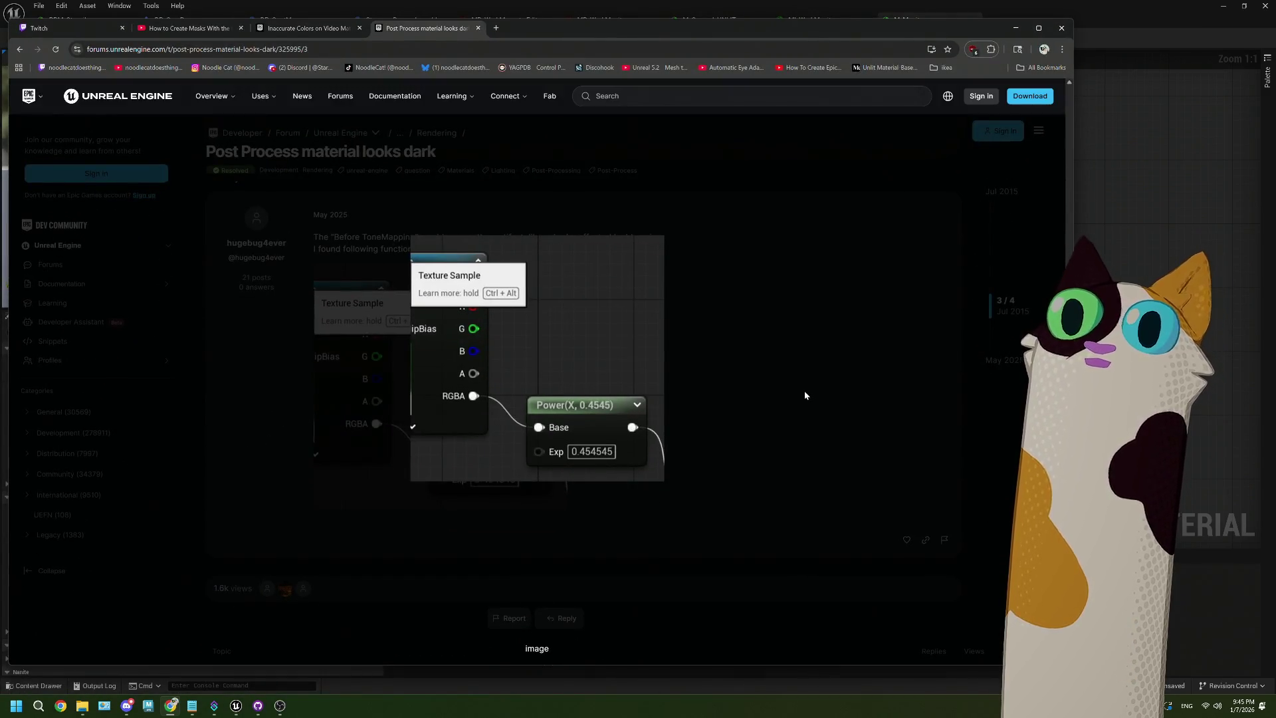
left_click(19, 49)
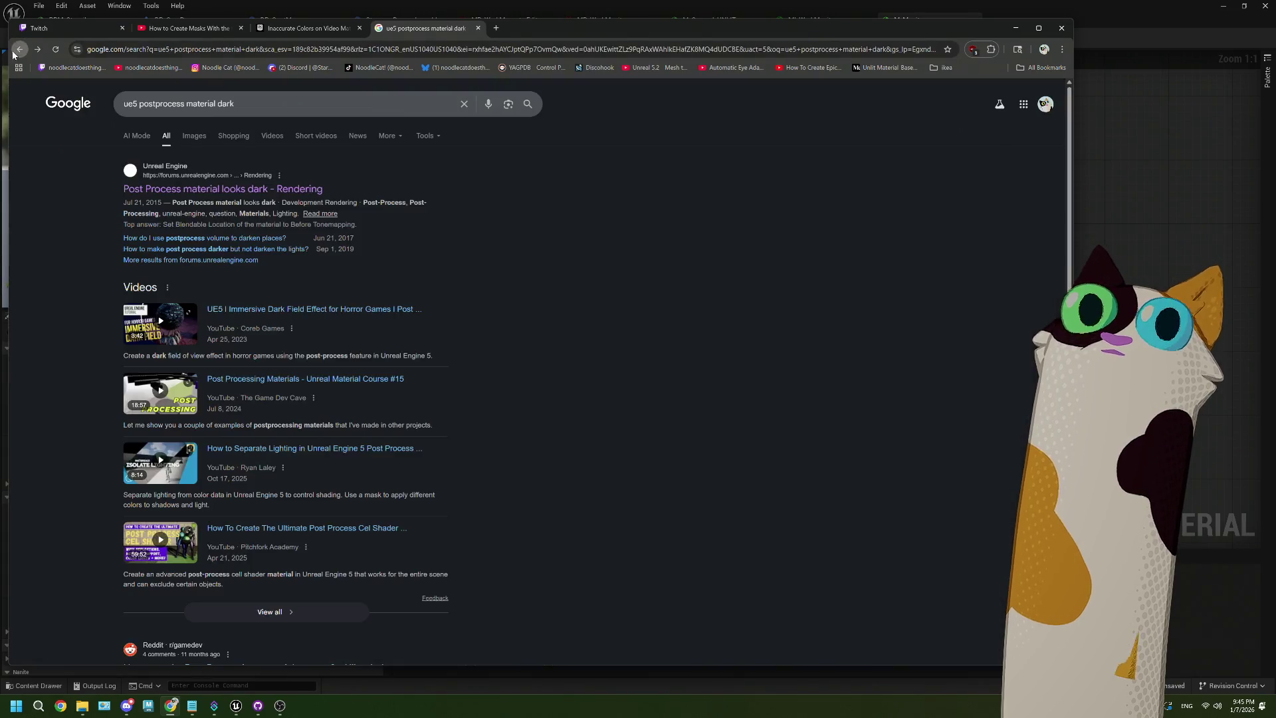
Open the forum thread in a background tab, and open then close the Reddit result tab
middle_click(273, 192)
scroll(55, 340, "down", 5)
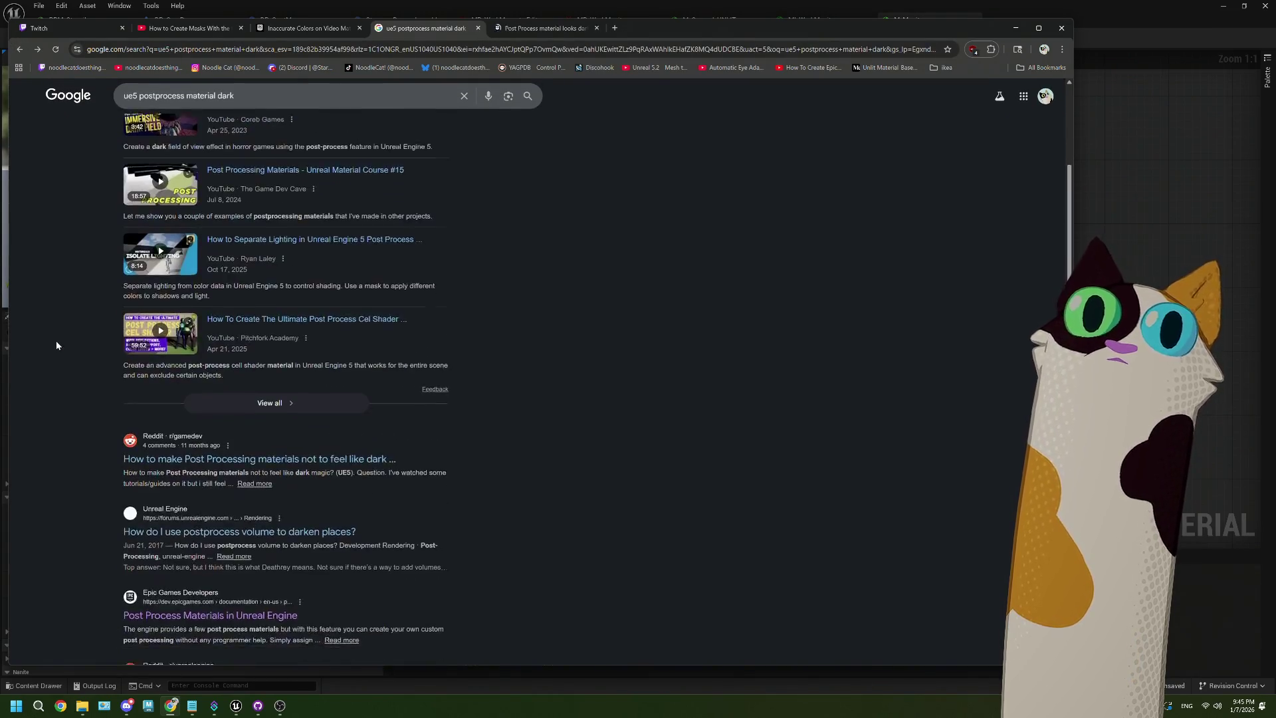
middle_click(249, 374)
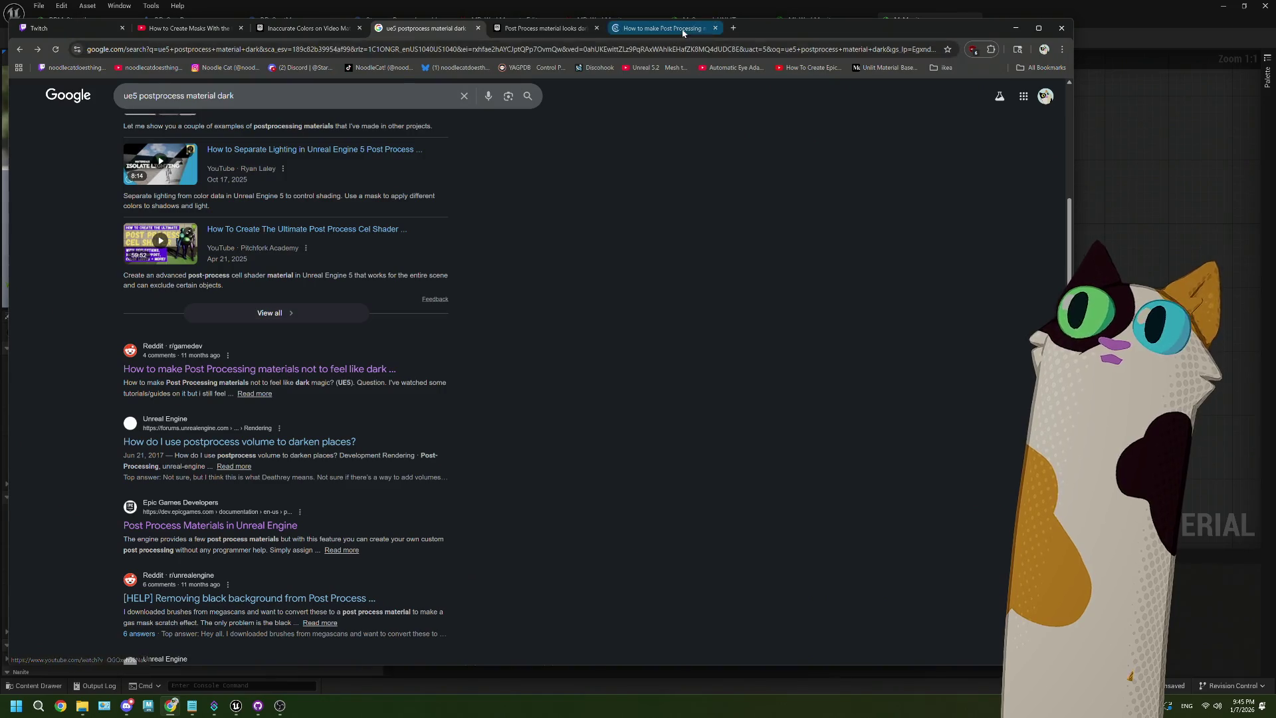
left_click(682, 31)
left_click(716, 28)
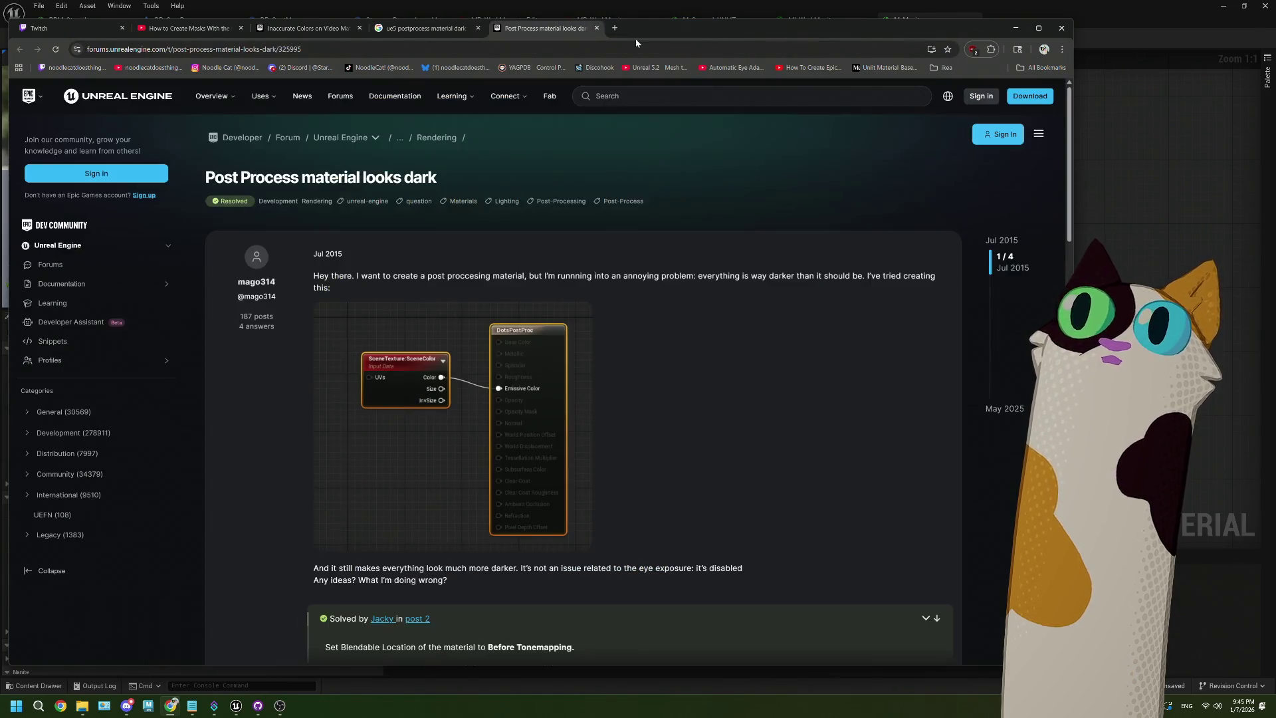
left_click(399, 28)
Browse the image results for the search, previewing four related thumbnails
scroll(430, 406, "down", 2)
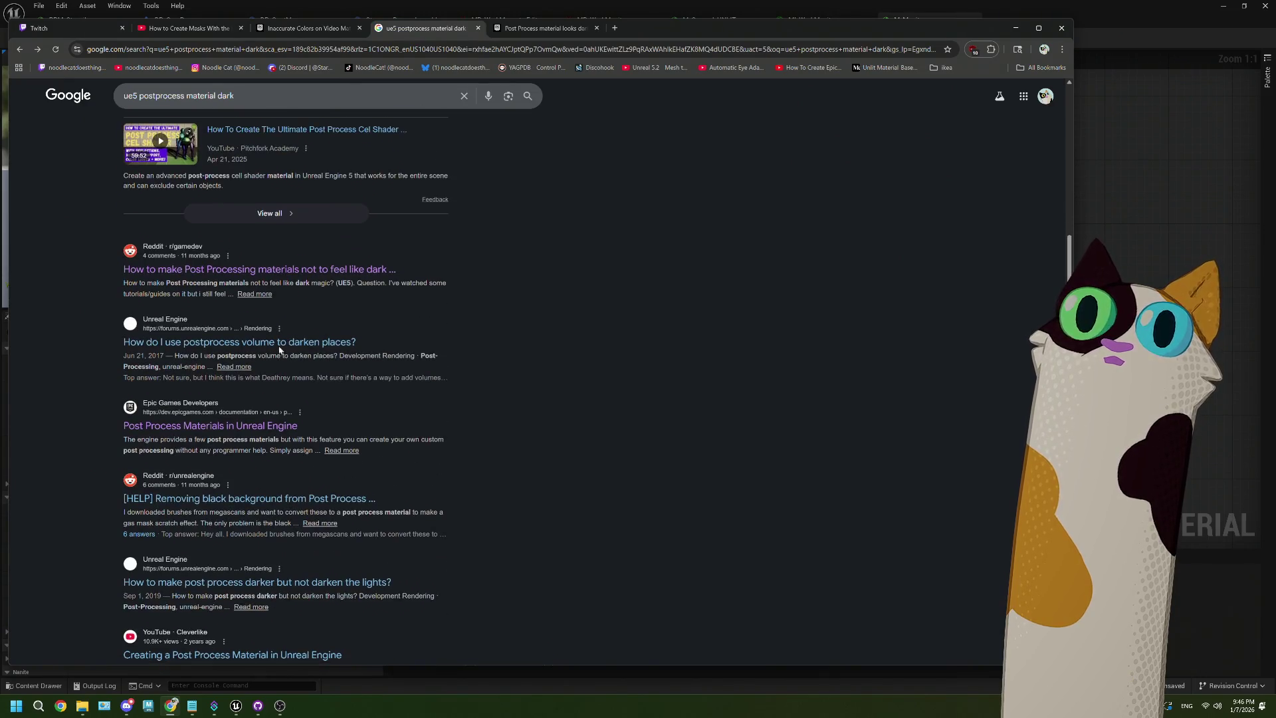
scroll(256, 410, "down", 2)
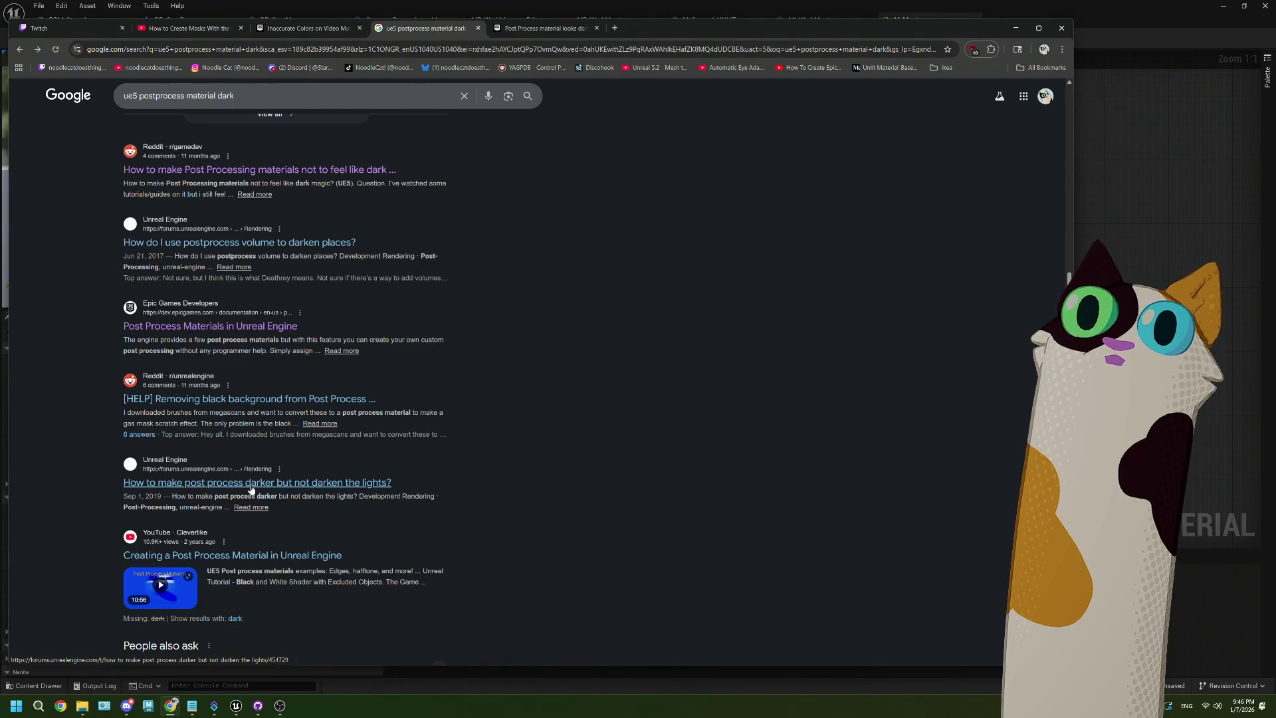
scroll(251, 490, "down", 3)
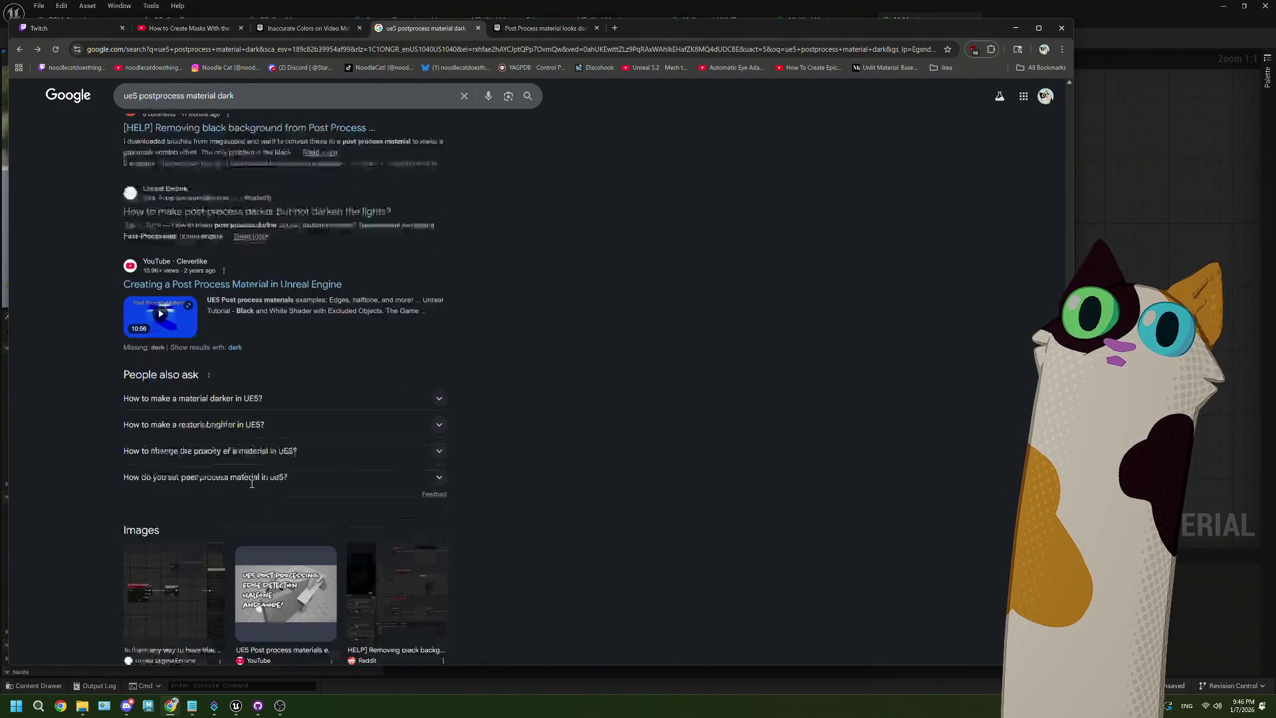
scroll(251, 483, "up", 5)
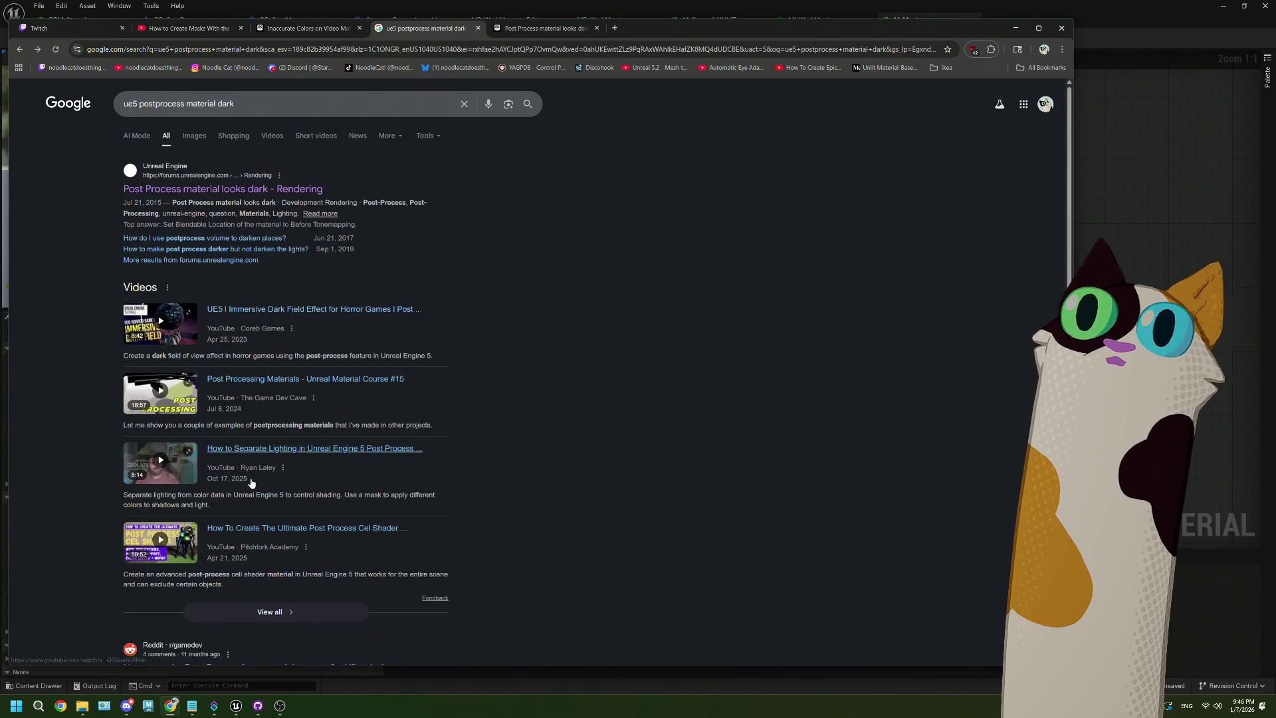
left_click(195, 136)
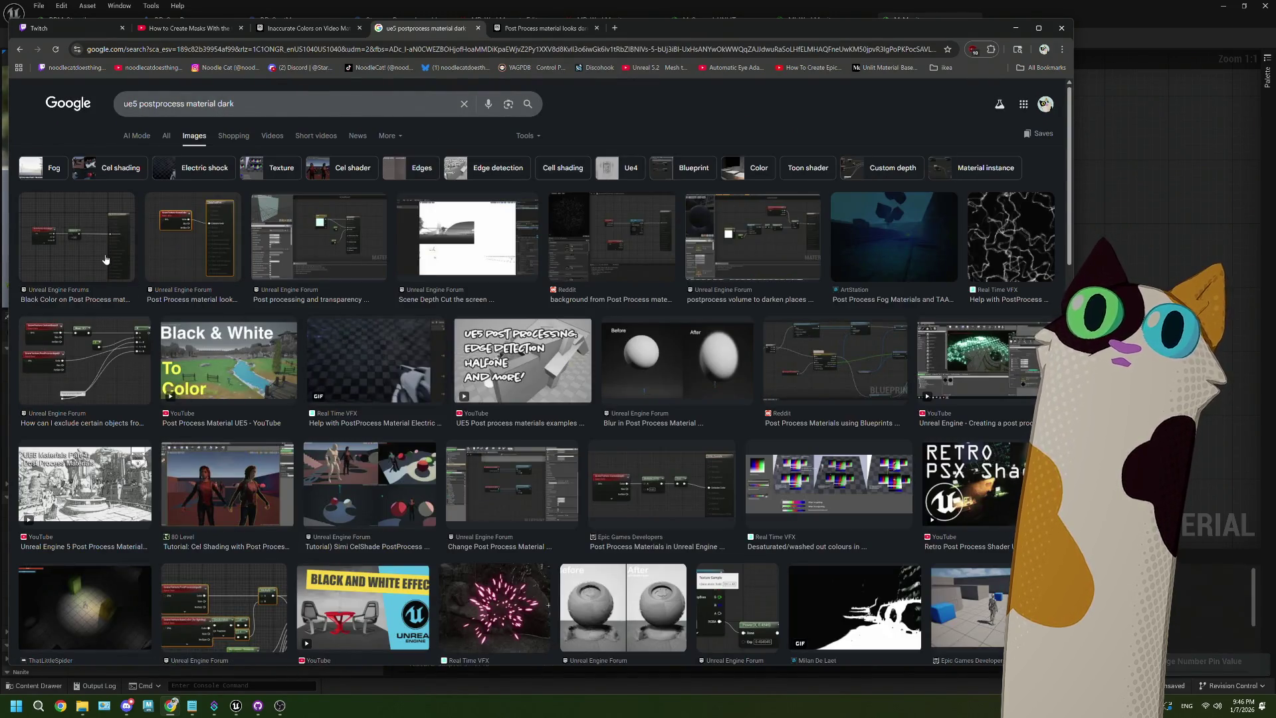
left_click(105, 259)
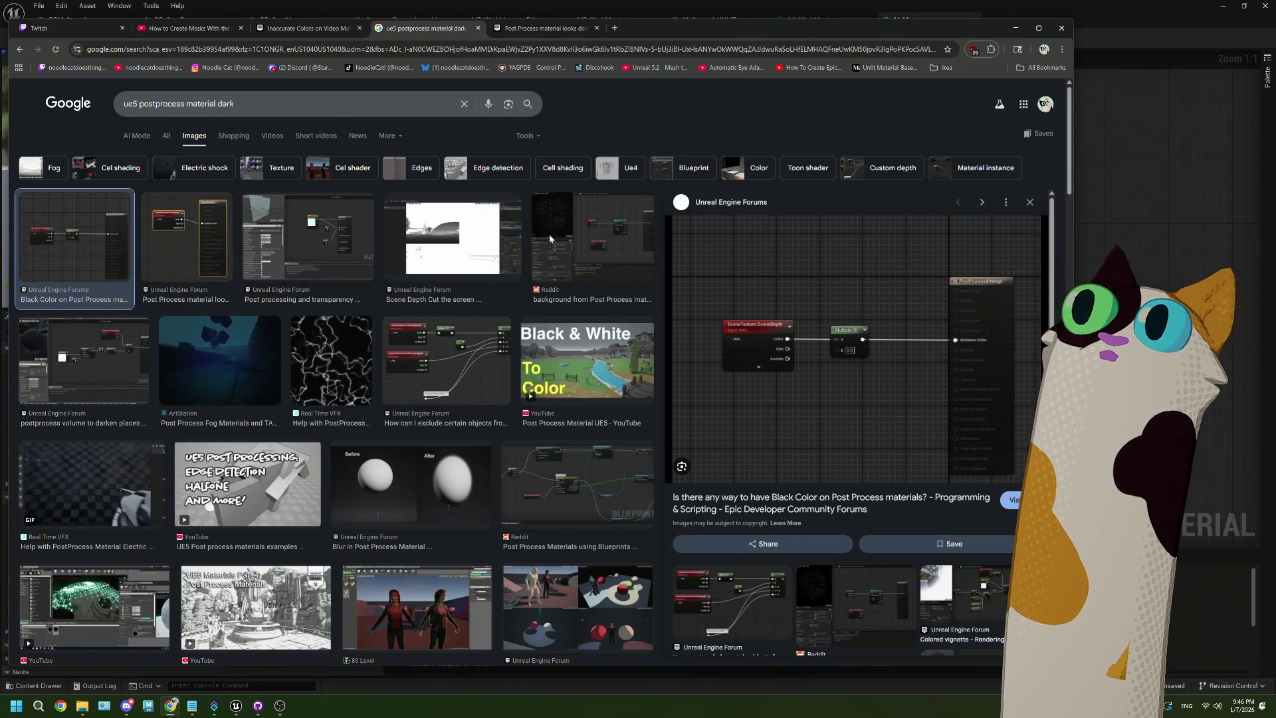
left_click(578, 237)
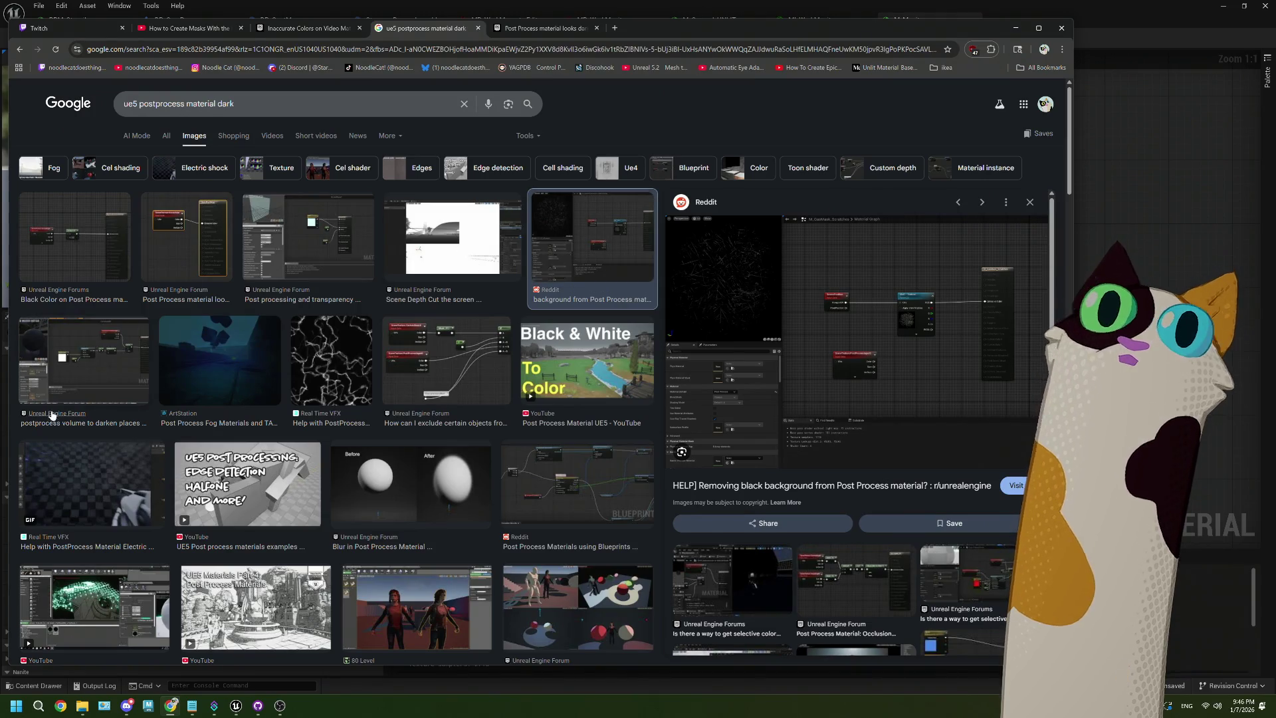
left_click(63, 383)
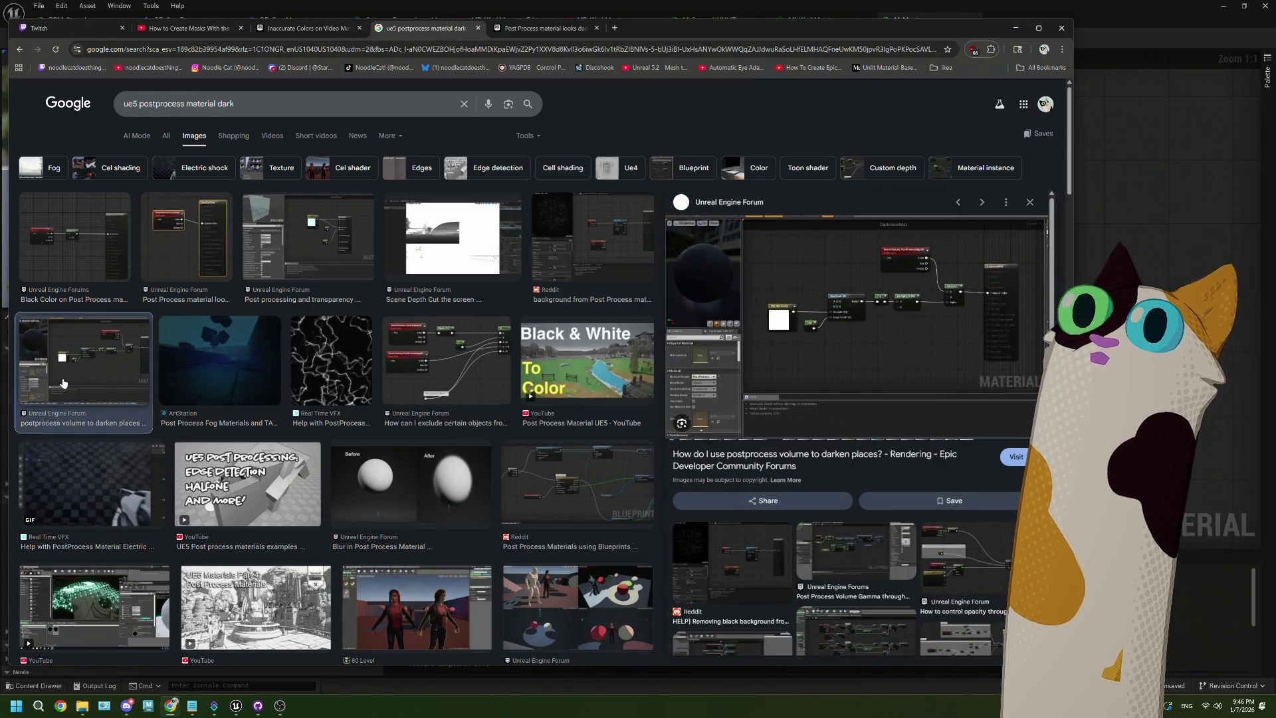
left_click(192, 249)
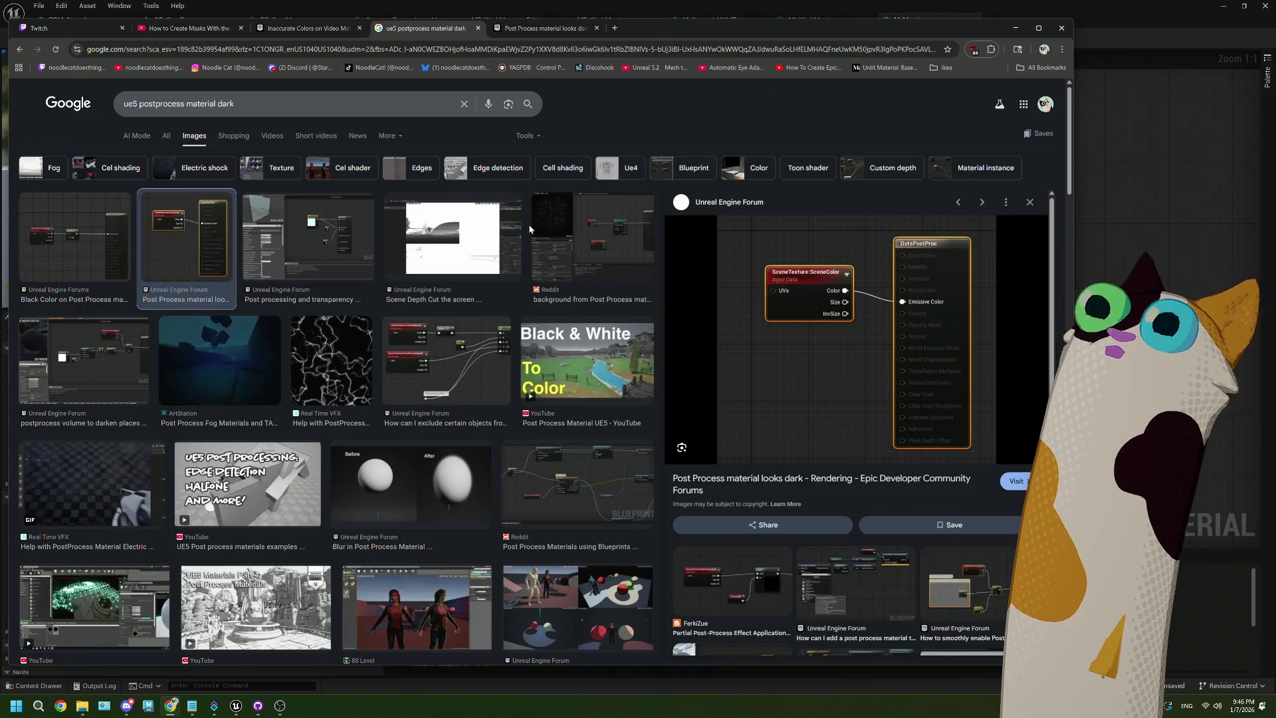
Scroll the forum thread's tab, then switch back to Unreal Editor
left_click(537, 30)
scroll(585, 385, "down", 15)
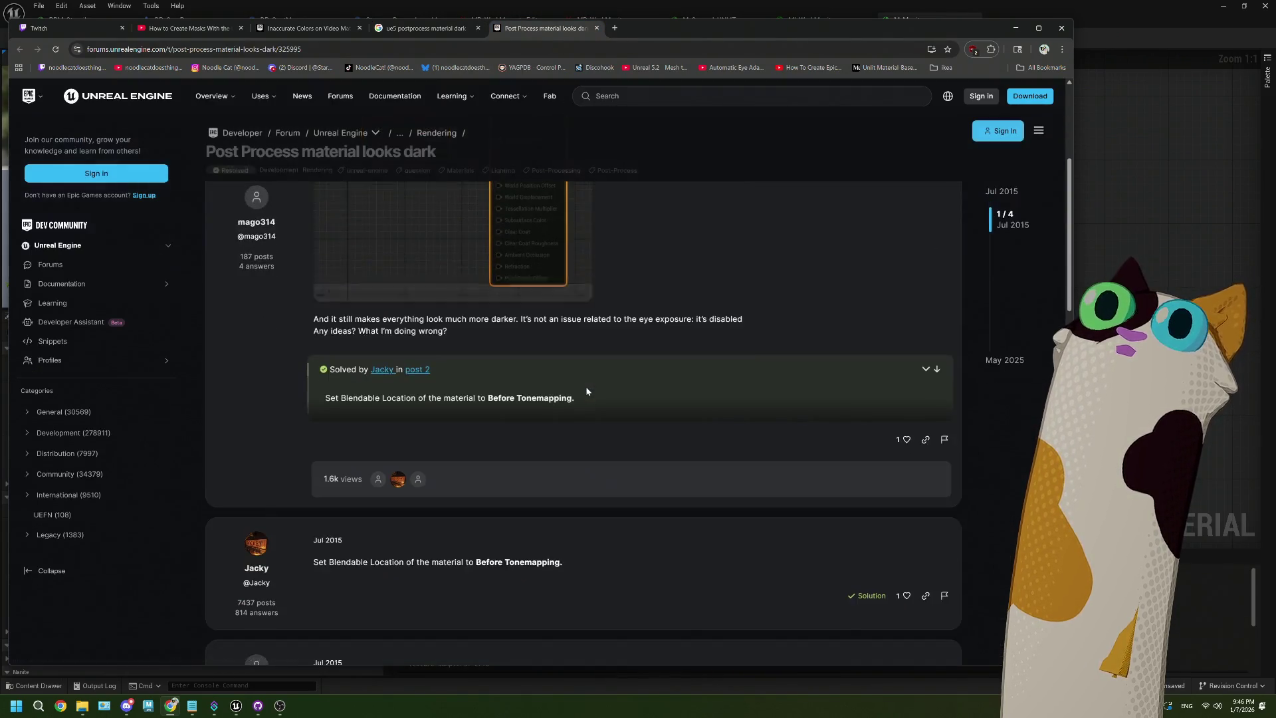
key("alt+Tab")
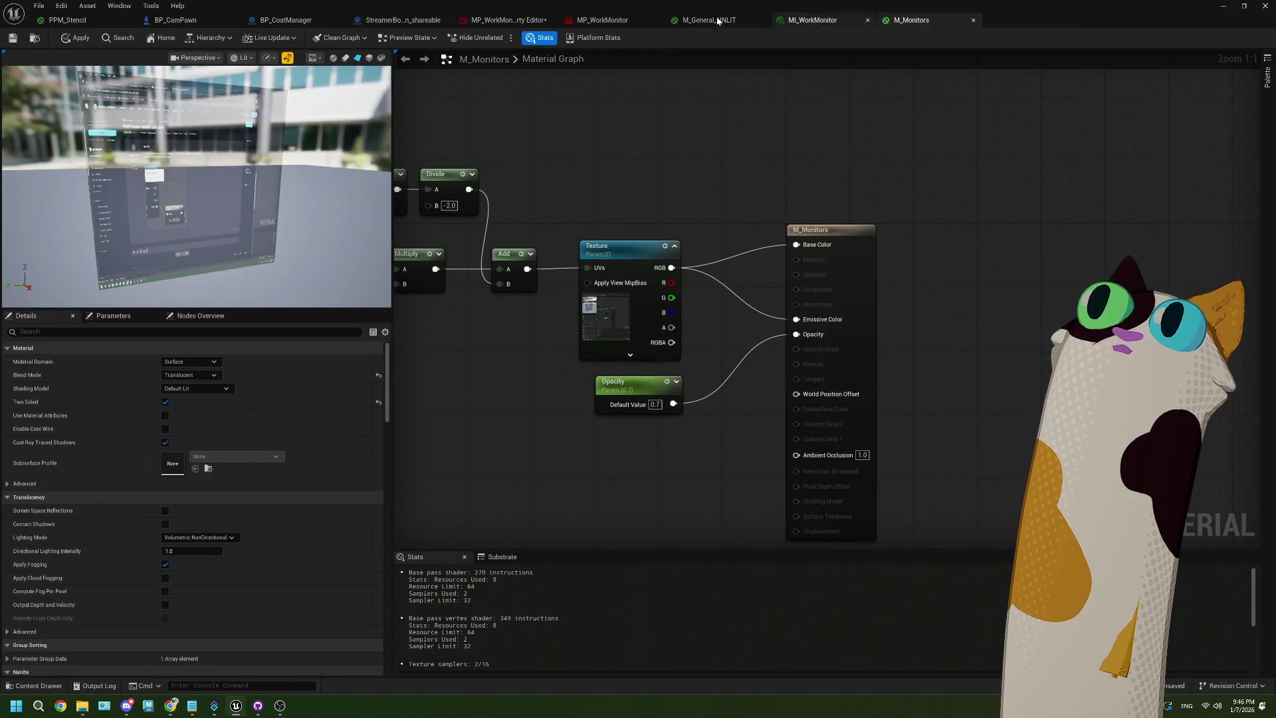
In PPM_Stencil, add a Power node with exponent 0.4545 fed by the Texture Sample's RGBA output
left_click(66, 20)
left_click_drag(551, 197, 626, 225)
type("pow")
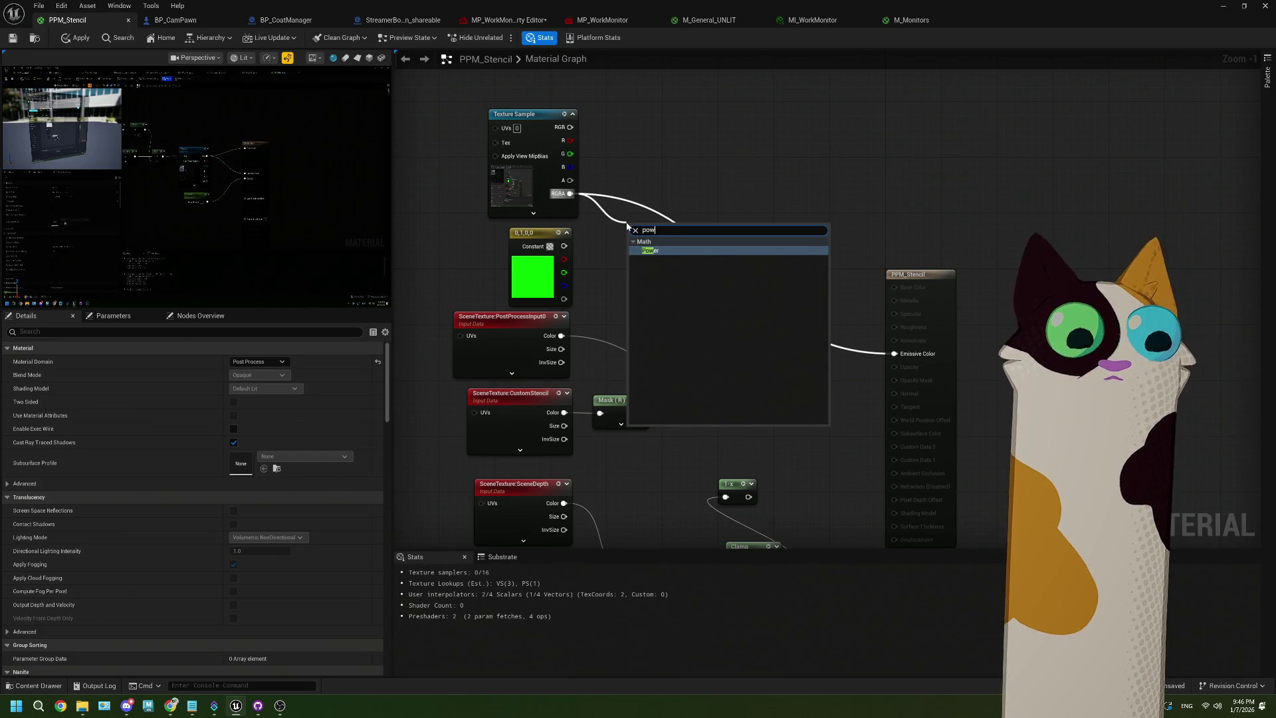
type("e")
key("Return")
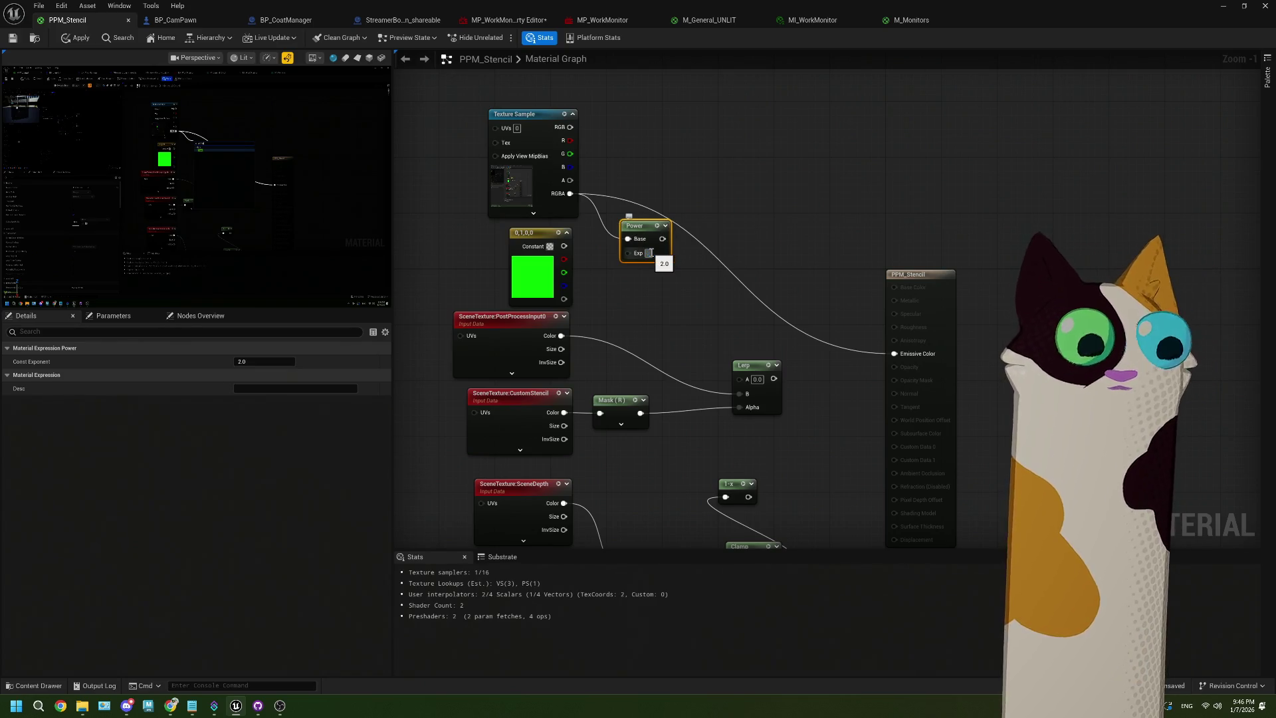
left_click(651, 252)
key("Return")
Reposition the Power node and detach the M_Monitors tab into its own floating window
left_click(717, 199)
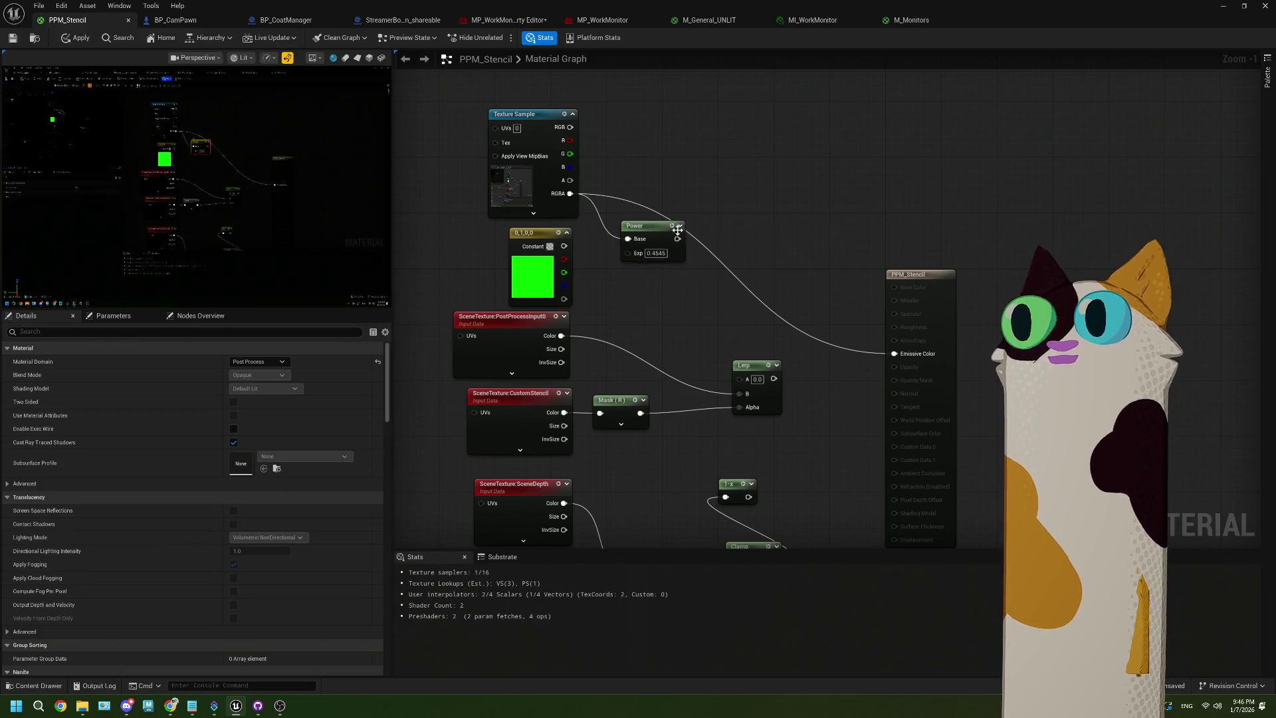
left_click_drag(677, 238, 893, 353)
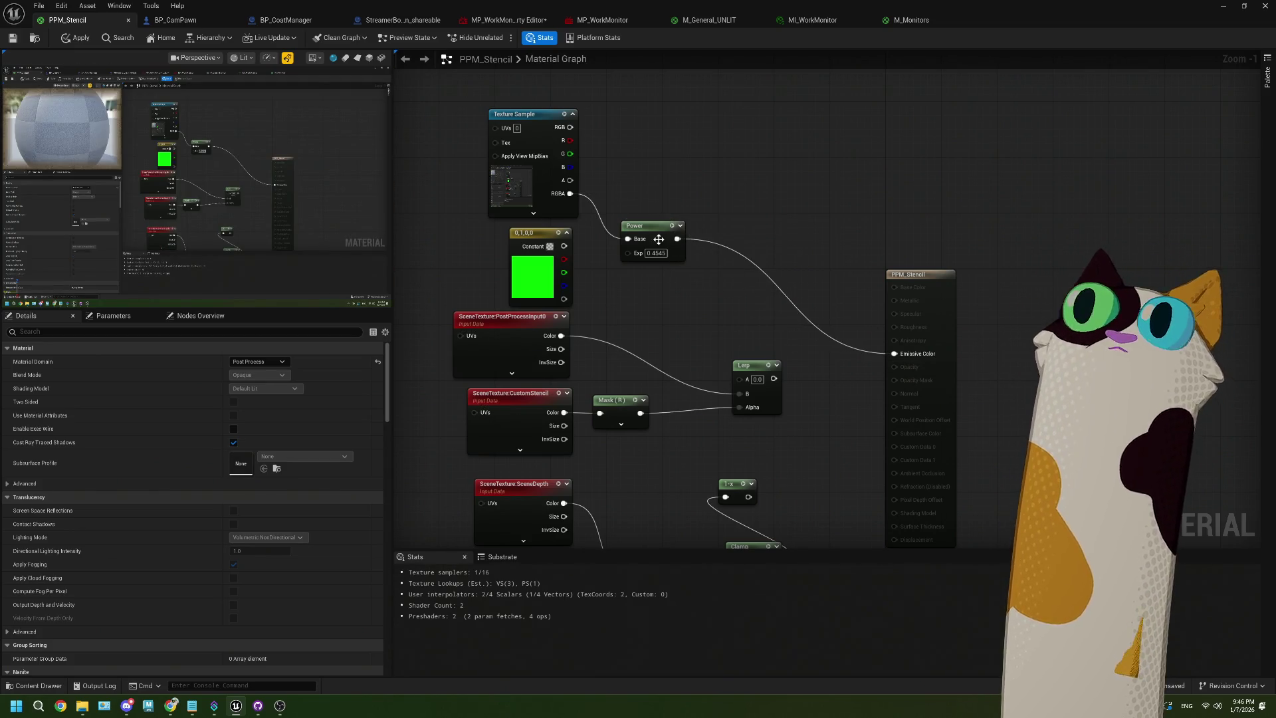
left_click_drag(658, 239, 700, 245)
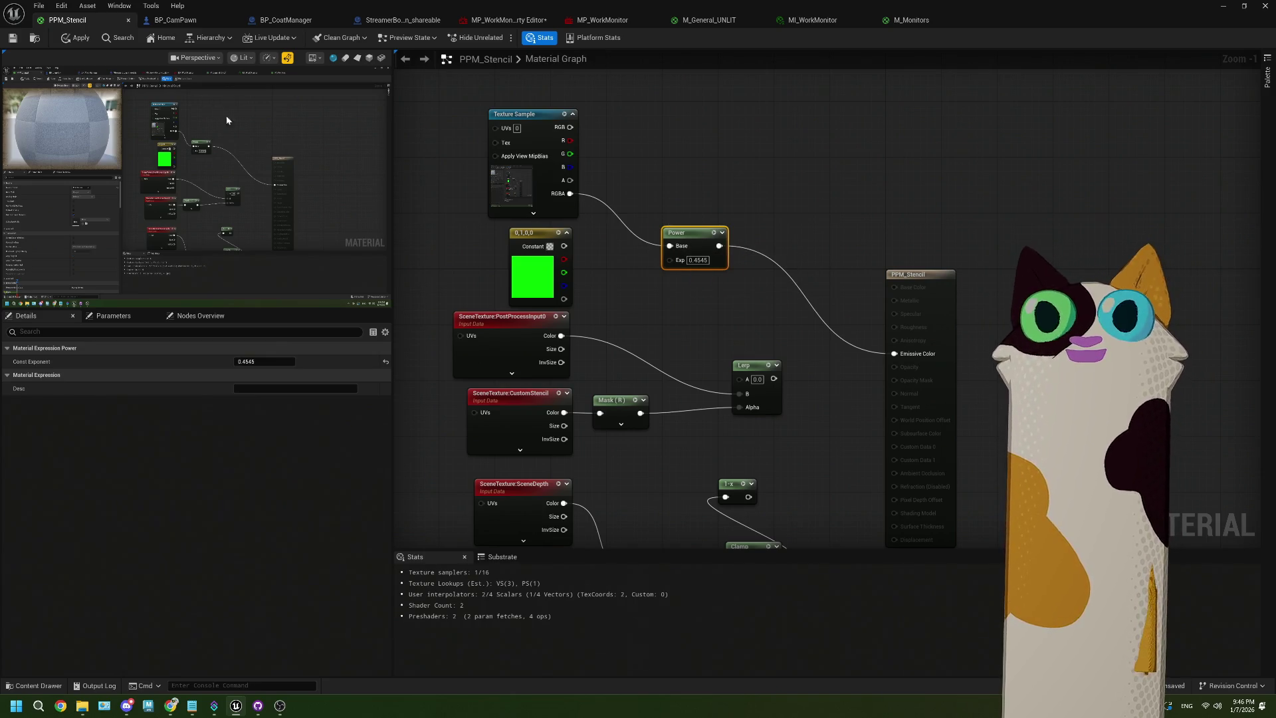
left_click_drag(930, 20, 1063, 33)
Close M_Monitors, applying its changes, and minimize the material instance editor
left_click(1103, 41)
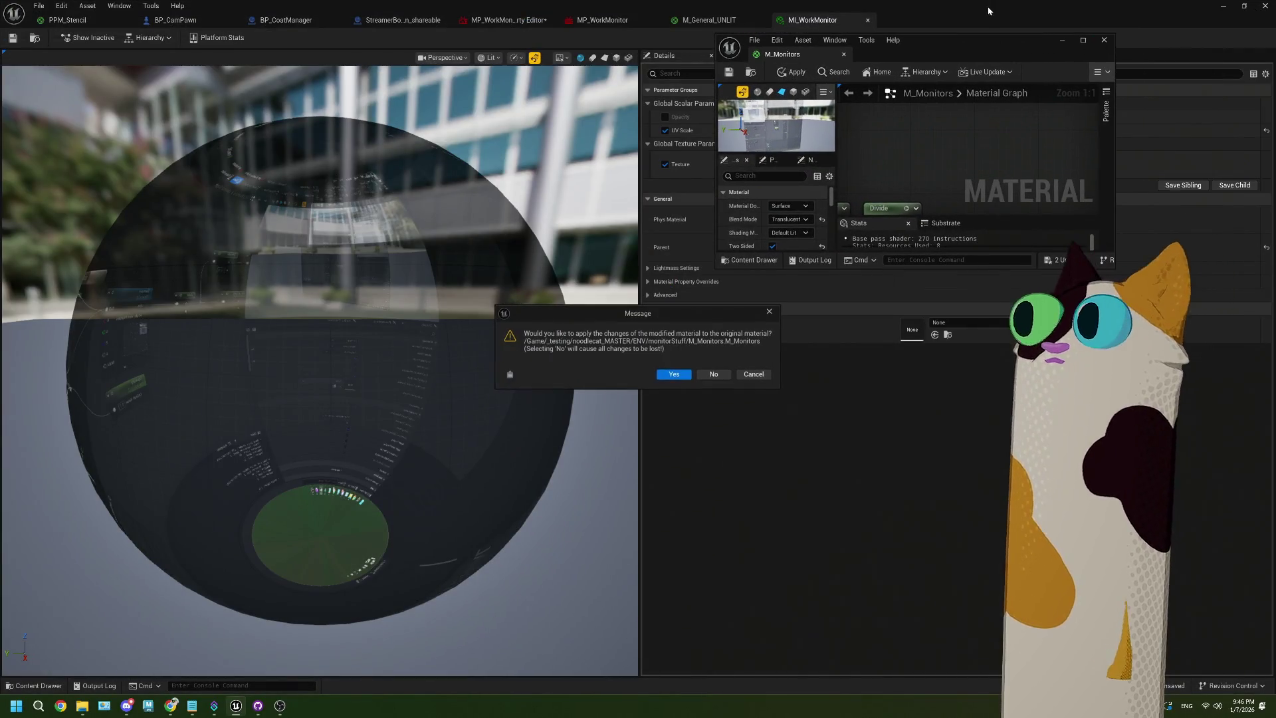
left_click(674, 374)
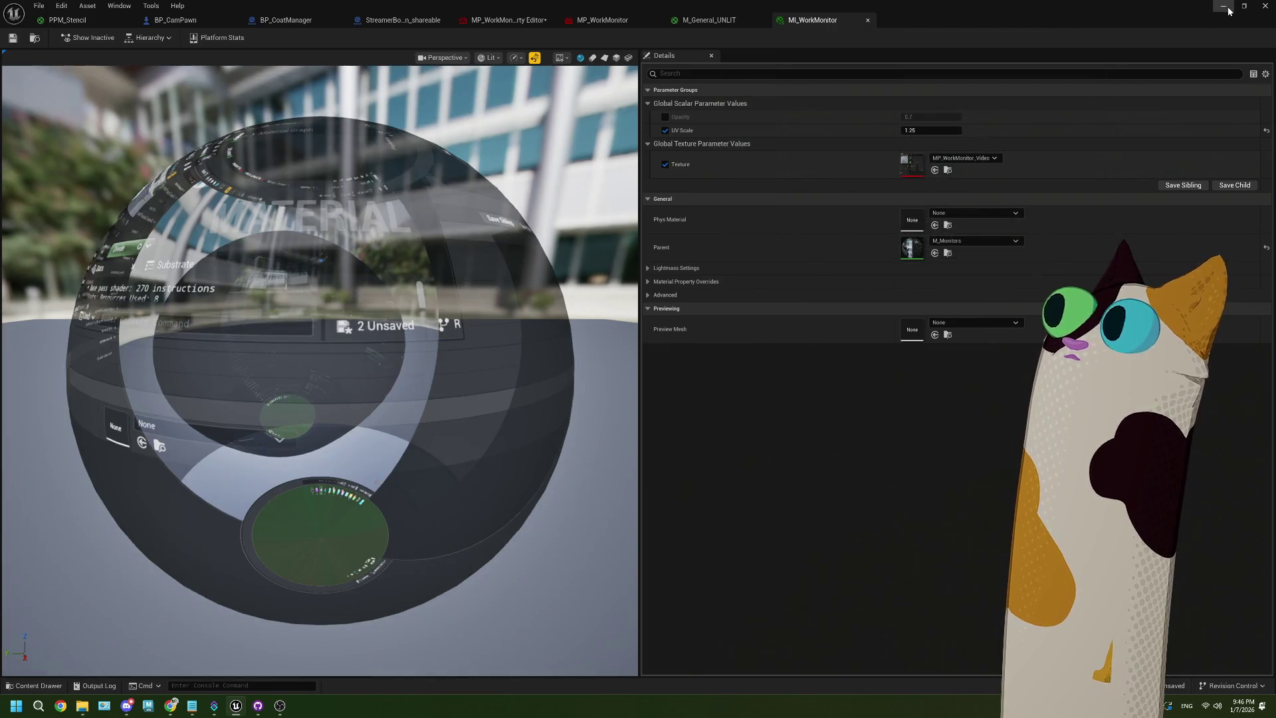
left_click(1224, 6)
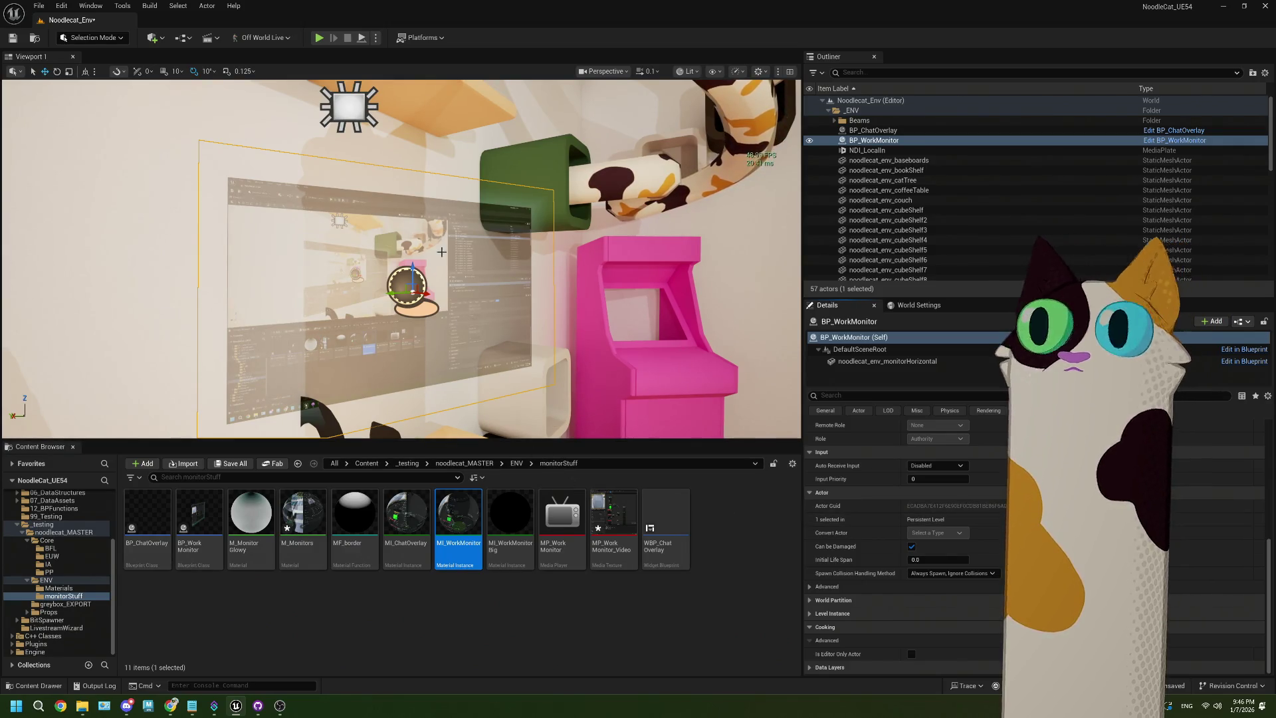
Set the PostProcessVolume's post-process material weight to 1.0
mouse_move(631, 245)
left_mouse_down()
mouse_move(598, 239)
mouse_move(632, 246)
mouse_move(544, 262)
mouse_move(527, 202)
mouse_move(536, 223)
left_mouse_up()
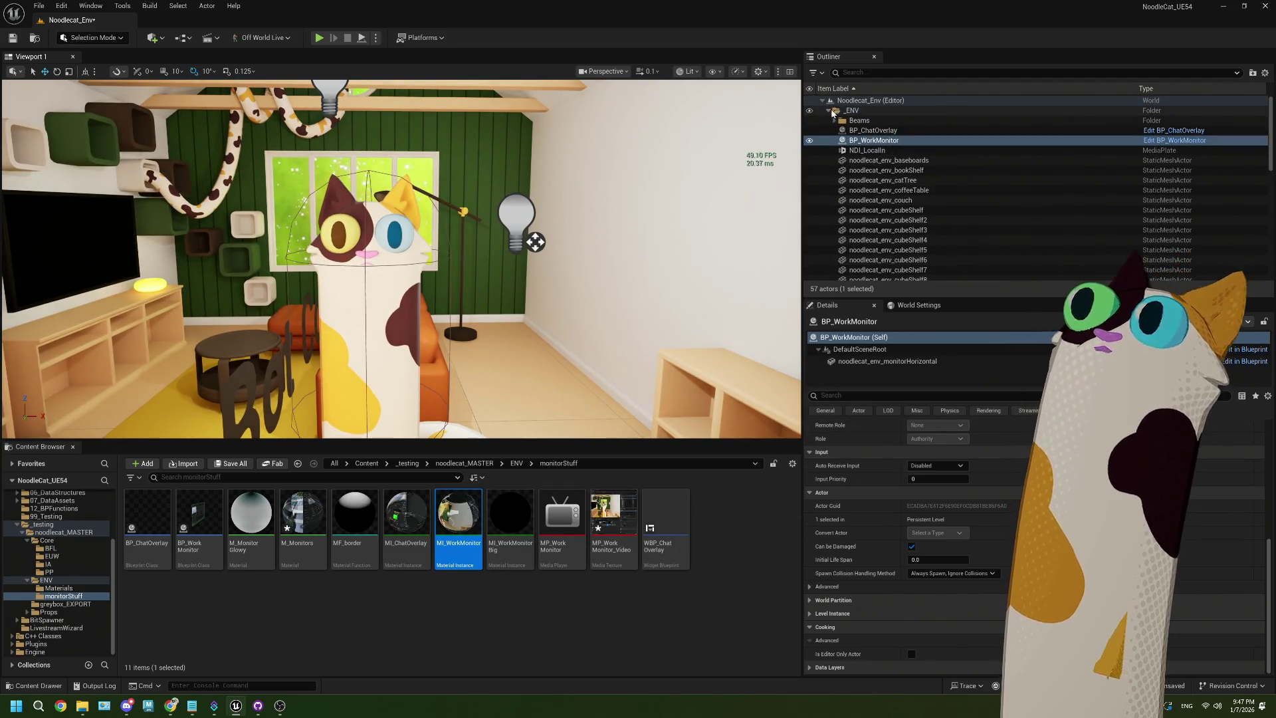
left_click(828, 110)
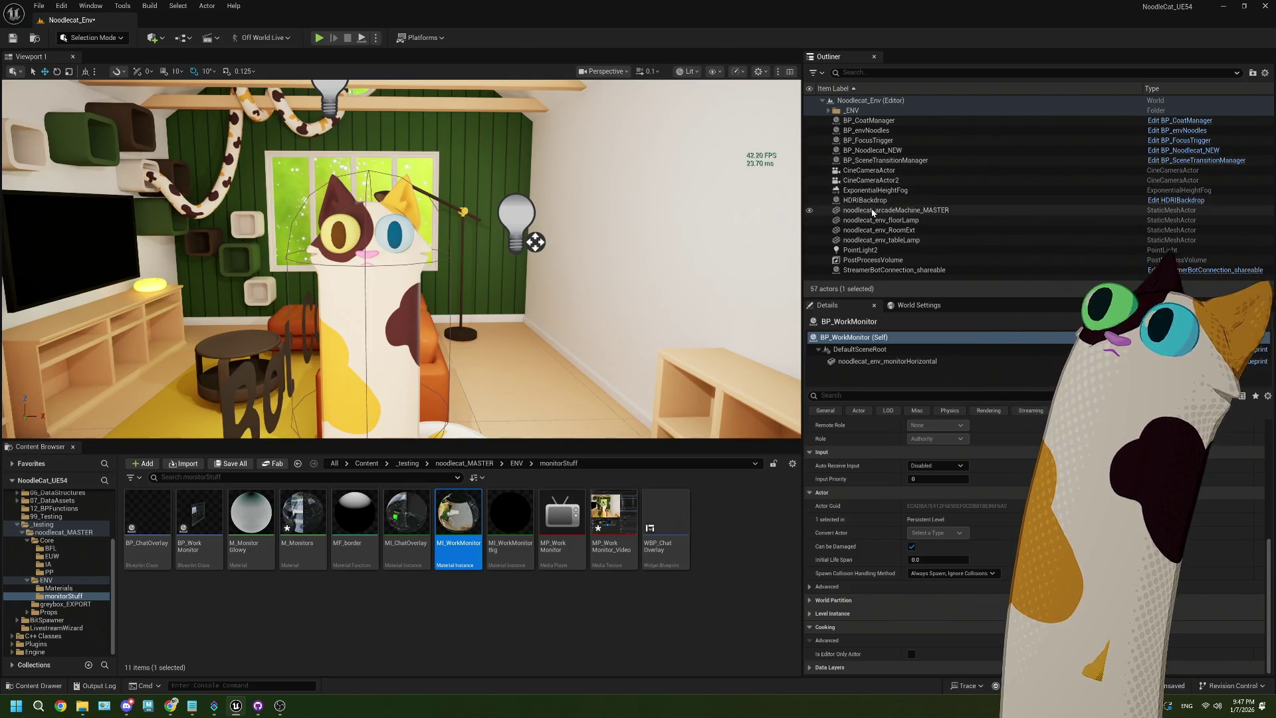
left_click(877, 261)
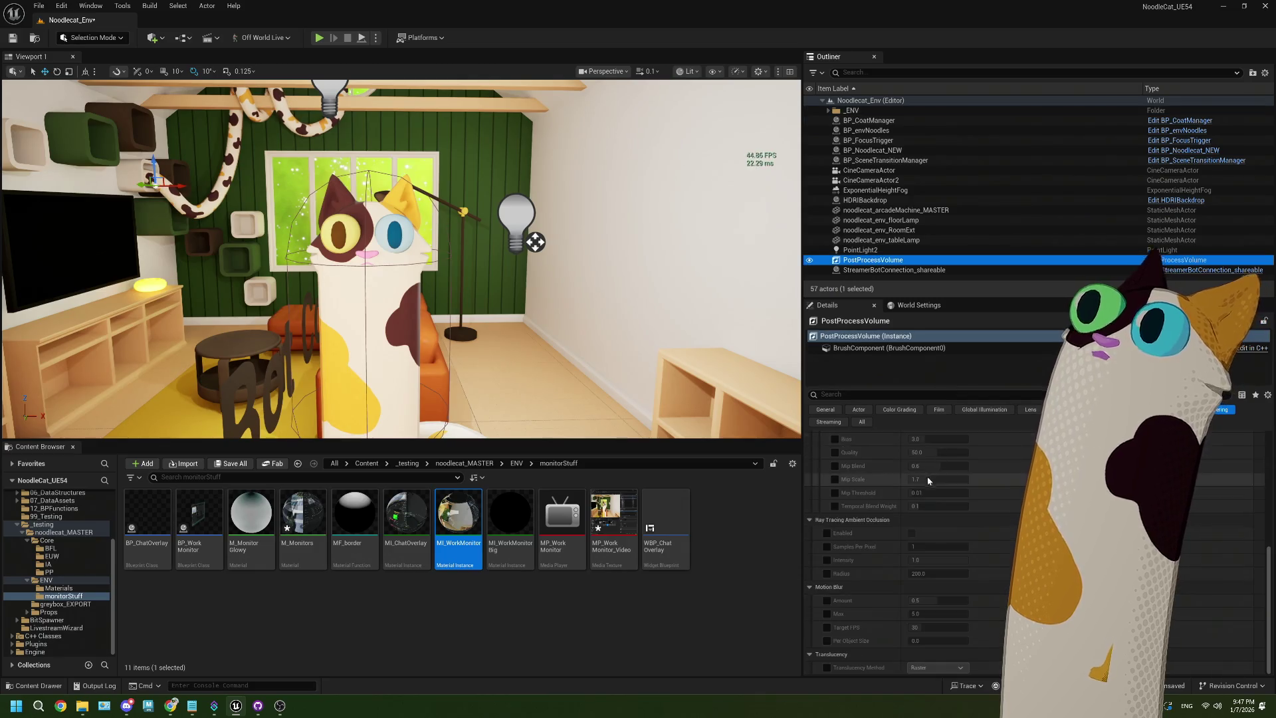
left_click(856, 396)
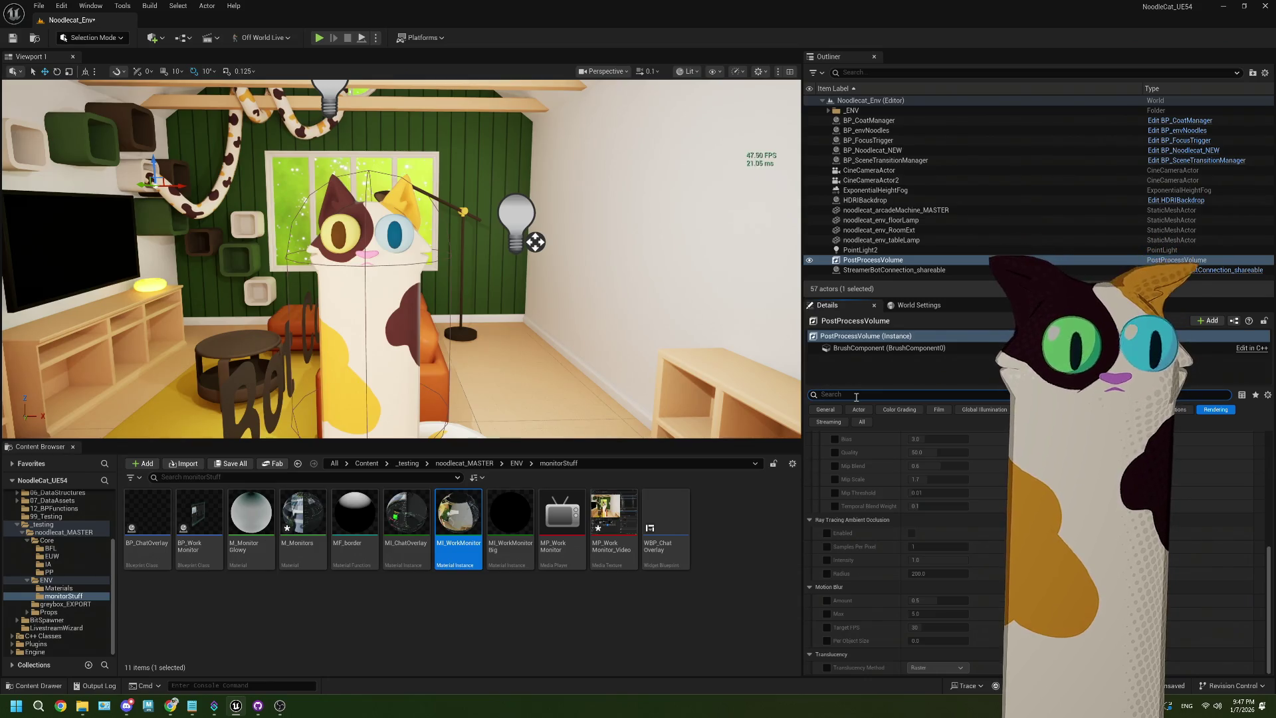
type("mater")
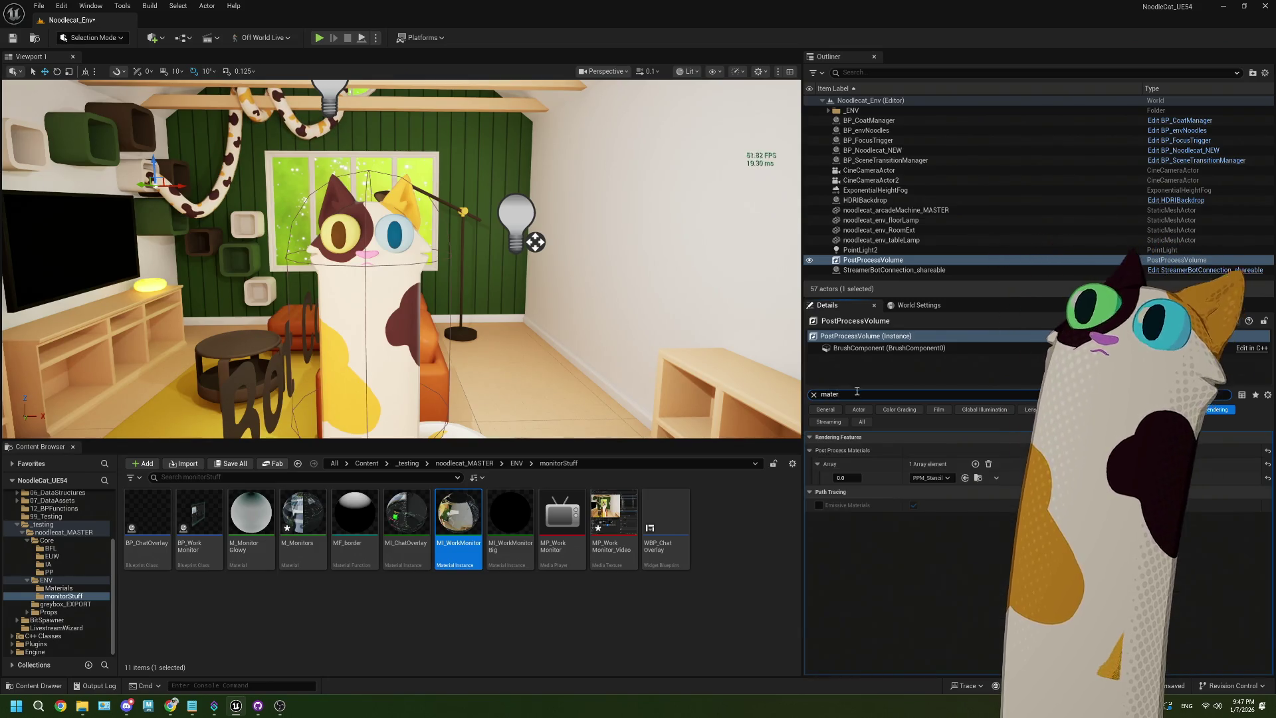
type("1")
key("Return")
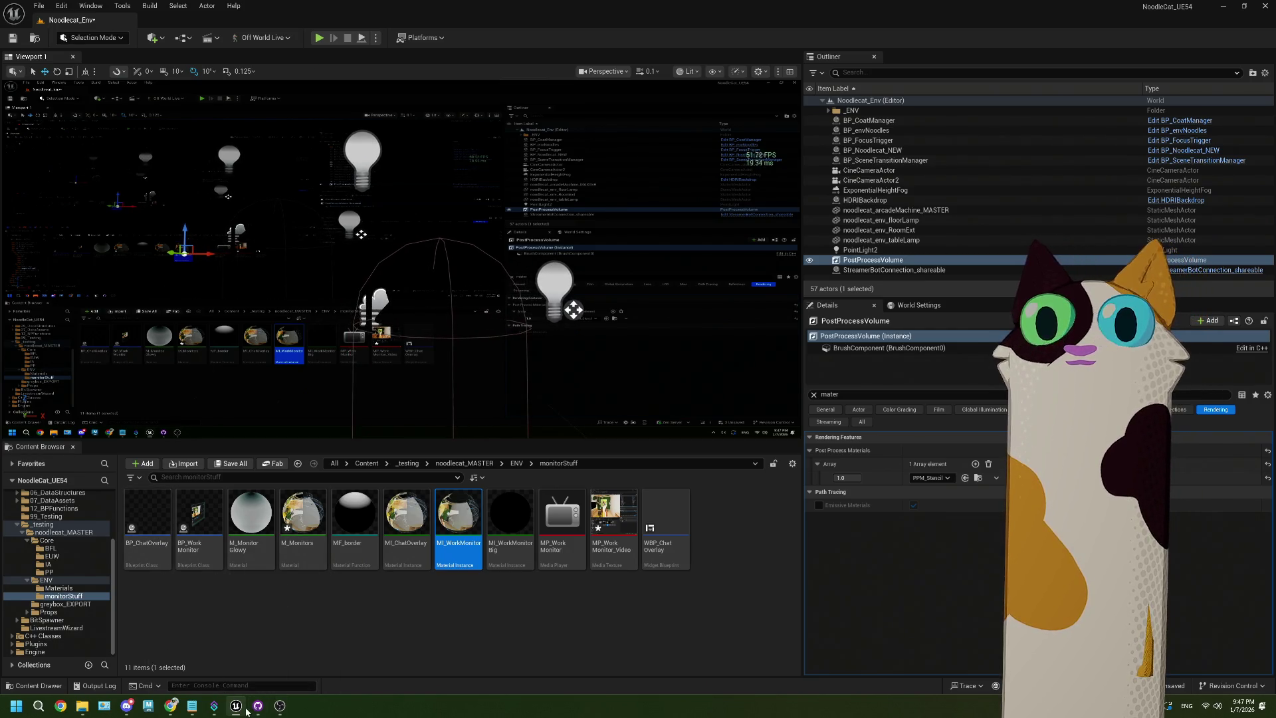
Bring the material editor back to the PPM_Stencil graph, panned to its lower nodes
mouse_move(246, 710)
left_click(270, 615)
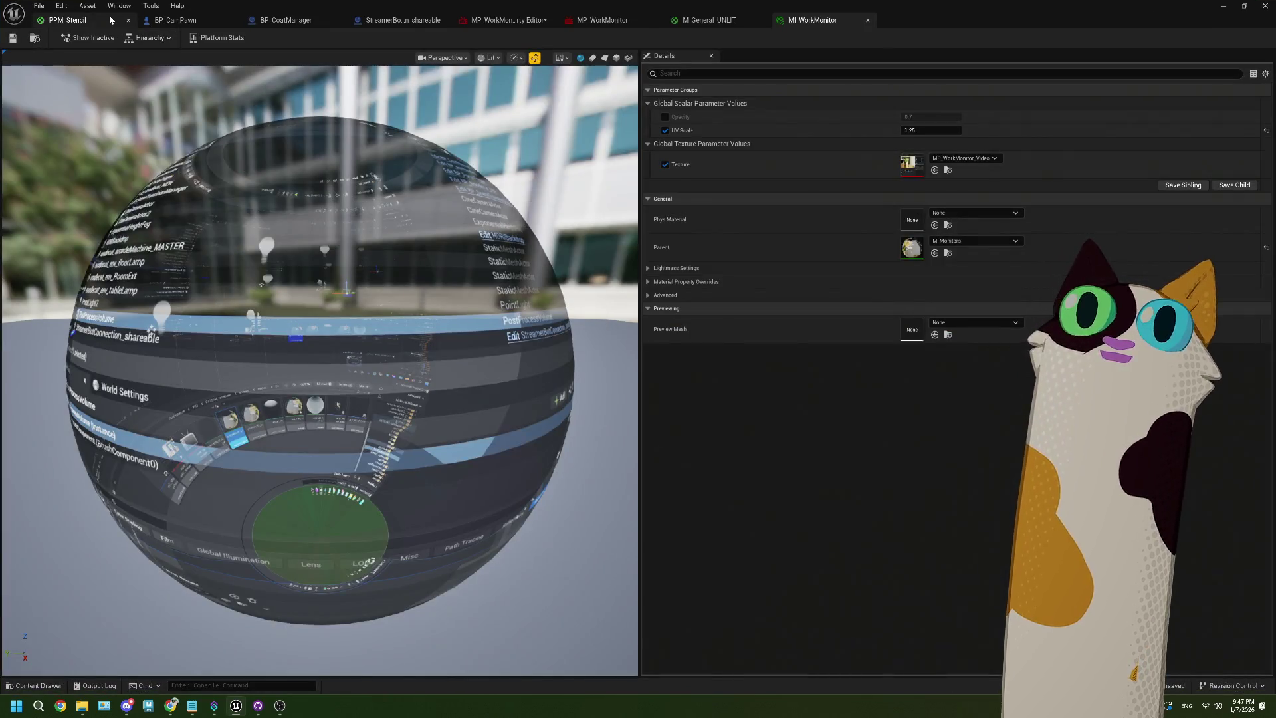
left_click(110, 21)
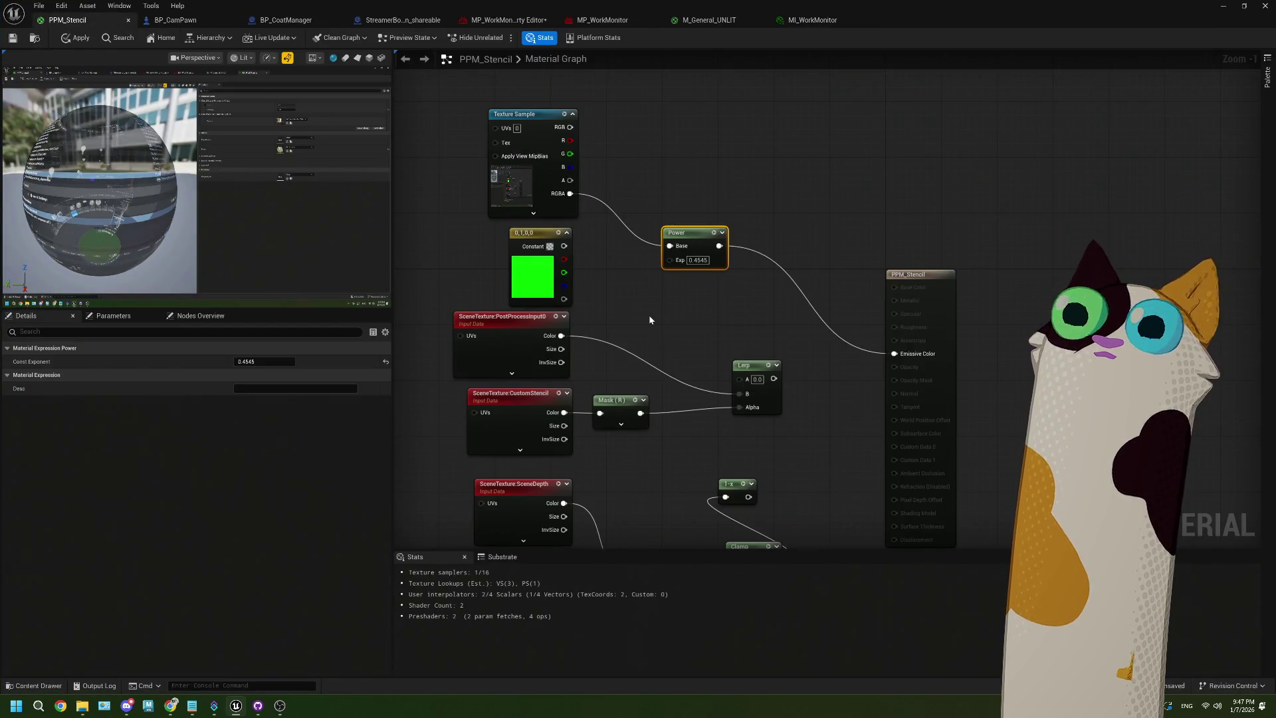
left_click_drag(650, 320, 693, 284)
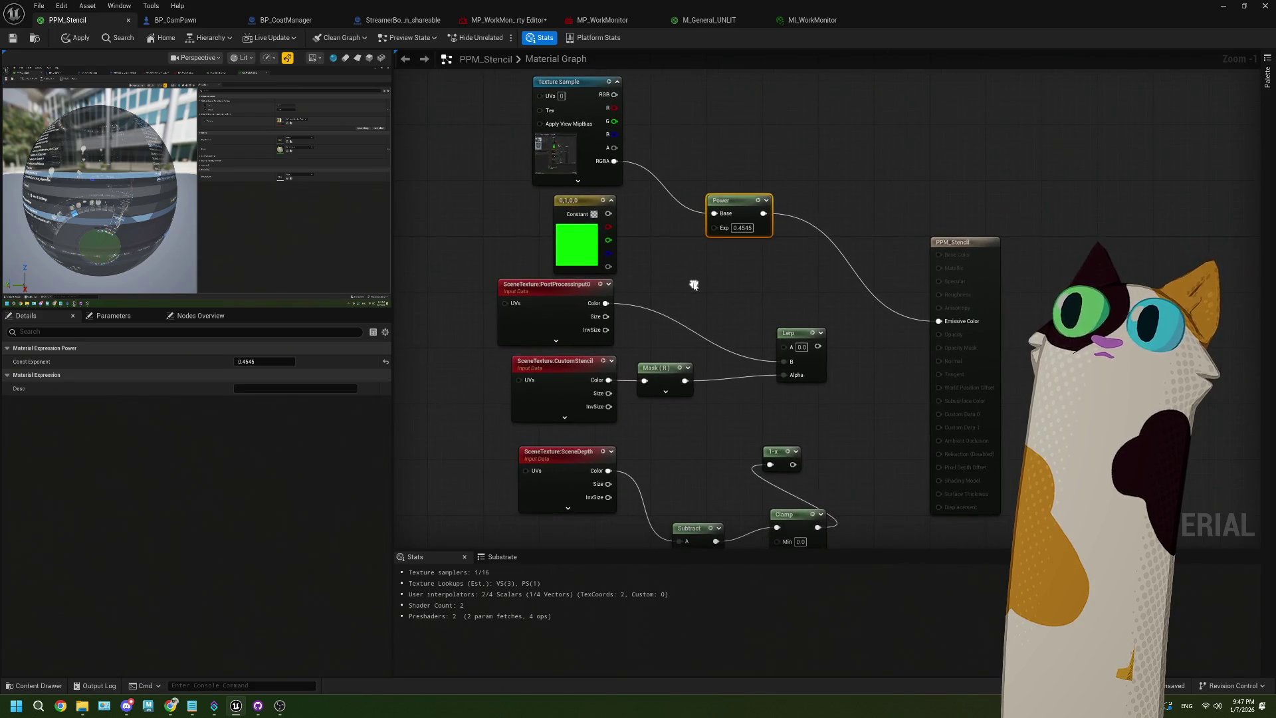
Wire Power into Lerp A and Lerp into Emissive Color, save PPM_Stencil, and restore the window
left_click_drag(764, 213, 786, 347)
mouse_move(818, 346)
left_mouse_down()
mouse_move(884, 362)
mouse_move(938, 321)
left_mouse_up()
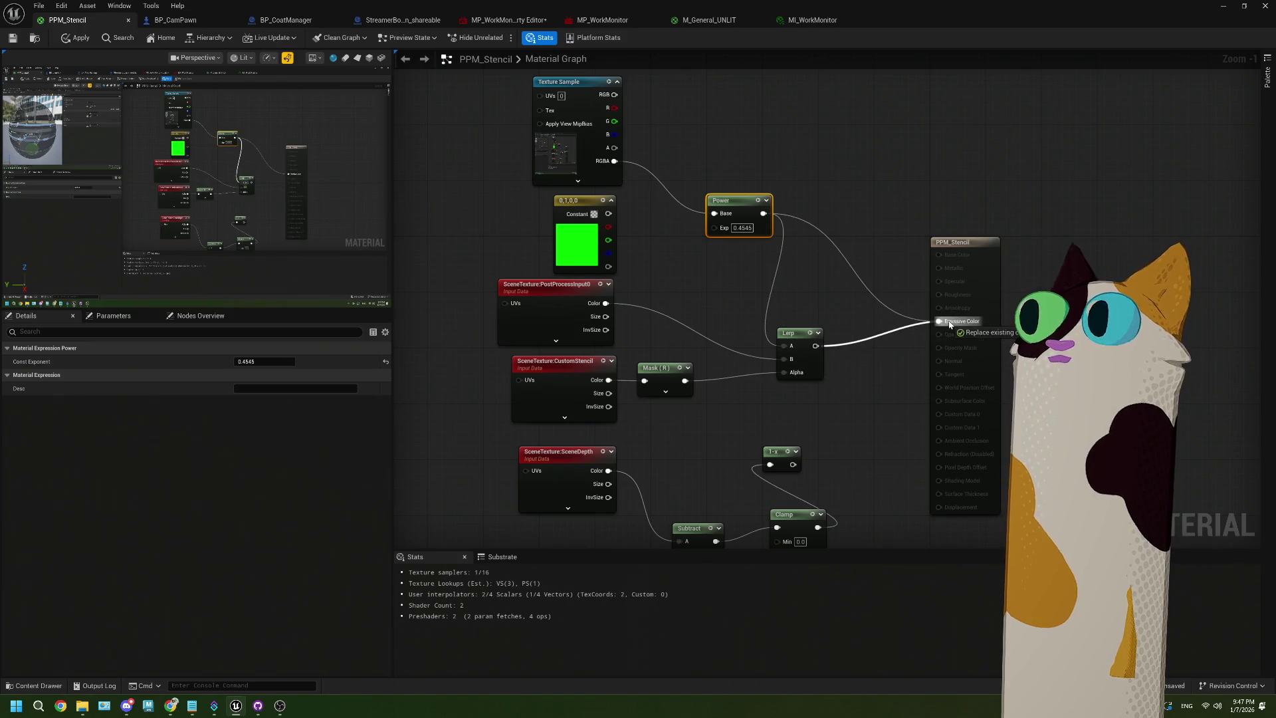
left_click(22, 38)
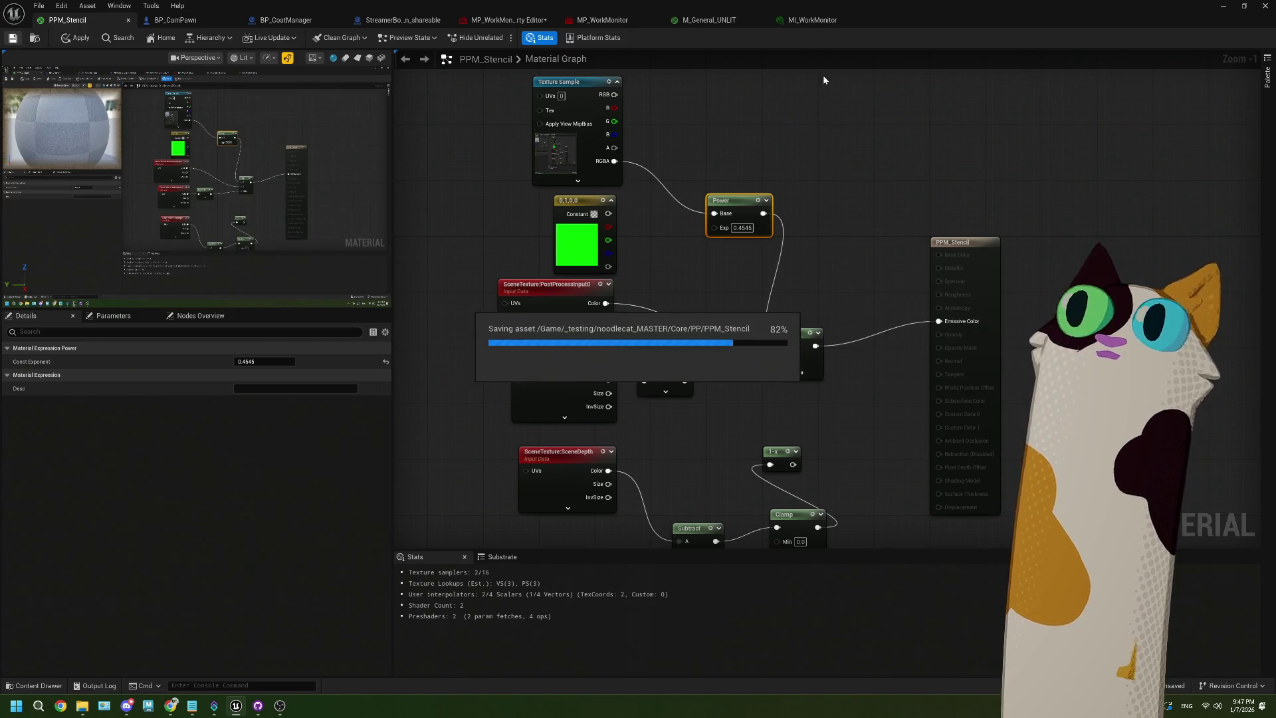
mouse_move(927, 14)
left_mouse_down()
mouse_move(935, 208)
mouse_move(1064, 227)
mouse_move(1059, 183)
left_mouse_up()
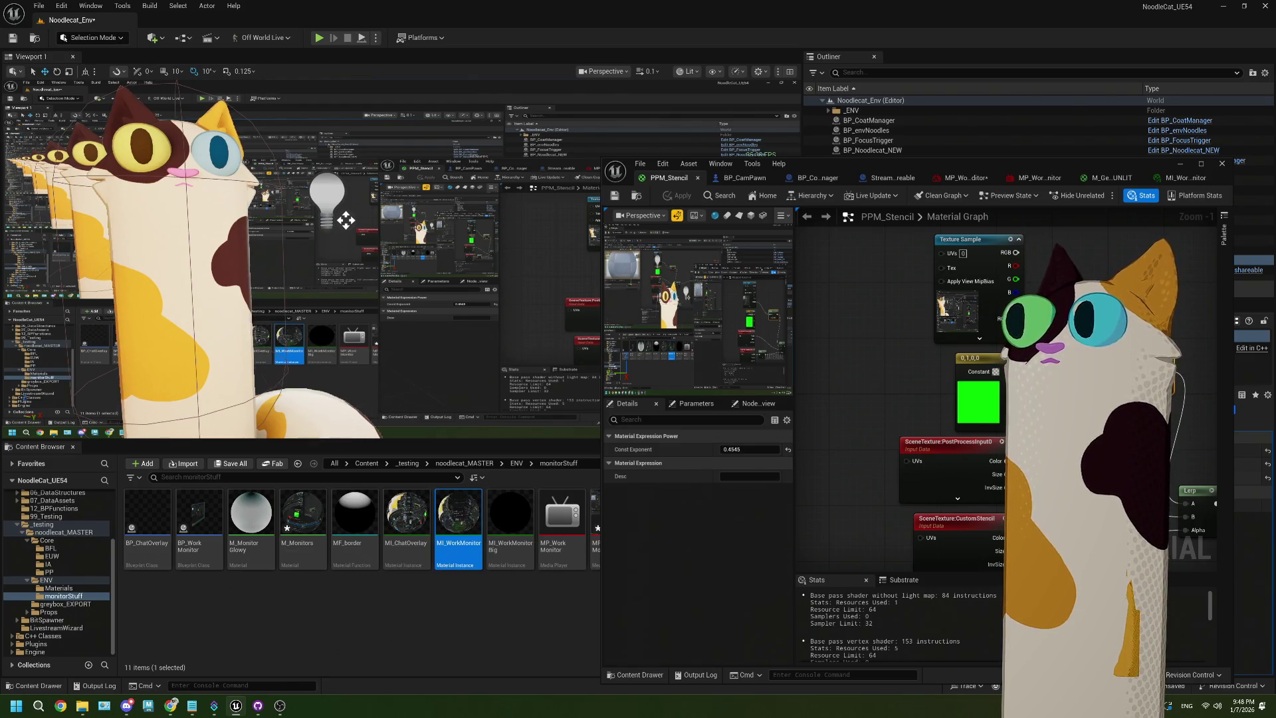
Replace the green constant with a Param scalar parameter set to 0.4
left_click(1199, 391)
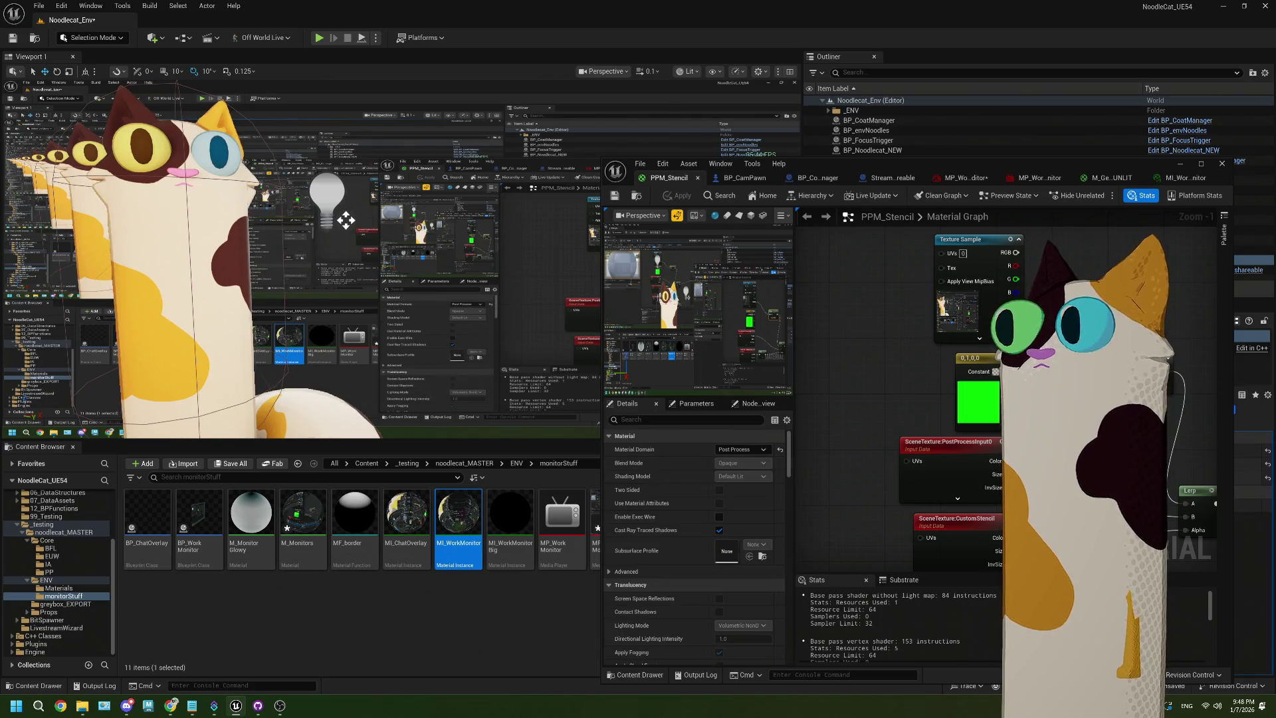
left_click(997, 397)
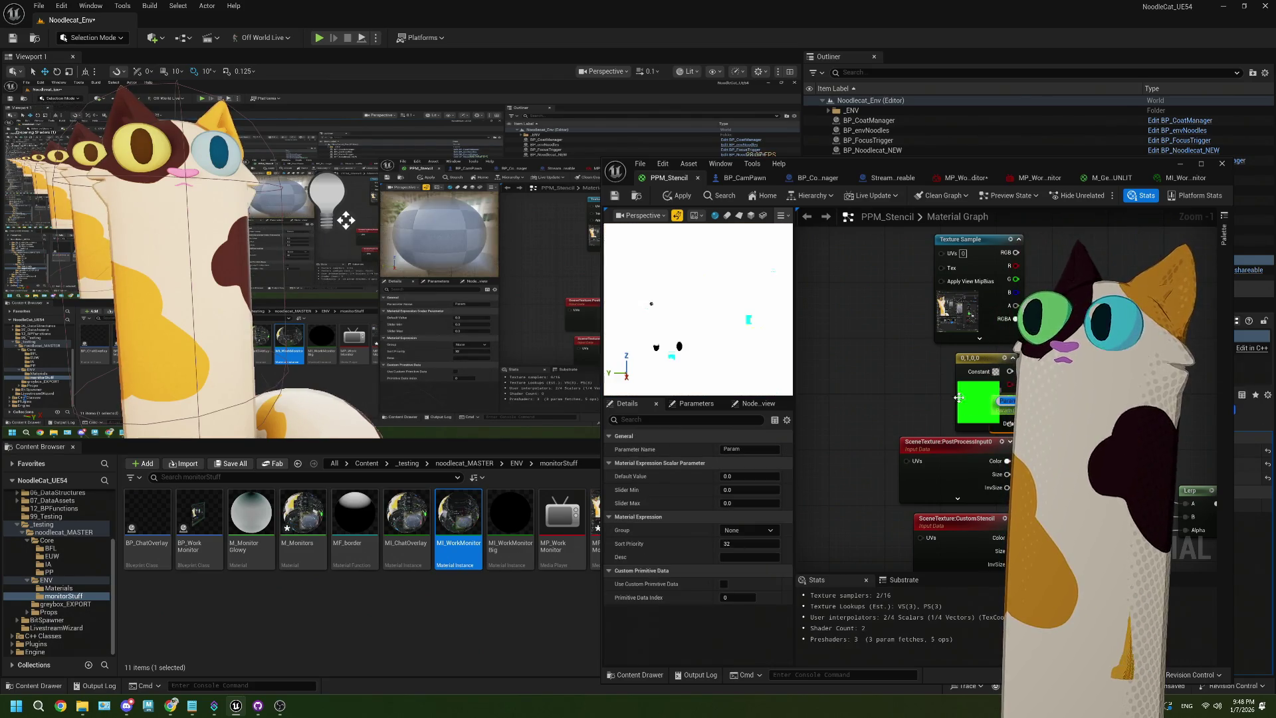
left_click(978, 375)
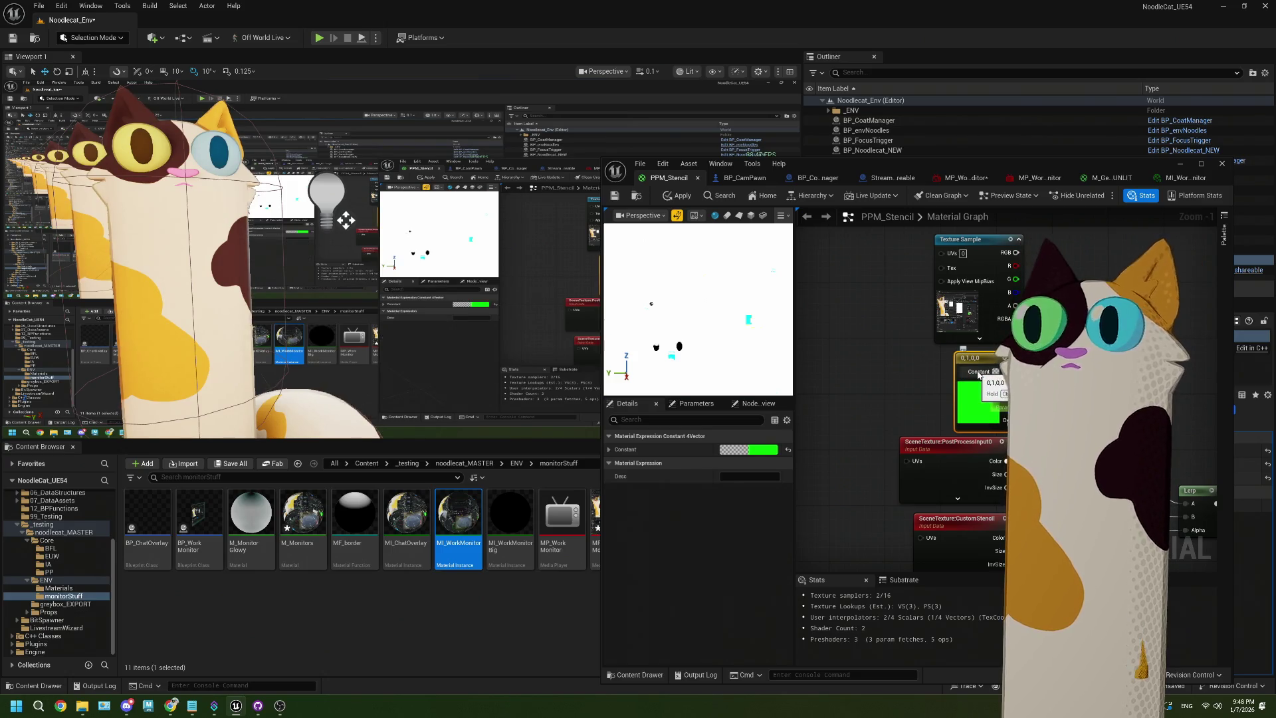
key("Delete")
left_click(957, 387)
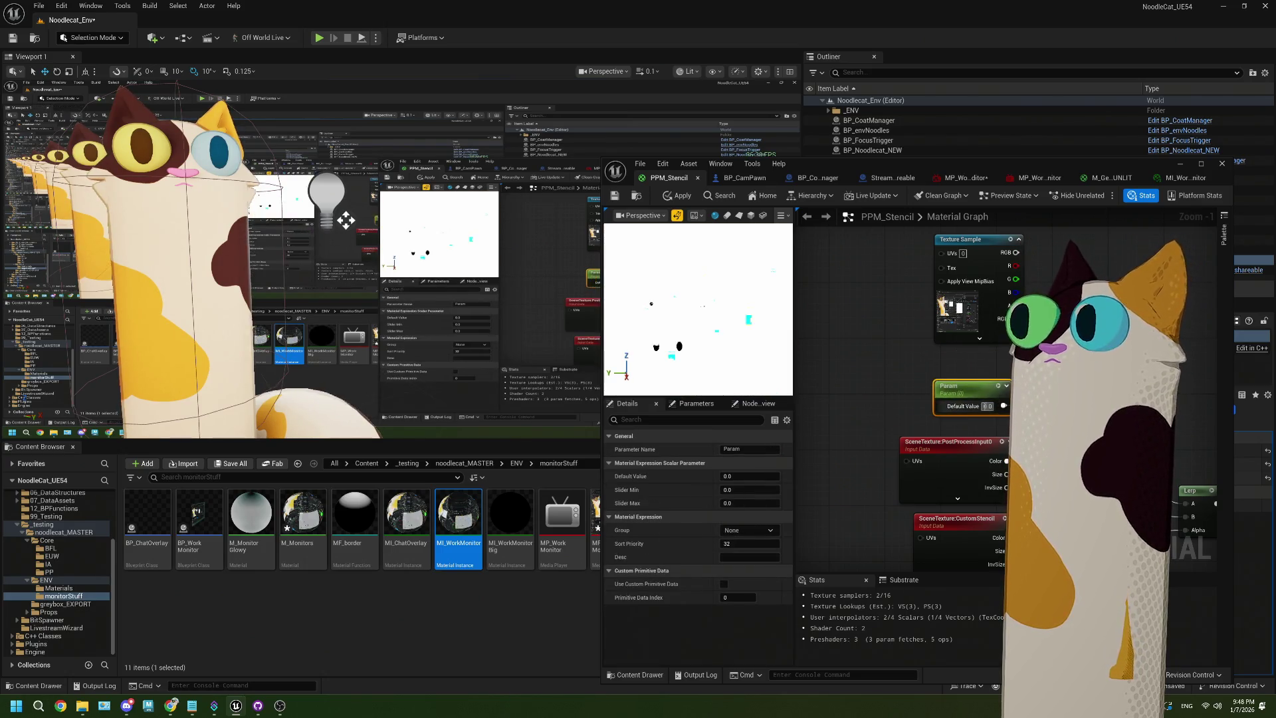
type("0.4")
key("Return")
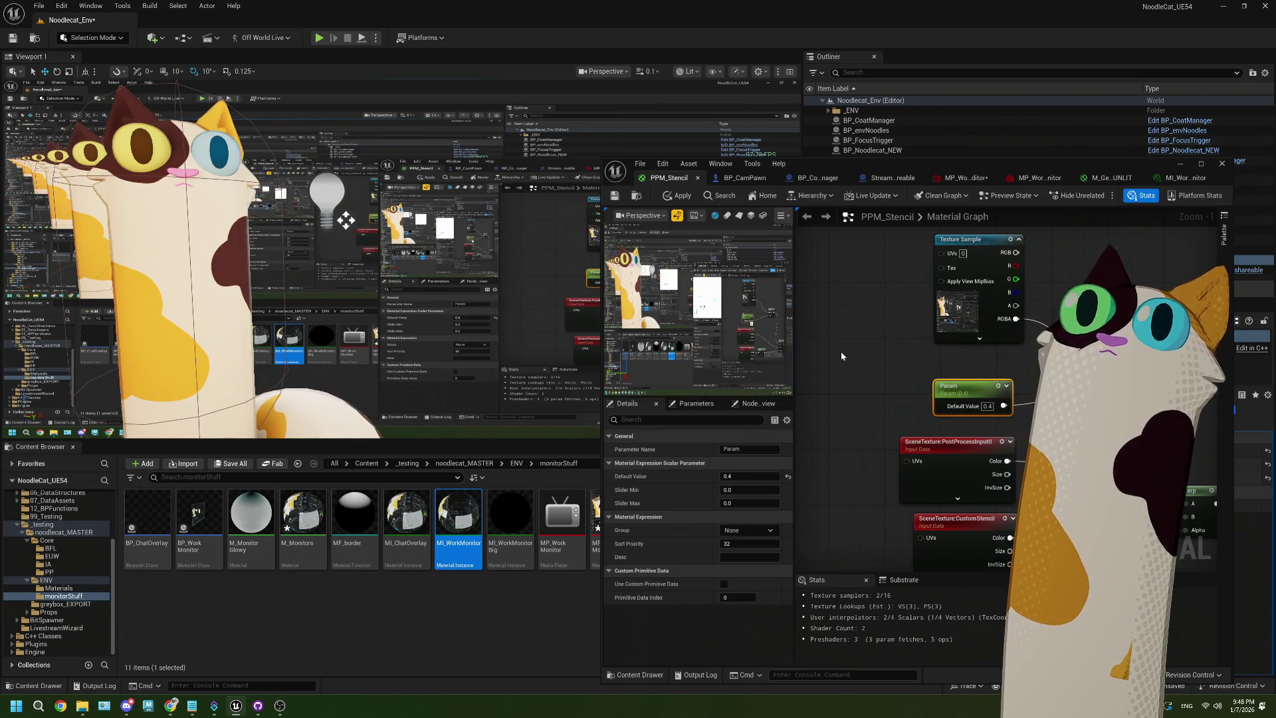
Try Param at 0.5 and save, then at 0.6 and apply
double_click(987, 406)
type("0.5")
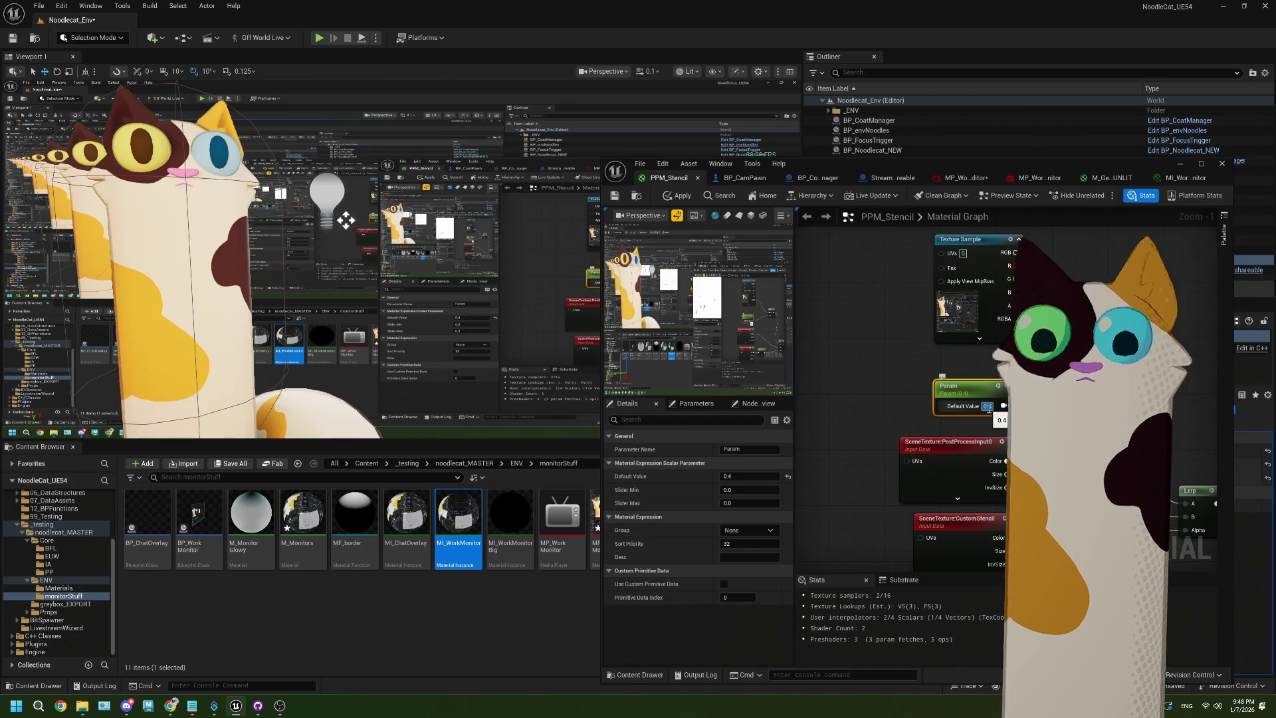
key("Return")
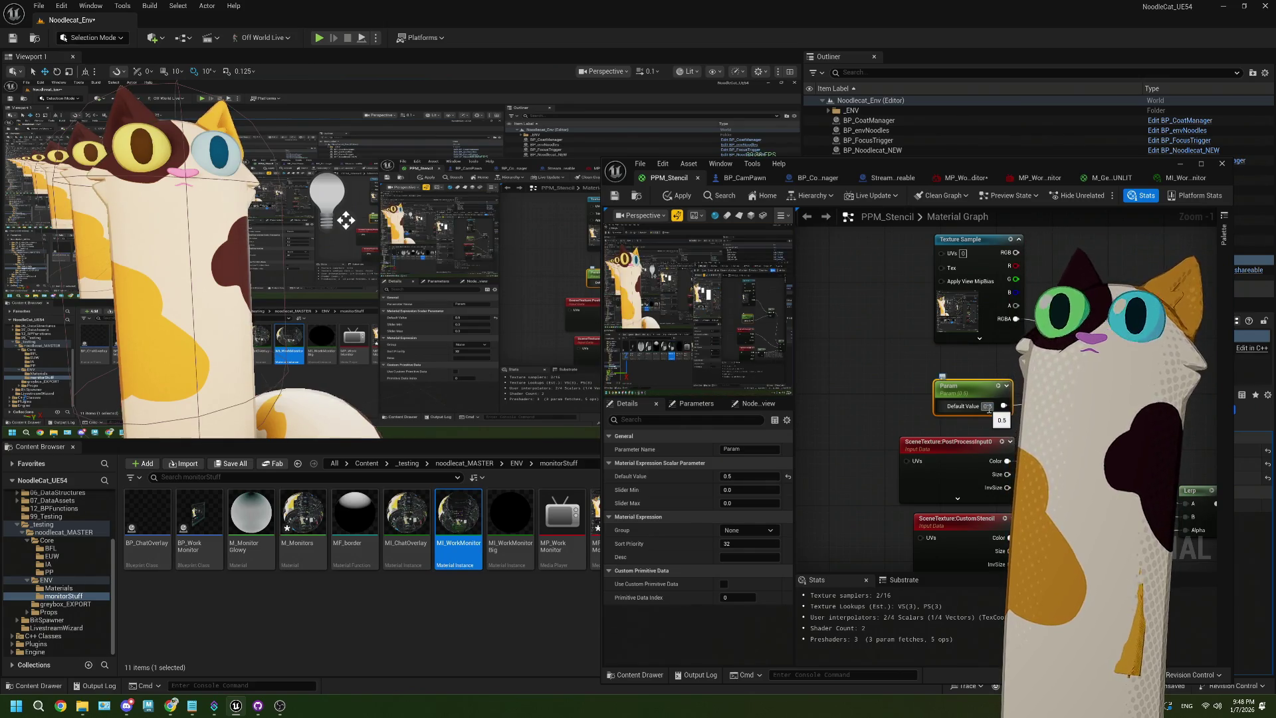
left_click(614, 196)
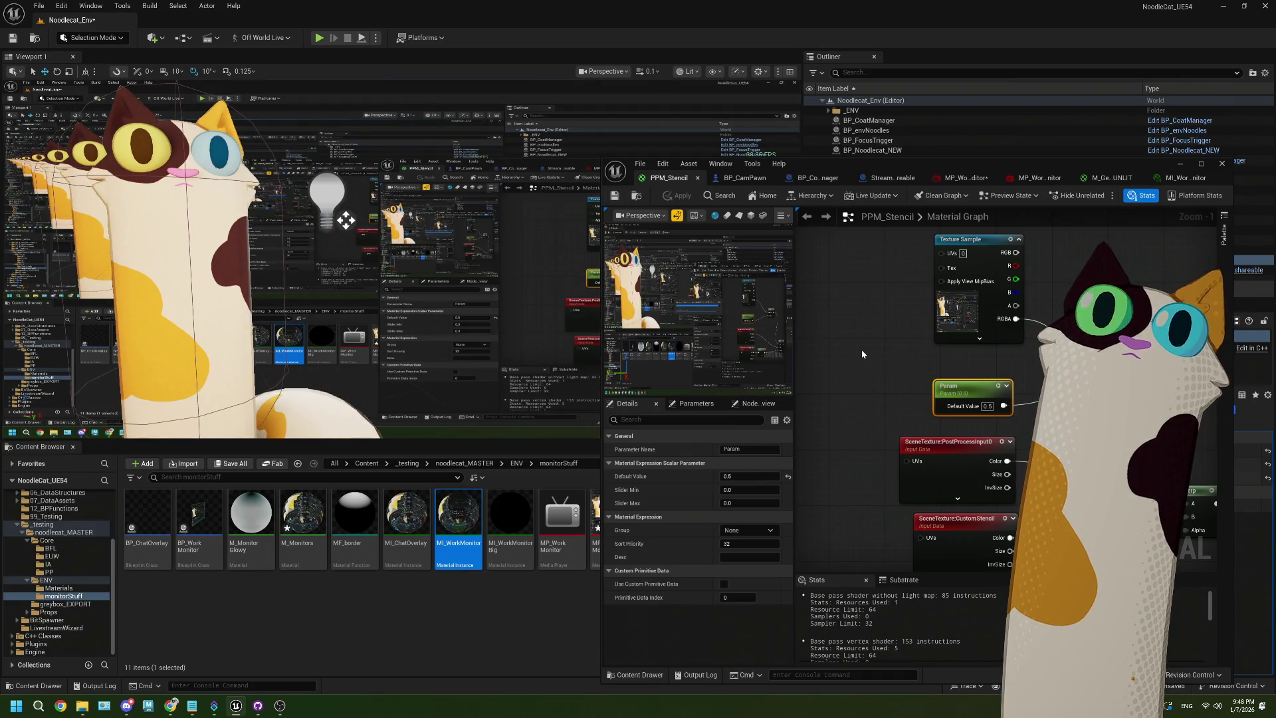
left_click(986, 406)
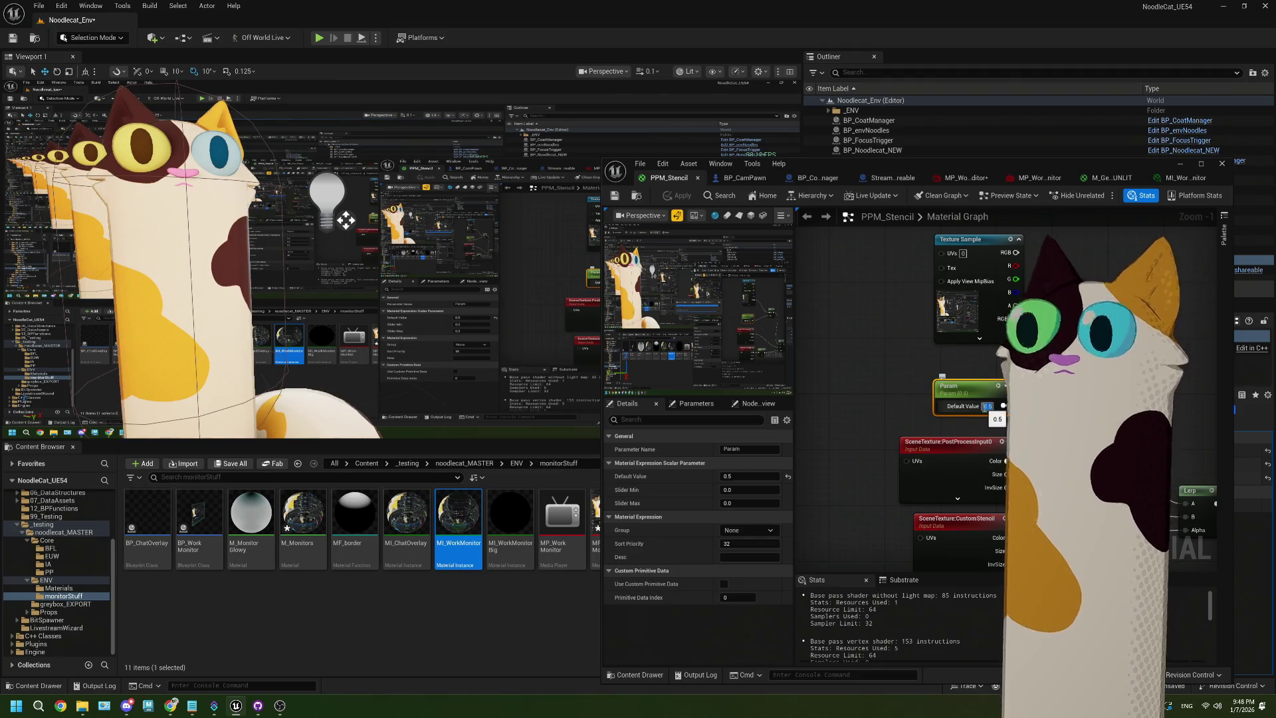
type("0.6")
key("Return")
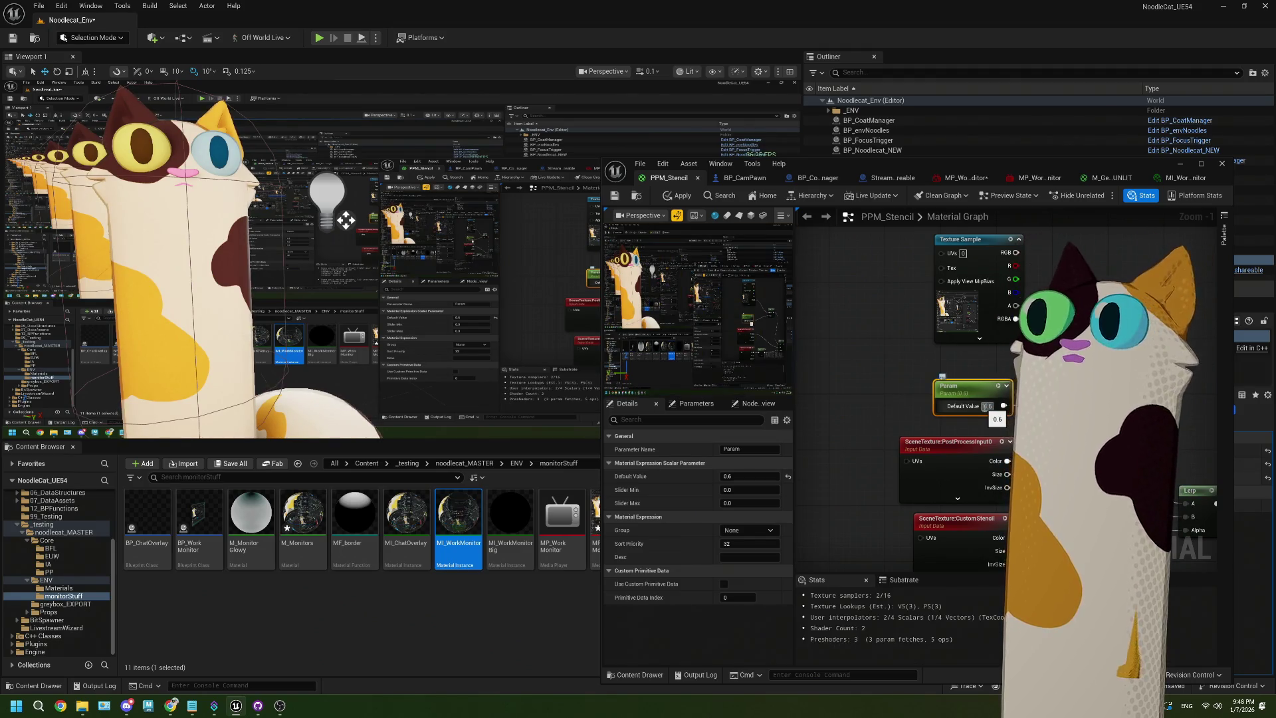
left_click(679, 196)
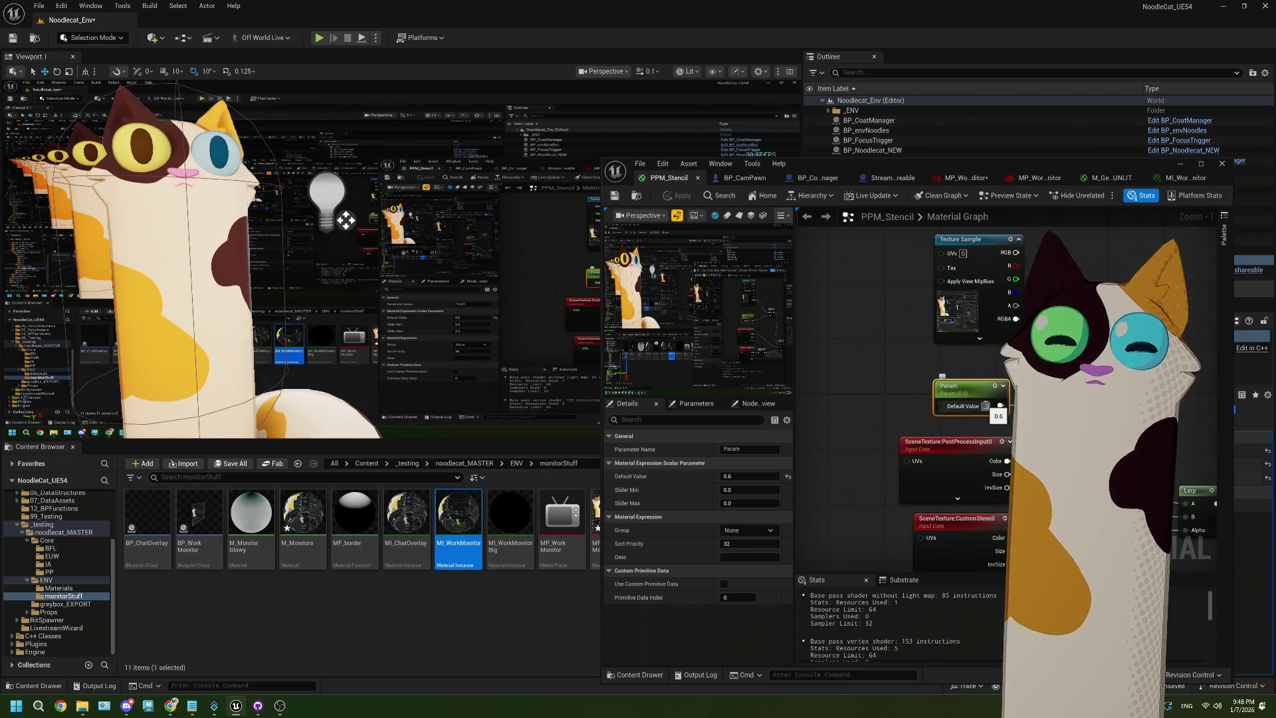
Return Param to 0.5, apply and save PPM_Stencil, and maximize the material editor
type("0.5")
key("Return")
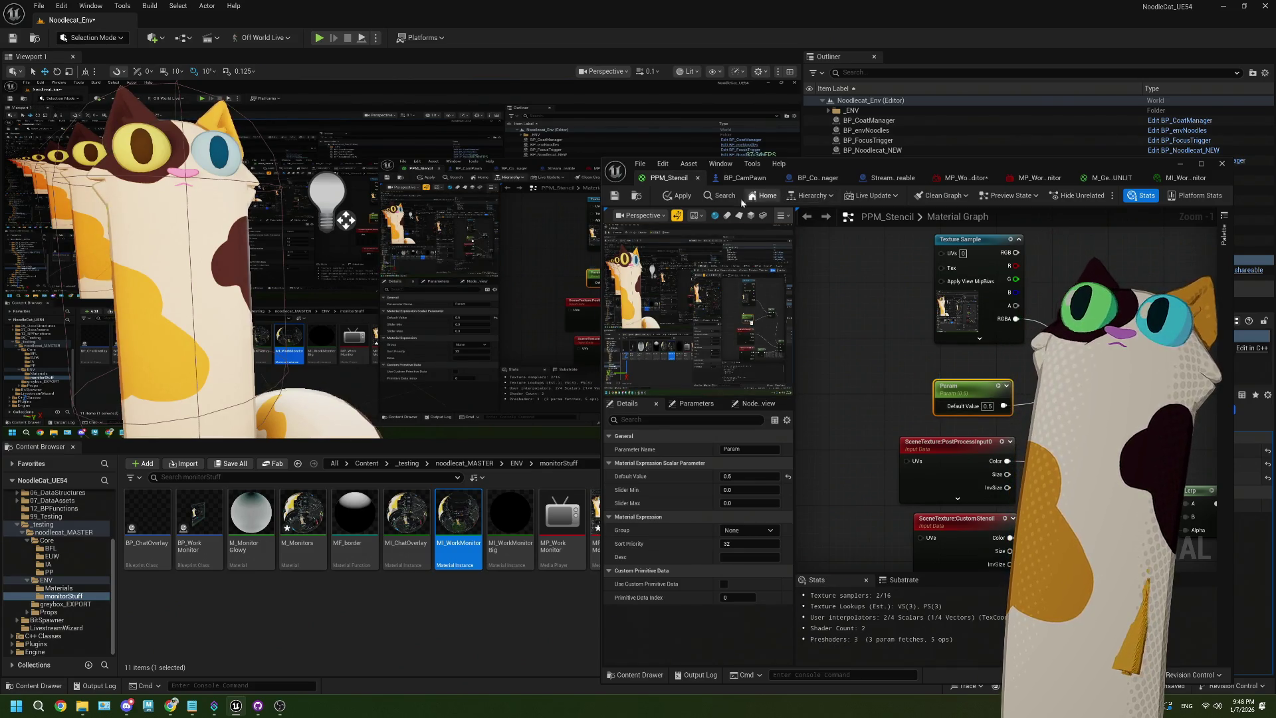
left_click(616, 196)
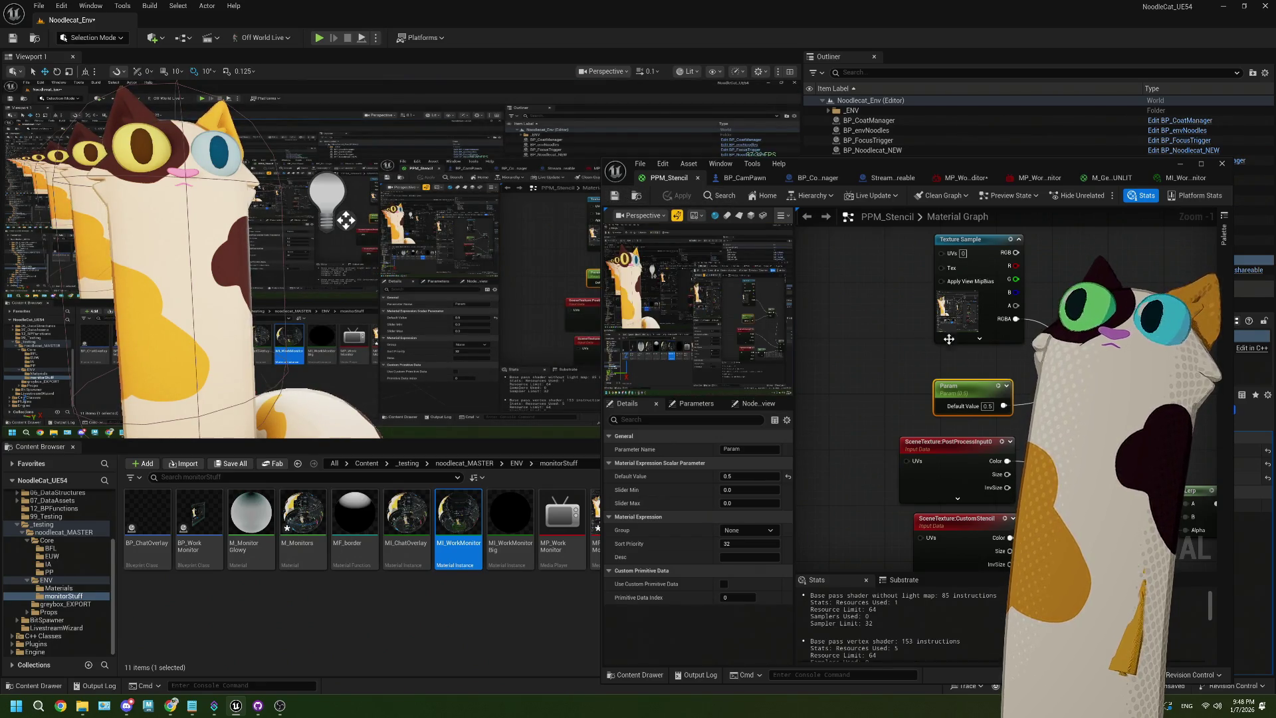
left_click_drag(957, 385, 1040, 370)
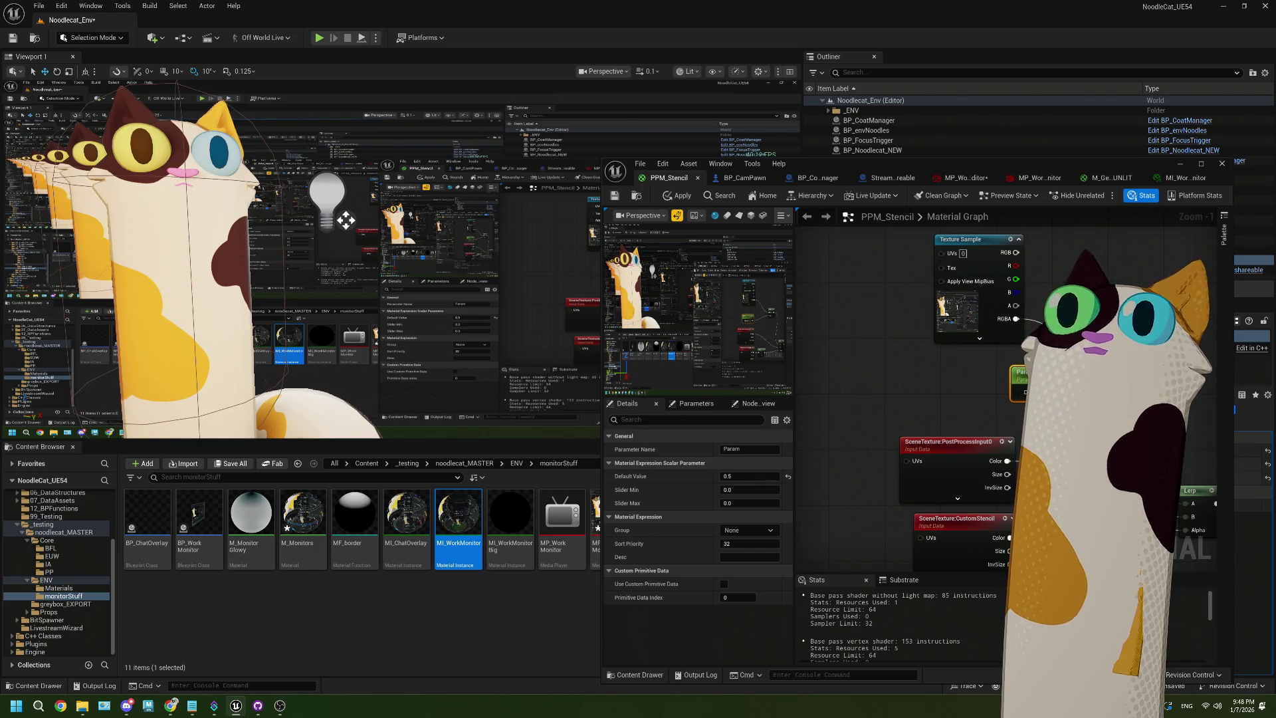
left_click(417, 612)
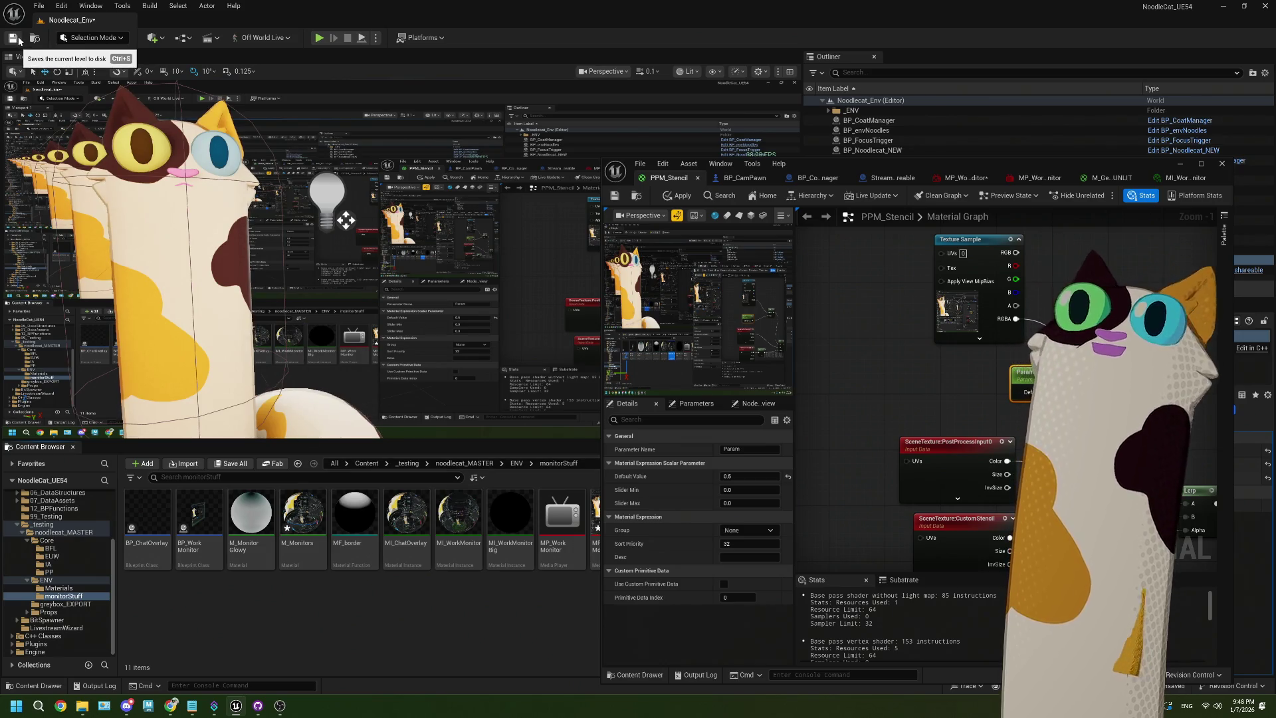
scroll(995, 495, "down", 3)
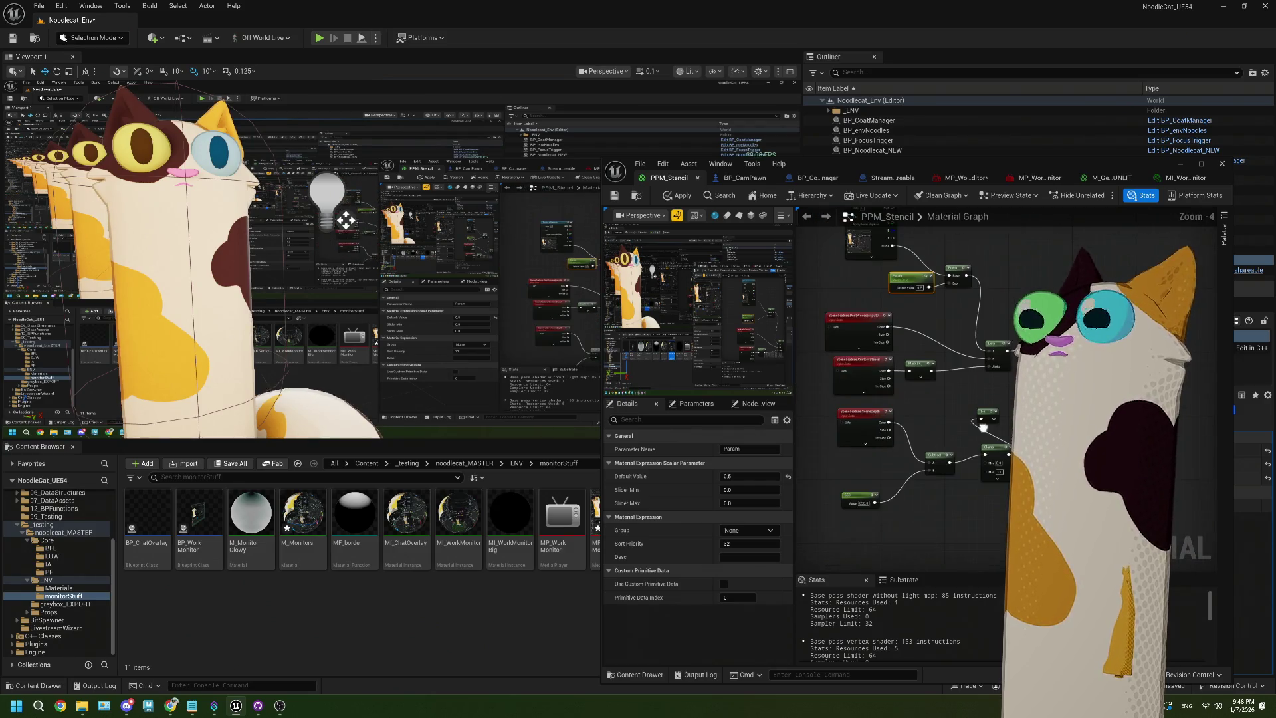
left_click(615, 195)
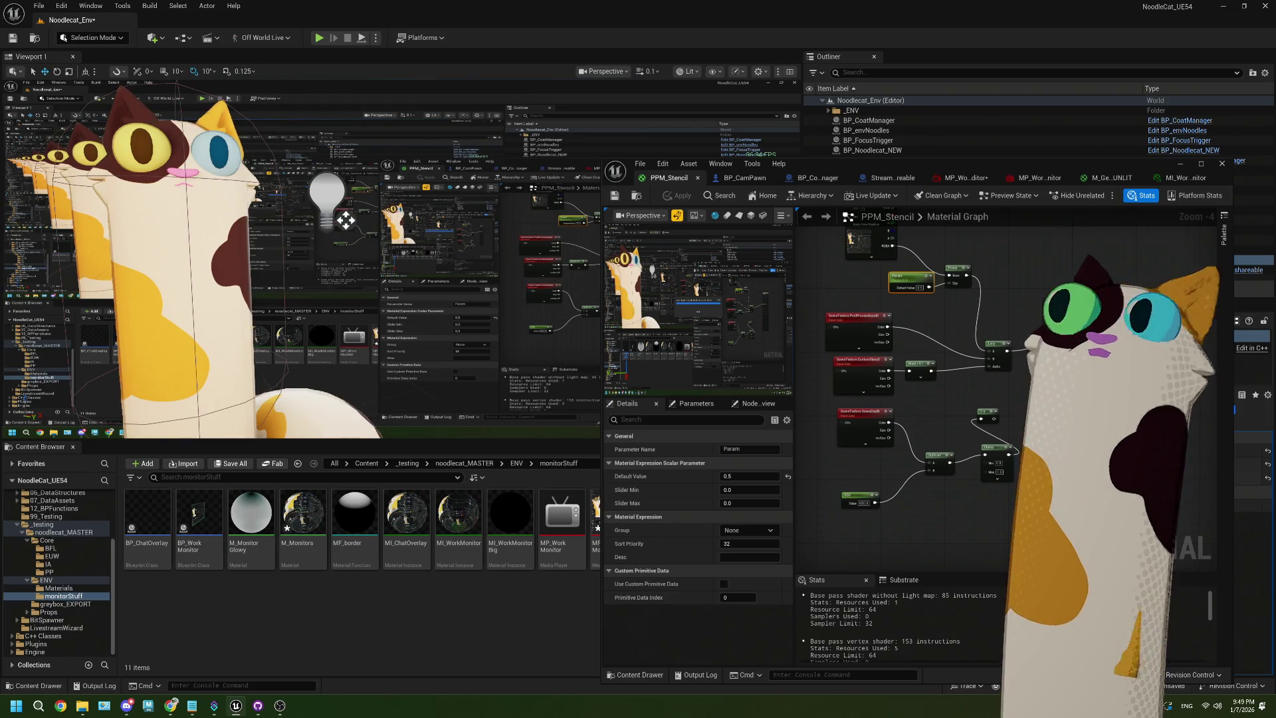
left_click(1196, 168)
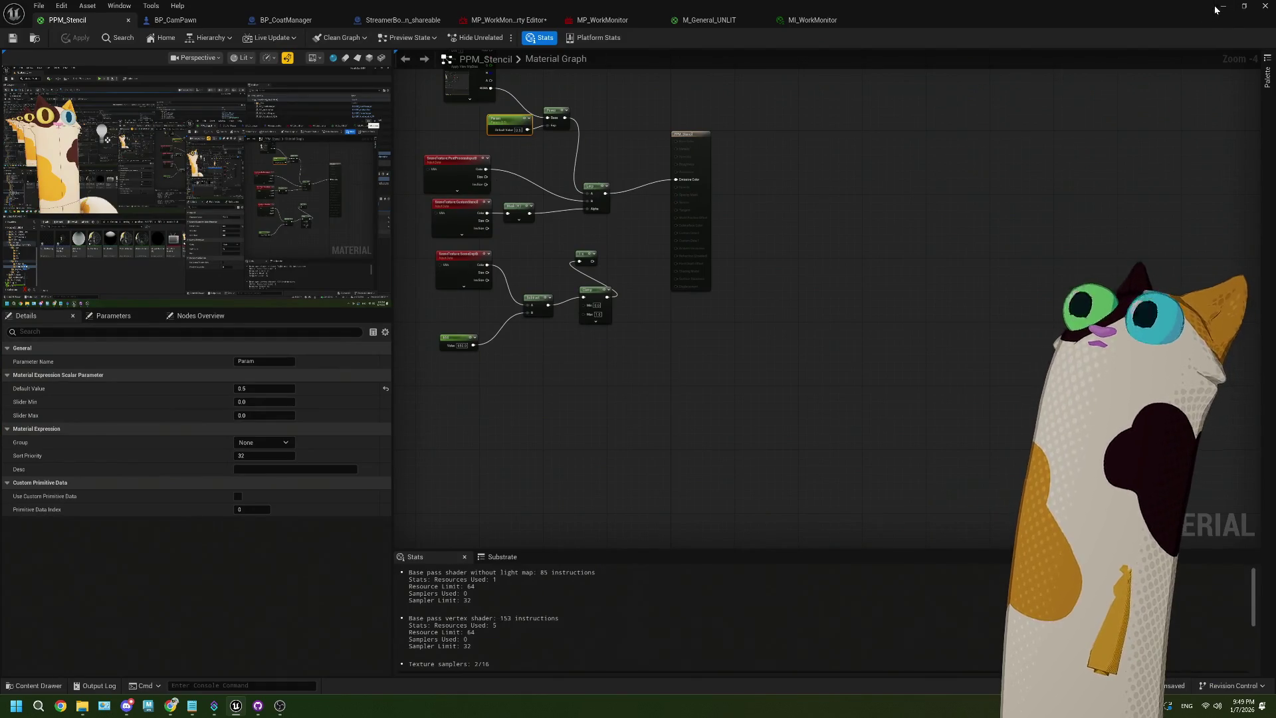
In MP_WorkMonitor, close the playing NDI_LocalIn media and hide the media player
left_click(1216, 9)
double_click(562, 522)
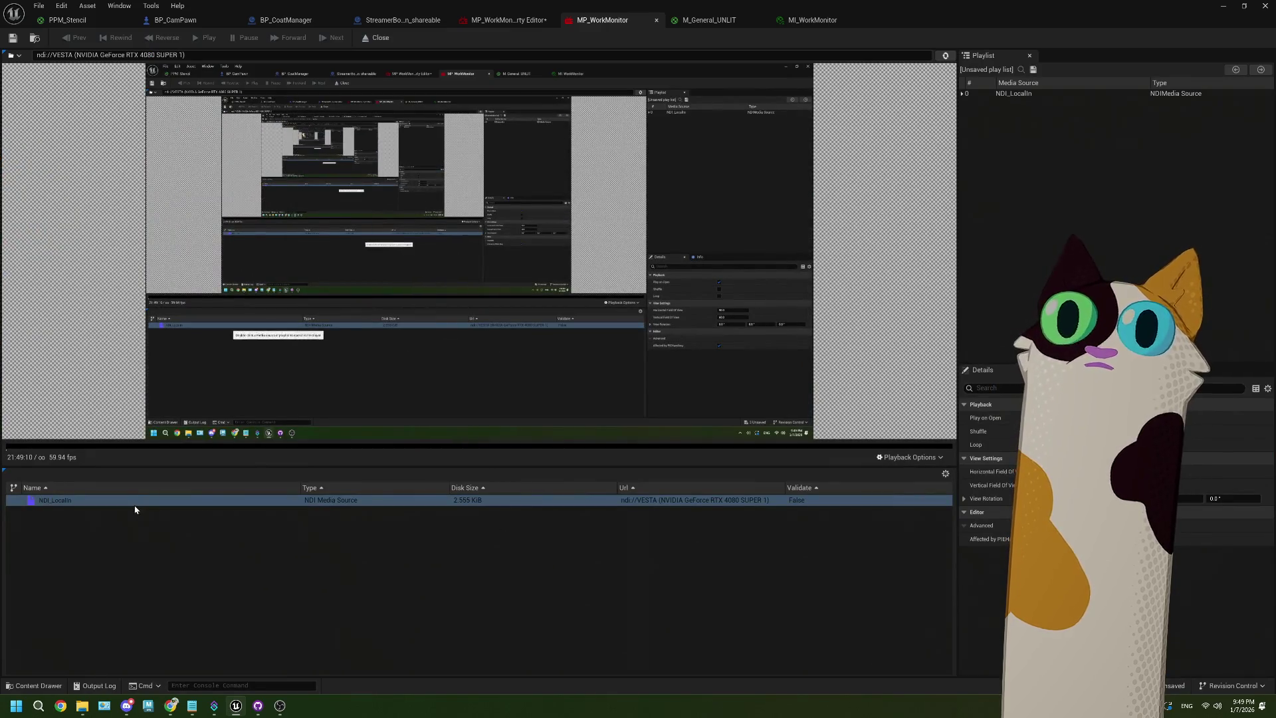
right_click(135, 509)
left_click(376, 37)
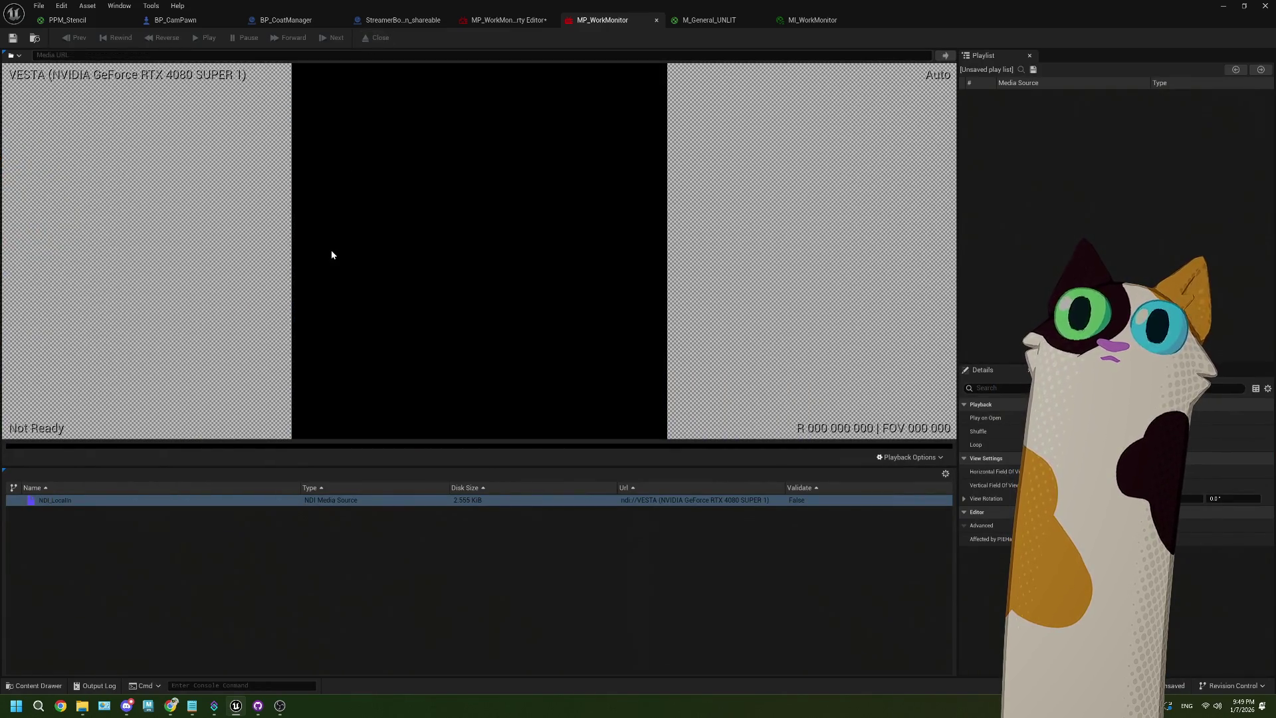
left_click(1222, 7)
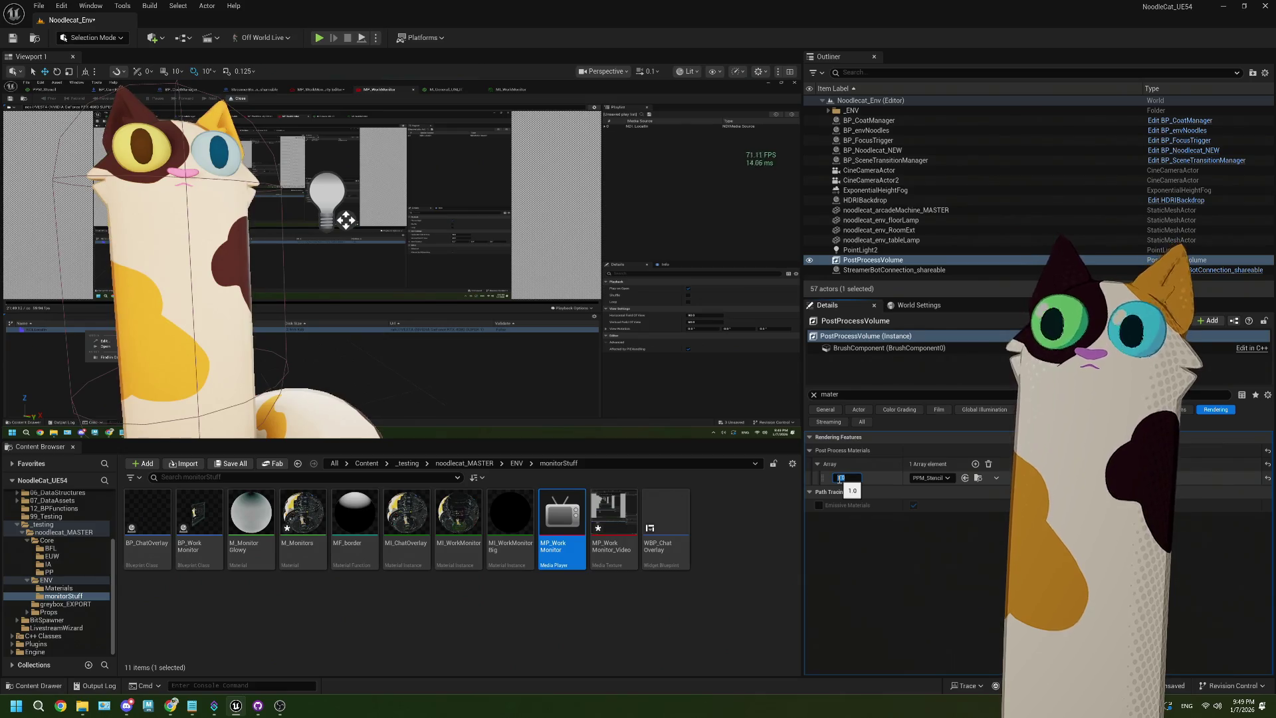
Set the post-process material weight to 0.0 and save the level
type("0")
key("Return")
left_click(595, 613)
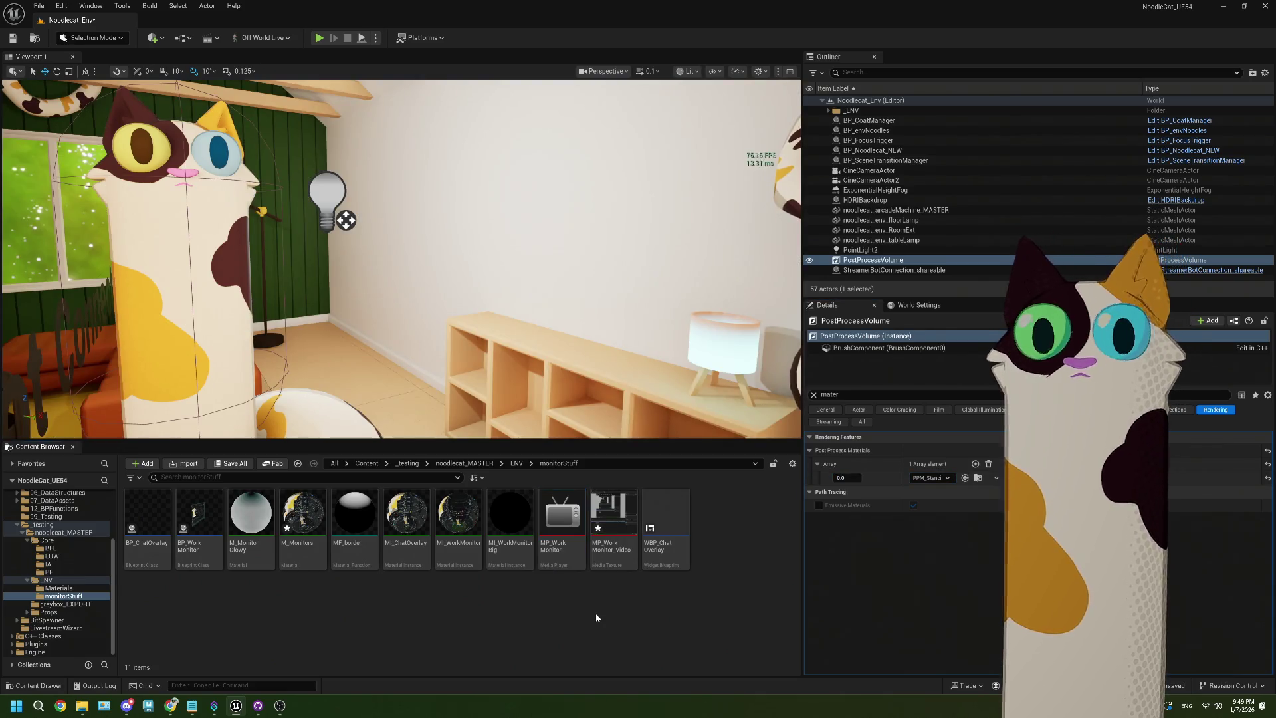
key("ctrl+s")
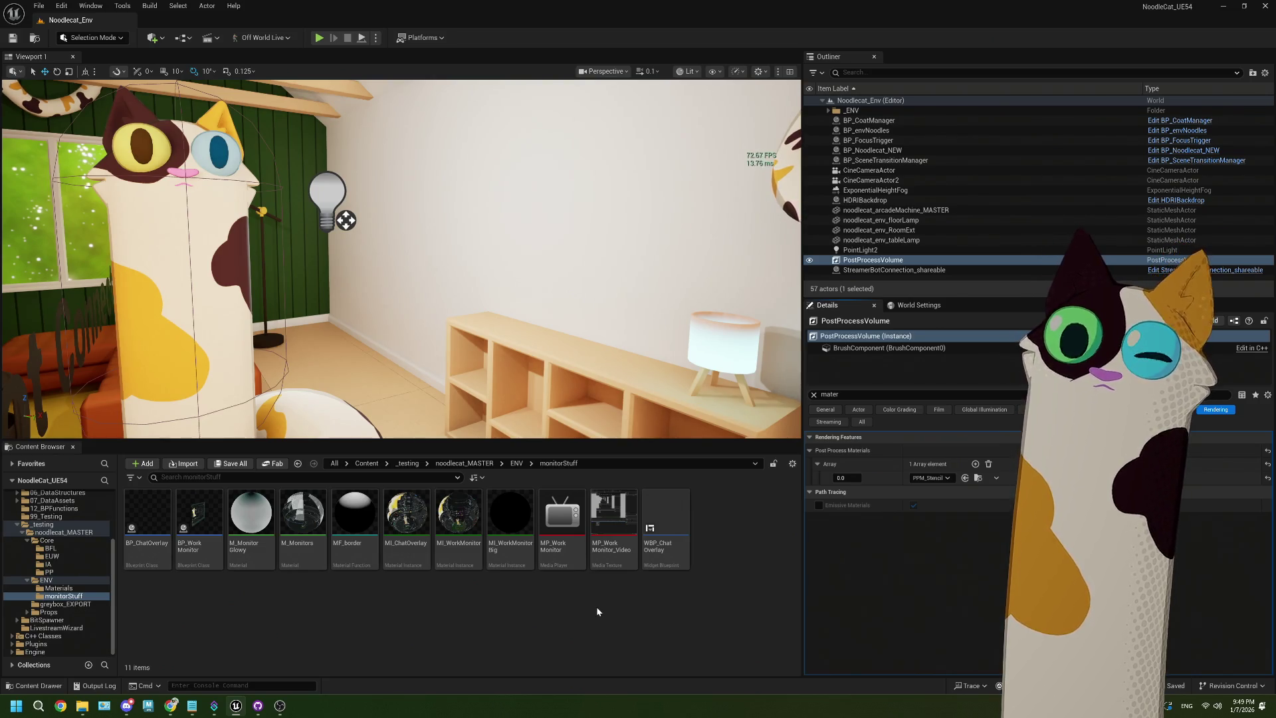
mouse_move(465, 292)
left_mouse_down()
mouse_move(458, 302)
mouse_move(468, 282)
left_mouse_up()
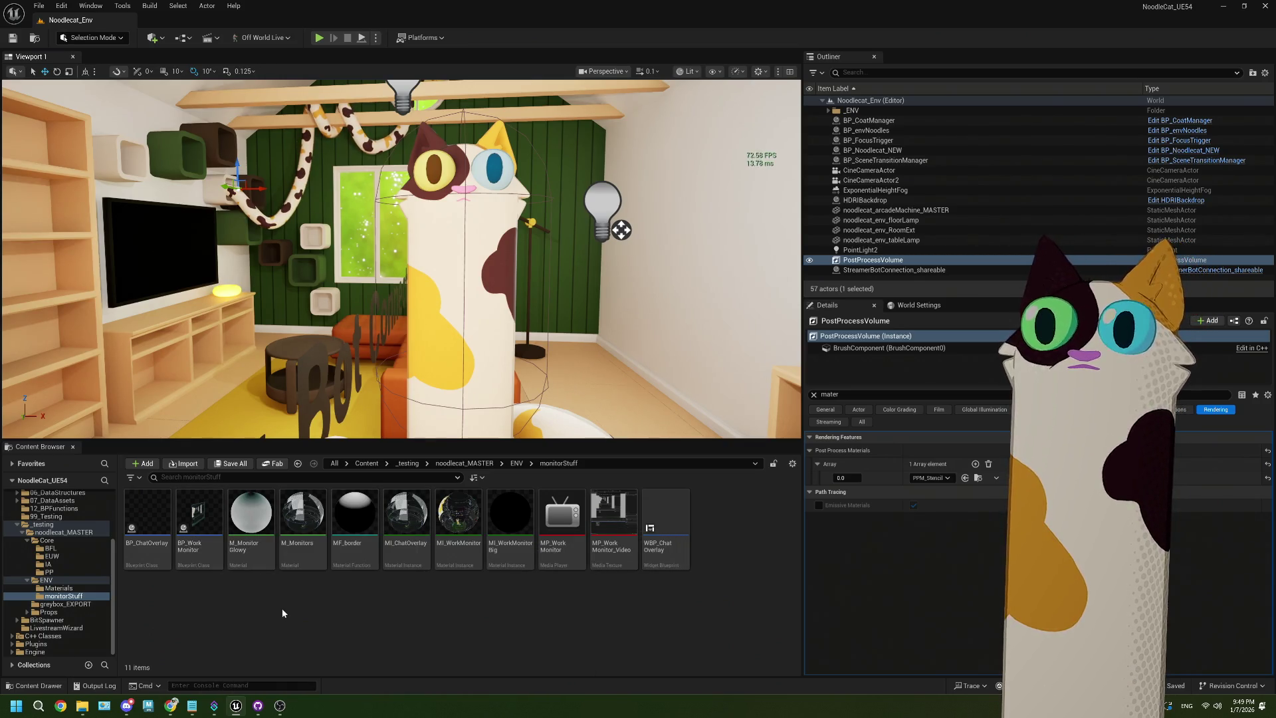
Browse Materials, monitorStuff and ENV to the Core folder and open BP_SceneTransitionManager
left_click(59, 588)
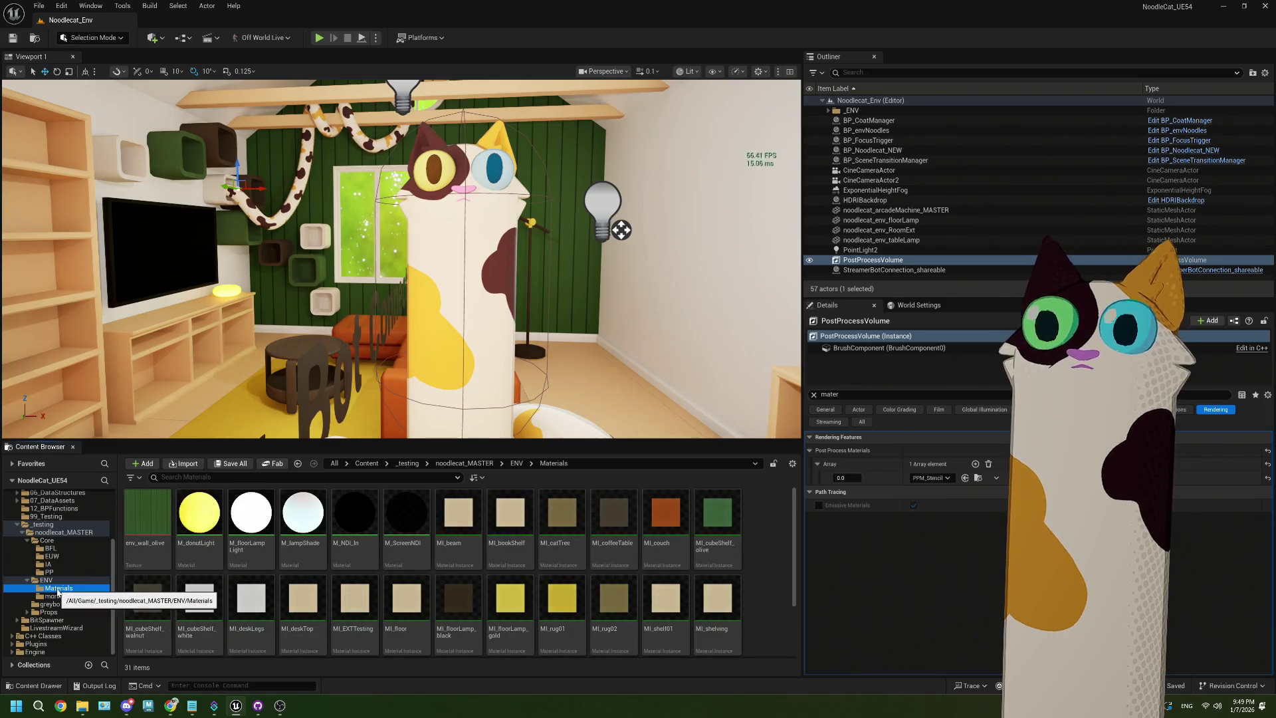
left_click(69, 596)
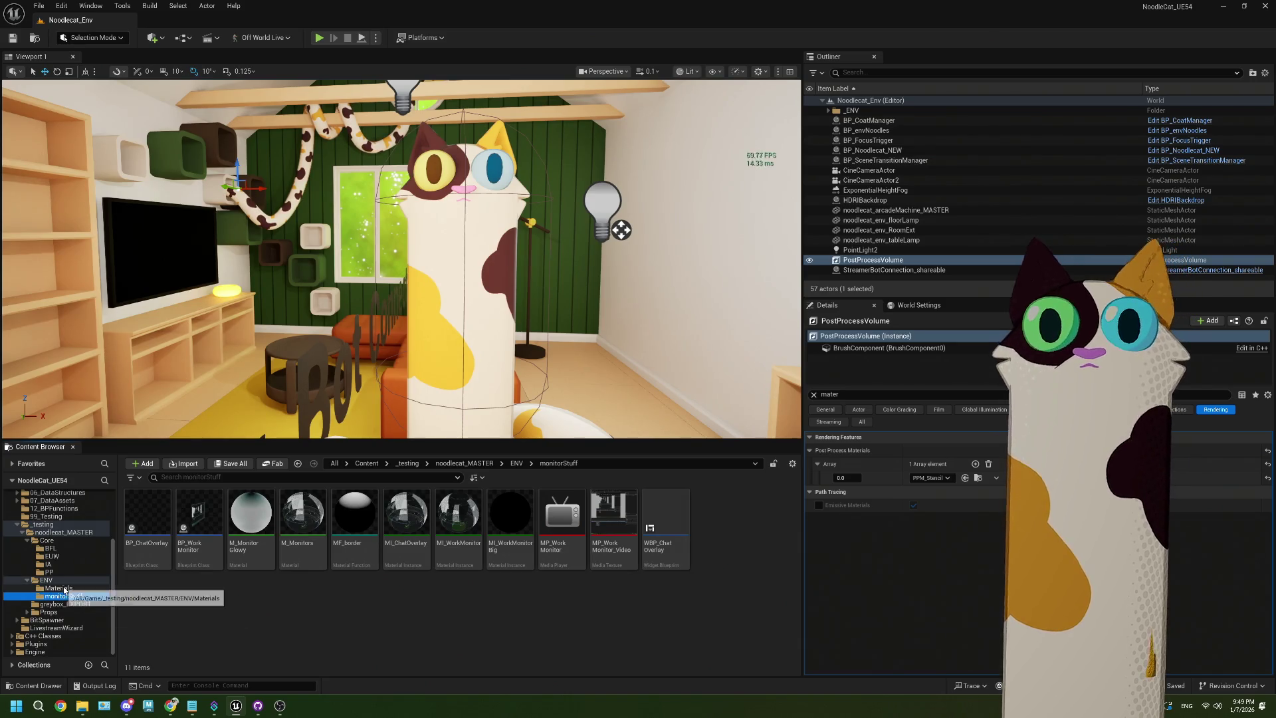
left_click(58, 588)
left_click(64, 597)
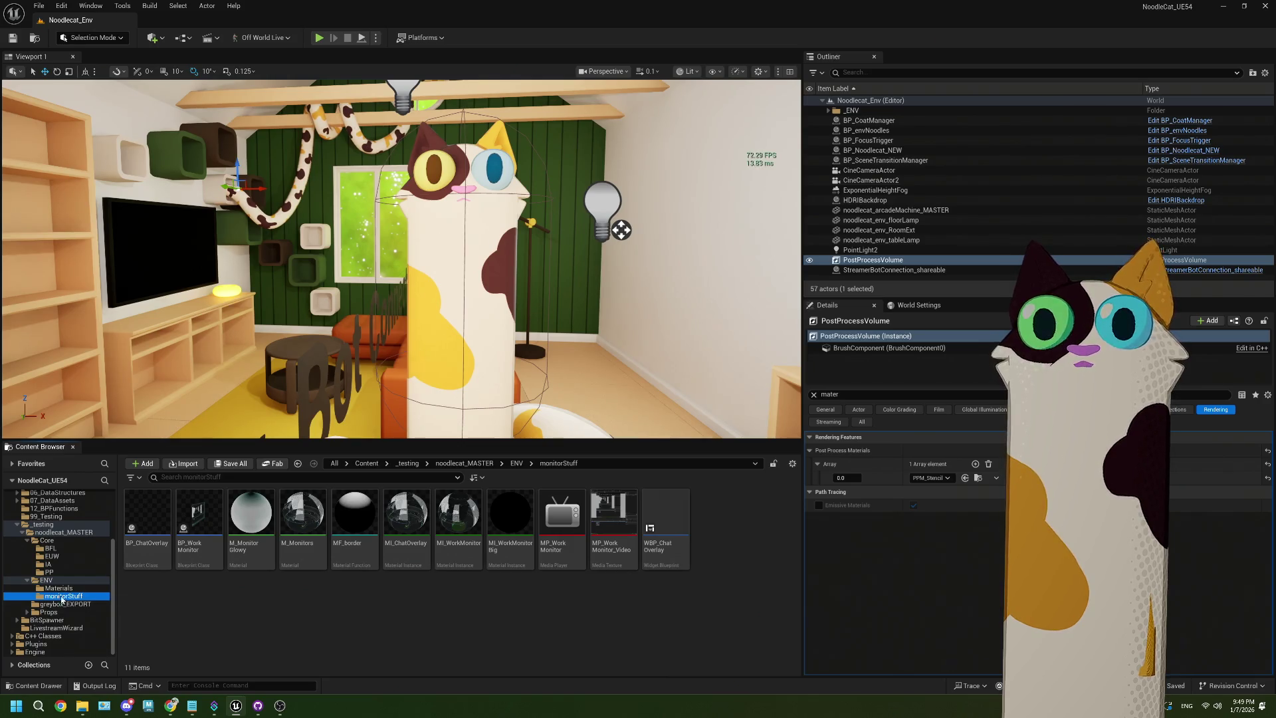
left_click(47, 580)
left_click(47, 539)
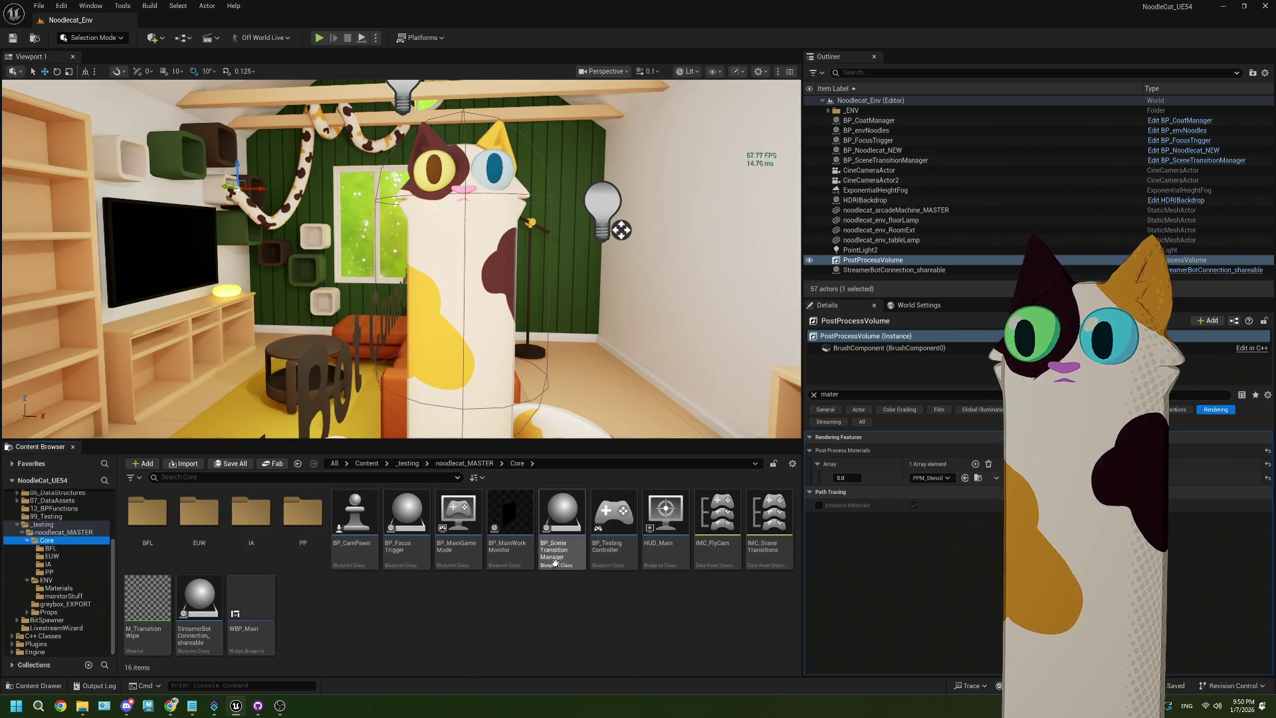
double_click(580, 563)
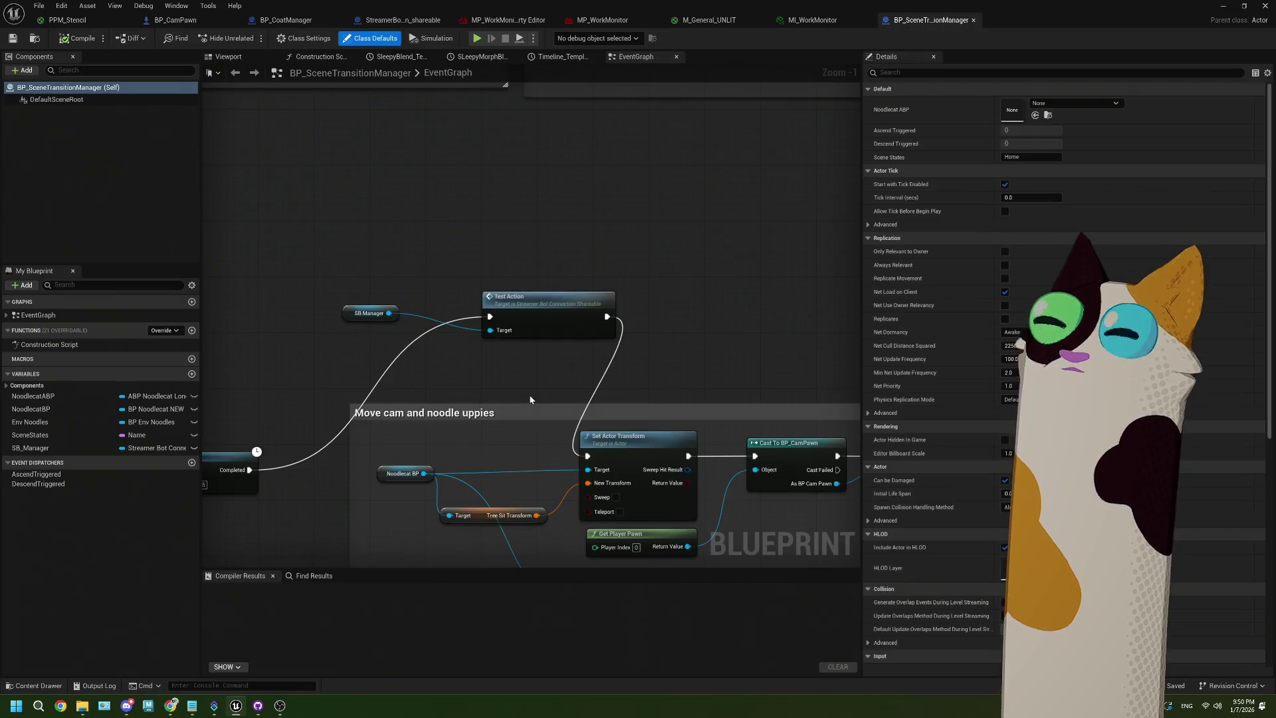
Pan the EventGraph to inspect the post-process nodes and the Play transition in section
scroll(619, 315, "up", 1)
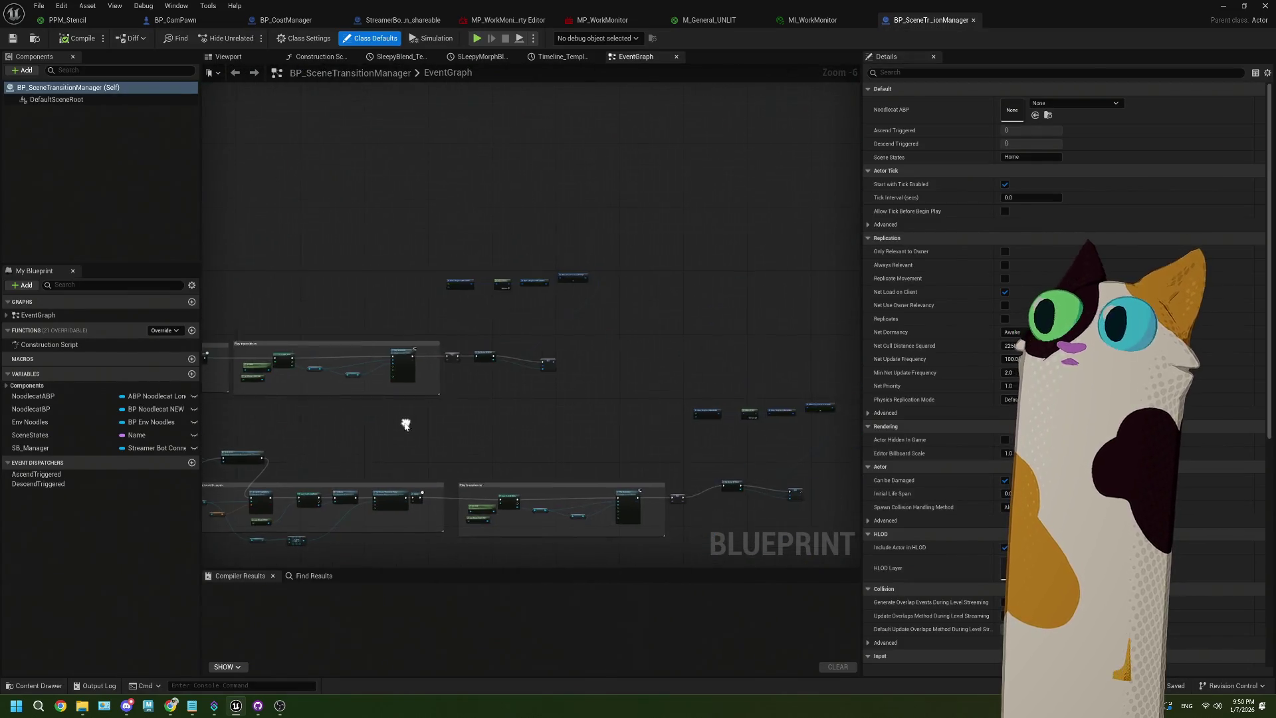
mouse_move(620, 315)
left_mouse_down()
mouse_move(560, 341)
mouse_move(579, 435)
left_mouse_up()
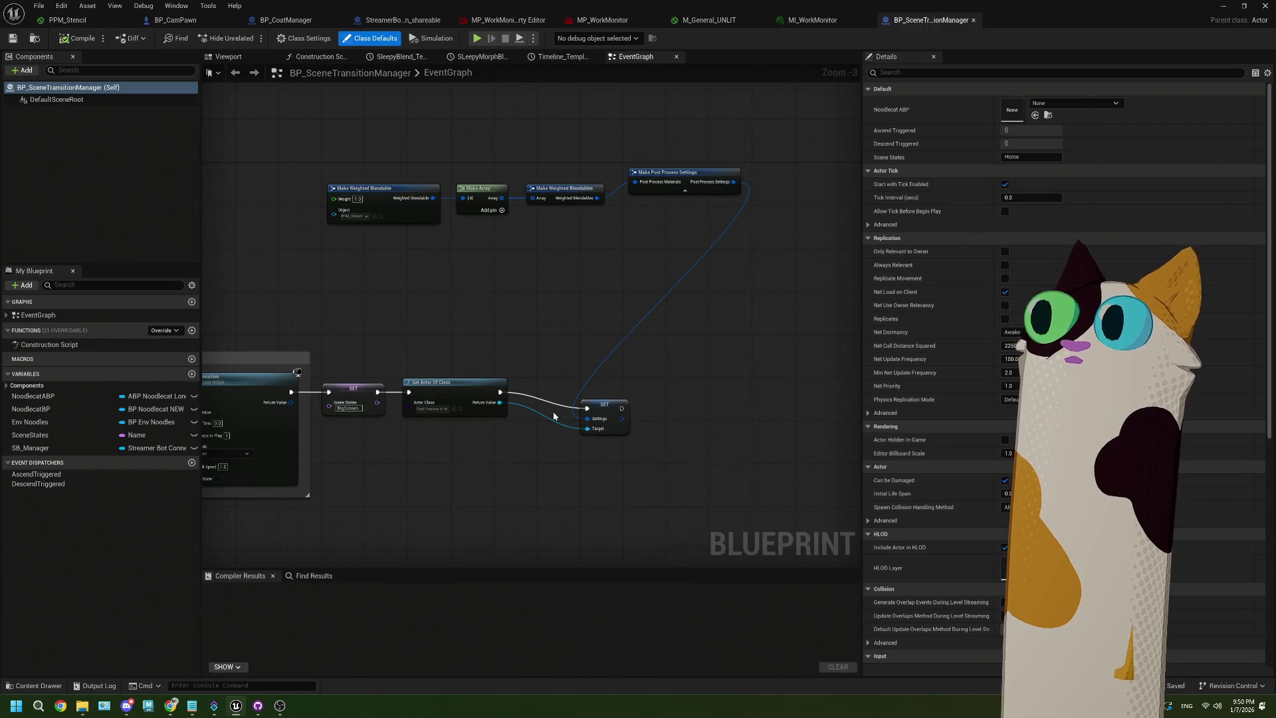
scroll(427, 251, "up", 2)
mouse_move(428, 250)
left_mouse_down()
mouse_move(418, 274)
mouse_move(329, 291)
left_mouse_up()
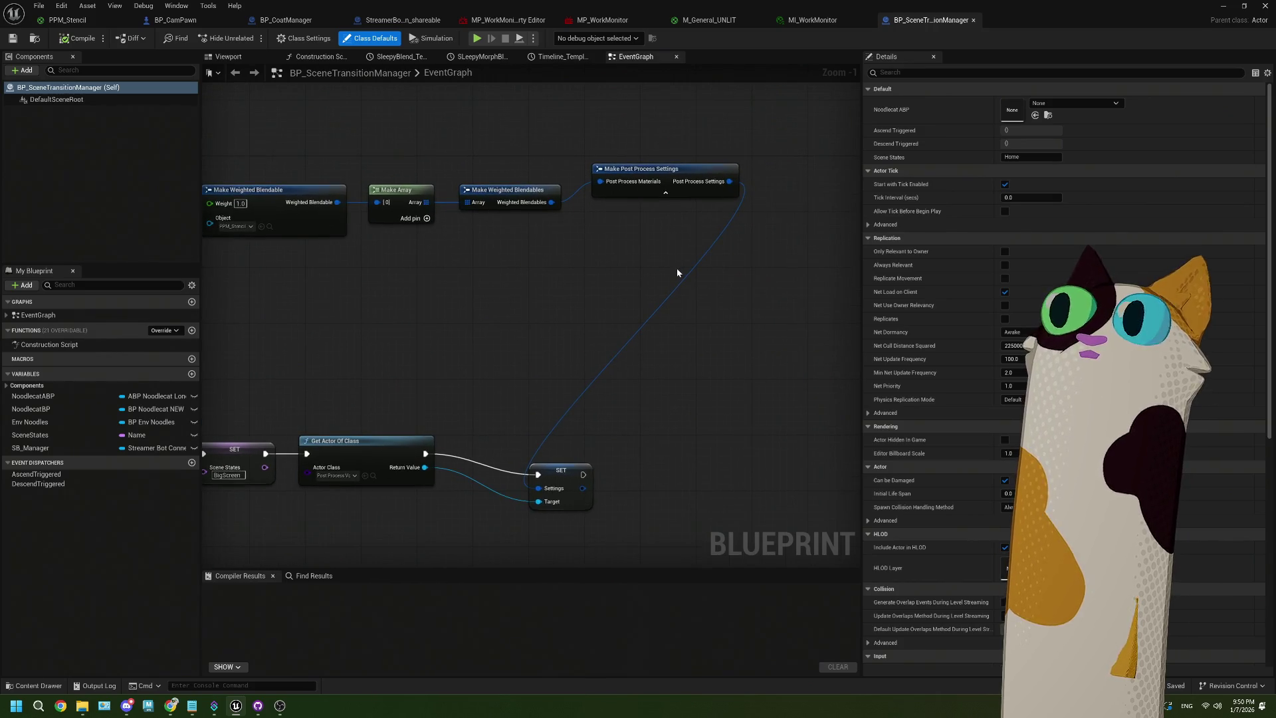
scroll(616, 444, "down", 3)
mouse_move(616, 444)
left_mouse_down()
mouse_move(566, 321)
mouse_move(501, 313)
mouse_move(467, 290)
mouse_move(516, 325)
mouse_move(494, 335)
mouse_move(484, 390)
mouse_move(538, 376)
left_mouse_up()
scroll(479, 298, "up", 1)
Move the four post-process setup nodes down-left, save the Blueprint, and hide its editor
mouse_move(236, 91)
left_mouse_down()
mouse_move(379, 171)
mouse_move(701, 282)
left_mouse_up()
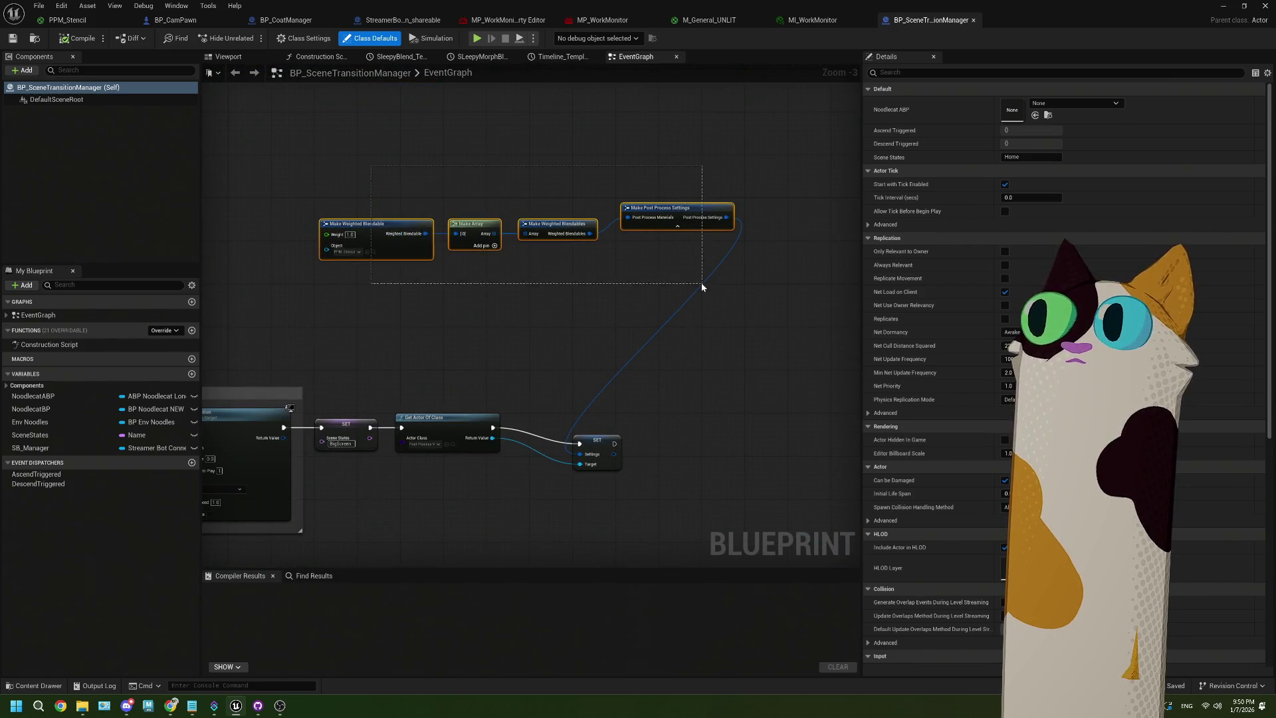
left_click_drag(664, 204, 509, 289)
mouse_move(385, 190)
left_mouse_down()
mouse_move(684, 238)
mouse_move(668, 234)
mouse_move(511, 326)
mouse_move(526, 386)
mouse_move(604, 370)
left_mouse_up()
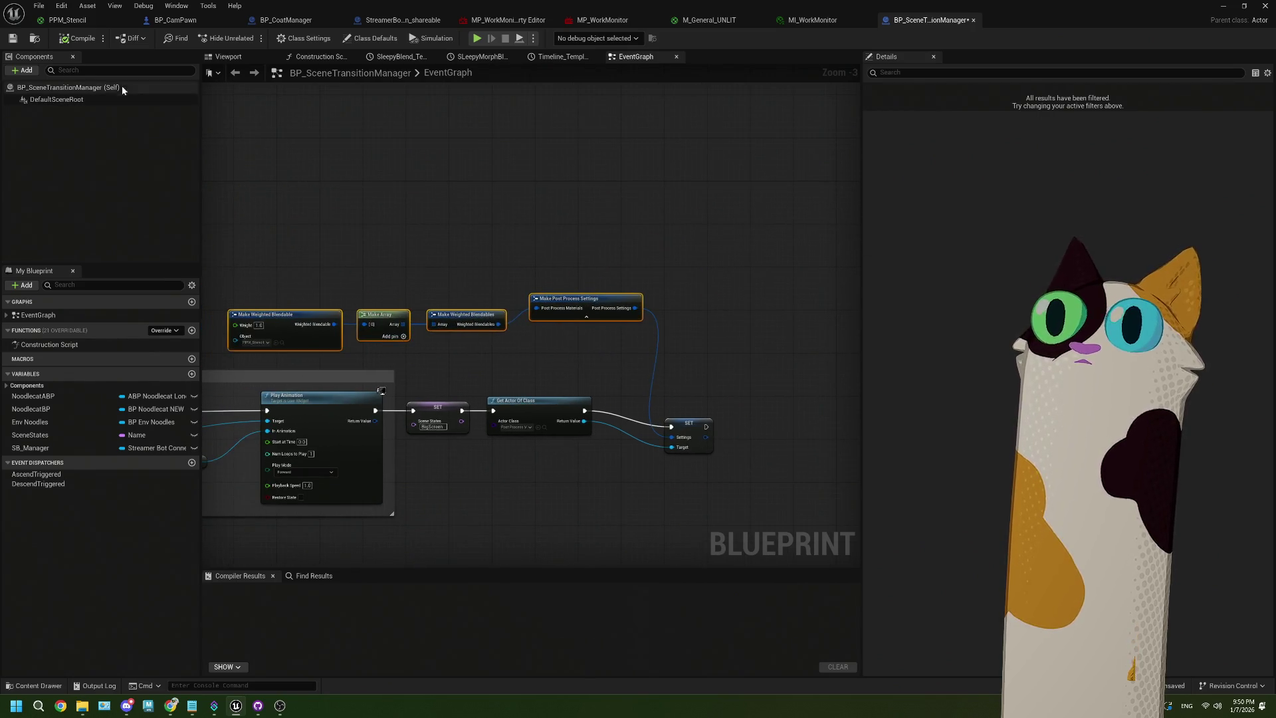
scroll(689, 400, "up", 1)
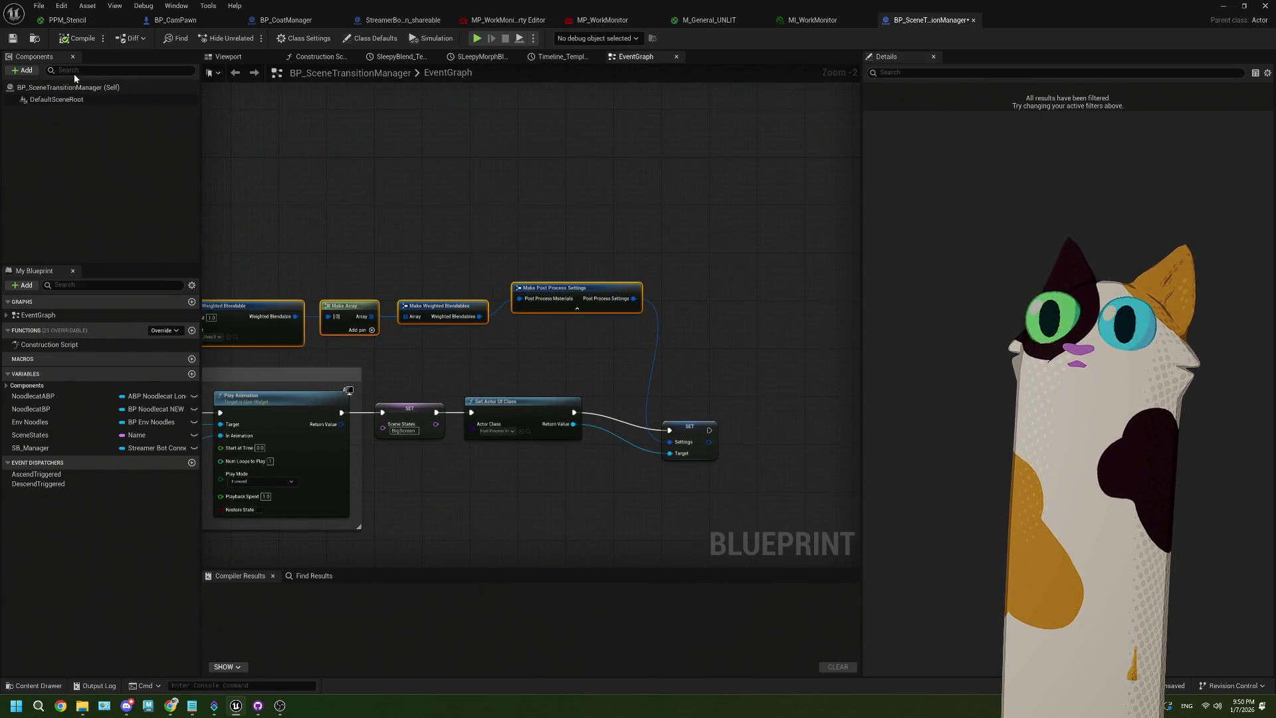
left_click(13, 38)
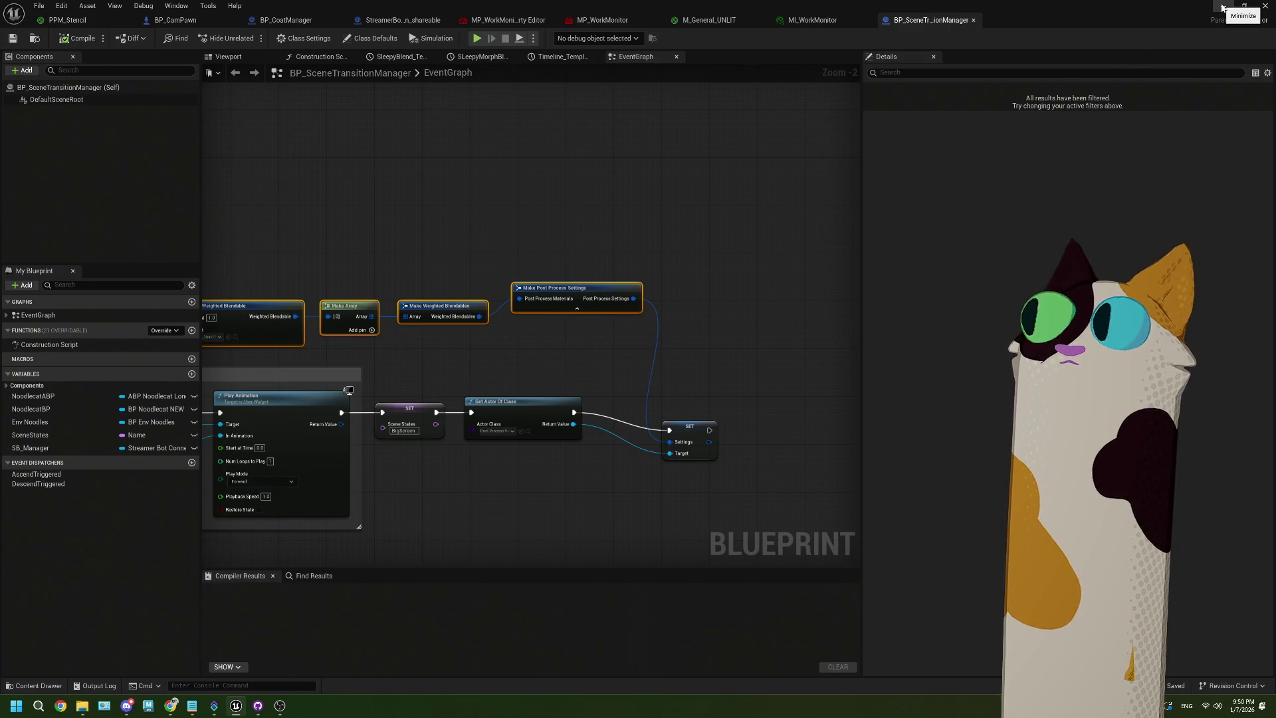
left_click(1222, 6)
left_click(482, 600)
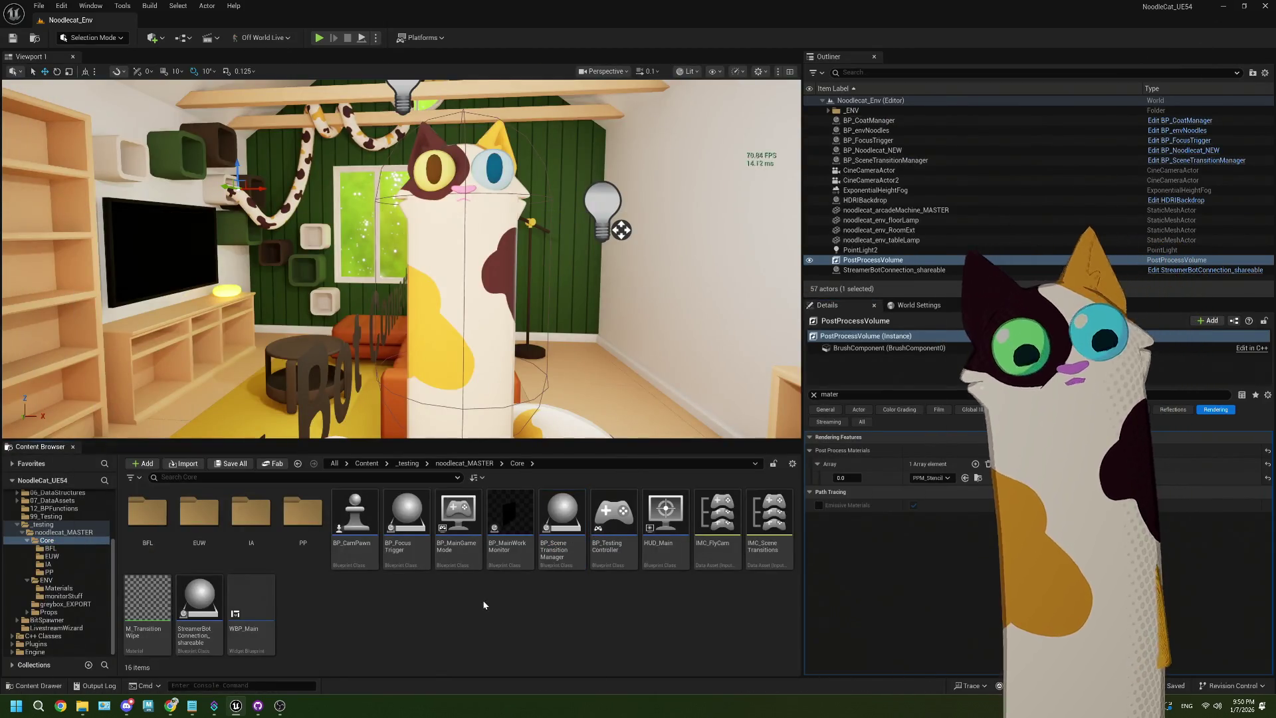
left_click(280, 705)
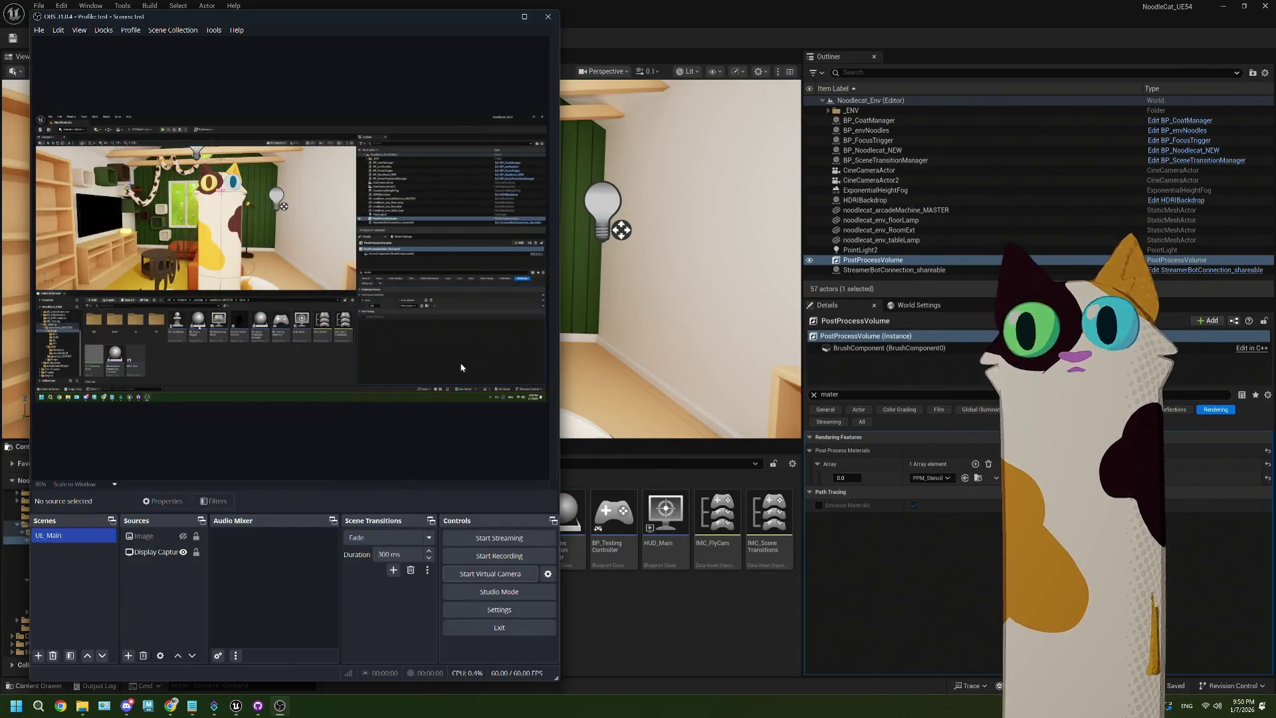
left_click(545, 17)
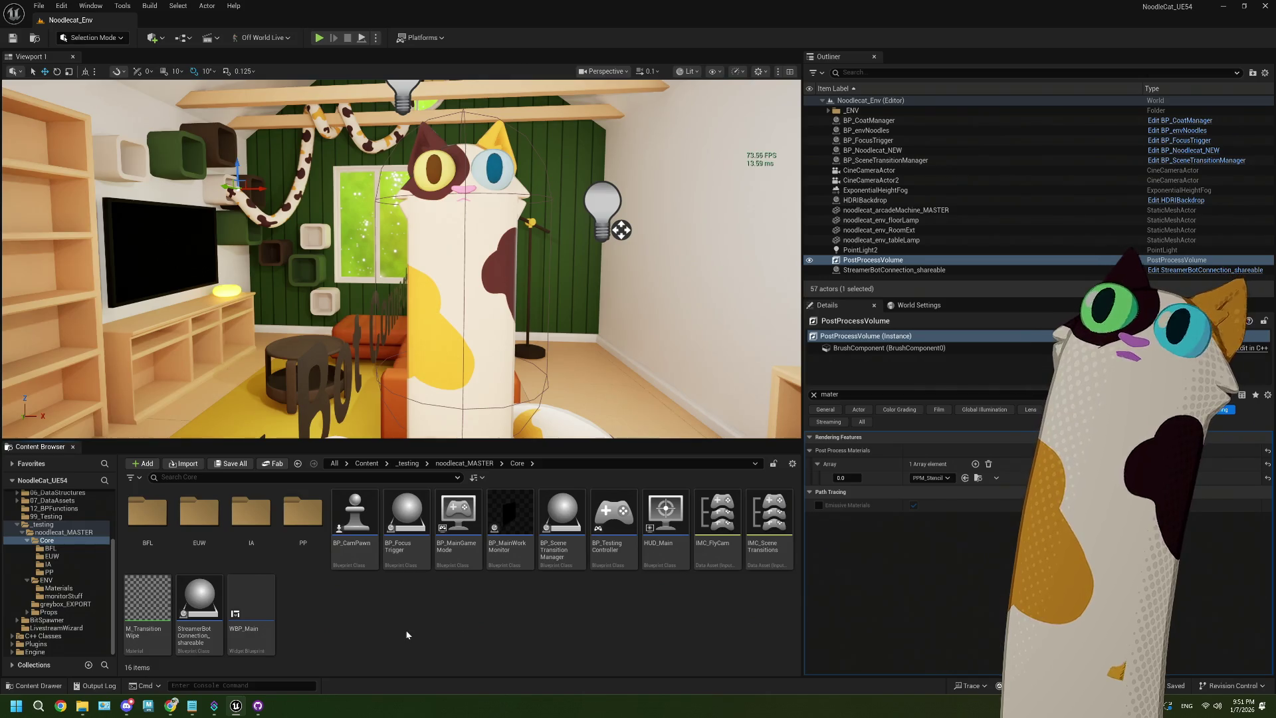
Play the Noodlecat_Env level in the editor, free the mouse with Shift+F1, and close the material editor
left_click(319, 38)
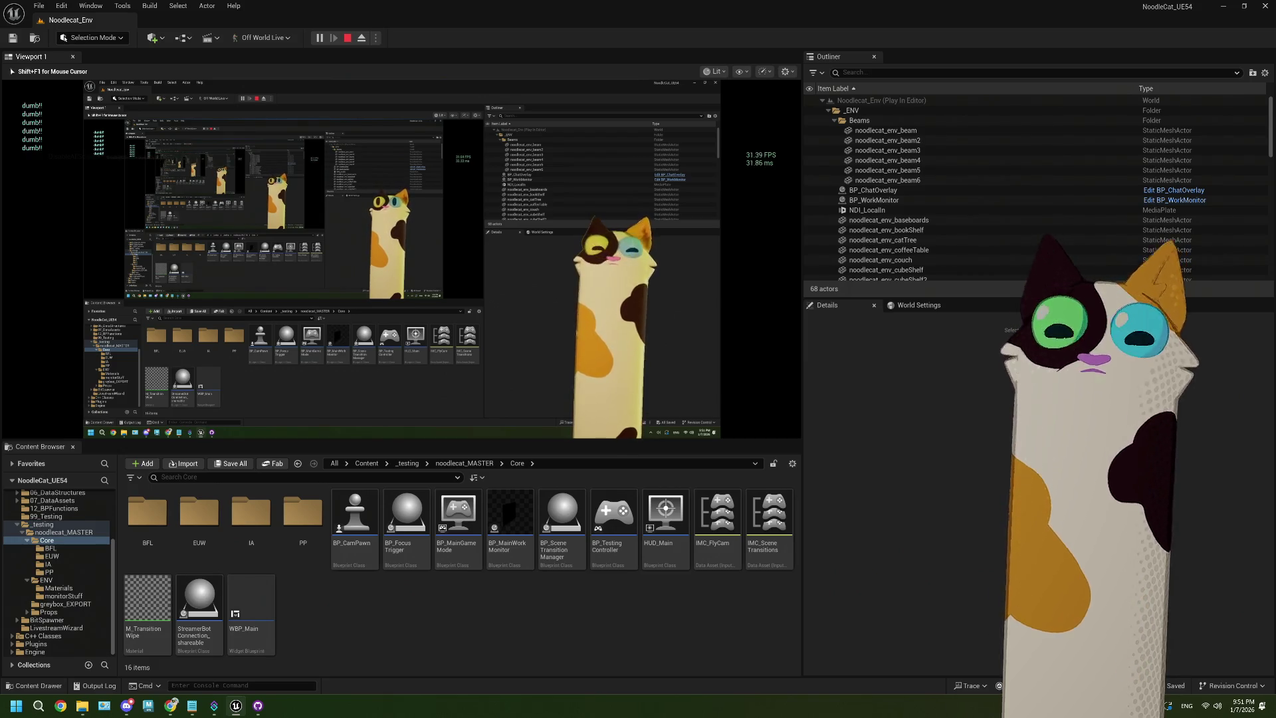
key("shift+F1")
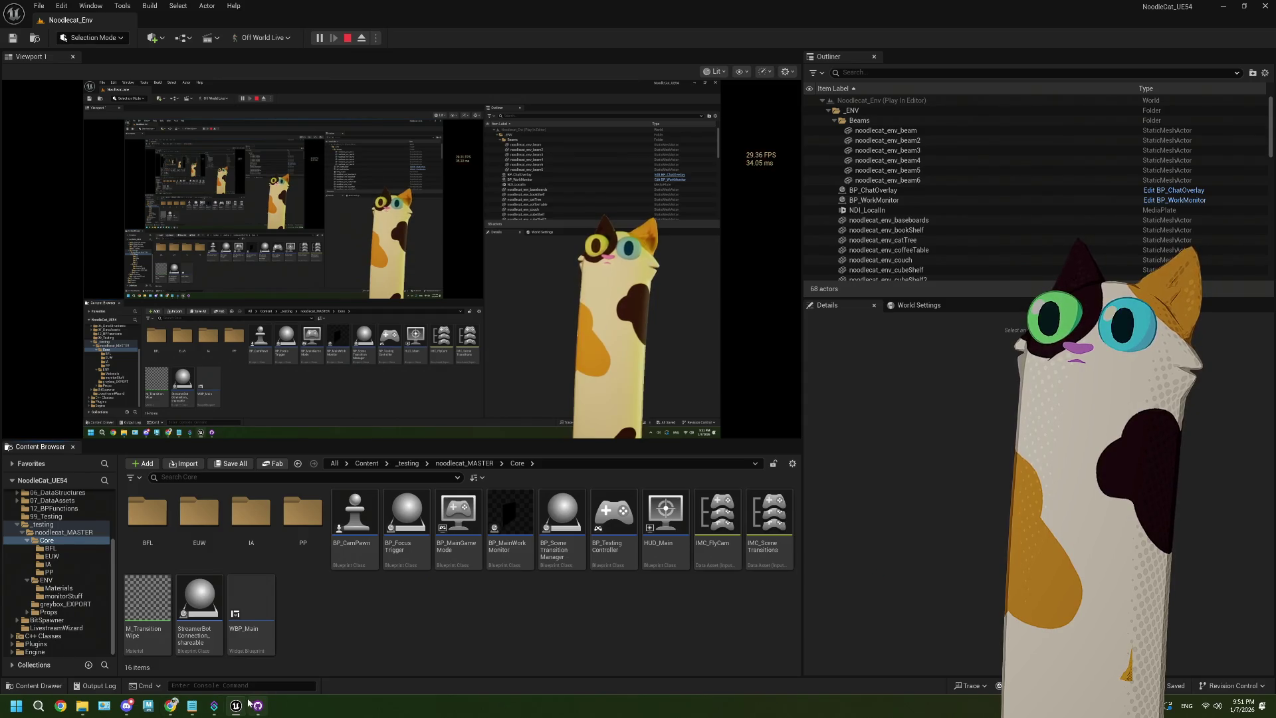
mouse_move(238, 704)
left_click(330, 616)
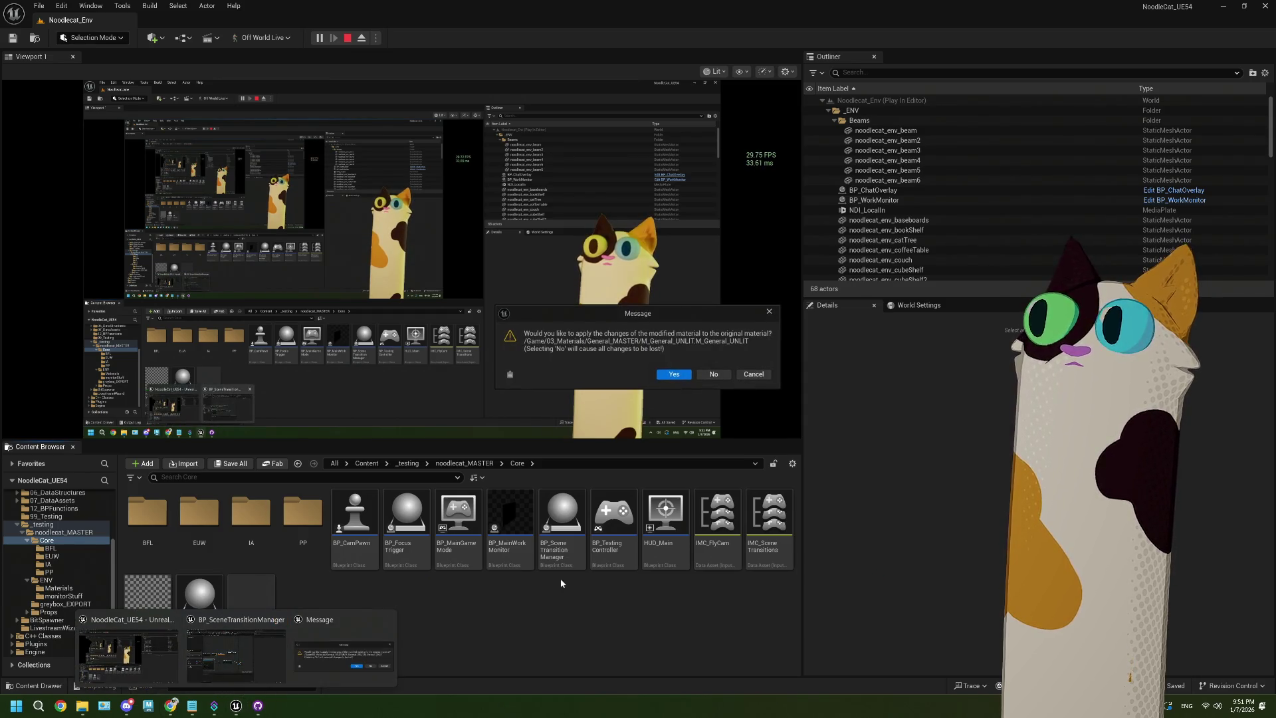
Apply the edits to M_General_UNLIT, then focus the running game view and switch it to wireframe
left_click(675, 373)
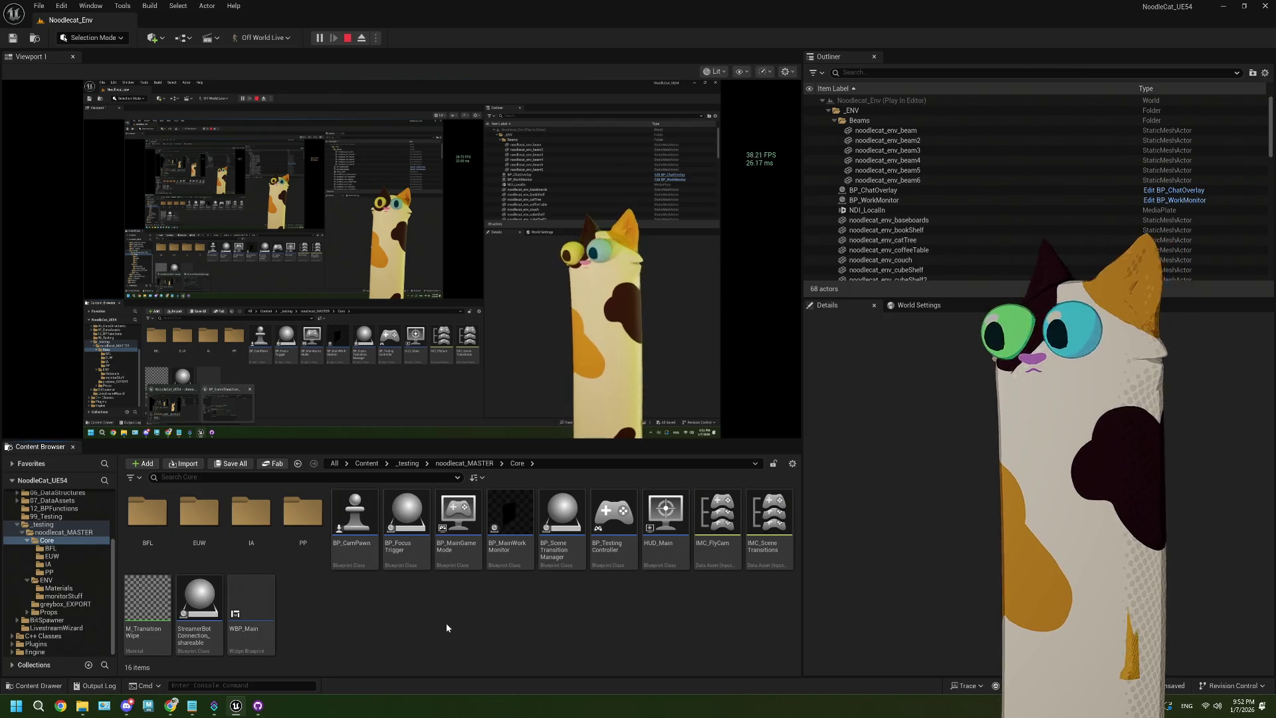
left_click(792, 95)
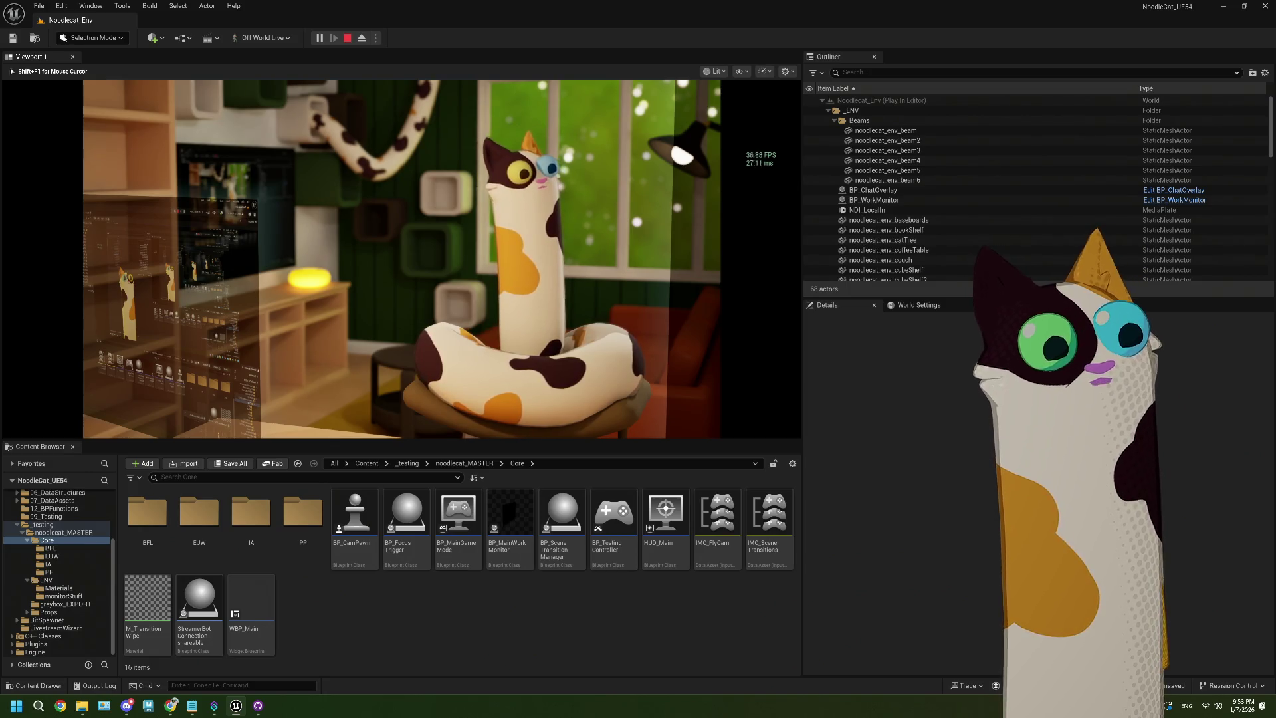
key("F1")
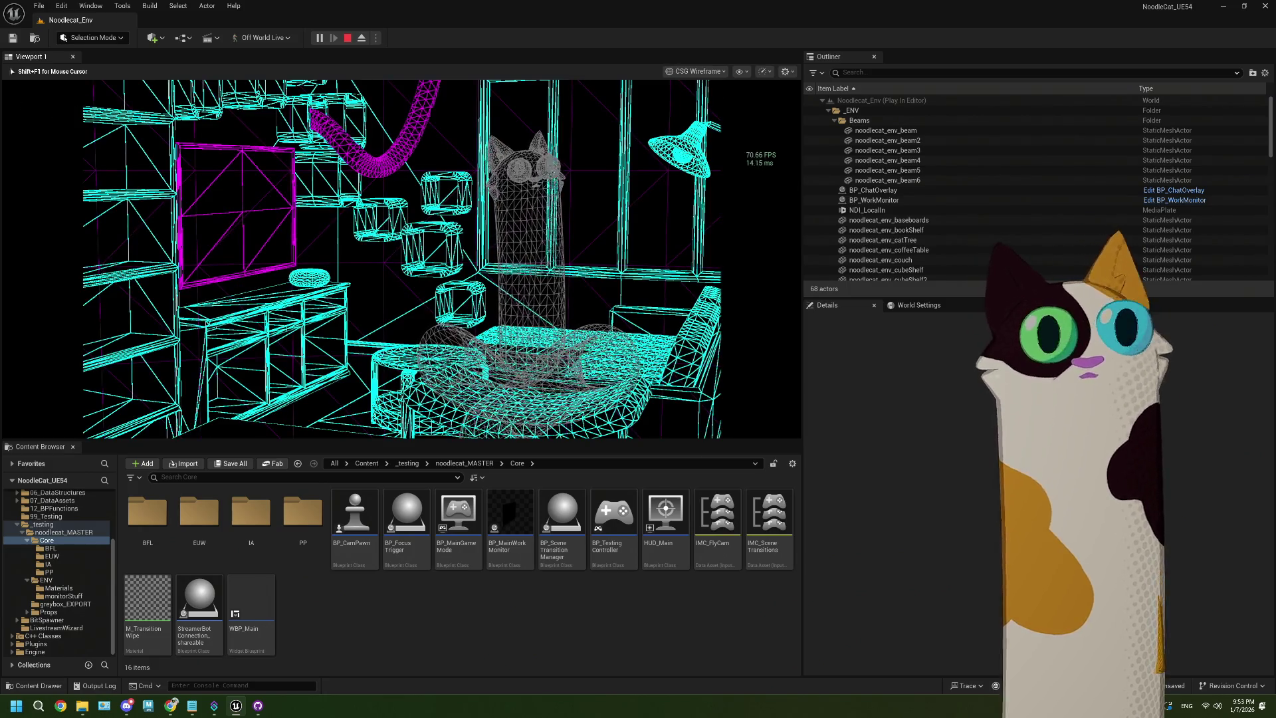
Stop the play session, run stat cpu and stat CPULoad in the console, and pull the camera back
key("Escape")
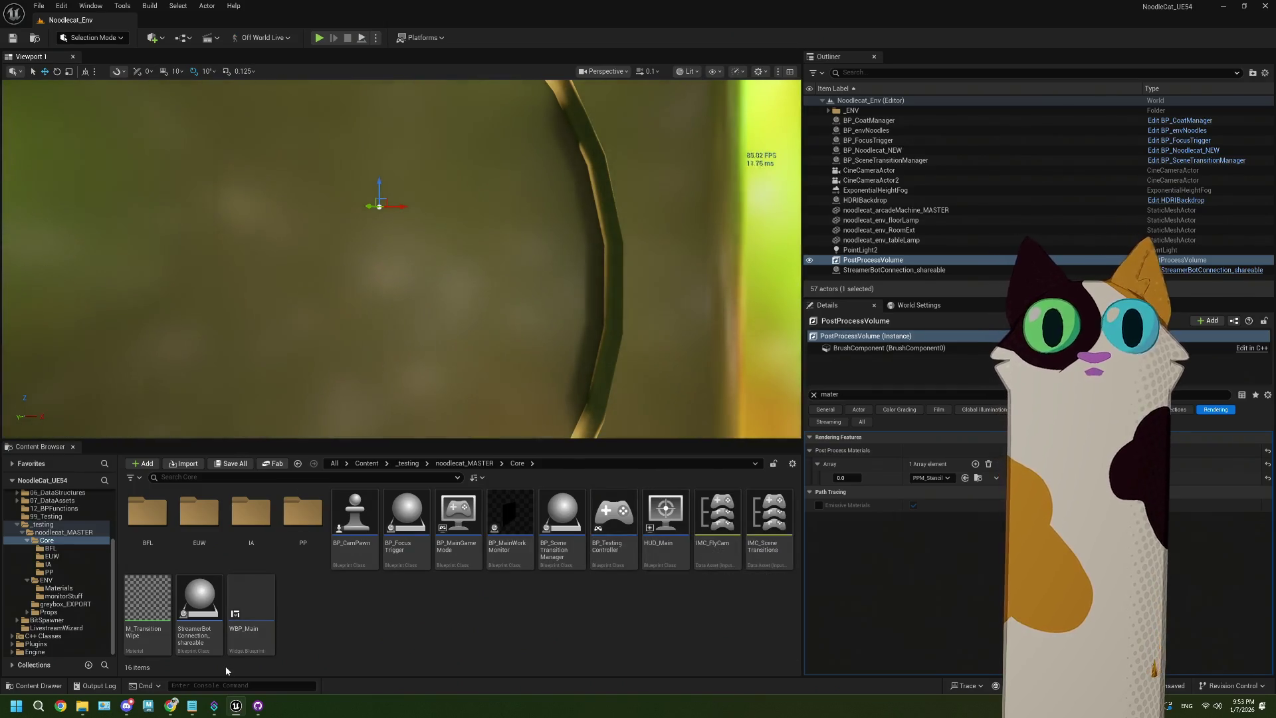
type("stat cpu")
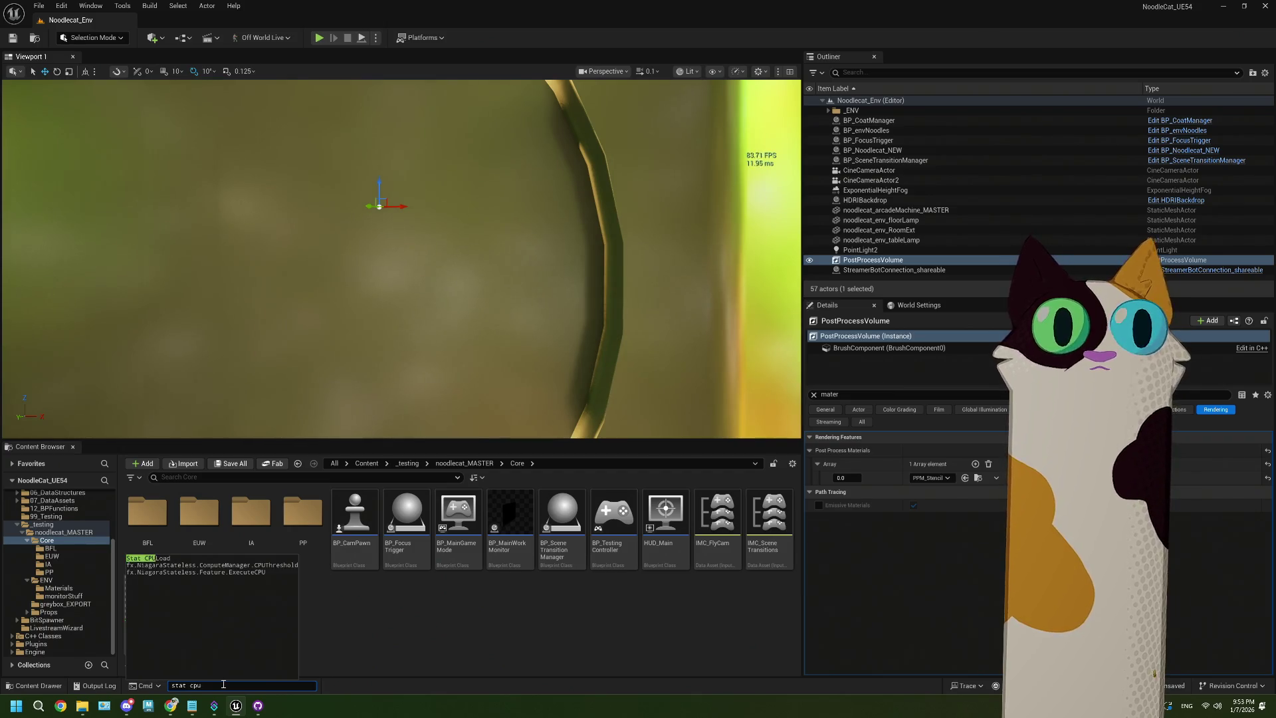
key("Return")
type("s")
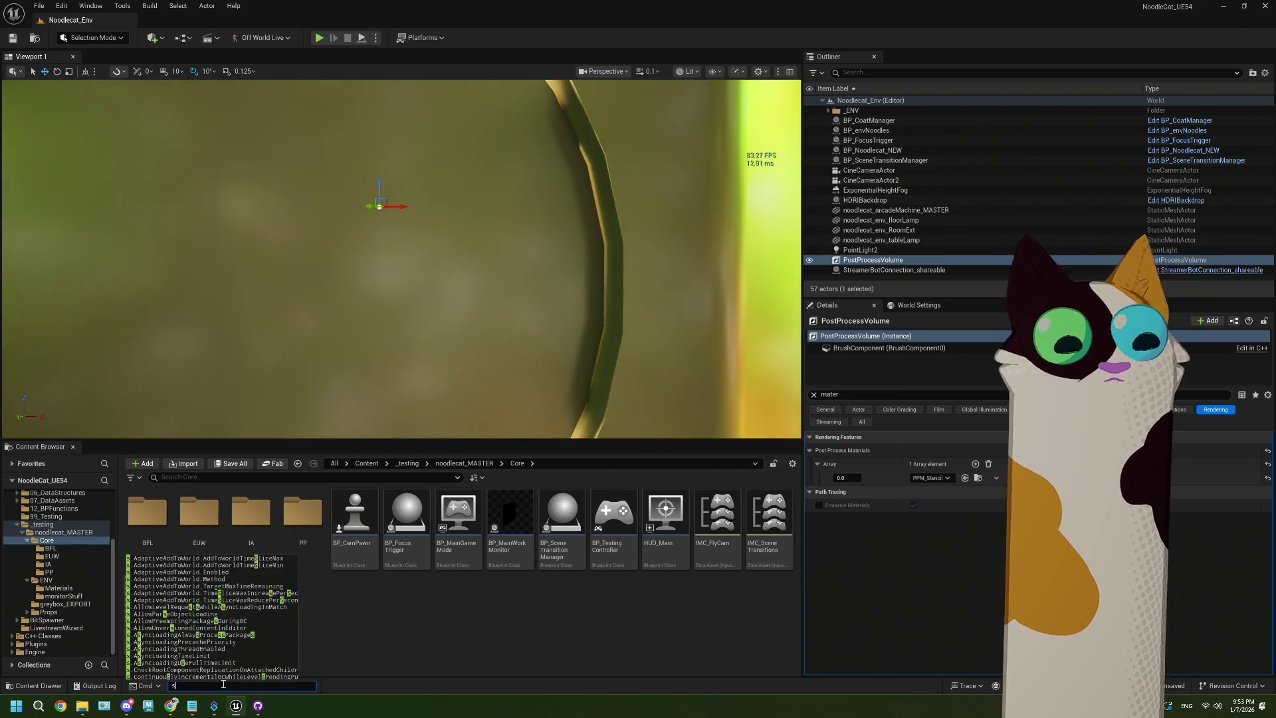
type("tat cpul")
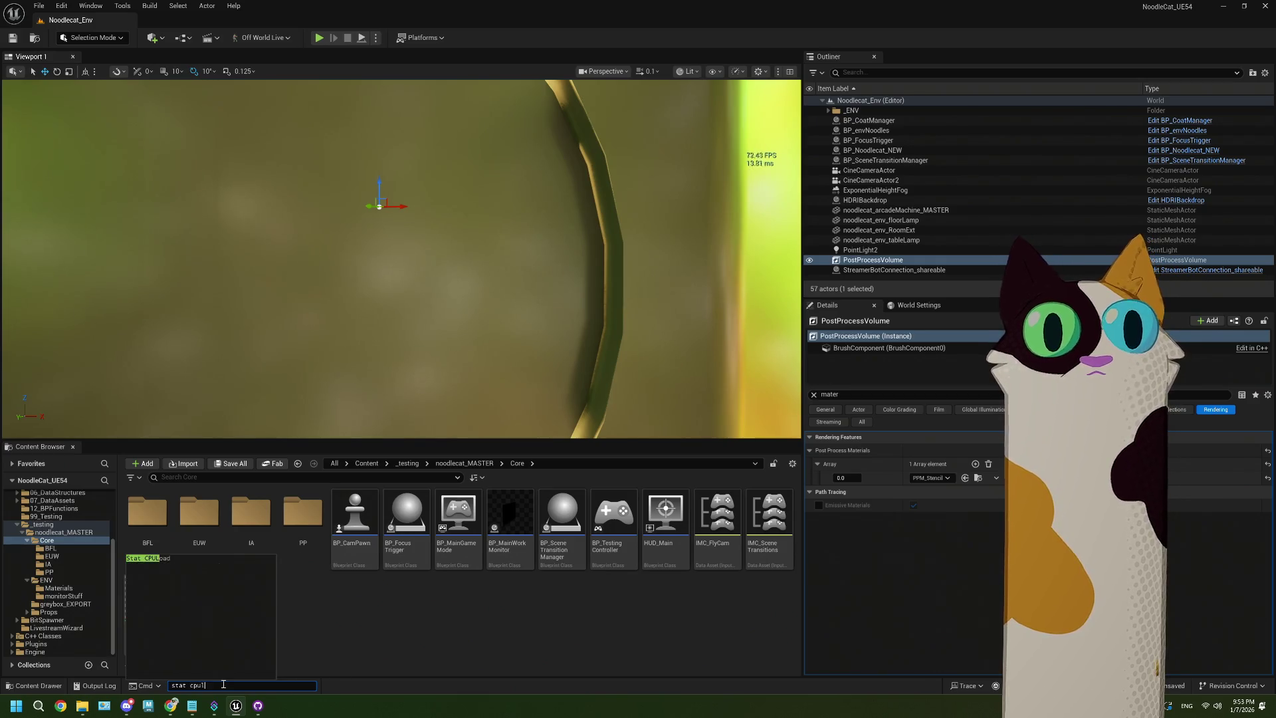
key("Tab")
key("Return")
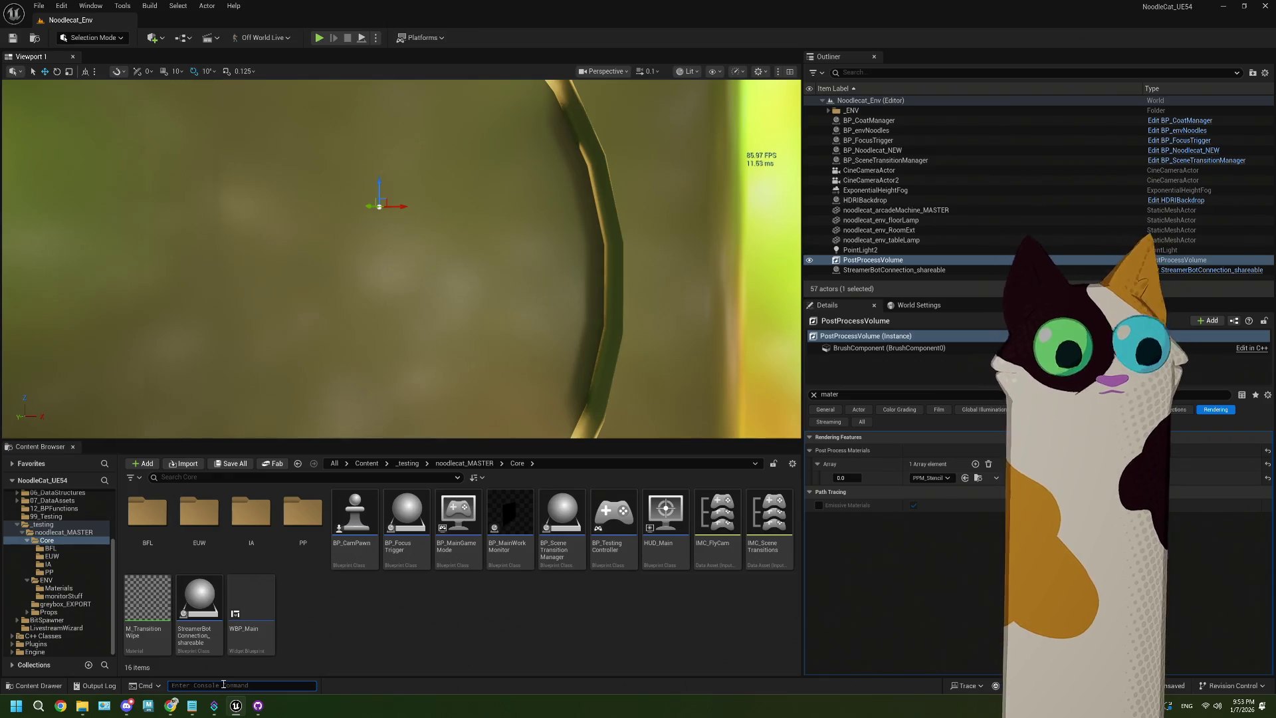
type("stat ")
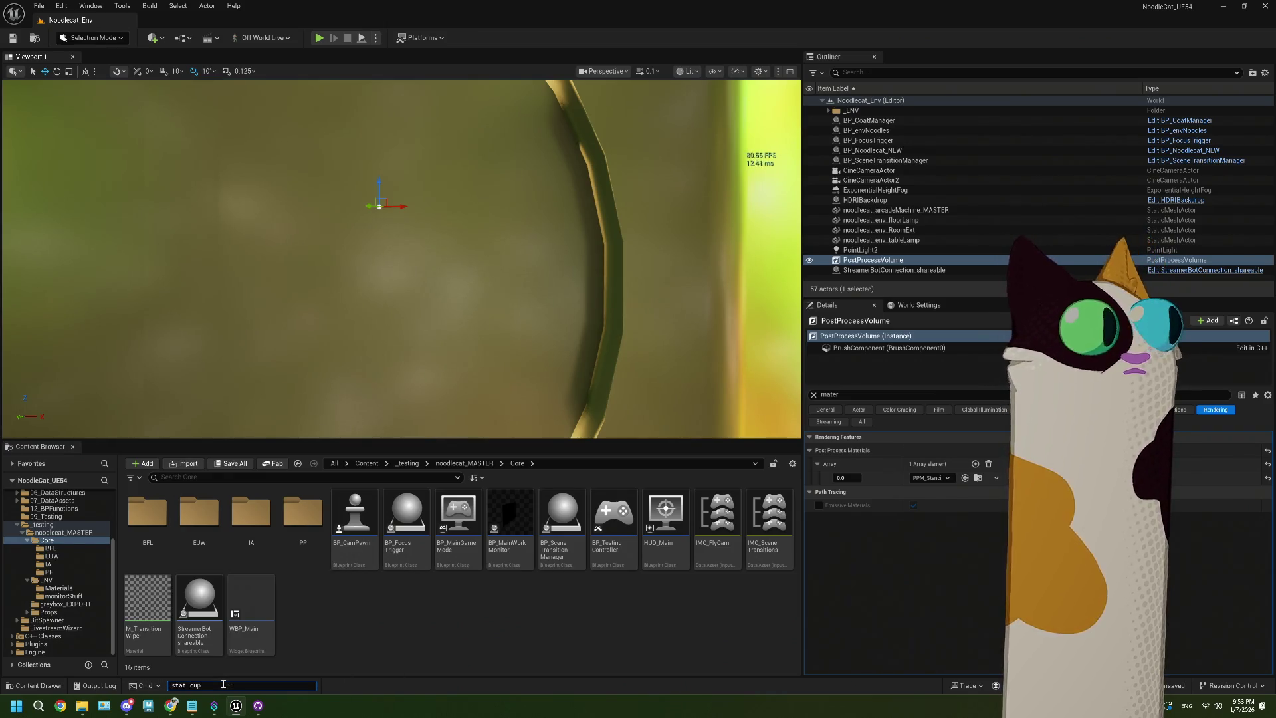
type("cpul")
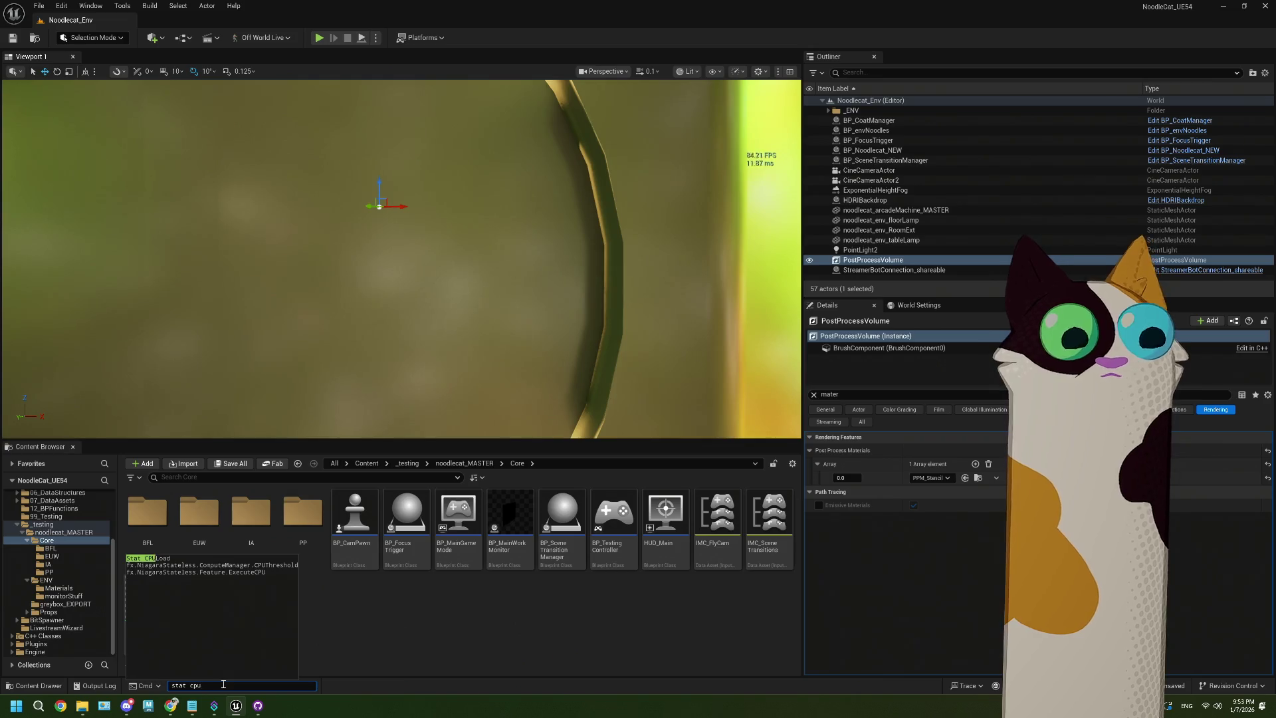
key("Return")
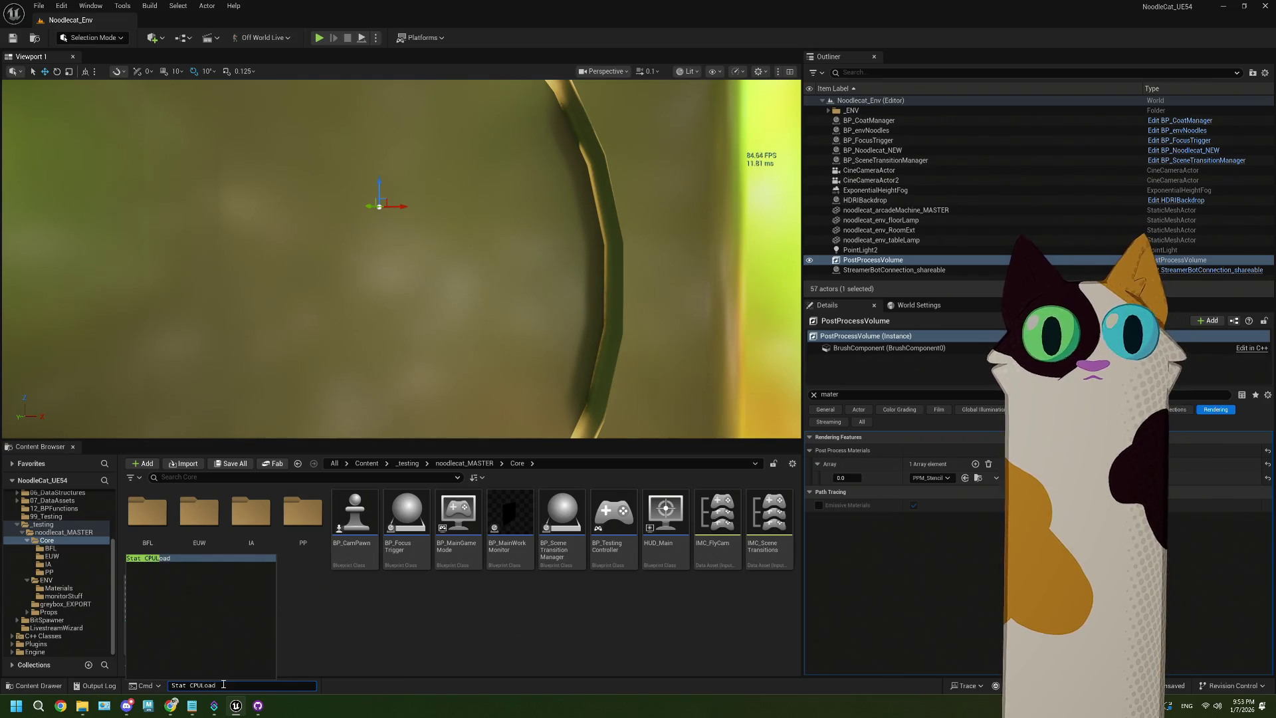
left_click_drag(419, 333, 606, 207)
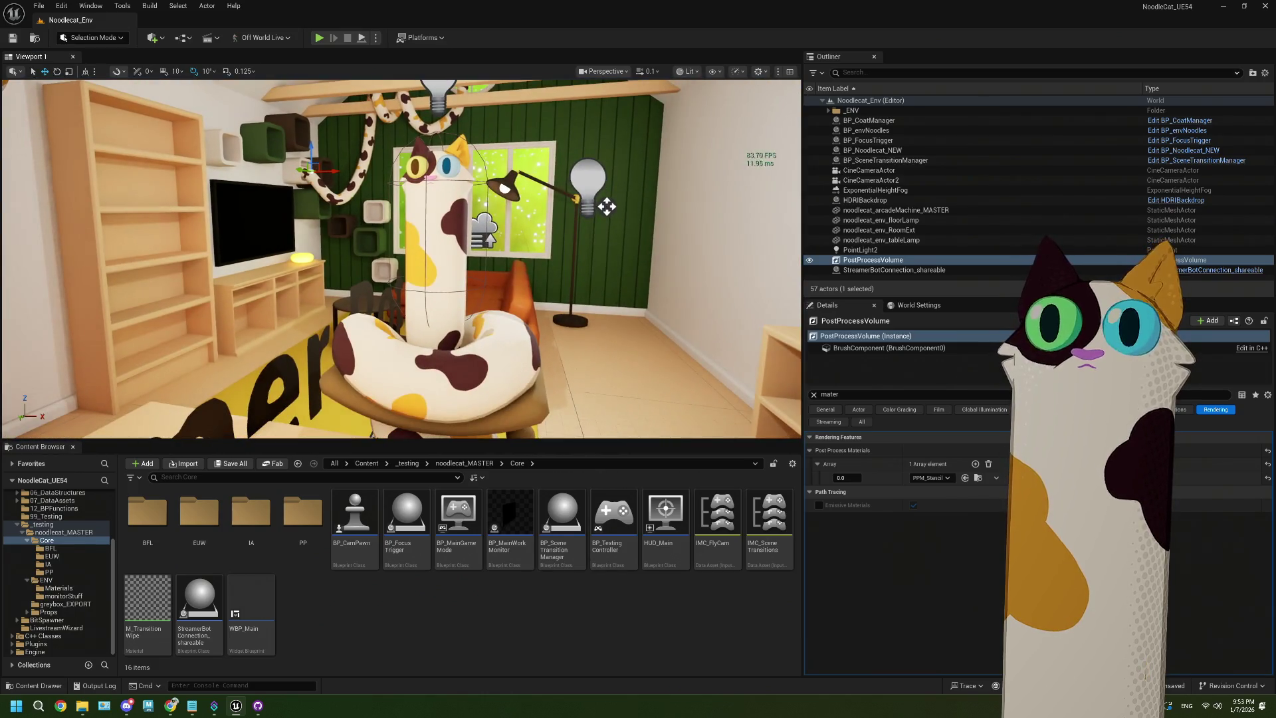
key("grave")
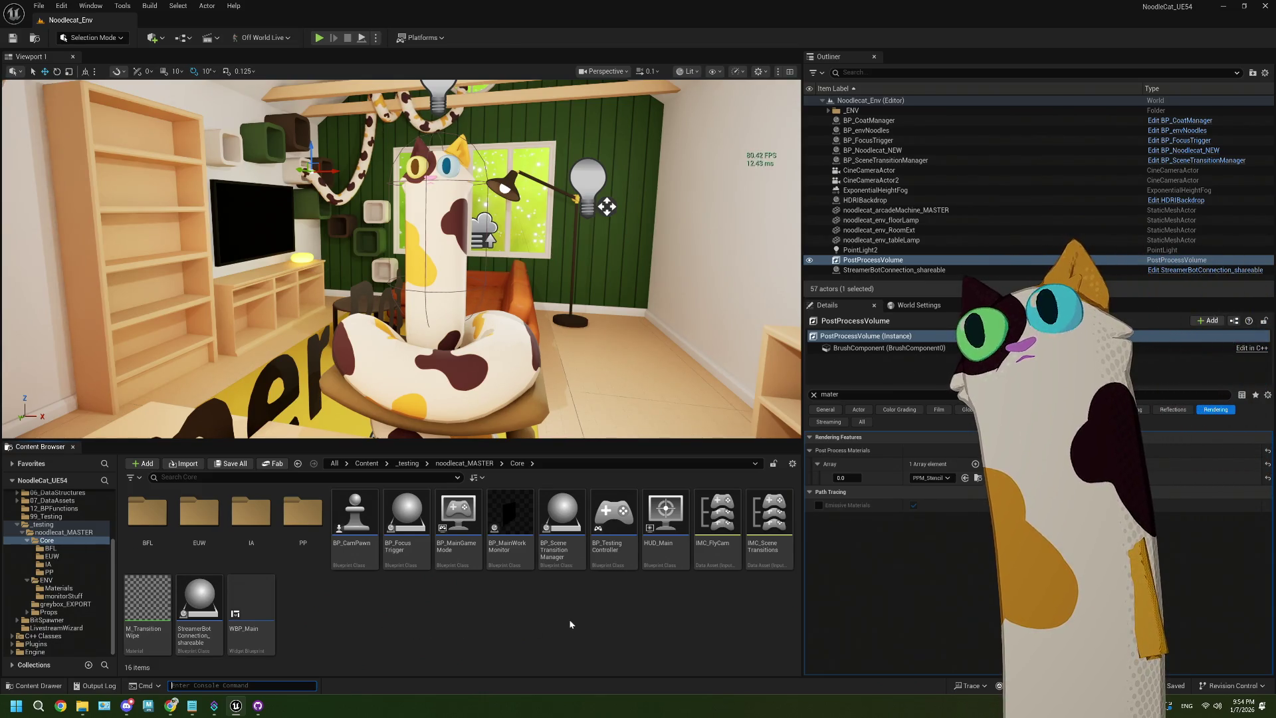
left_click(840, 477)
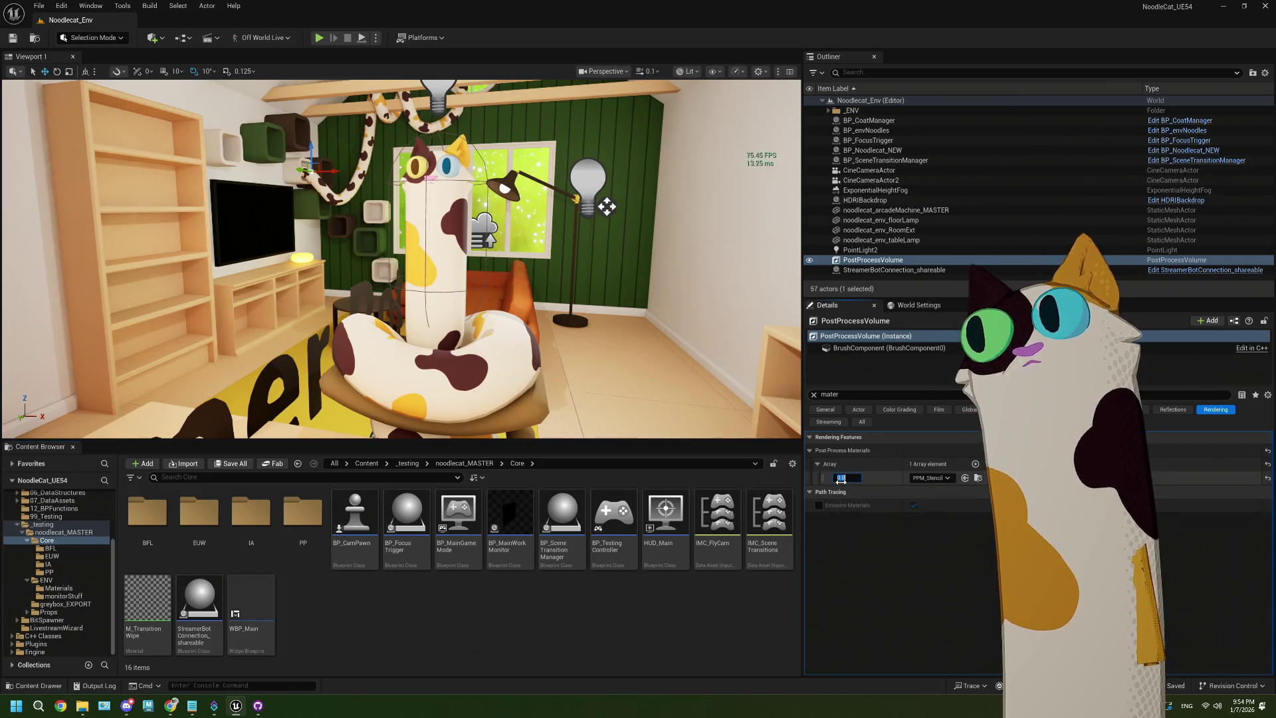
type("1")
key("Return")
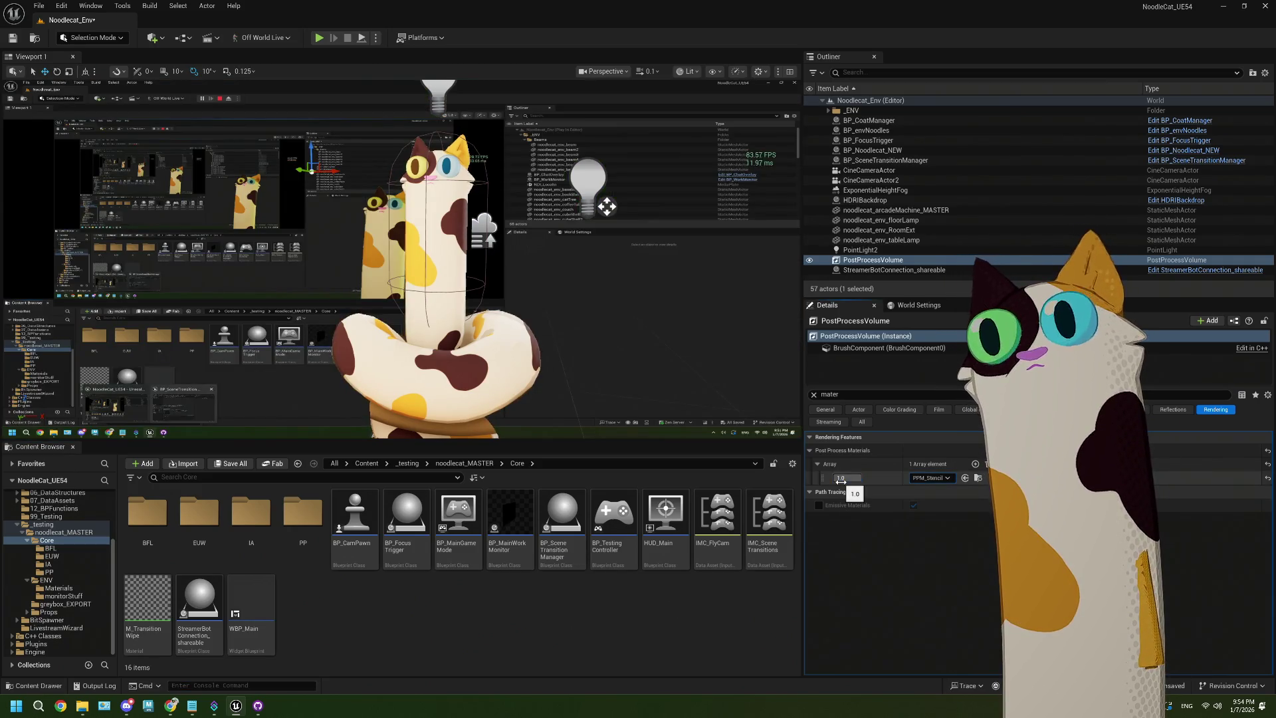
left_click(840, 479)
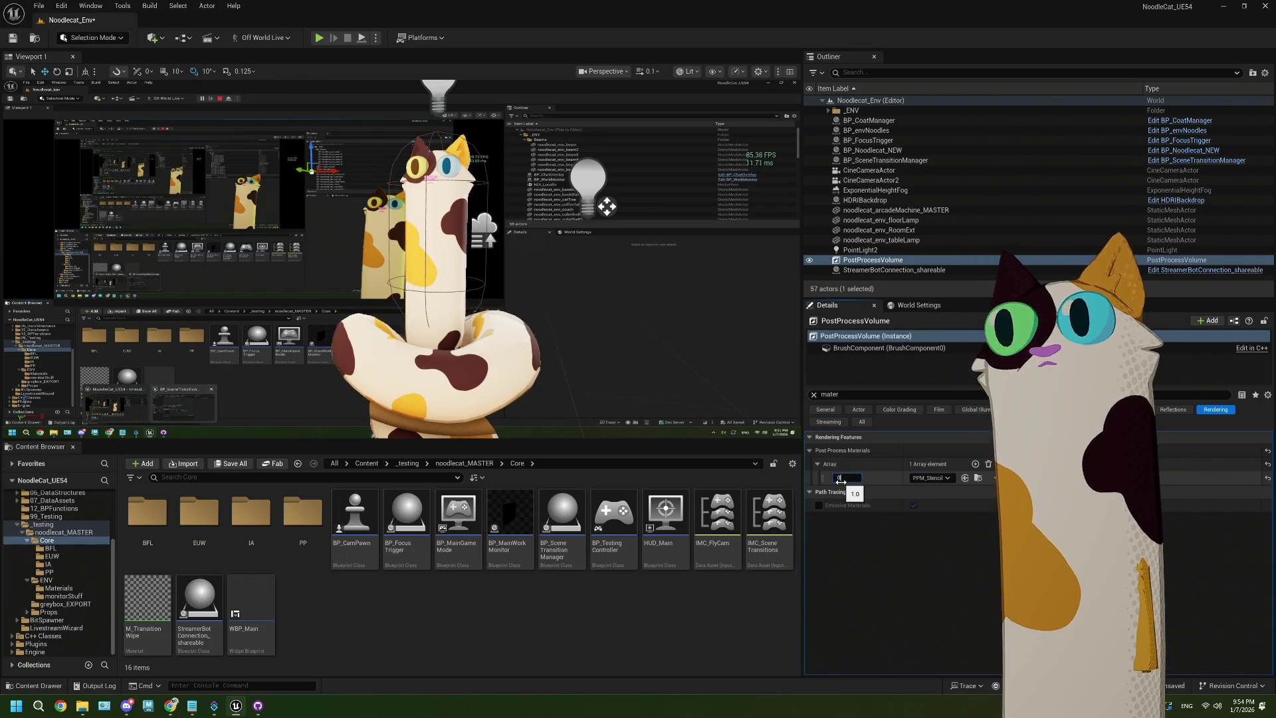
key("Return")
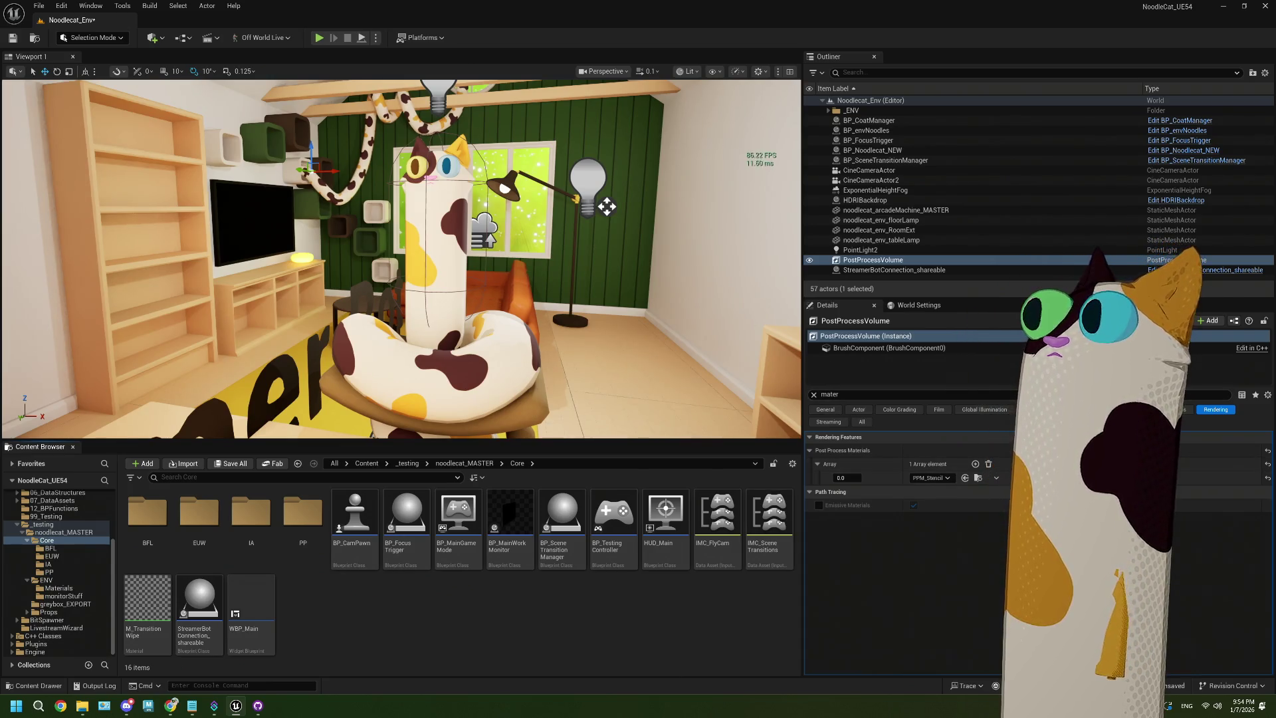
Clear the Details search filter and scroll through all the volume's rendering properties
left_click(812, 395)
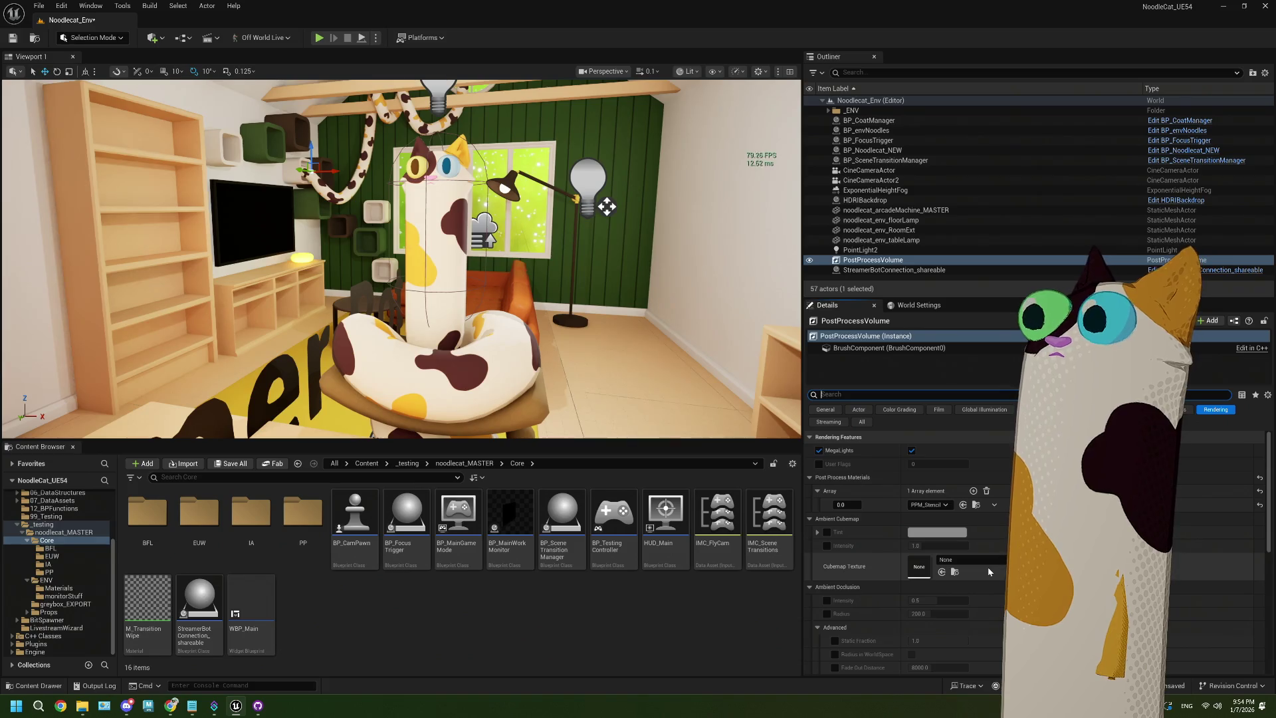
scroll(989, 572, "down", 10)
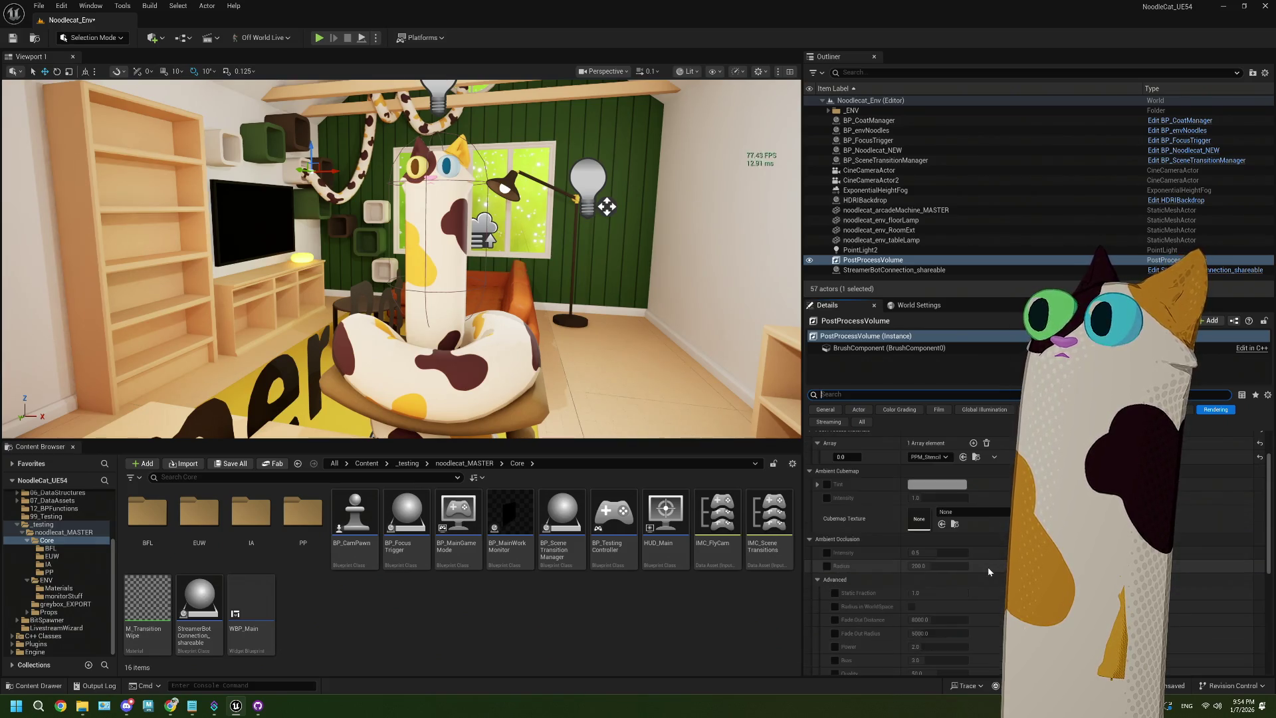
scroll(988, 572, "down", 1)
scroll(988, 571, "up", 12)
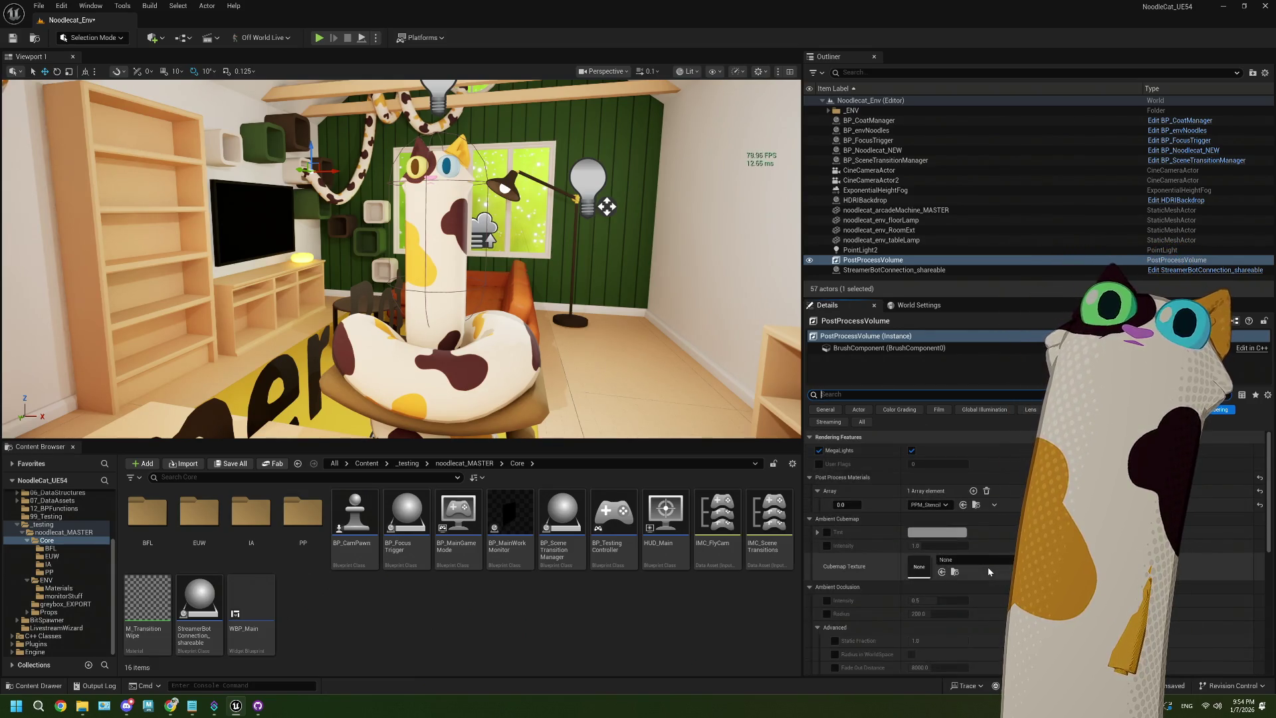
left_click(548, 633)
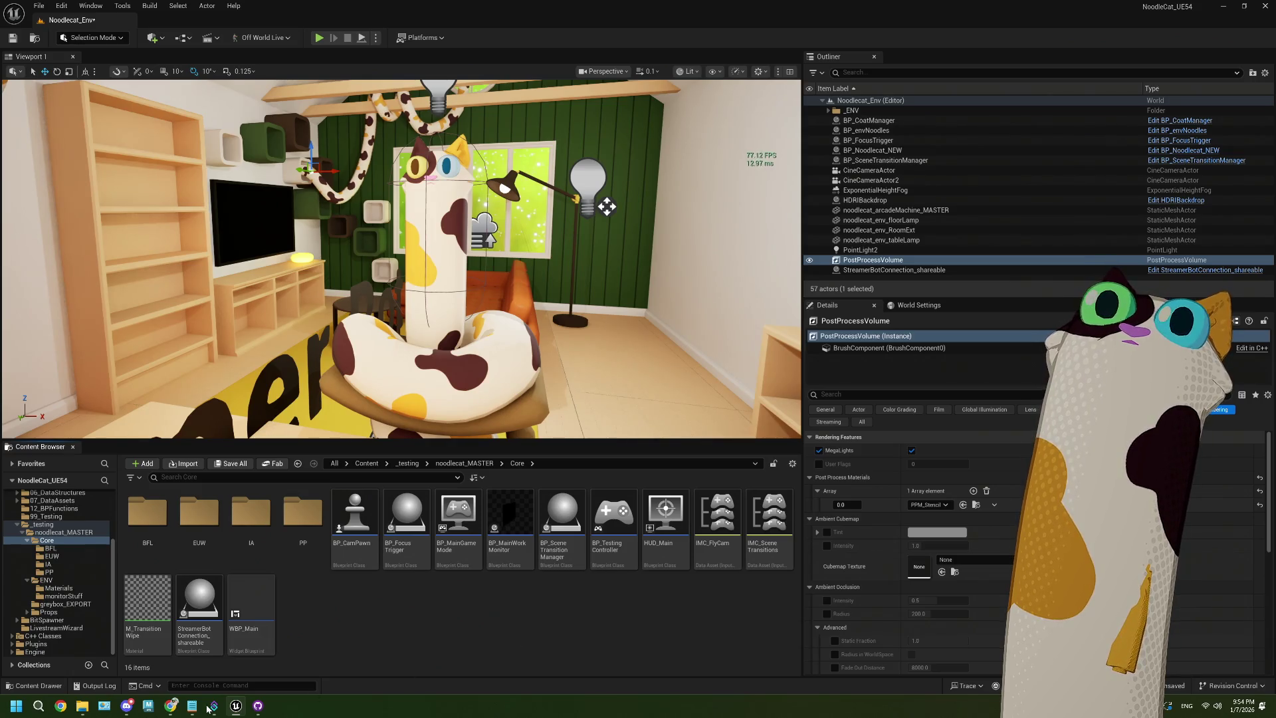
Read the dark post-process forum page and the Reddit poor-FPS thread in Chrome, then return to Unreal
left_click(171, 707)
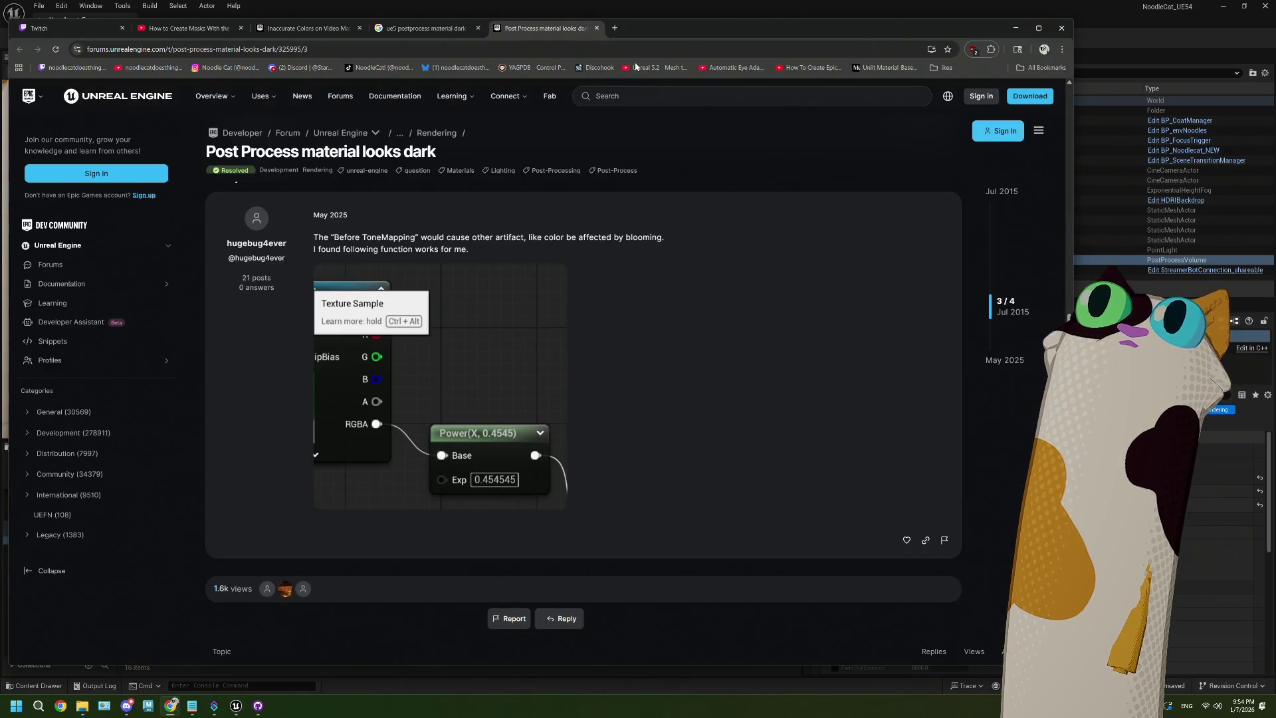
left_click(615, 28)
key("ctrl+shift+t")
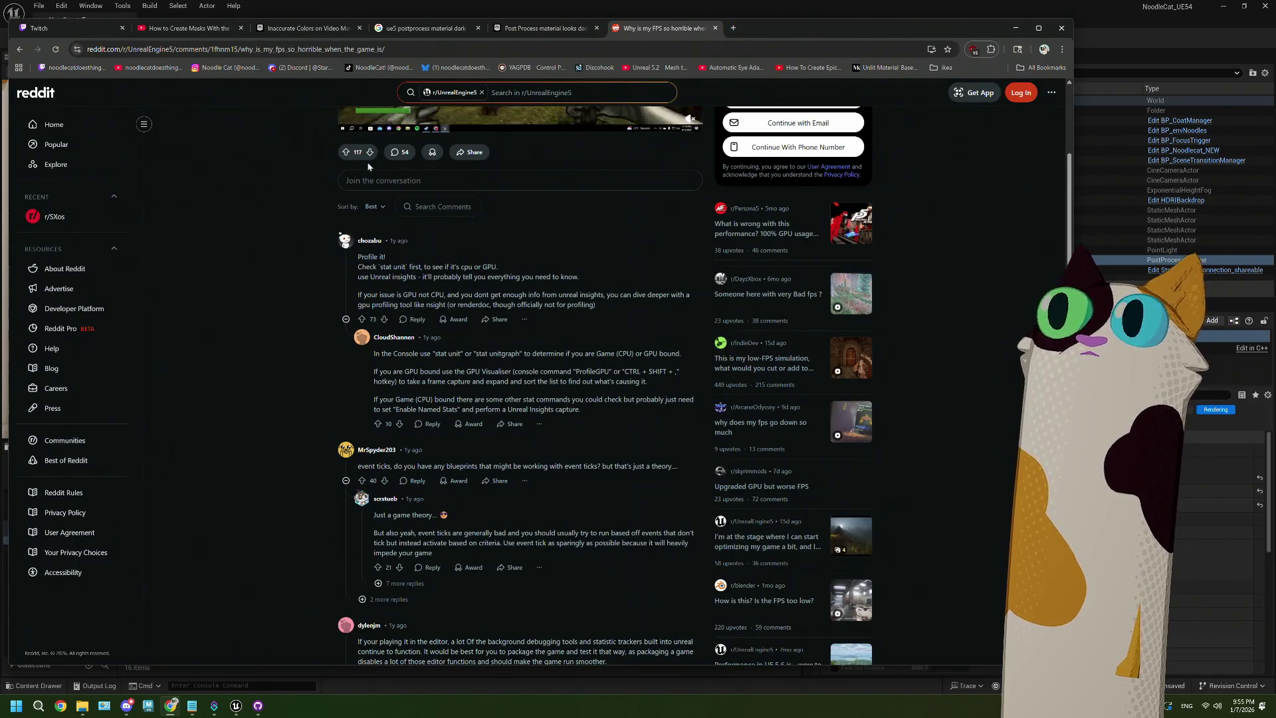
left_click(236, 705)
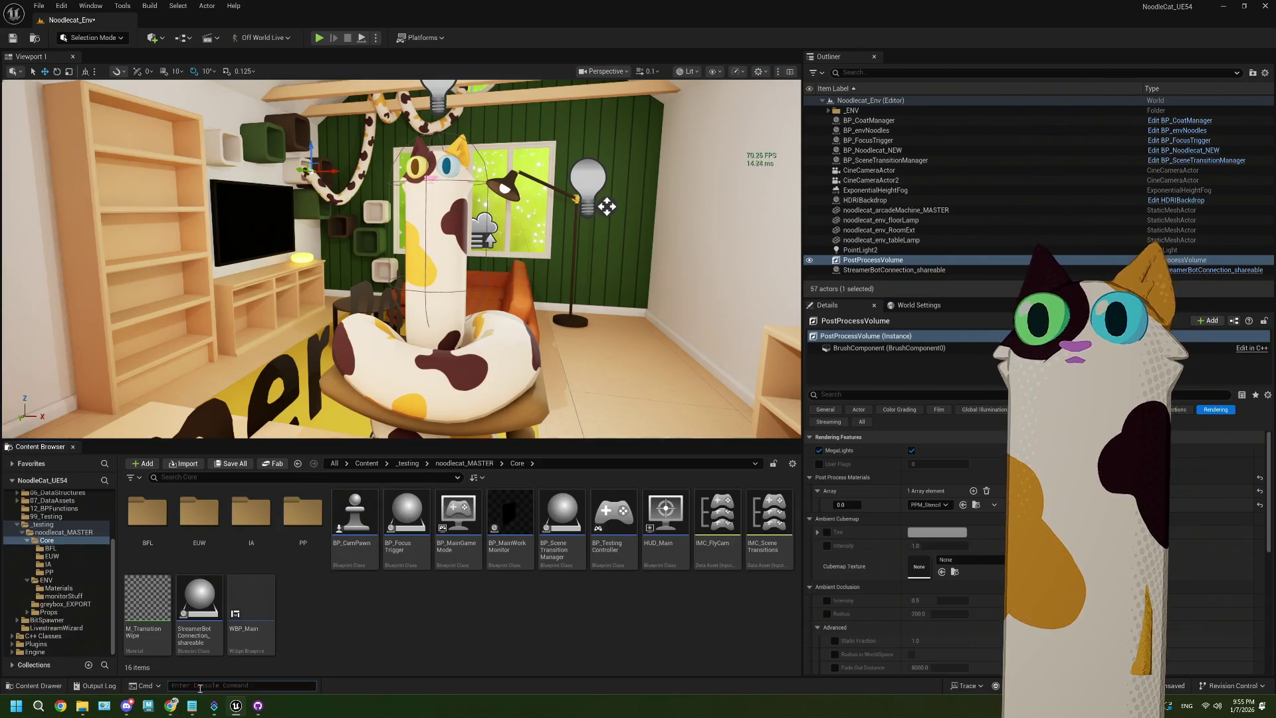
Show frame timing with stat unit and check the Reddit thread's profiling advice
type("stat unit")
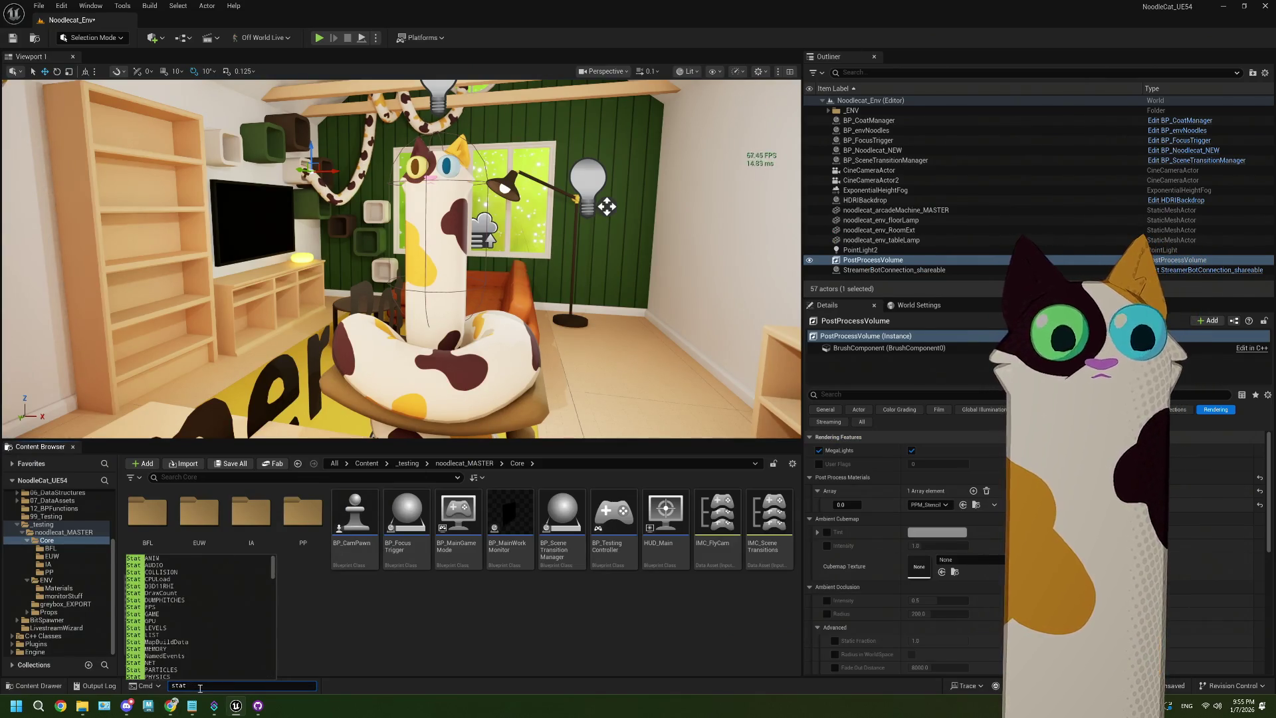
key("Return")
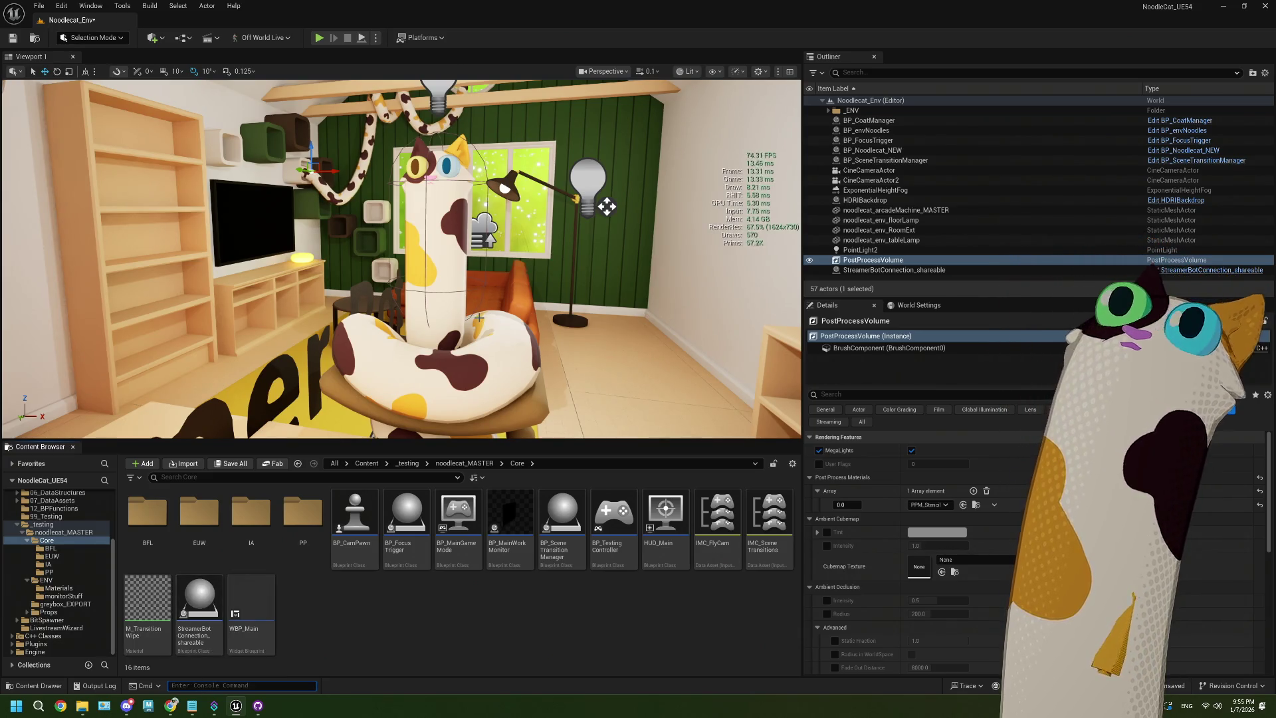
left_click(170, 706)
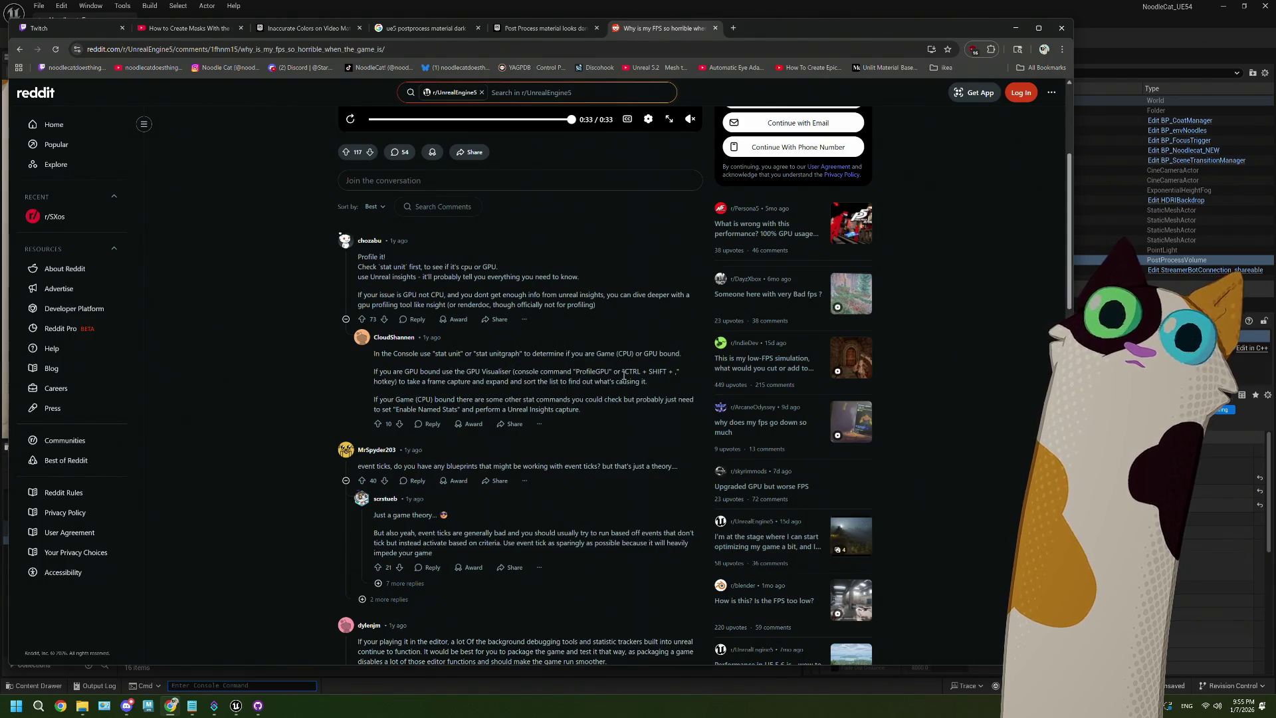
left_click(1040, 4)
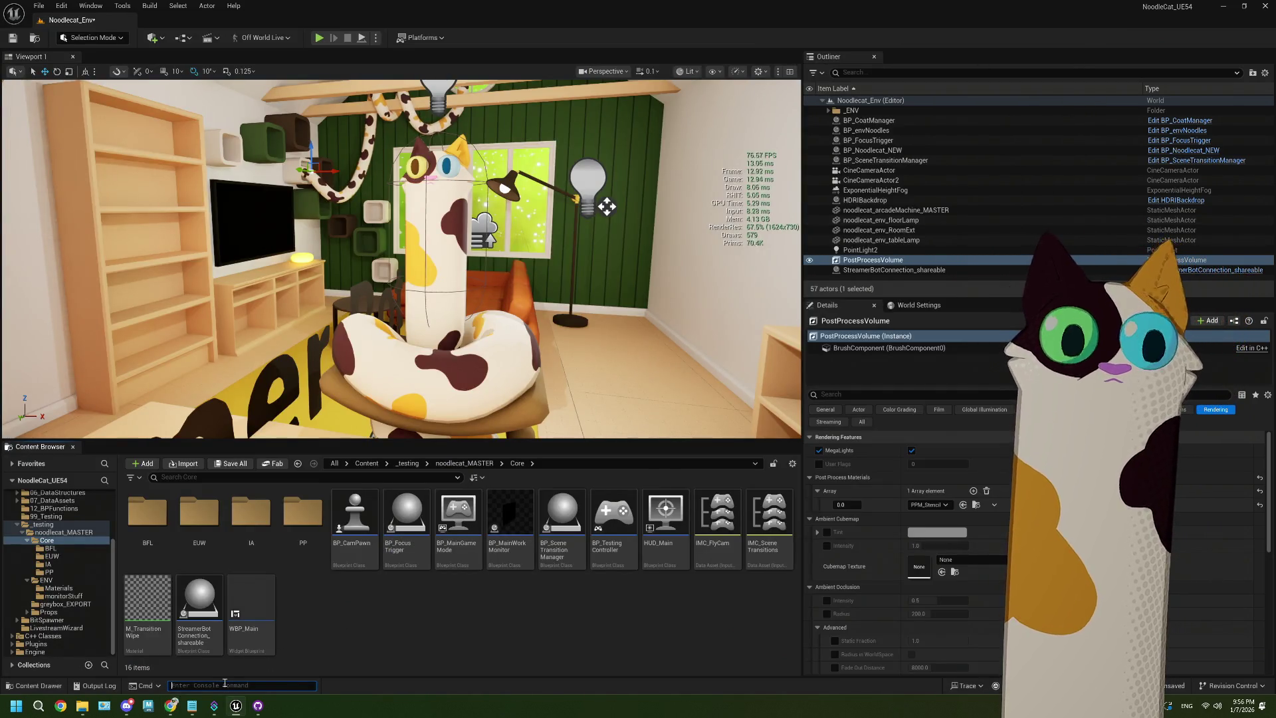
Turn stat unit back off and run profilegpu to capture a GPU profile
key("Up")
key("Return")
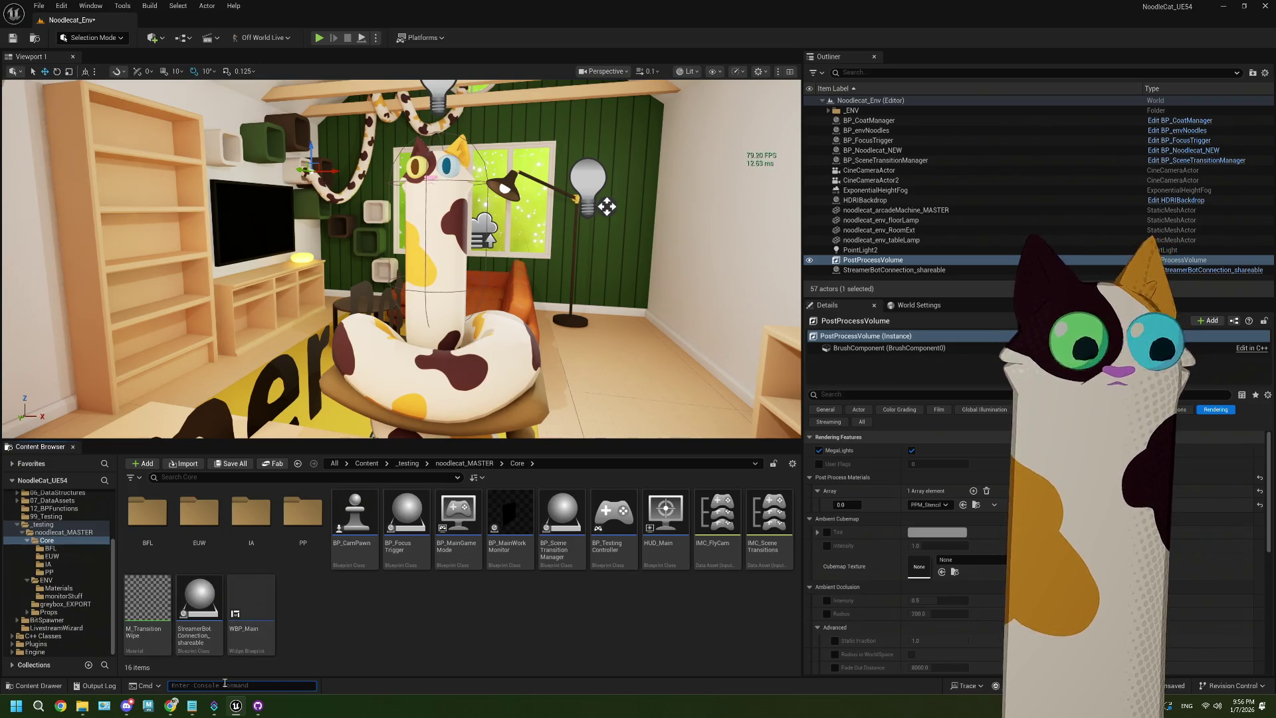
type("profile")
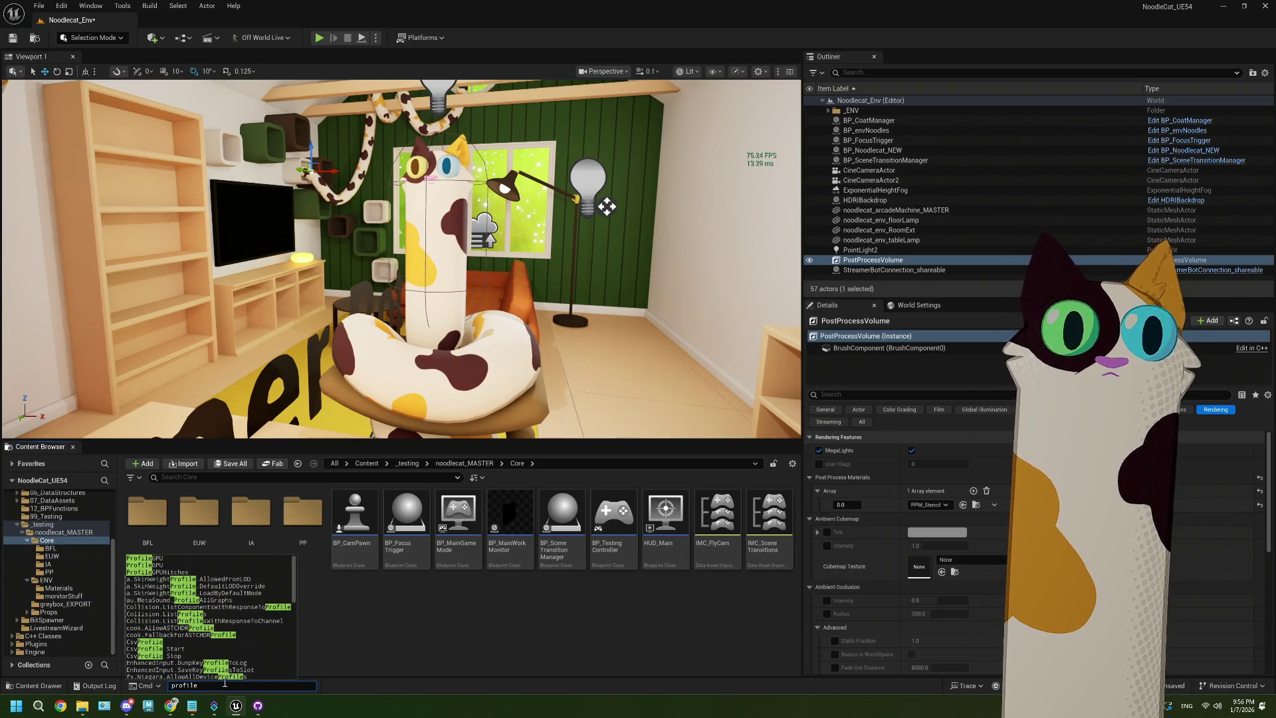
type("gpu")
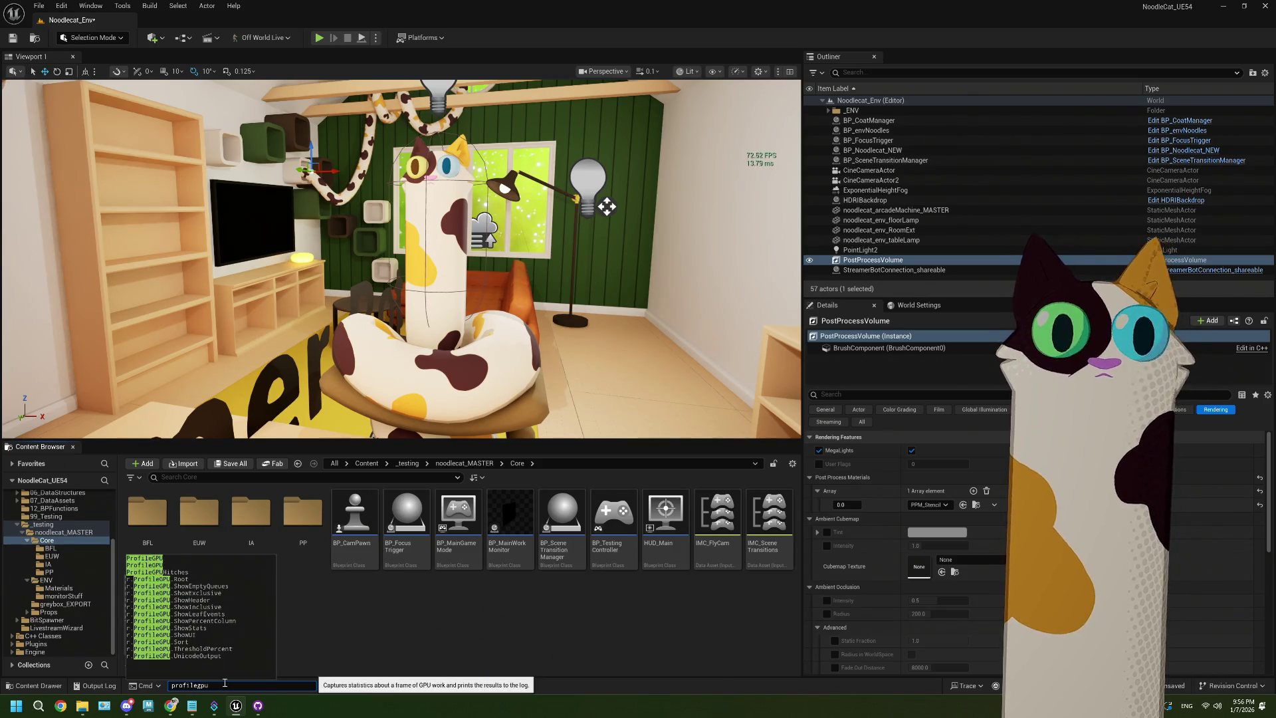
key("Return")
Drill into Frame 142117 through SceneRender - ViewFamilies to RenderGraphExecute in the repositioned profiler window
left_click_drag(565, 164, 295, 127)
double_click(123, 171)
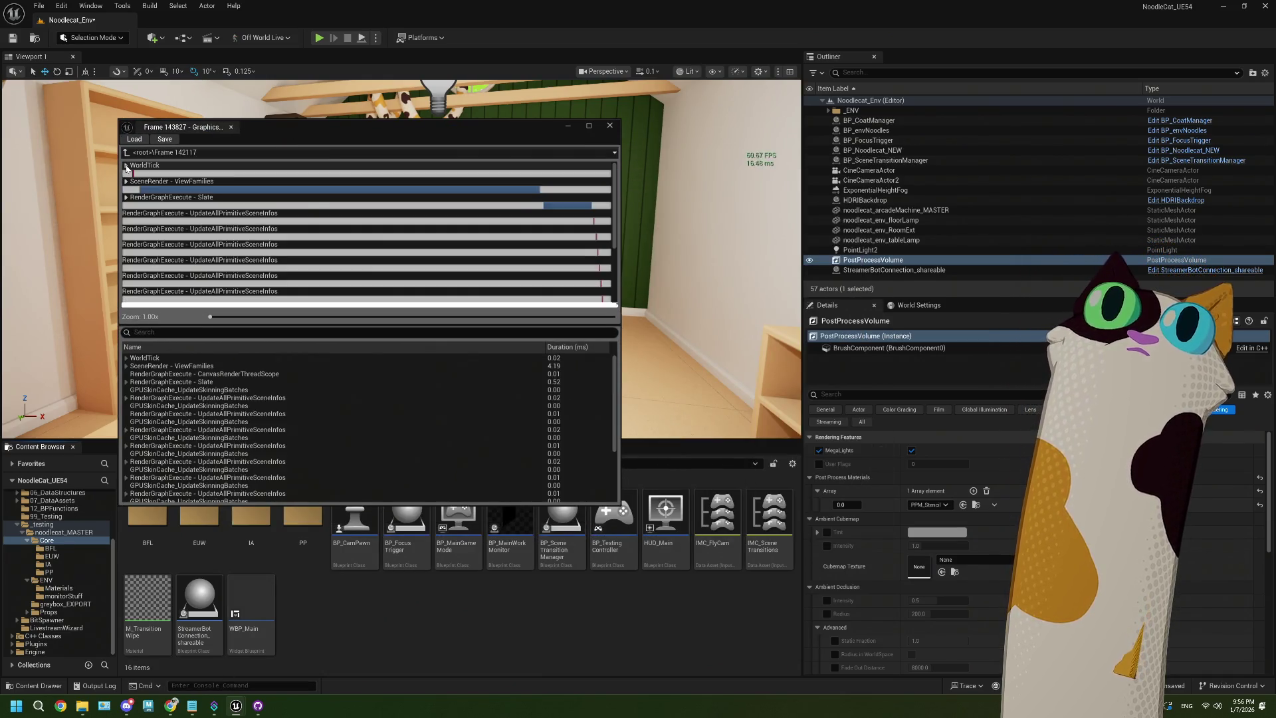
left_click(135, 191)
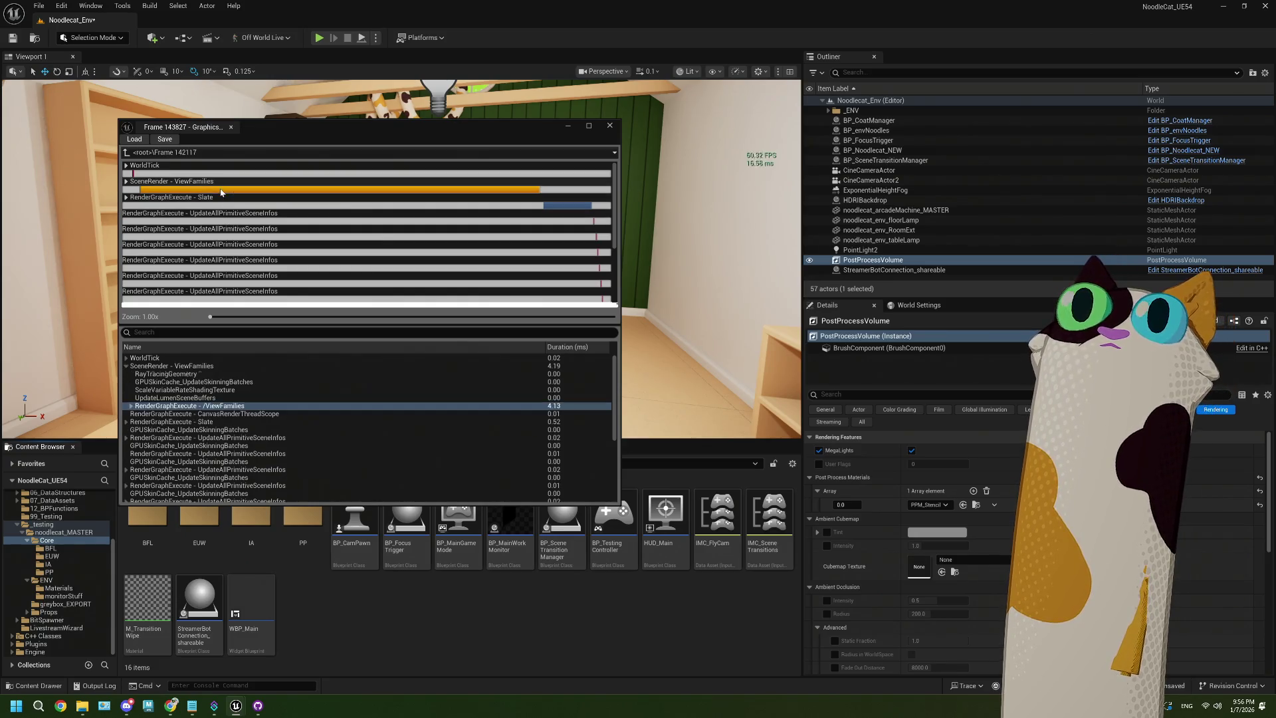
double_click(130, 186)
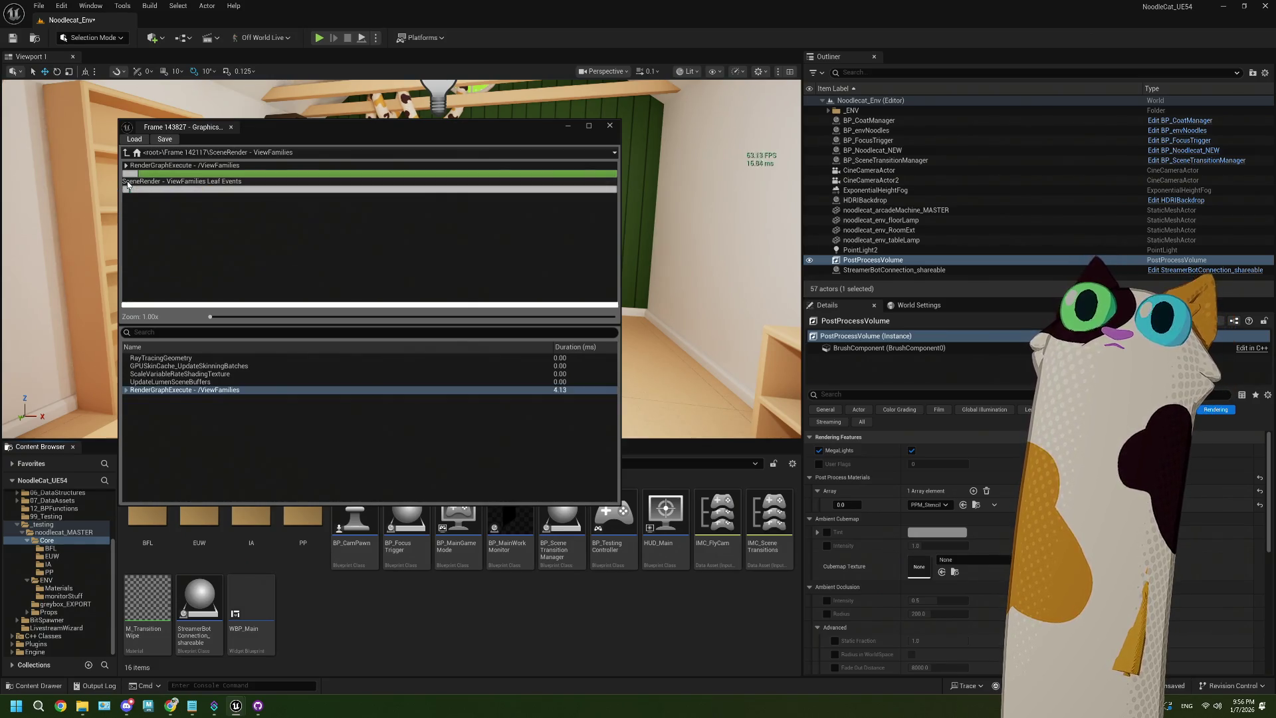
left_click(157, 175)
double_click(126, 168)
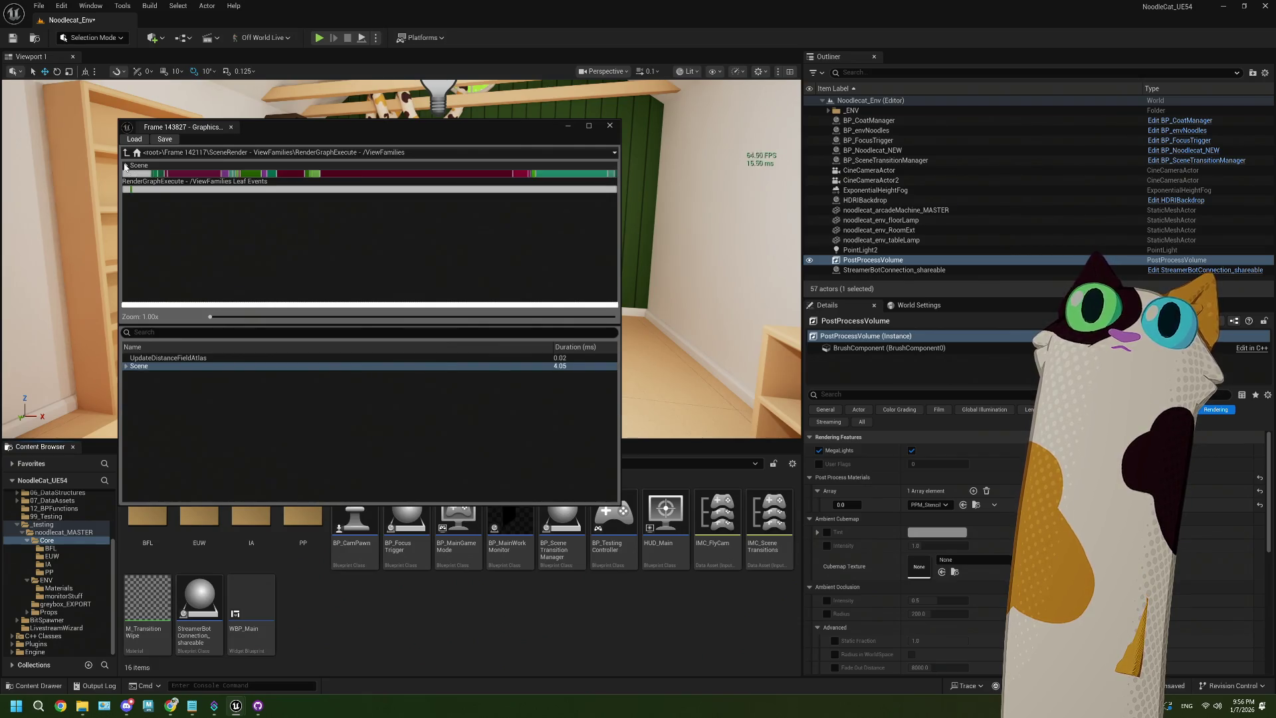
Compare the Nanite::VisBuffer, RenderDeferredLighting and PostProcessing costs, and sort events by duration
left_click(194, 174)
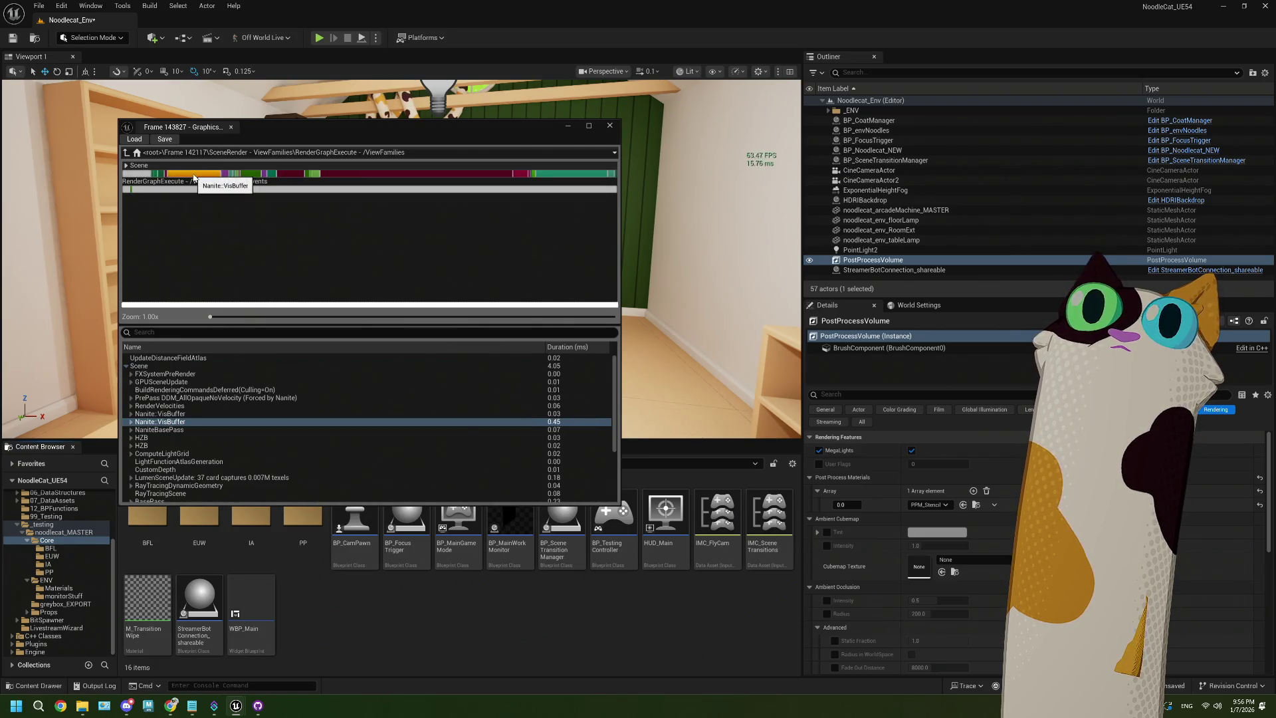
left_click(346, 174)
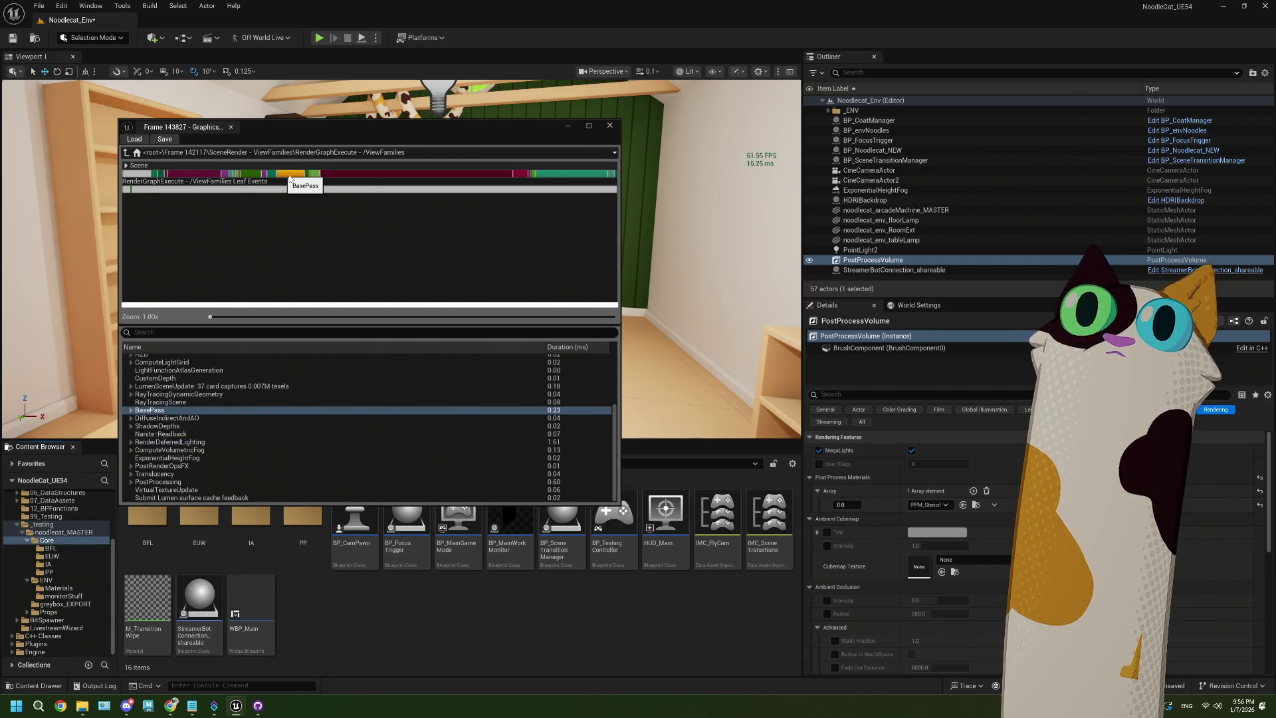
left_click(561, 174)
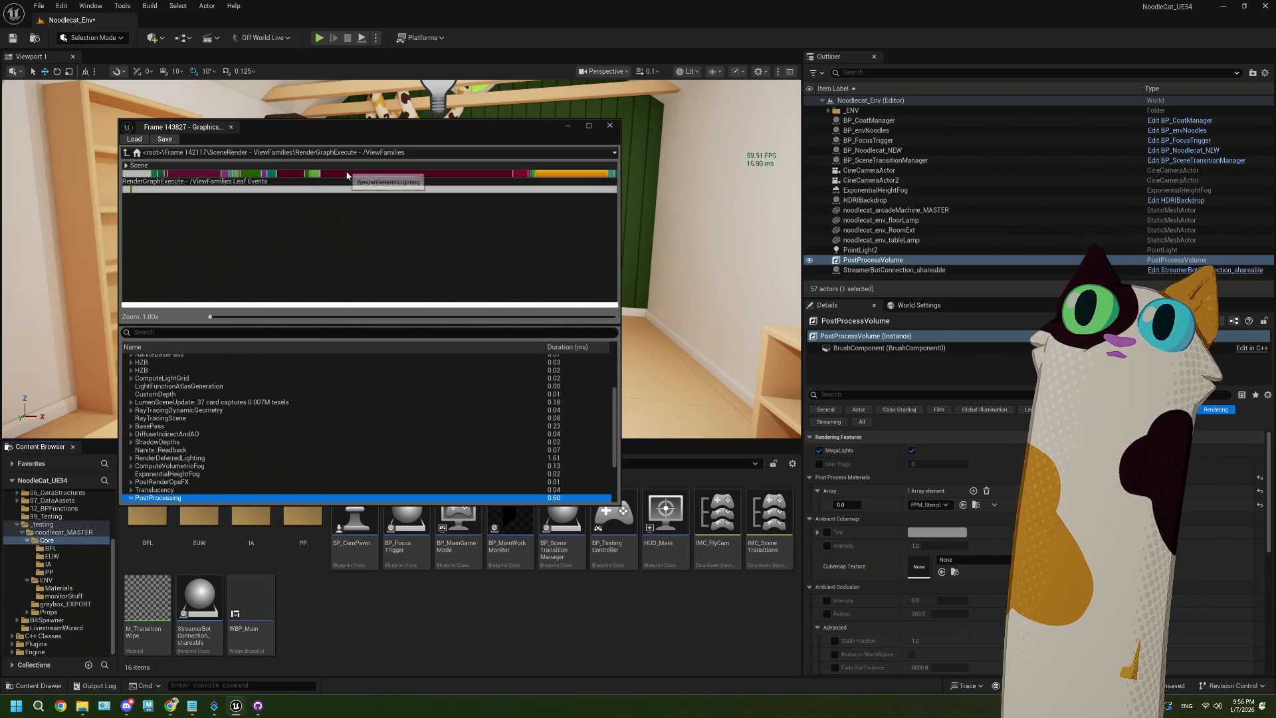
left_click(385, 174)
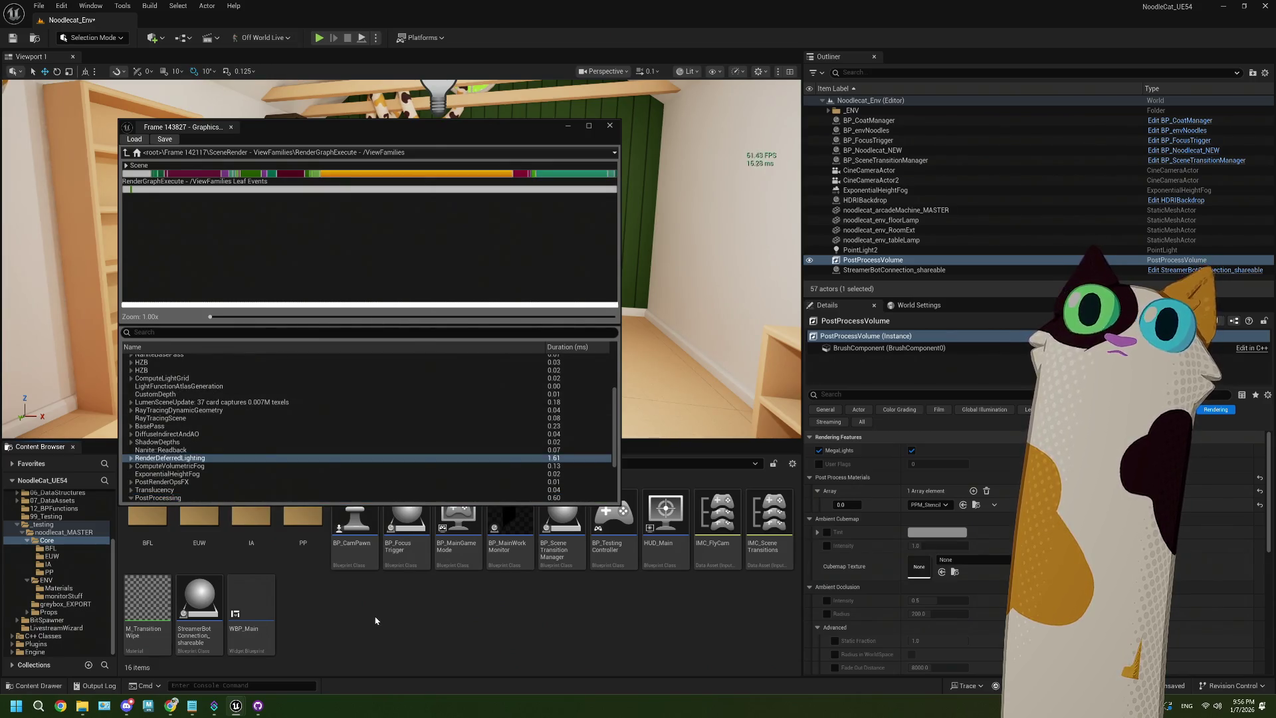
scroll(484, 462, "up", 1)
left_click(563, 347)
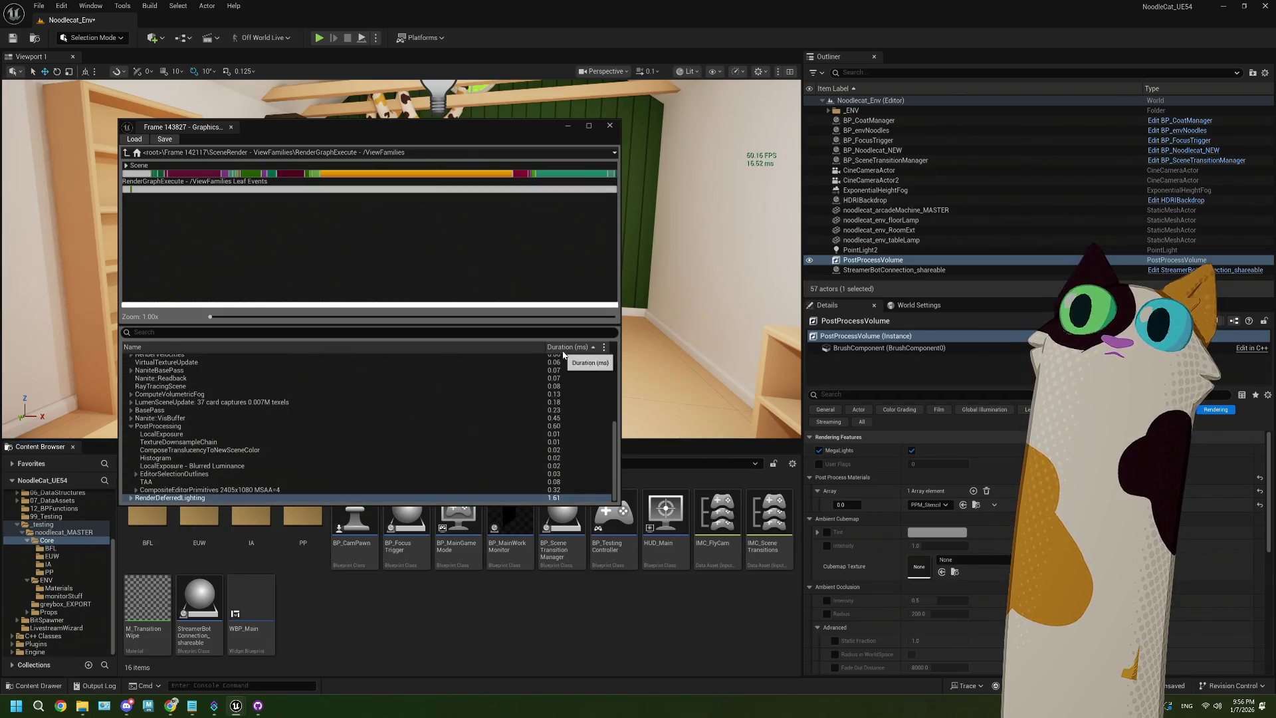
scroll(461, 440, "up", 10)
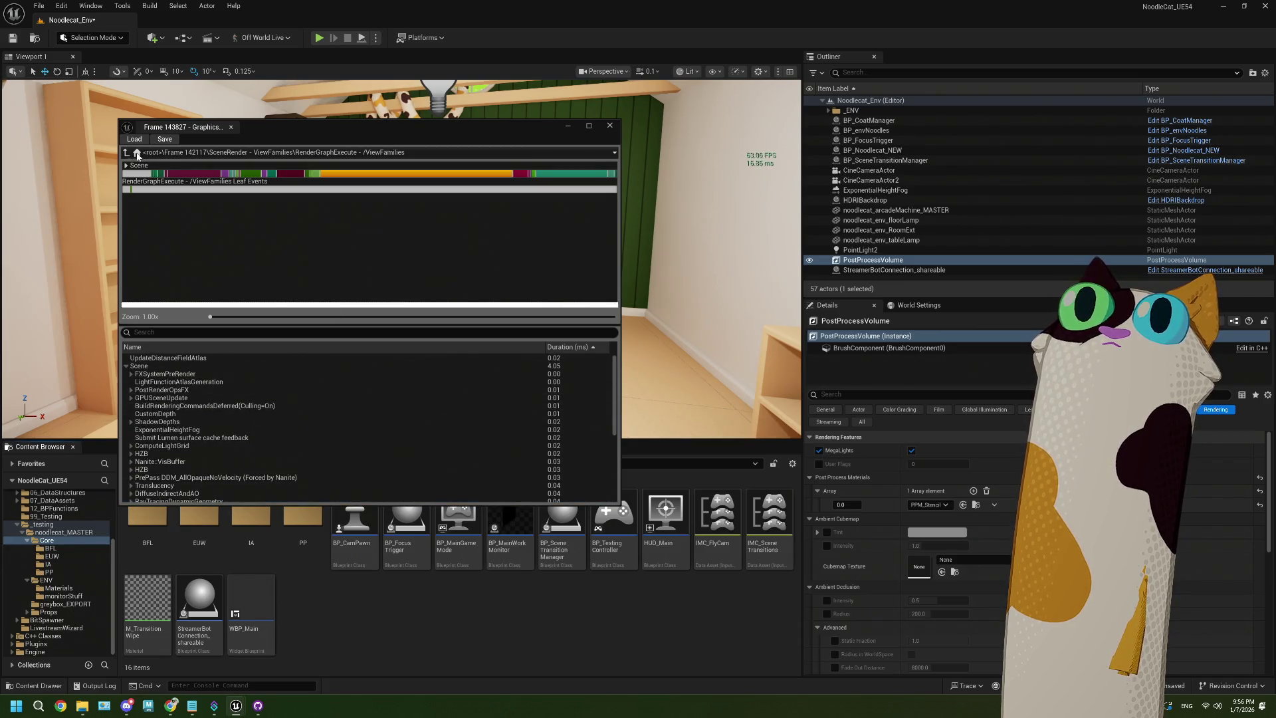
Return to the profile's top level and reselect Frame 142117 and SceneRender - ViewFamilies
left_click(137, 152)
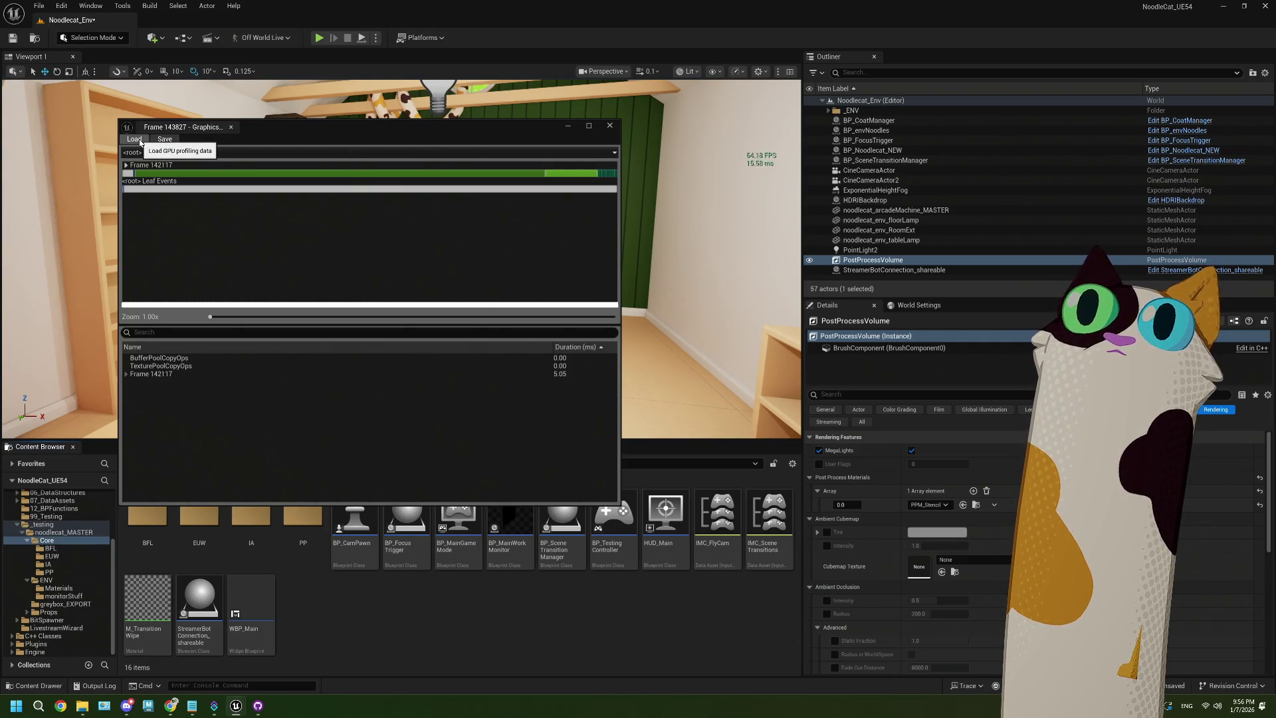
left_click(139, 140)
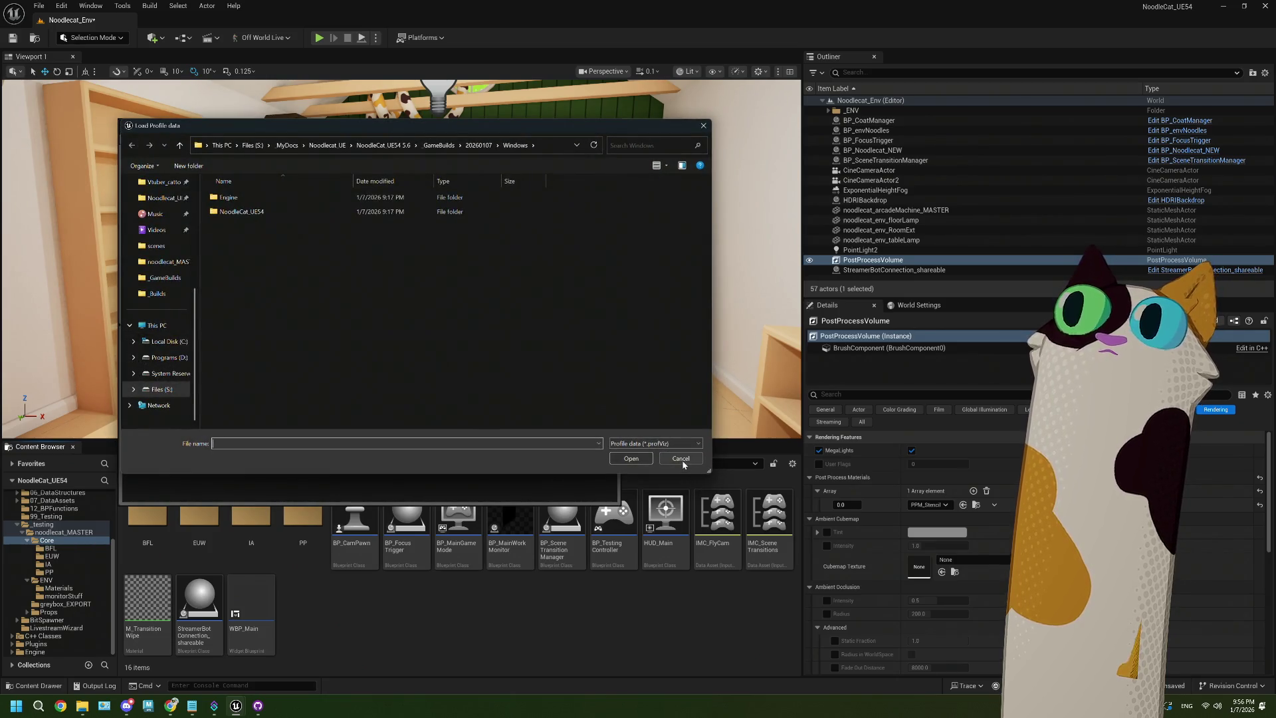
left_click(681, 458)
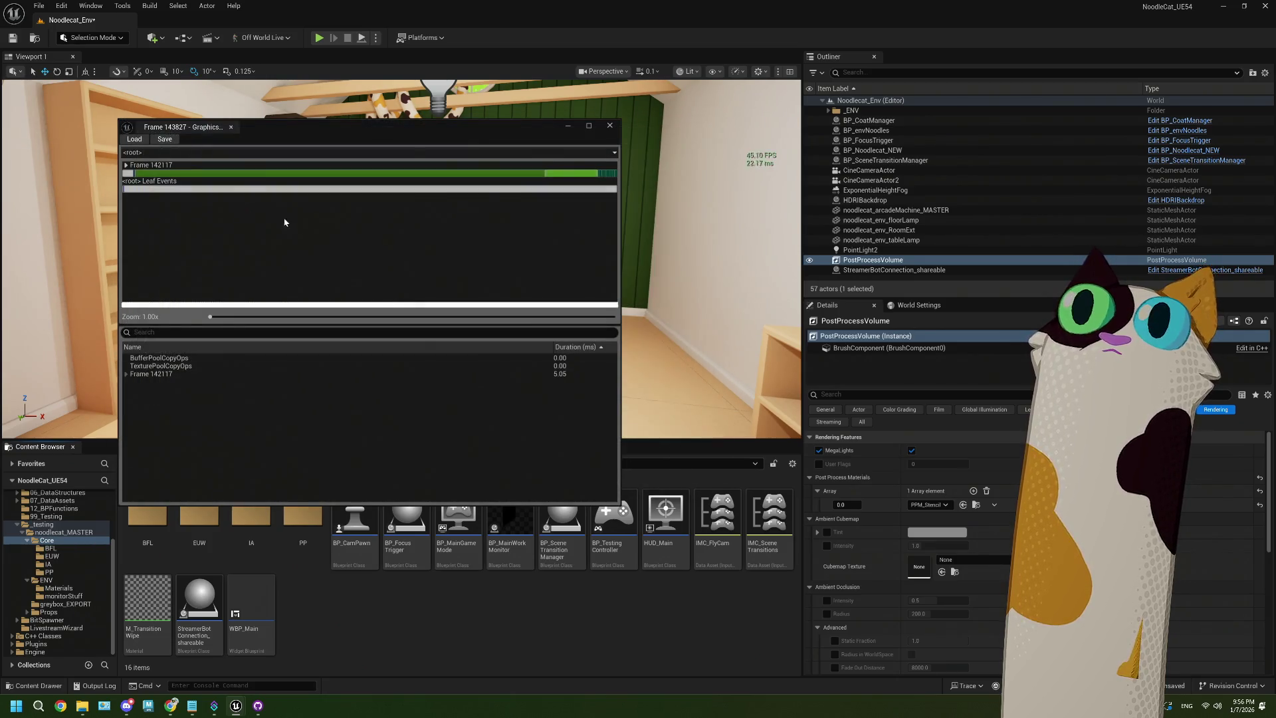
left_click(136, 167)
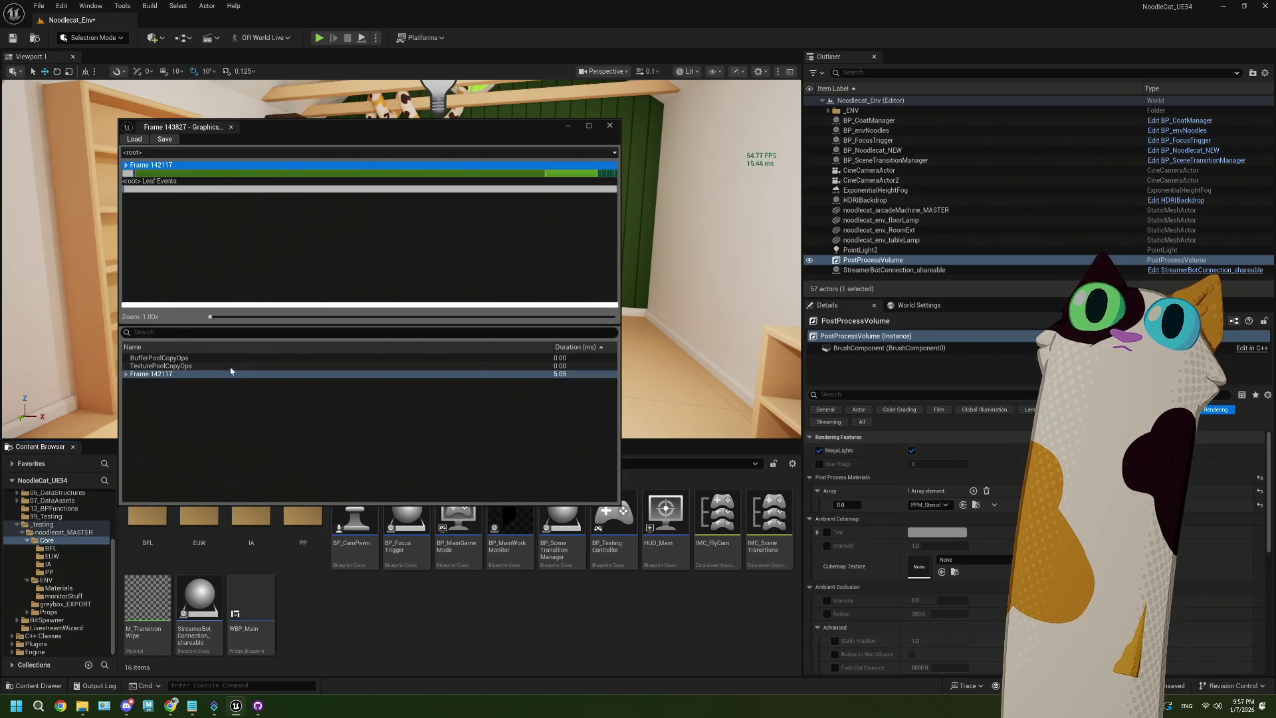
left_click(180, 309)
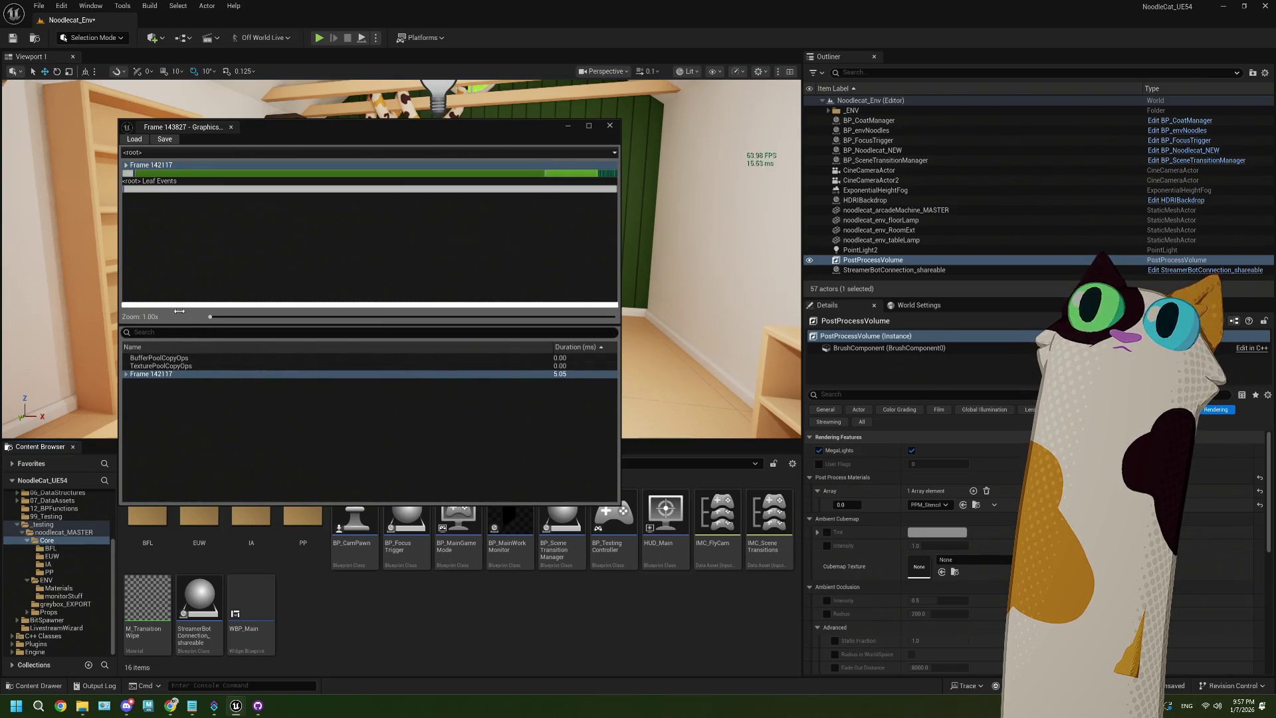
left_click(454, 175)
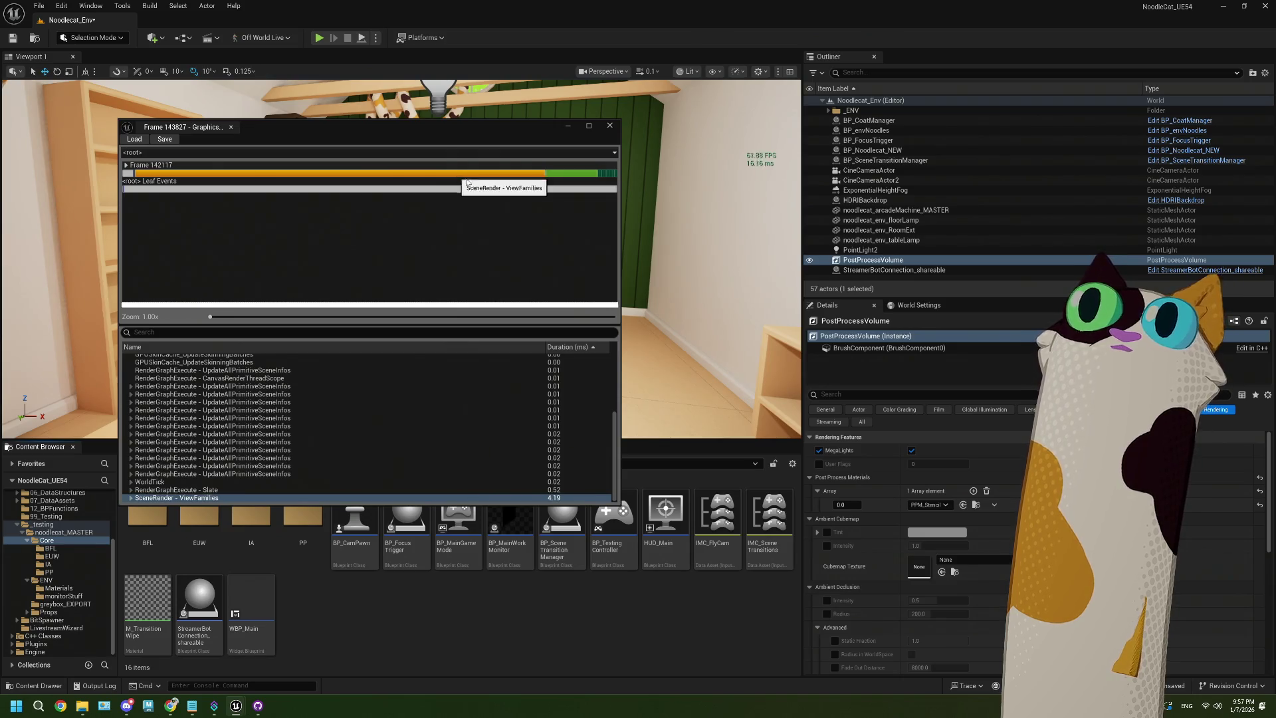
left_click(568, 174)
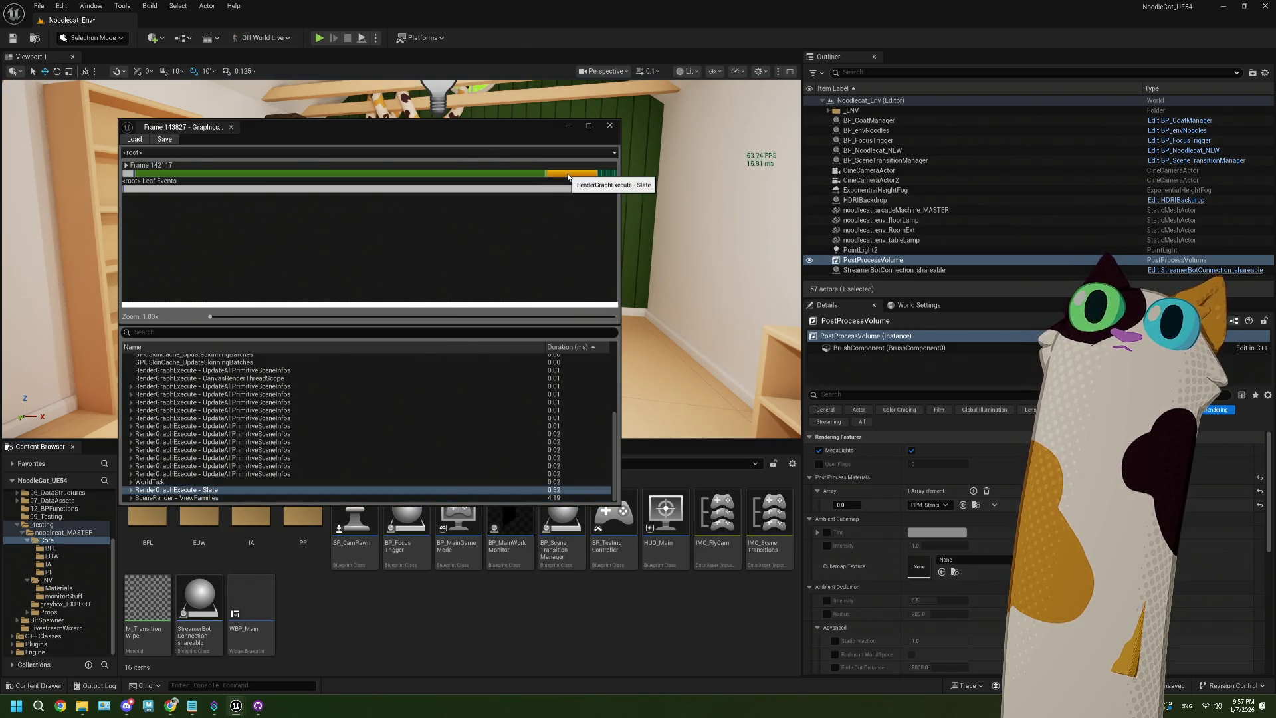
left_click(461, 174)
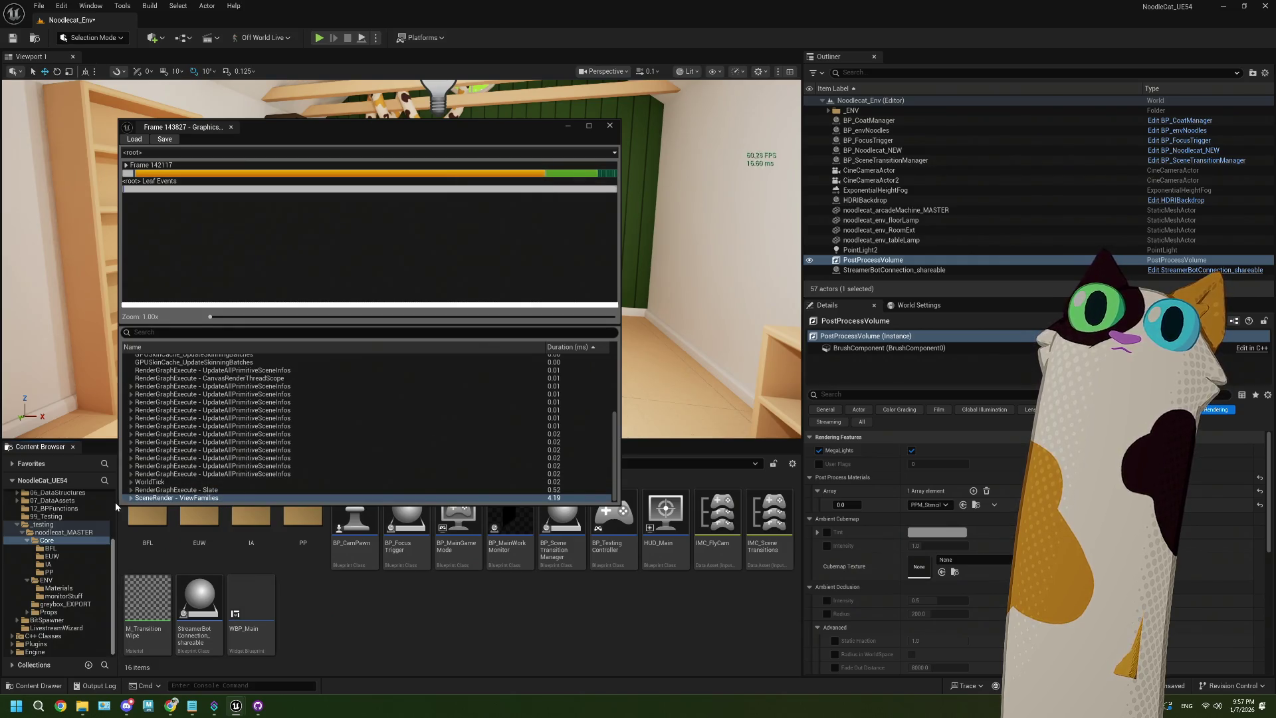
Expand the tree down to RenderDeferredLighting, find MegaLights at 1.31 ms, and disable the volume's MegaLights override
double_click(219, 498)
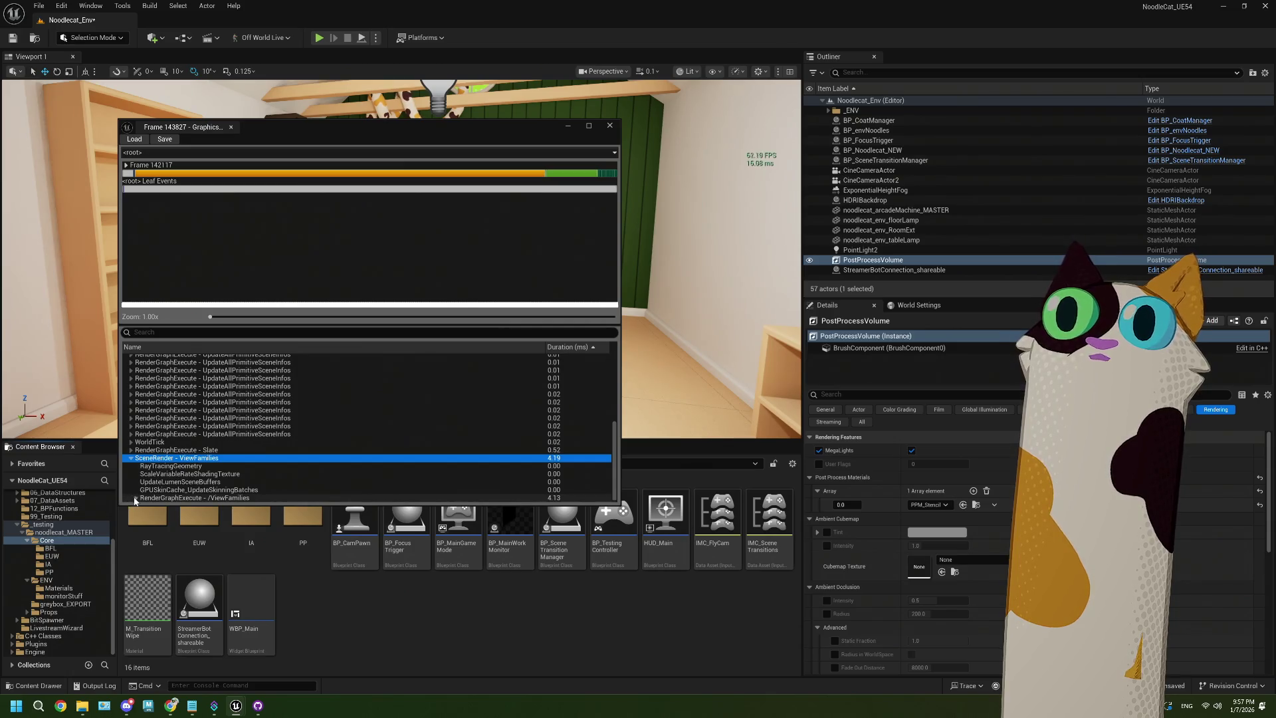
left_click(135, 498)
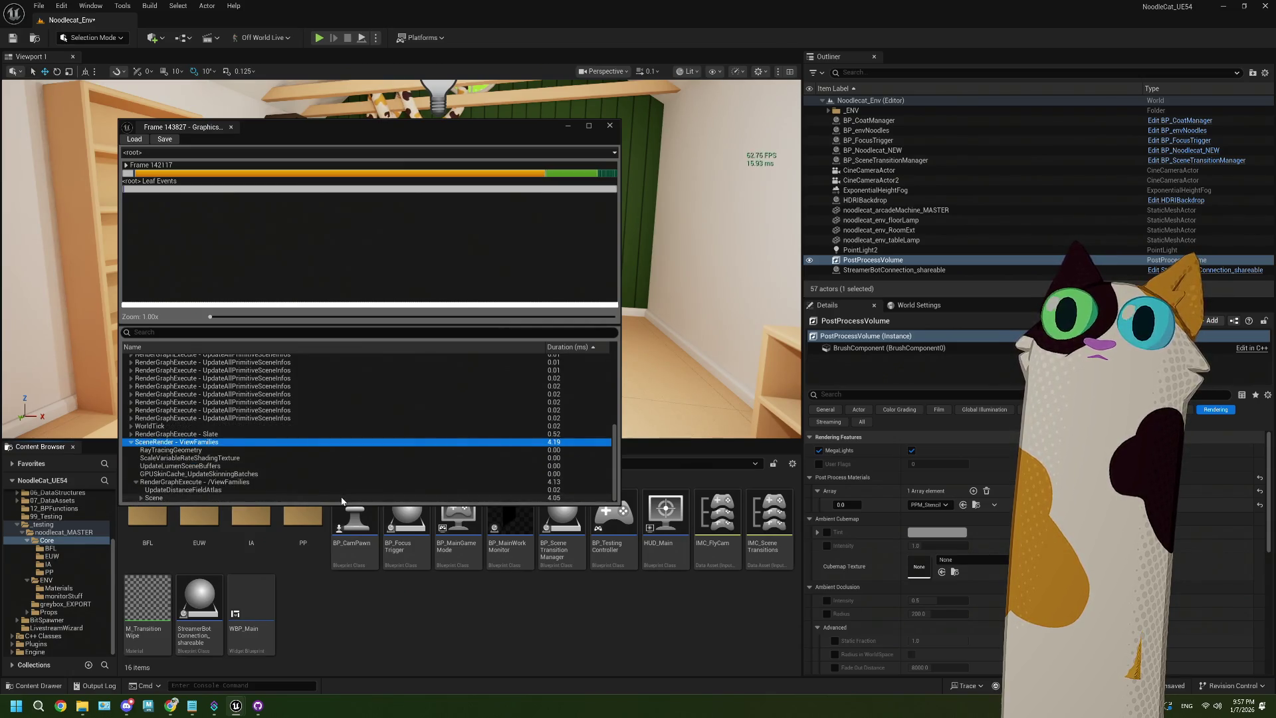
left_click(246, 498)
left_click(141, 498)
scroll(329, 460, "down", 5)
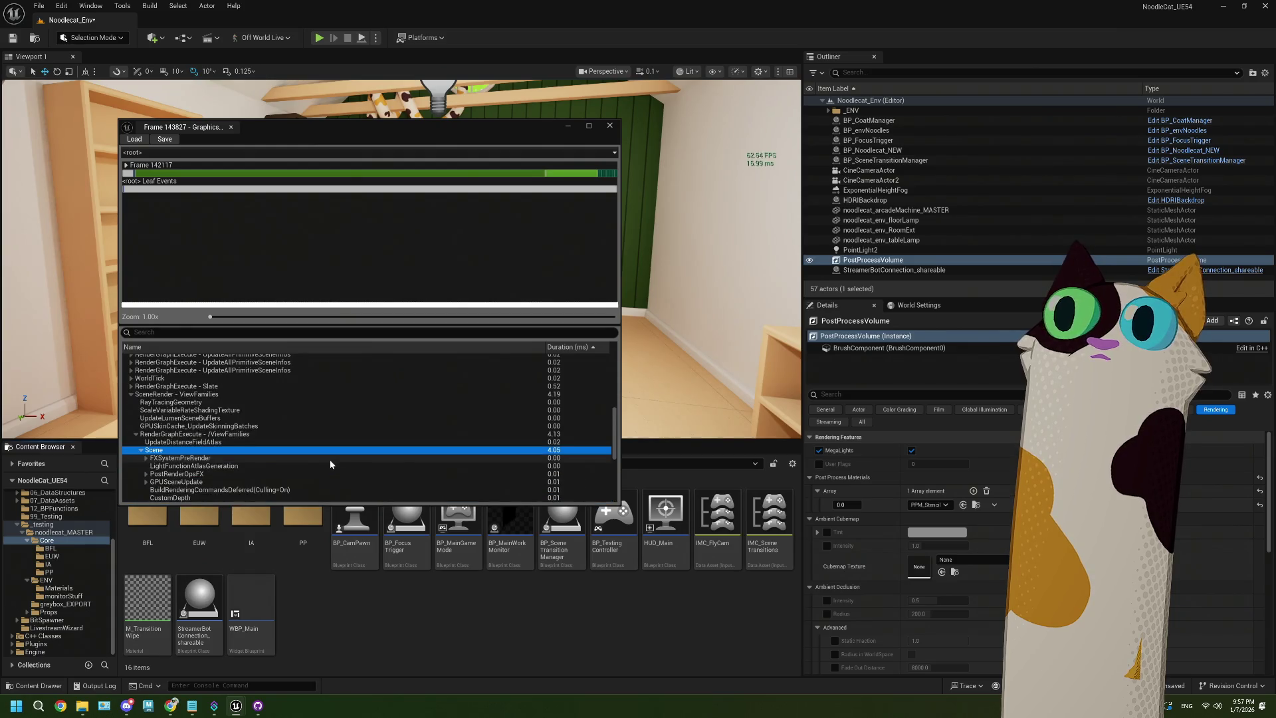
left_click(569, 347)
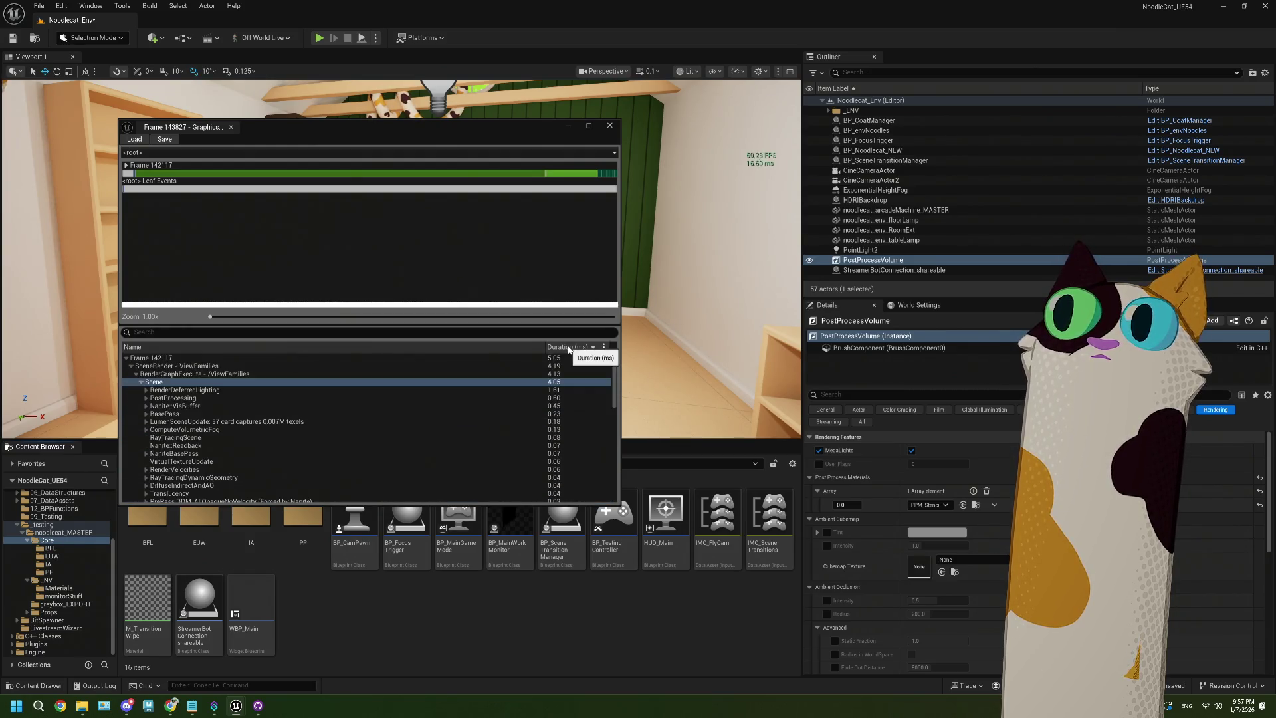
left_click(163, 392)
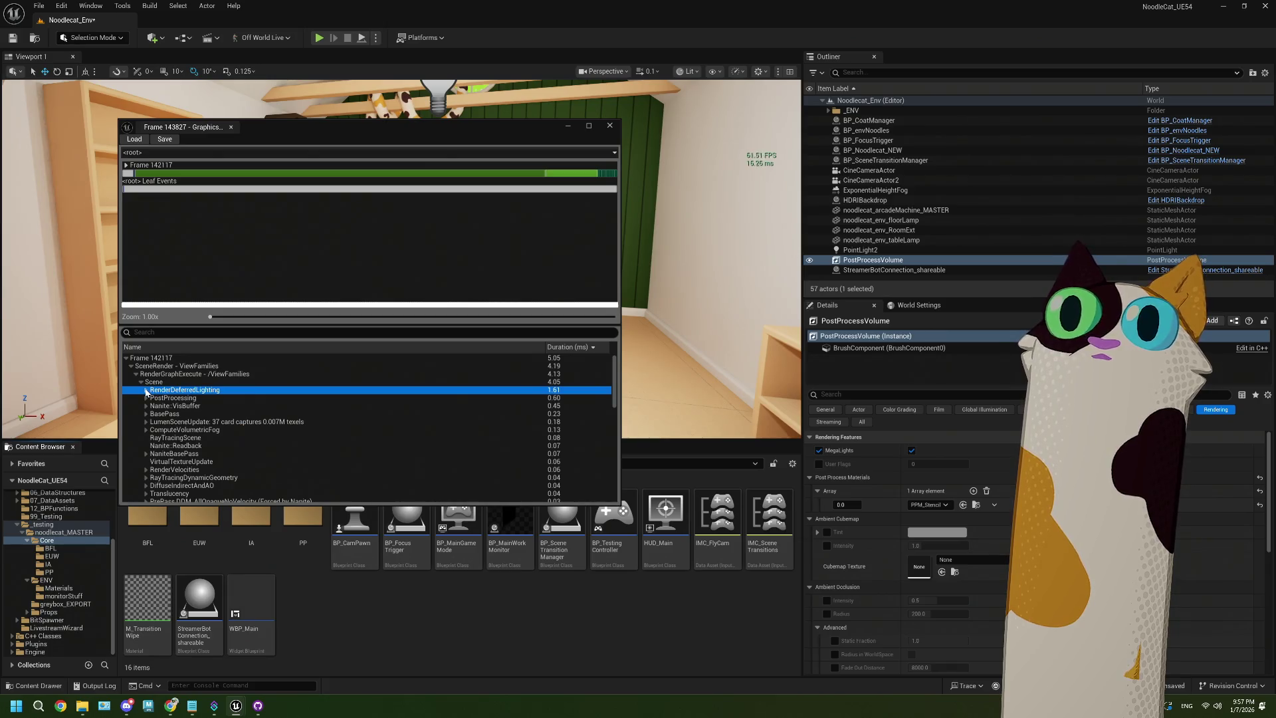
left_click(146, 390)
left_click(174, 399)
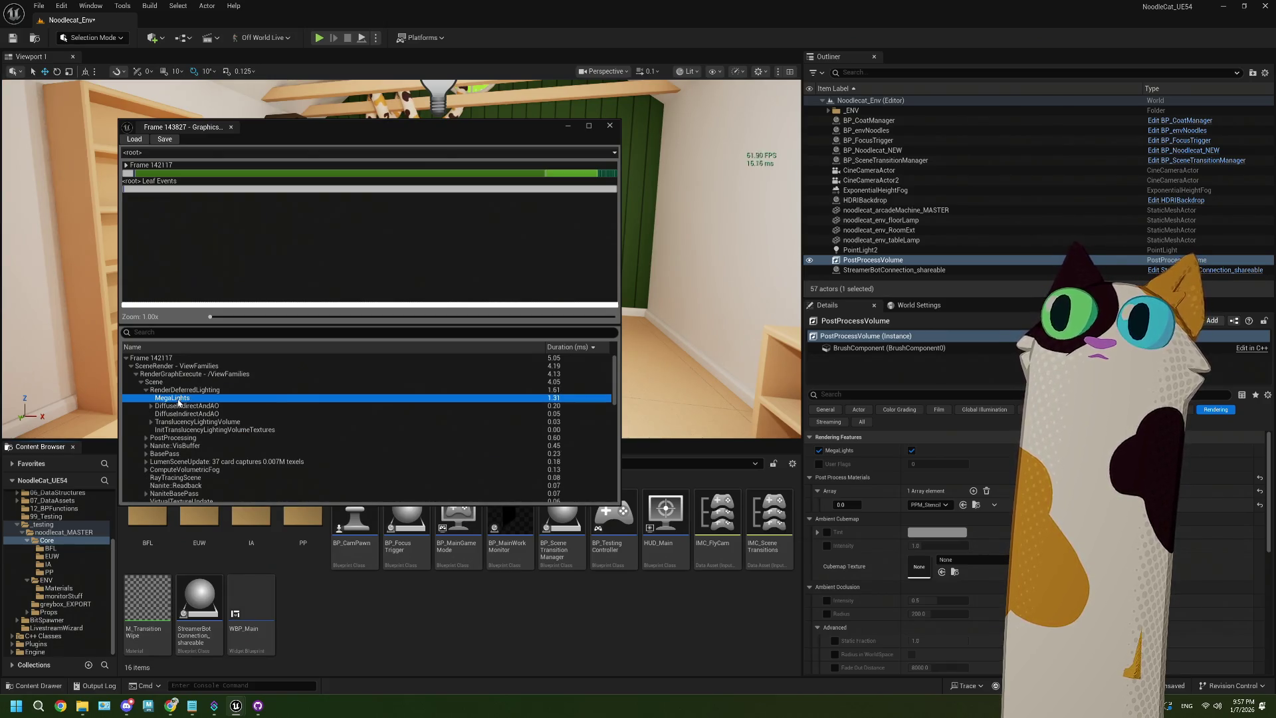
left_click(818, 451)
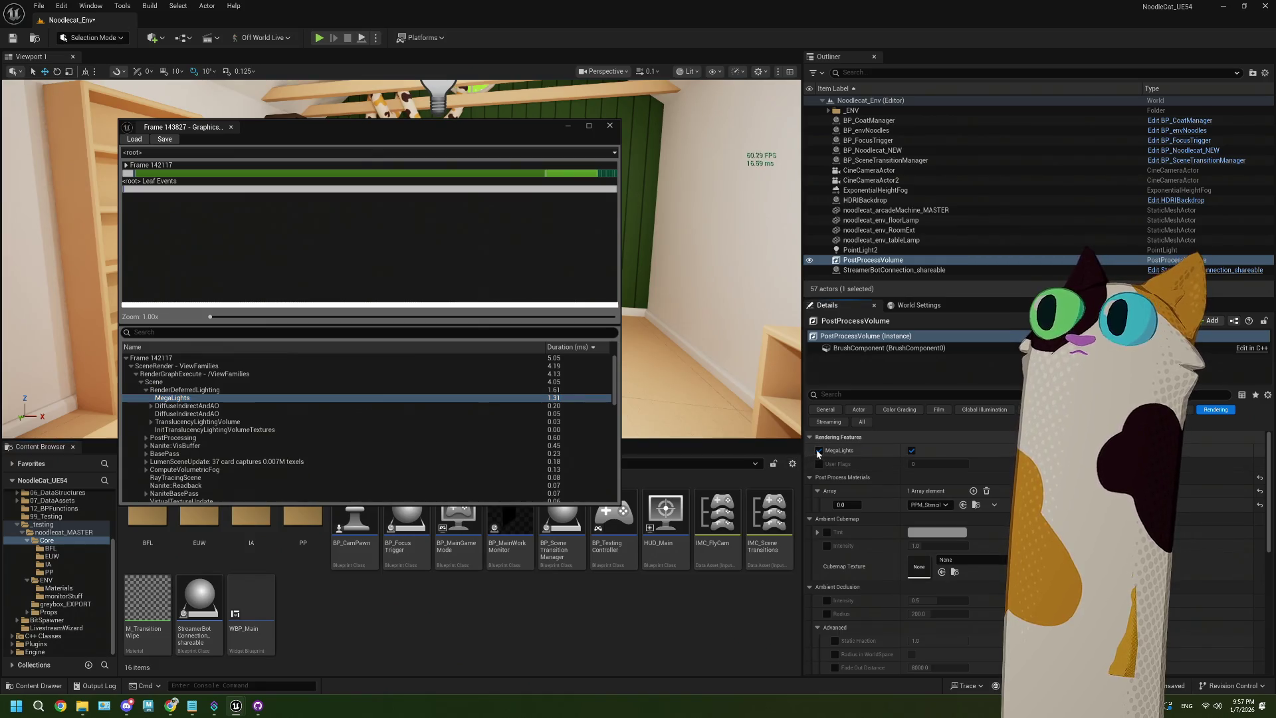
Save the level, briefly play it in editor with wireframe view, then stop the session
left_click(13, 38)
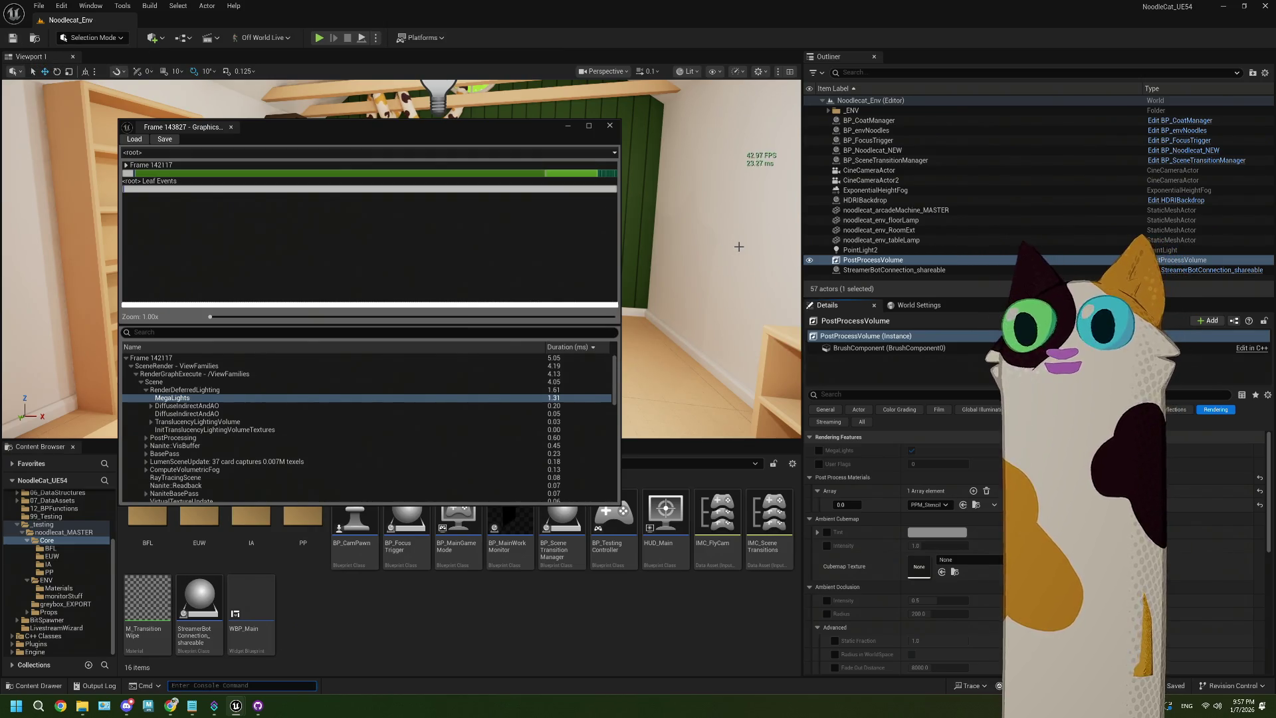
left_click(320, 38)
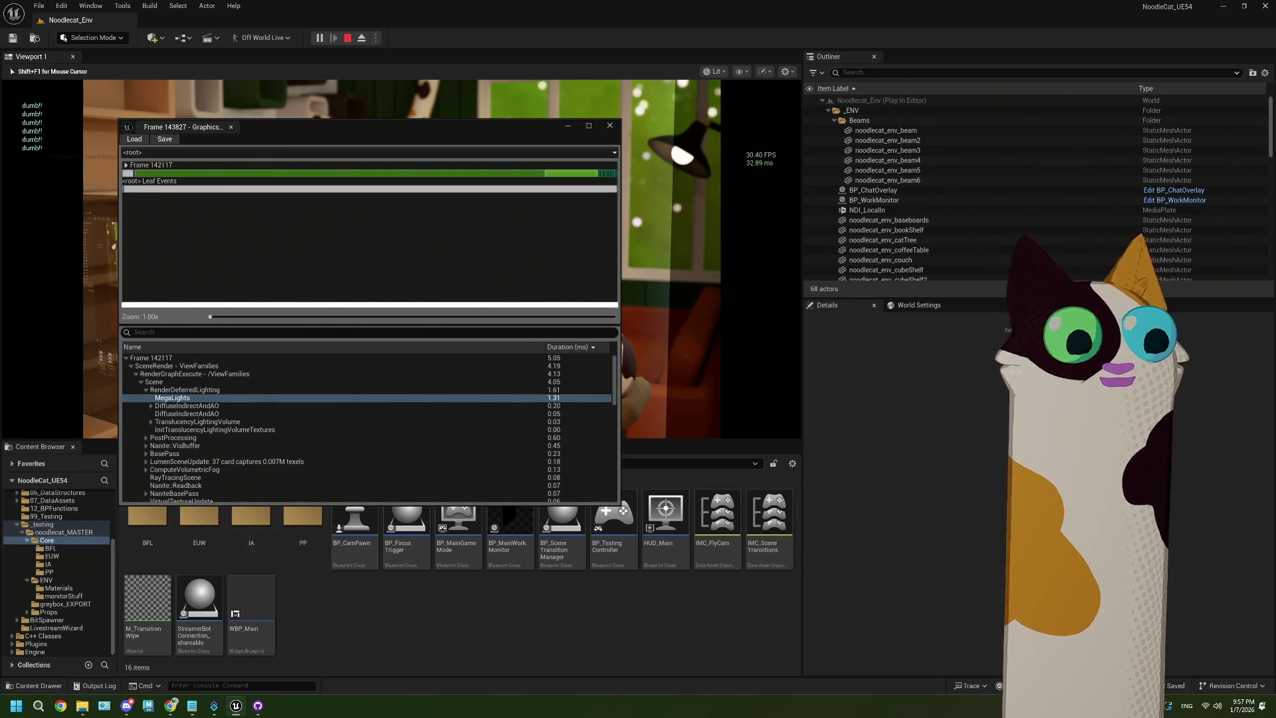
key("F1")
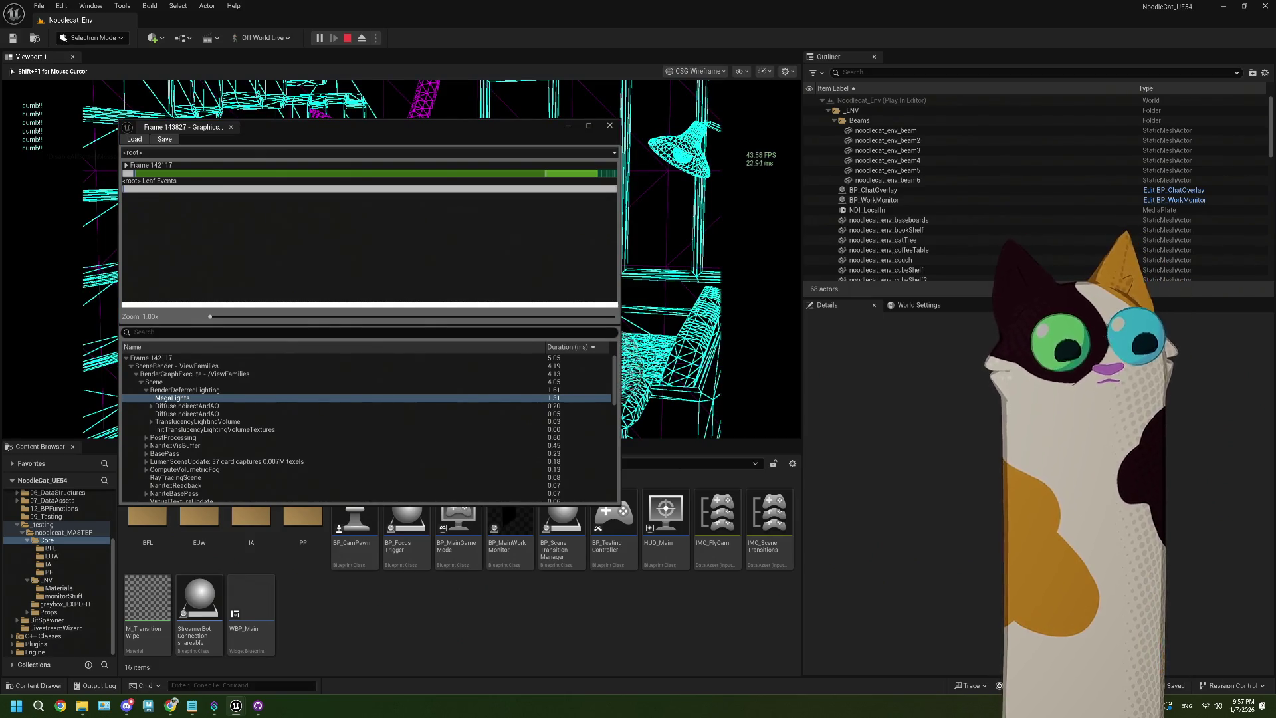
key("Escape")
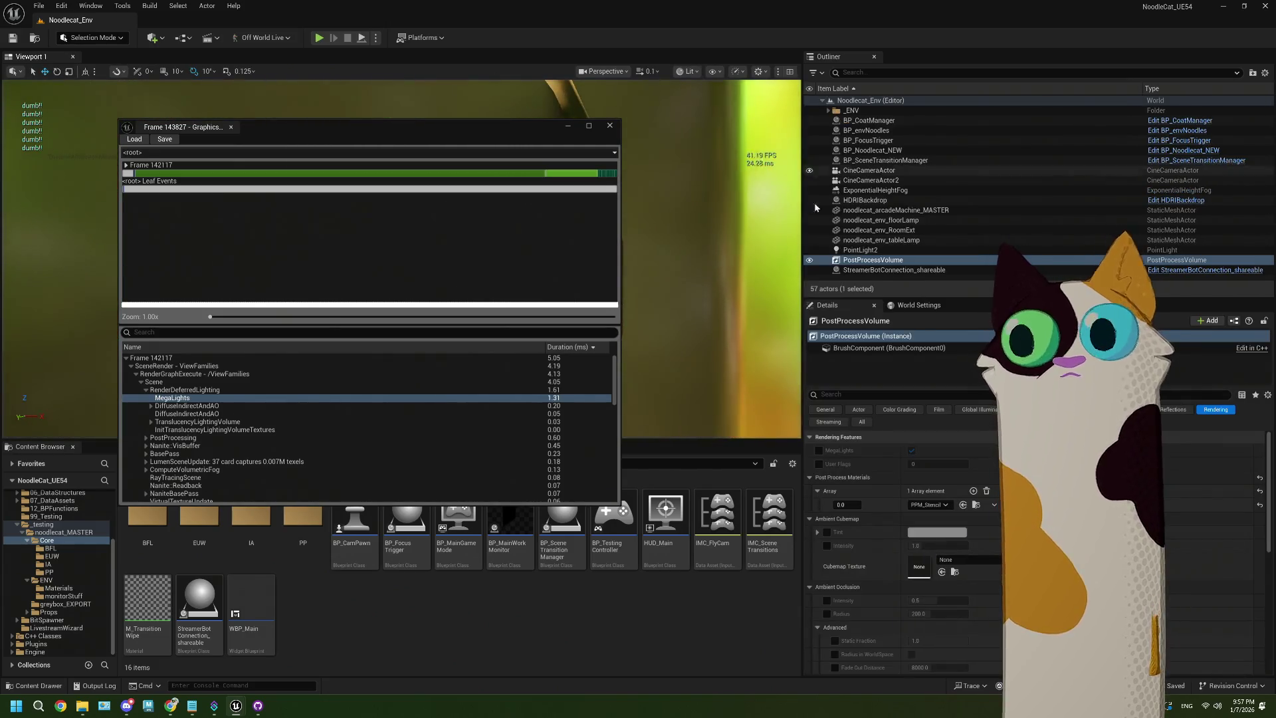
Toggle the volume's MegaLights override on, off, and back on
left_click(818, 450)
left_click(819, 450)
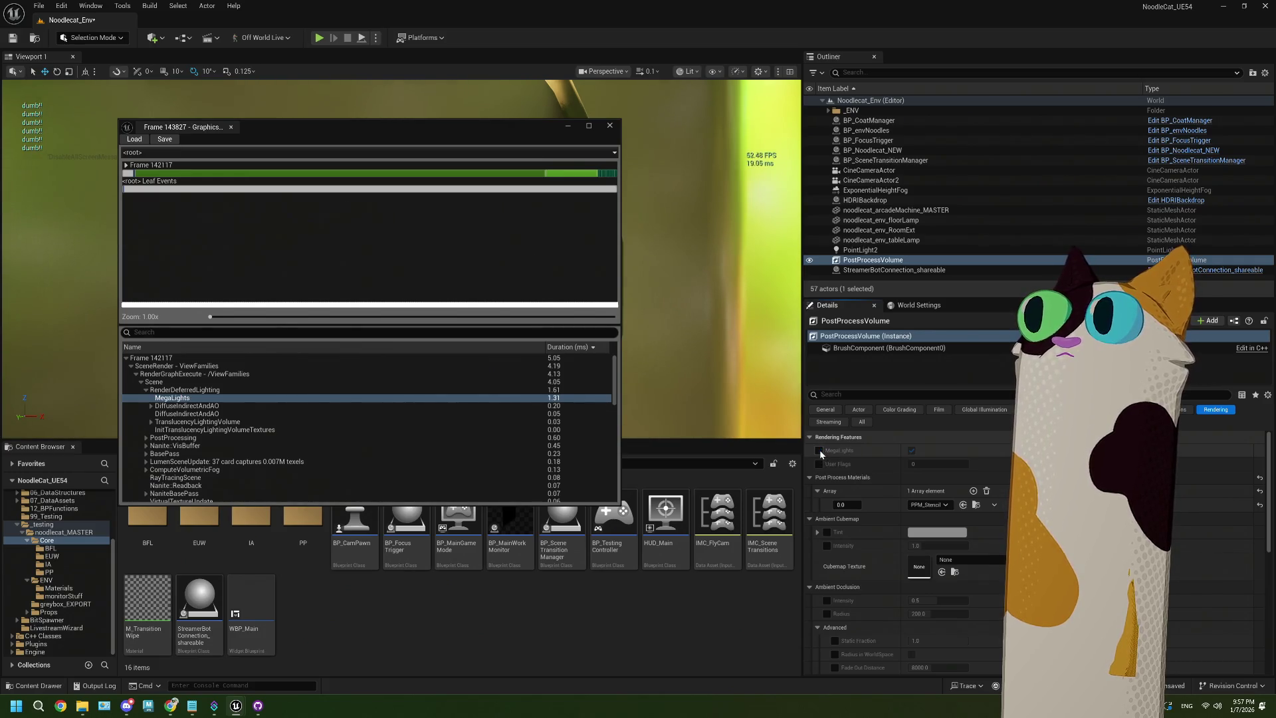
left_click(819, 450)
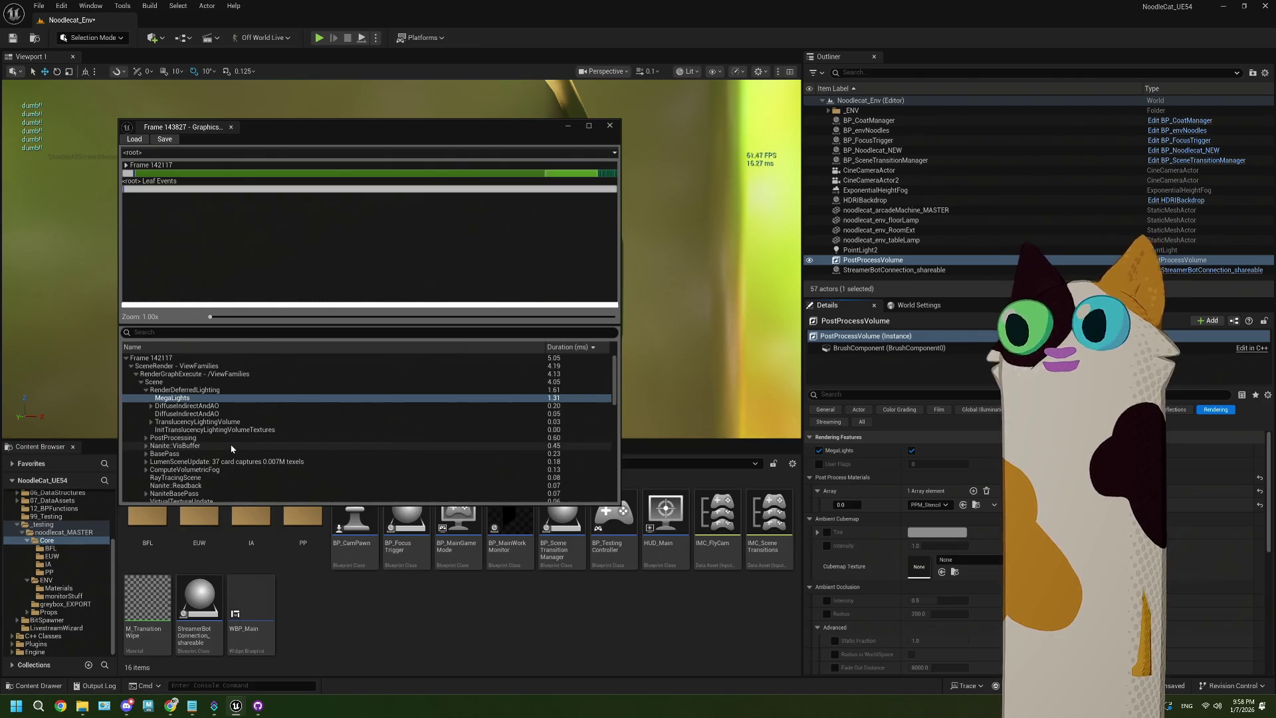
Sort profiler passes longest-first, check RenderDeferredLighting (1.61 ms) and MegaLights, then collapse RenderDeferredLighting
left_click(565, 346)
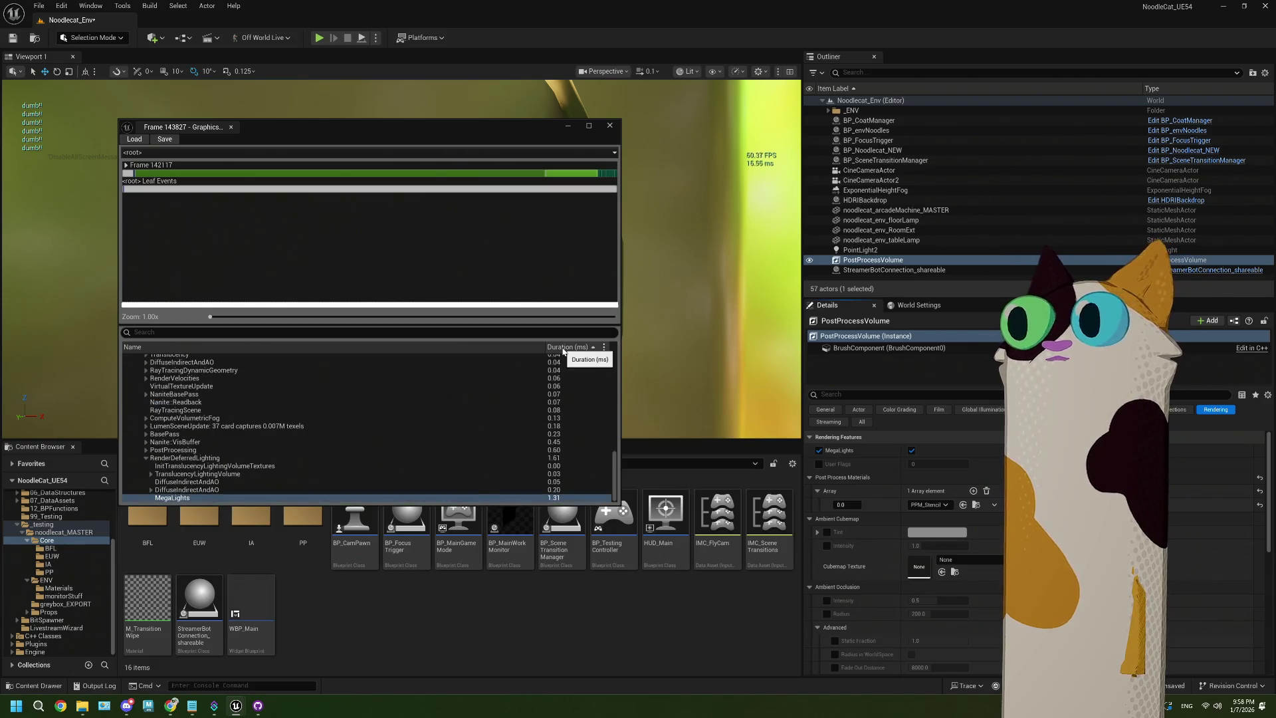
scroll(320, 464, "up", 2)
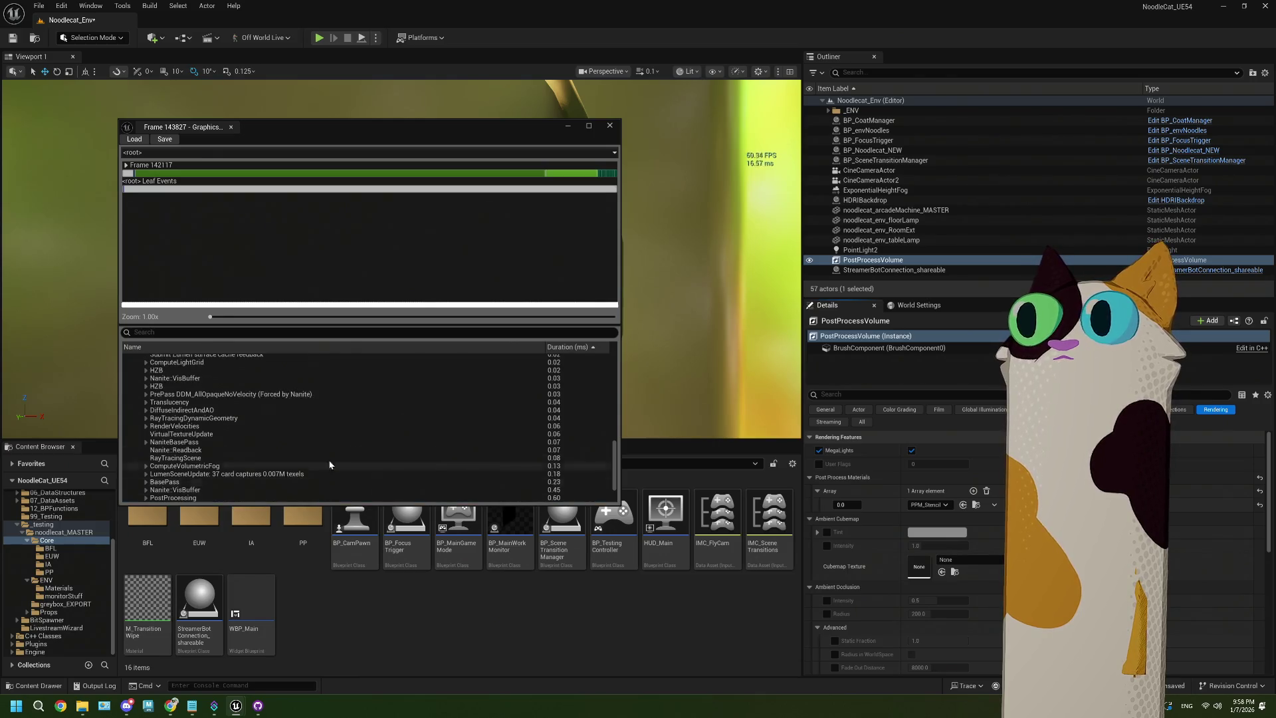
left_click(565, 347)
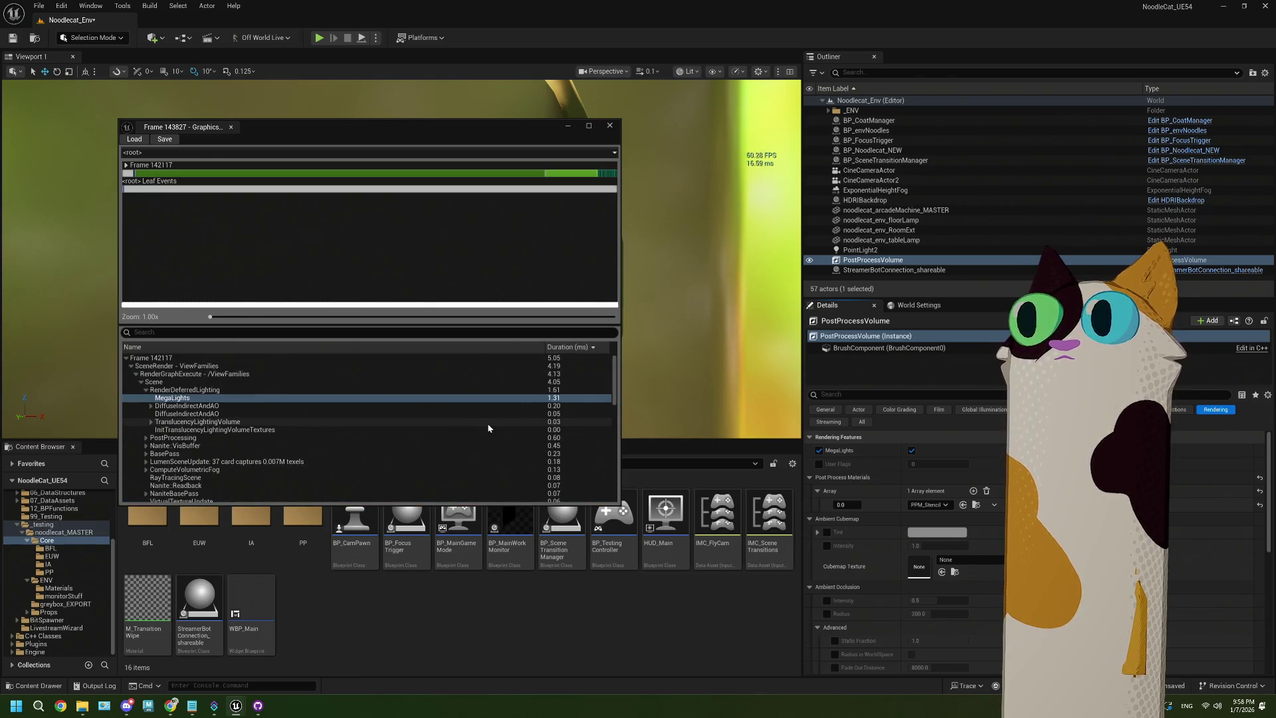
left_click(204, 391)
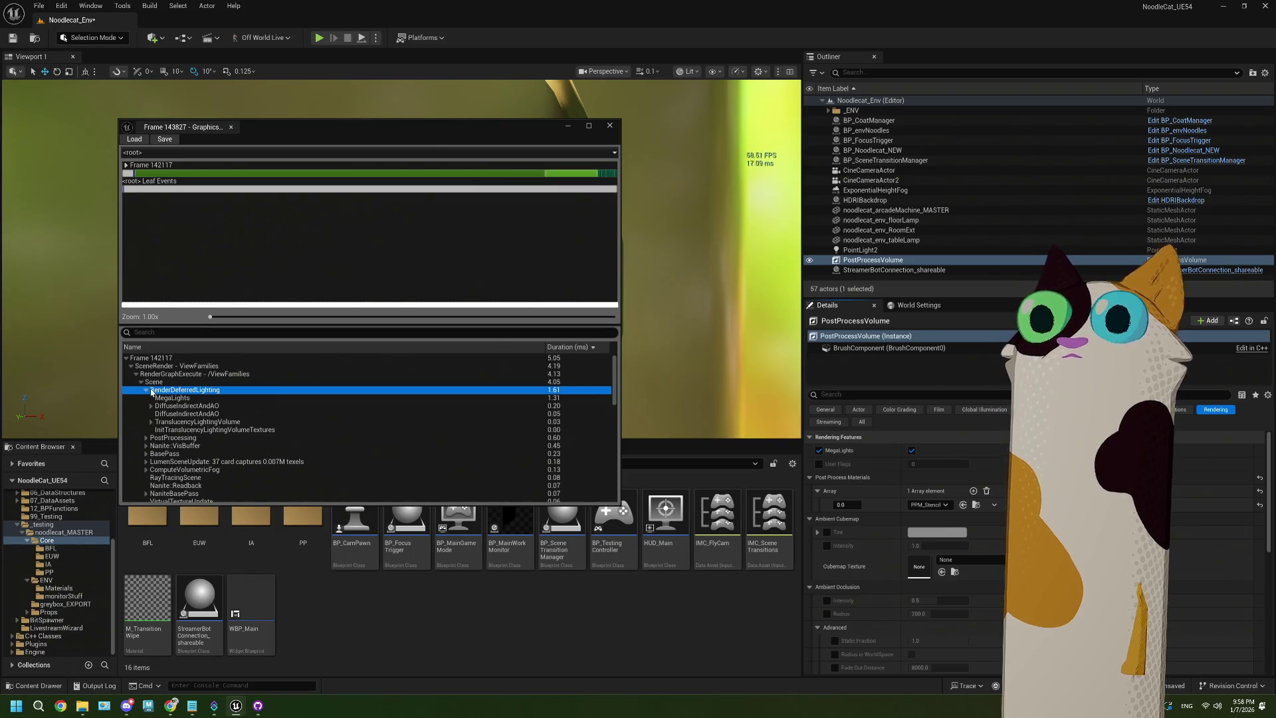
left_click(169, 398)
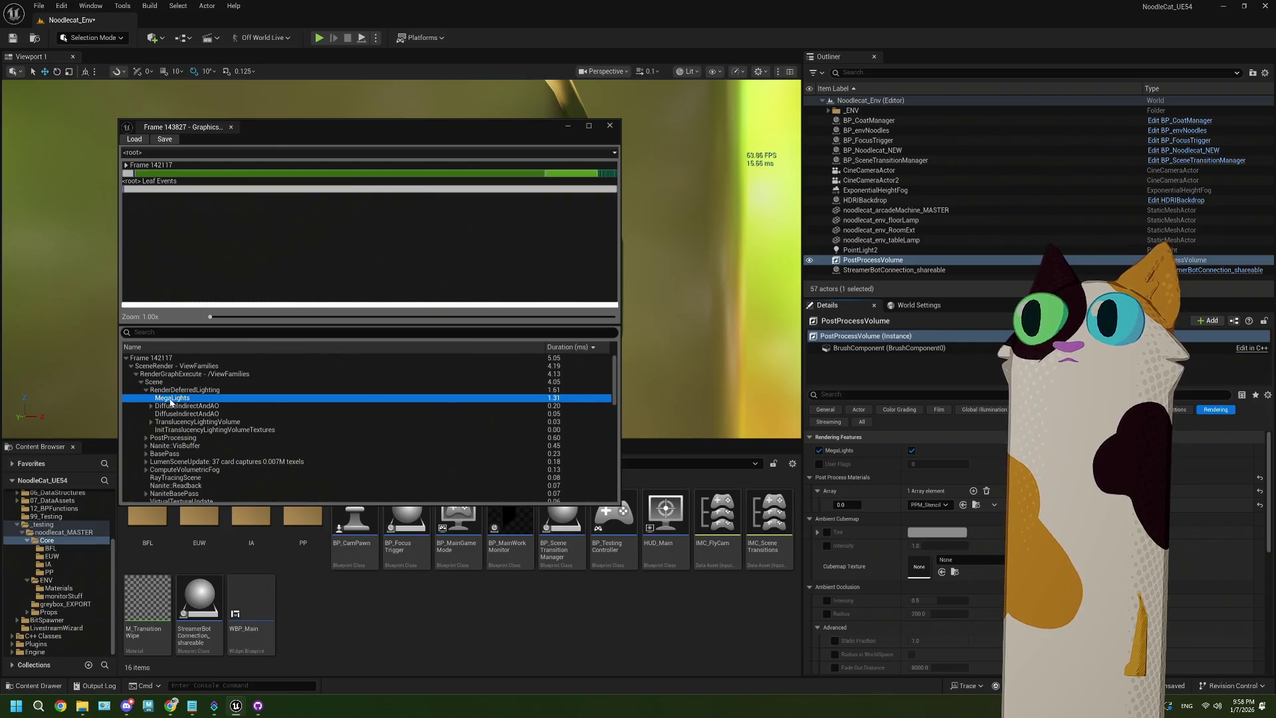
scroll(184, 410, "down", 3)
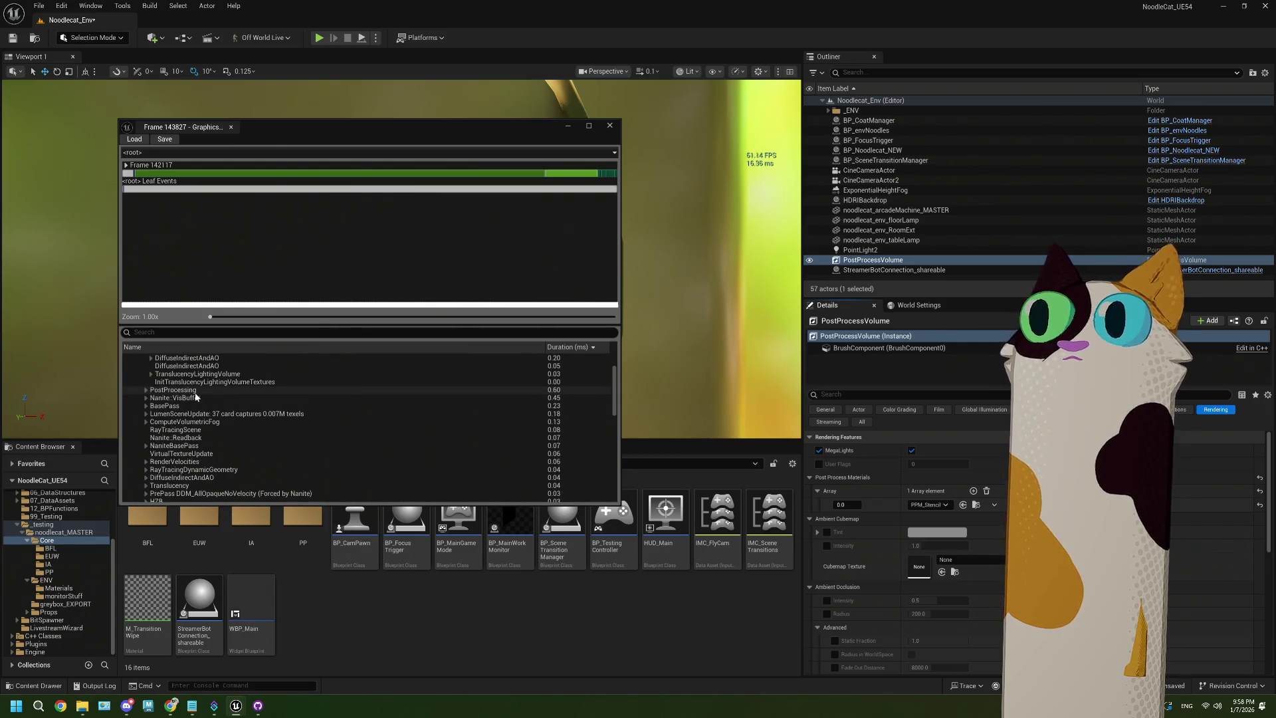
scroll(147, 386, "up", 2)
left_click(145, 373)
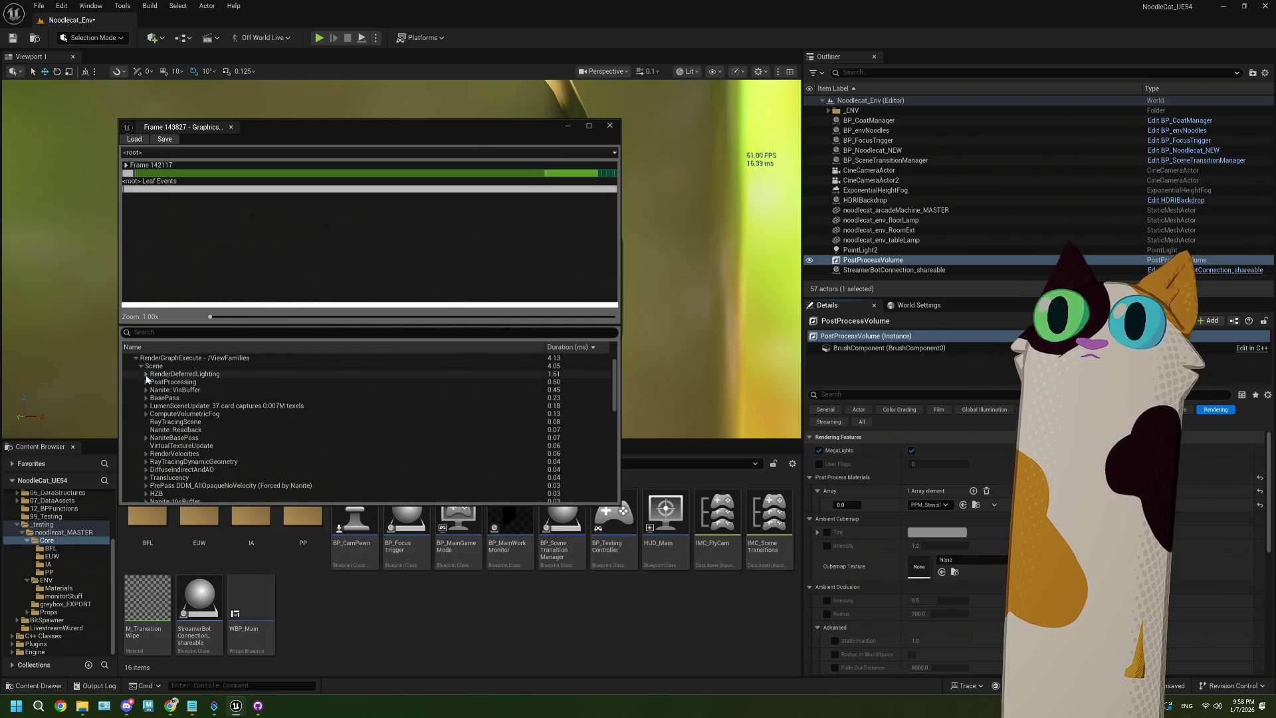
left_click(186, 383)
double_click(188, 383)
left_click(192, 390)
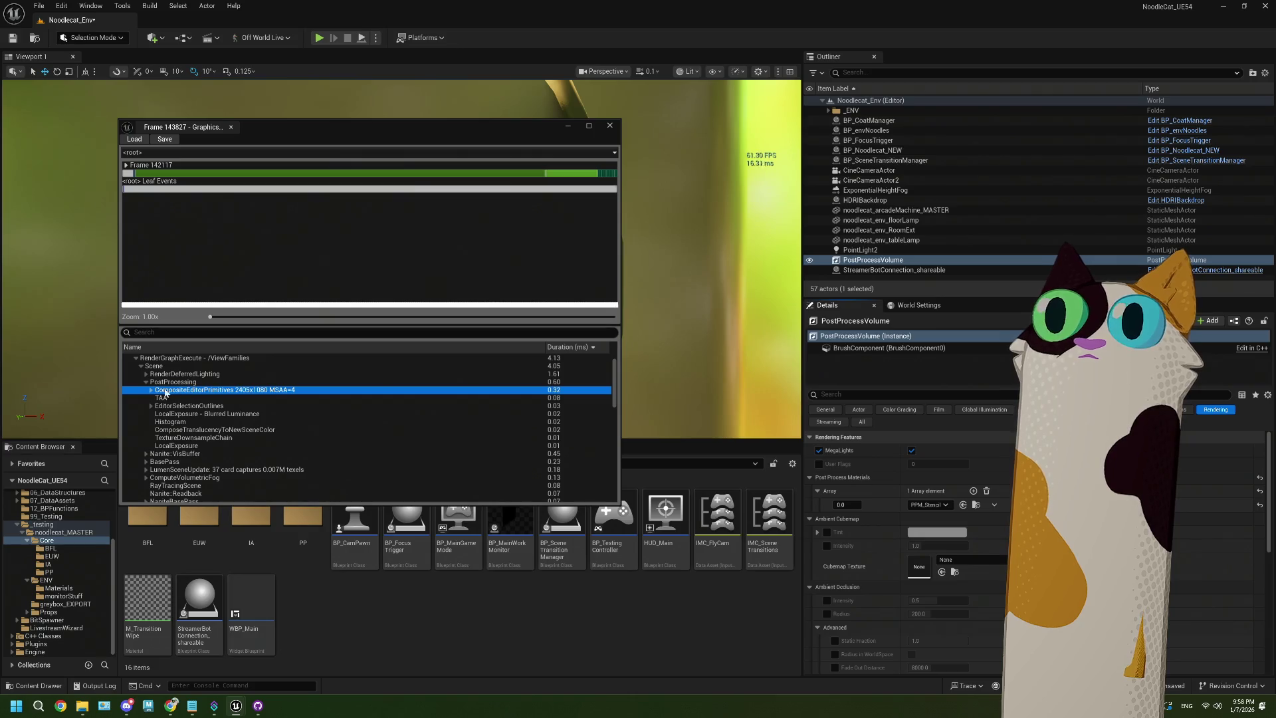
left_click(151, 391)
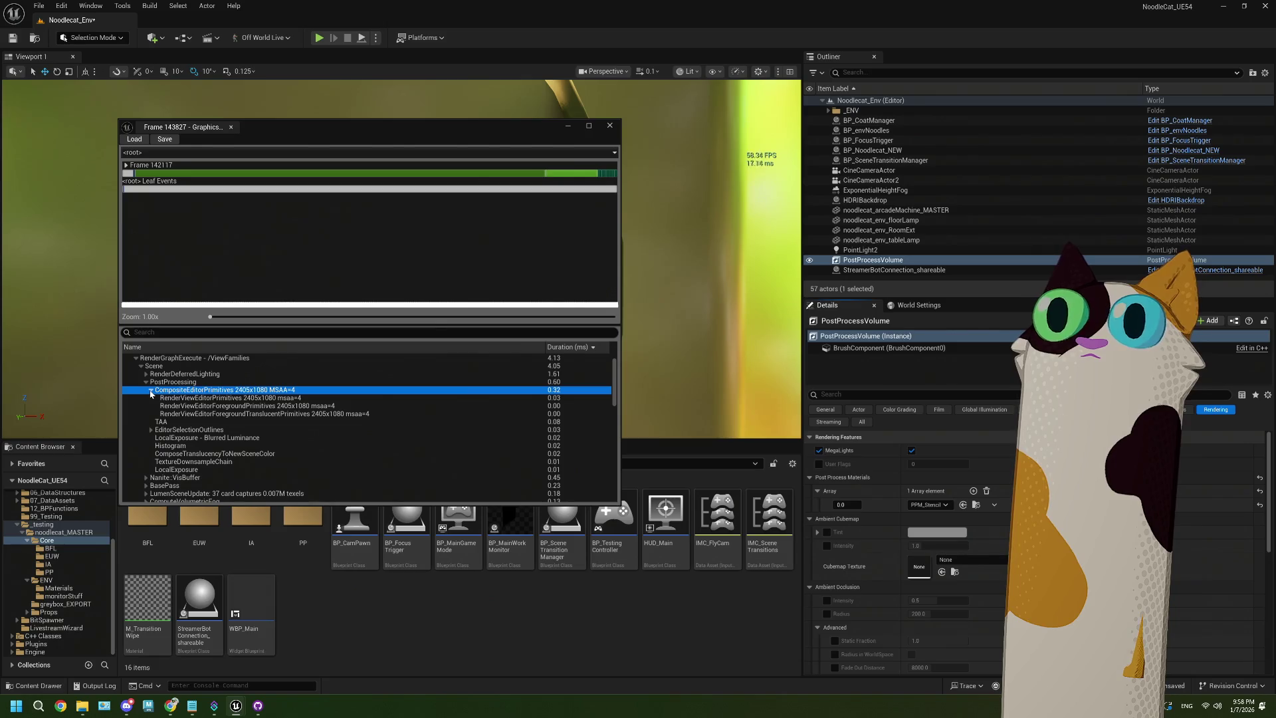
left_click(151, 391)
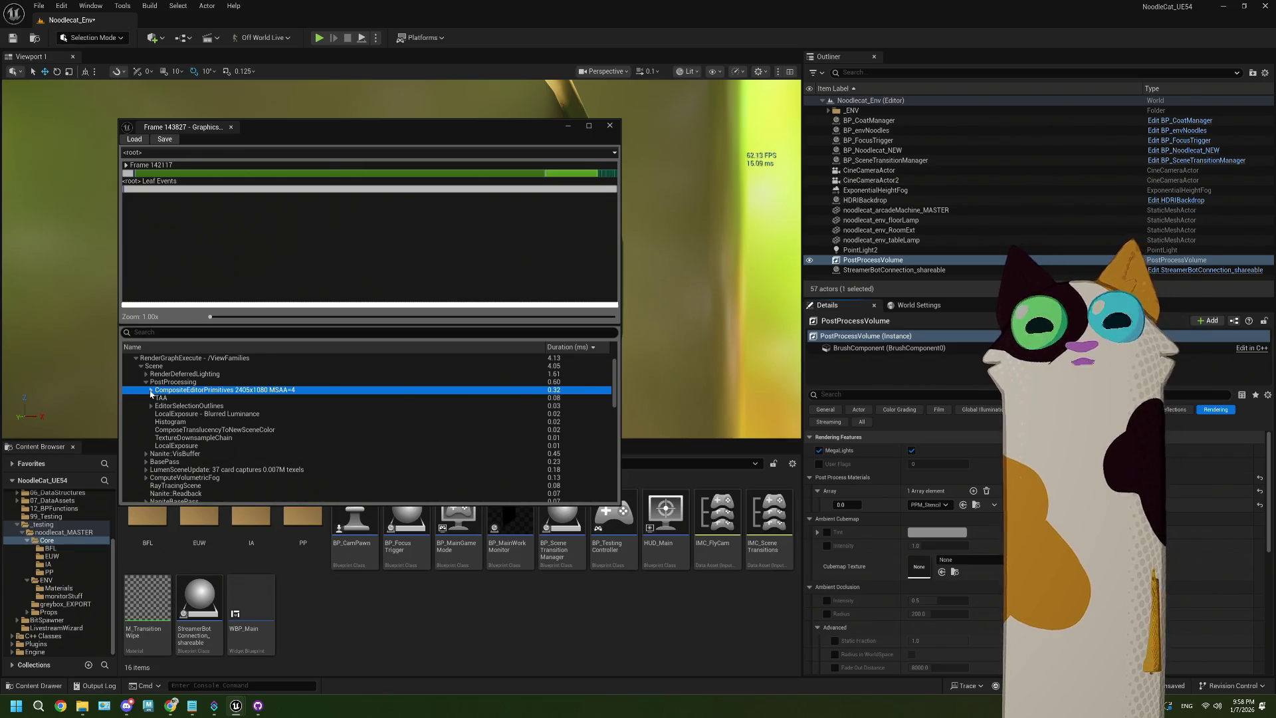
left_click(147, 382)
left_click(145, 374)
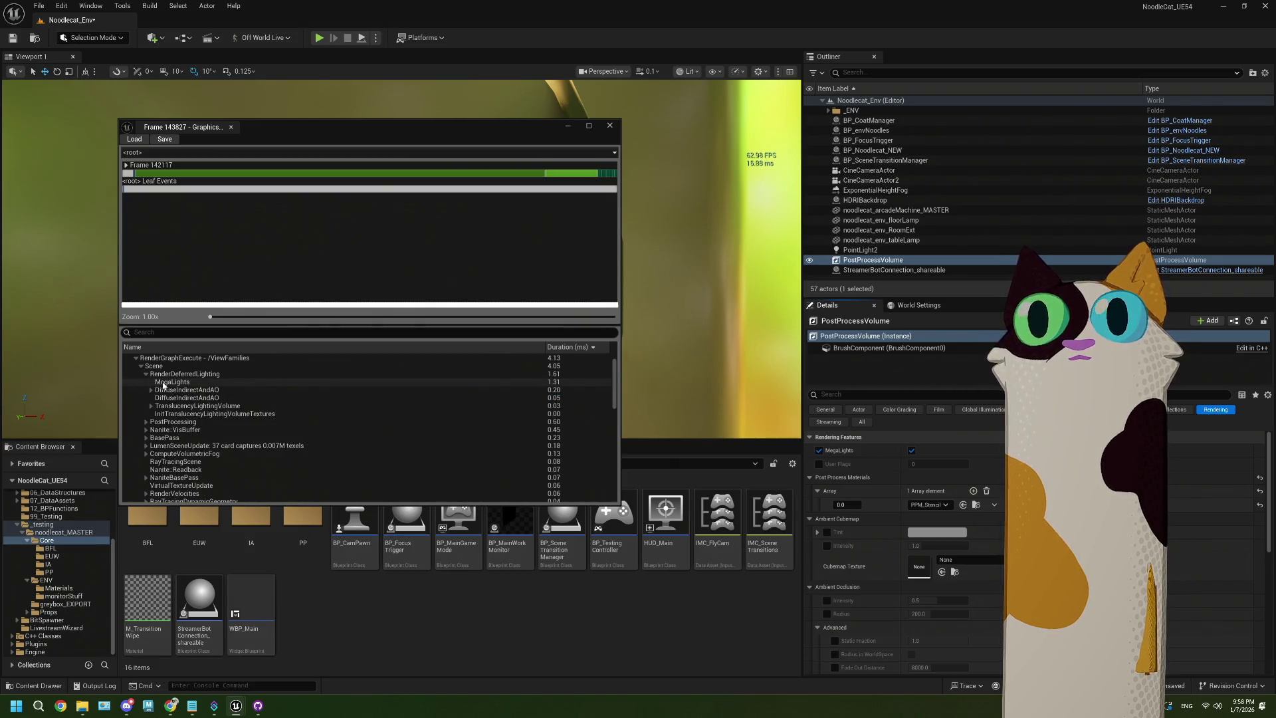
left_click(164, 384)
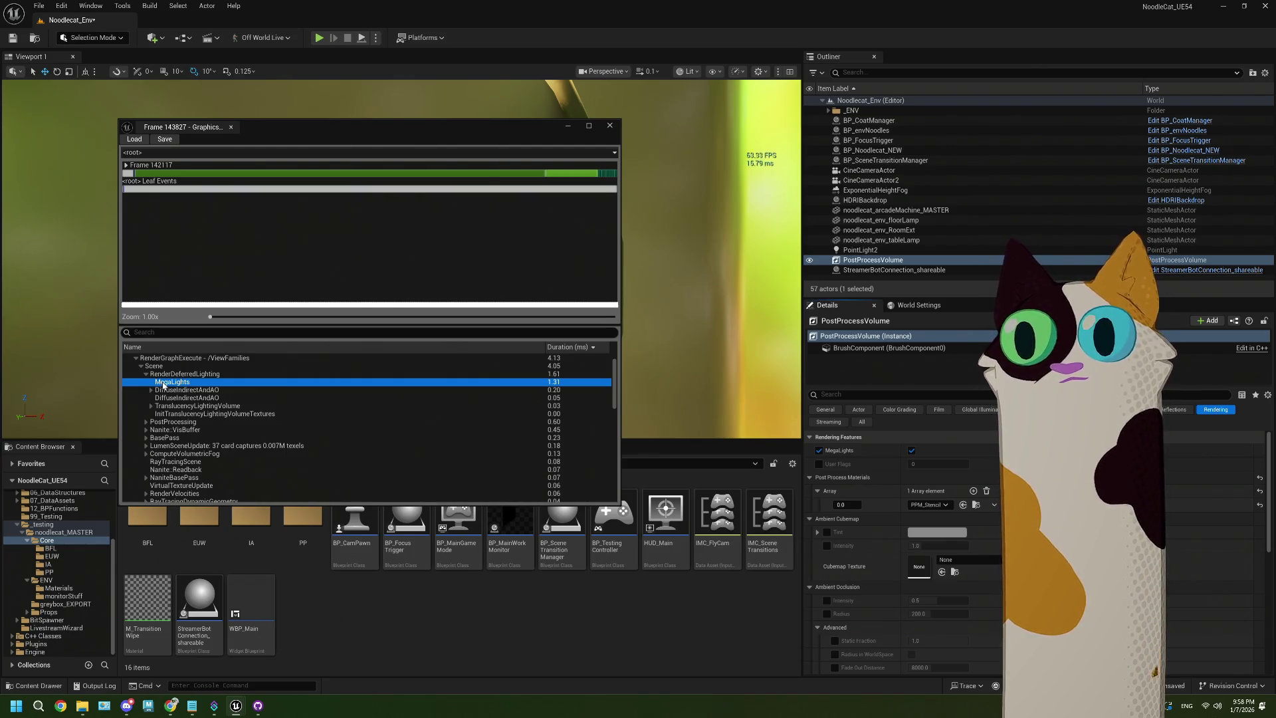
left_click(170, 376)
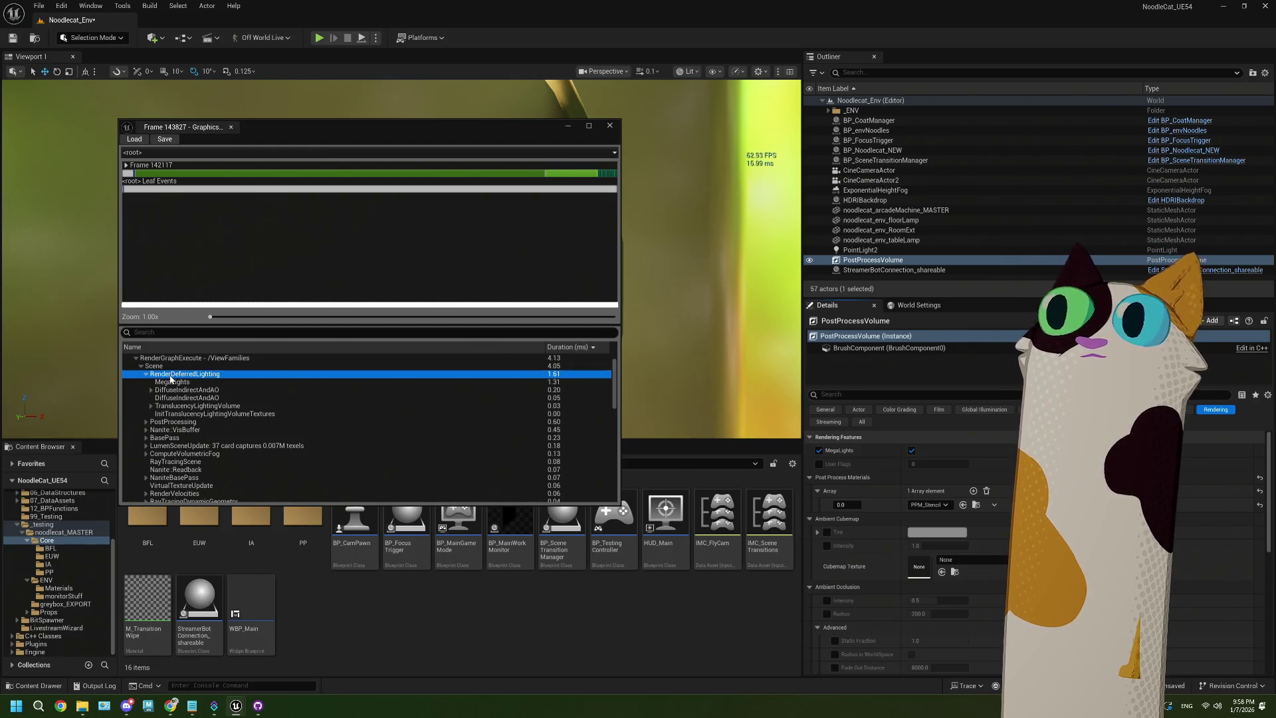
left_click(145, 374)
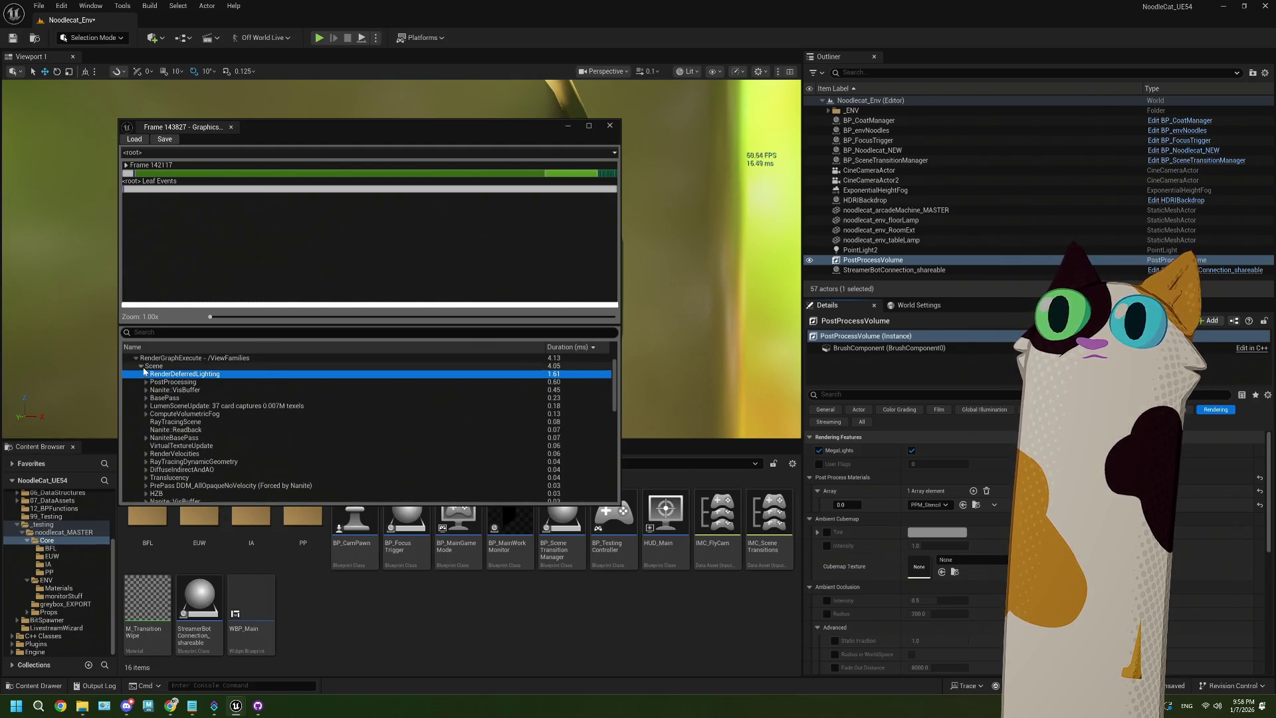
left_click(142, 366)
left_click(141, 366)
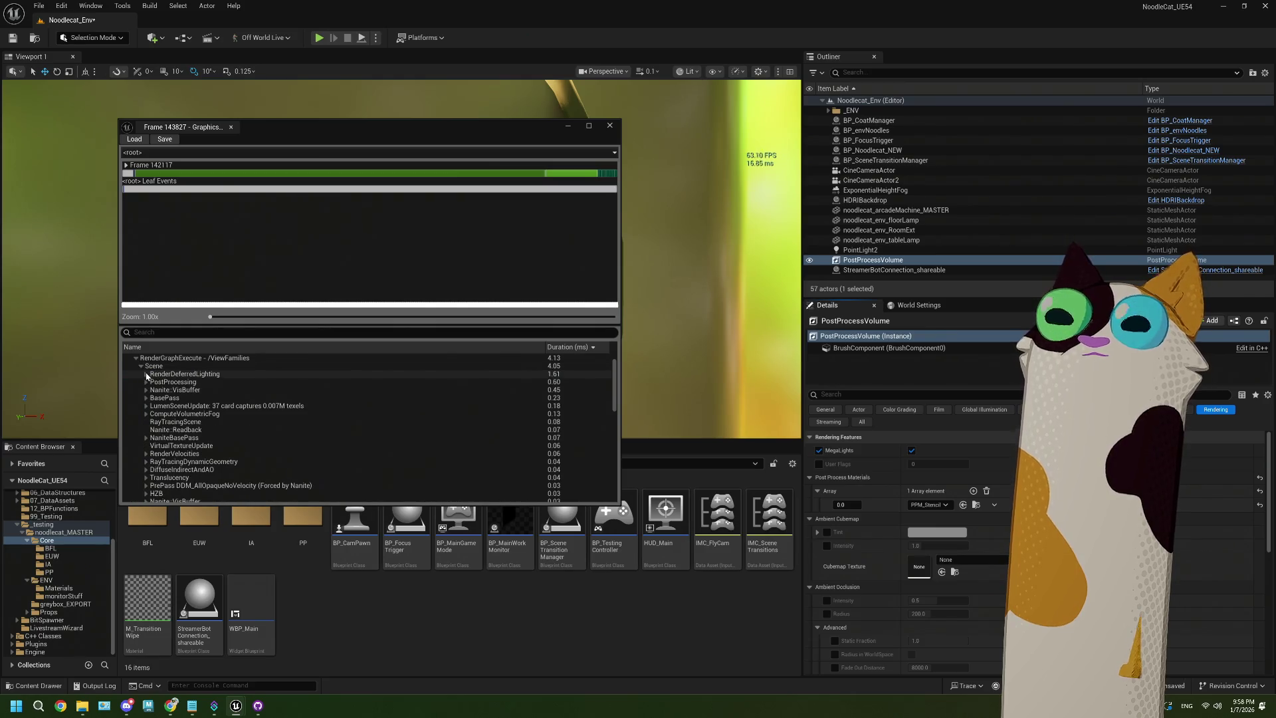
scroll(150, 379, "up", 2)
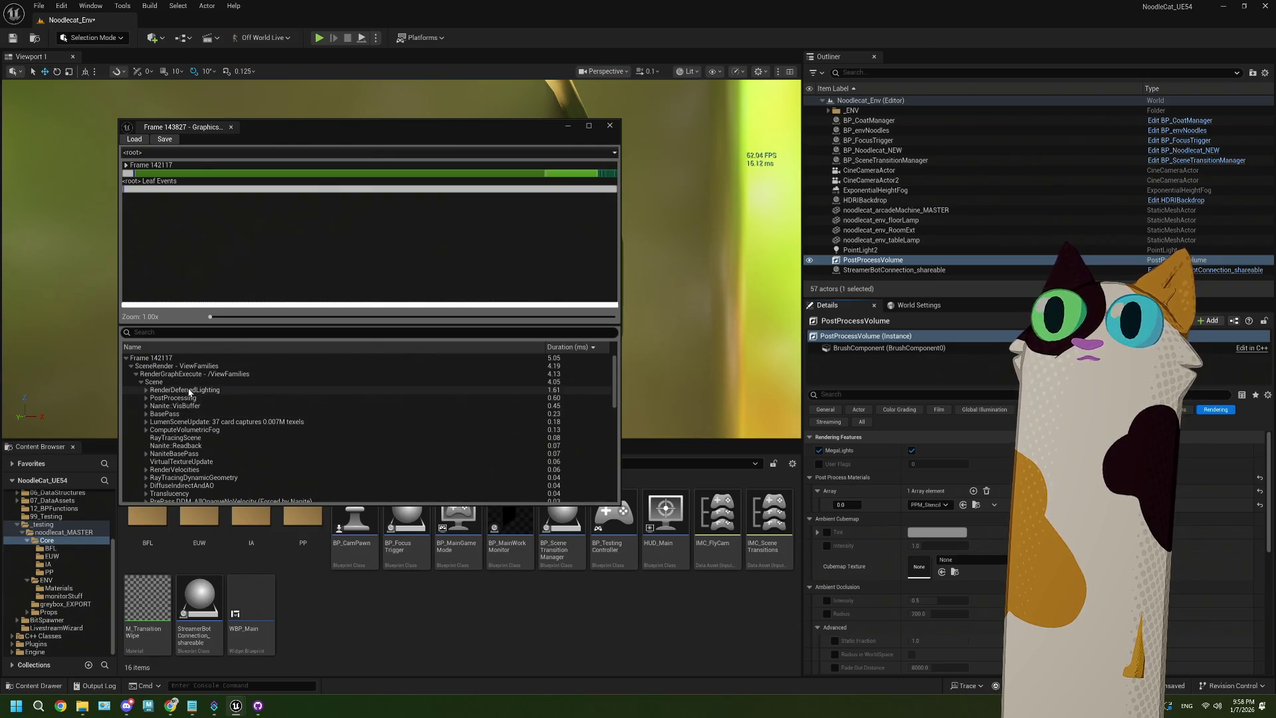
Expand RenderDeferredLighting and its TranslucencyLightingVolume pass, then check the MegaLights pass cost
left_click(186, 390)
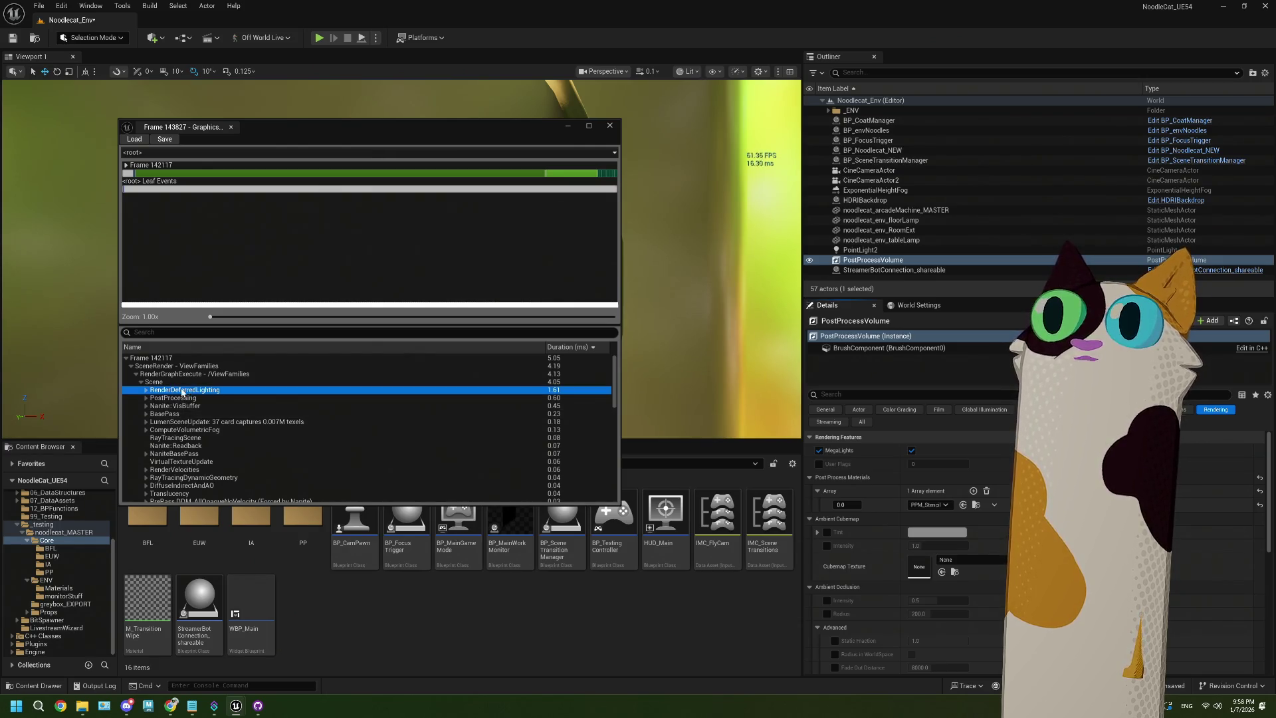
left_click(146, 392)
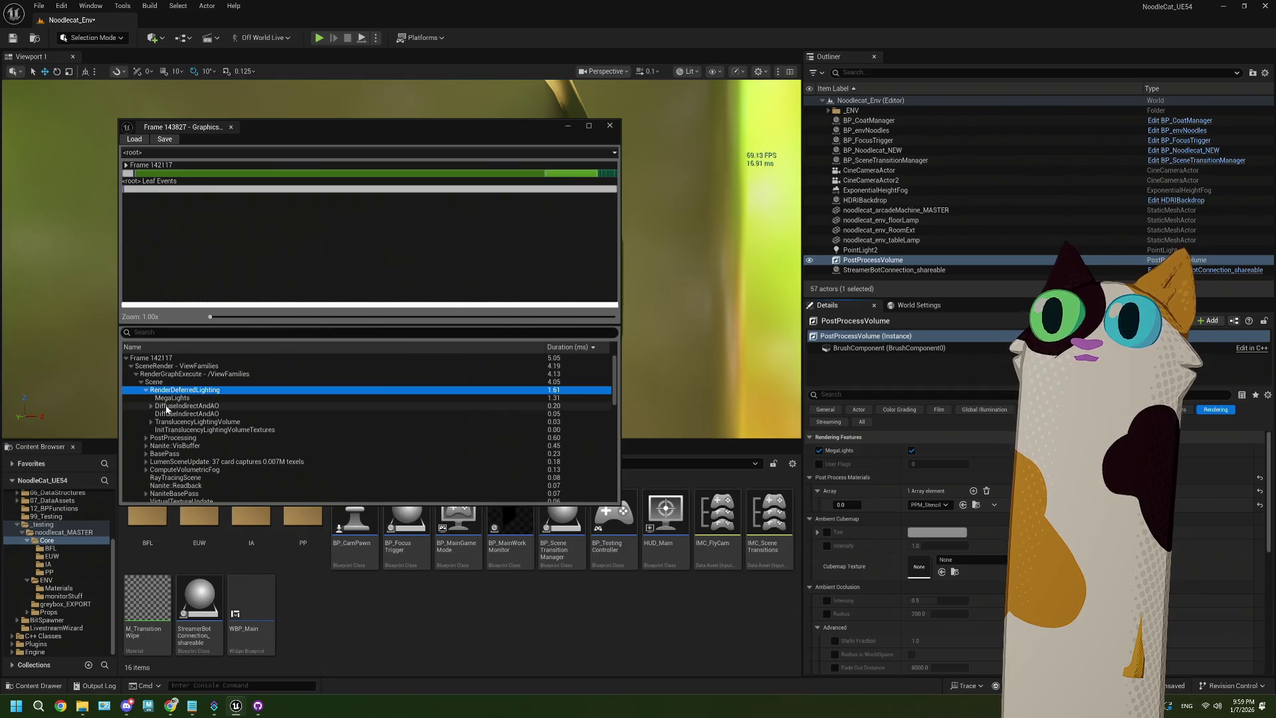
left_click(151, 422)
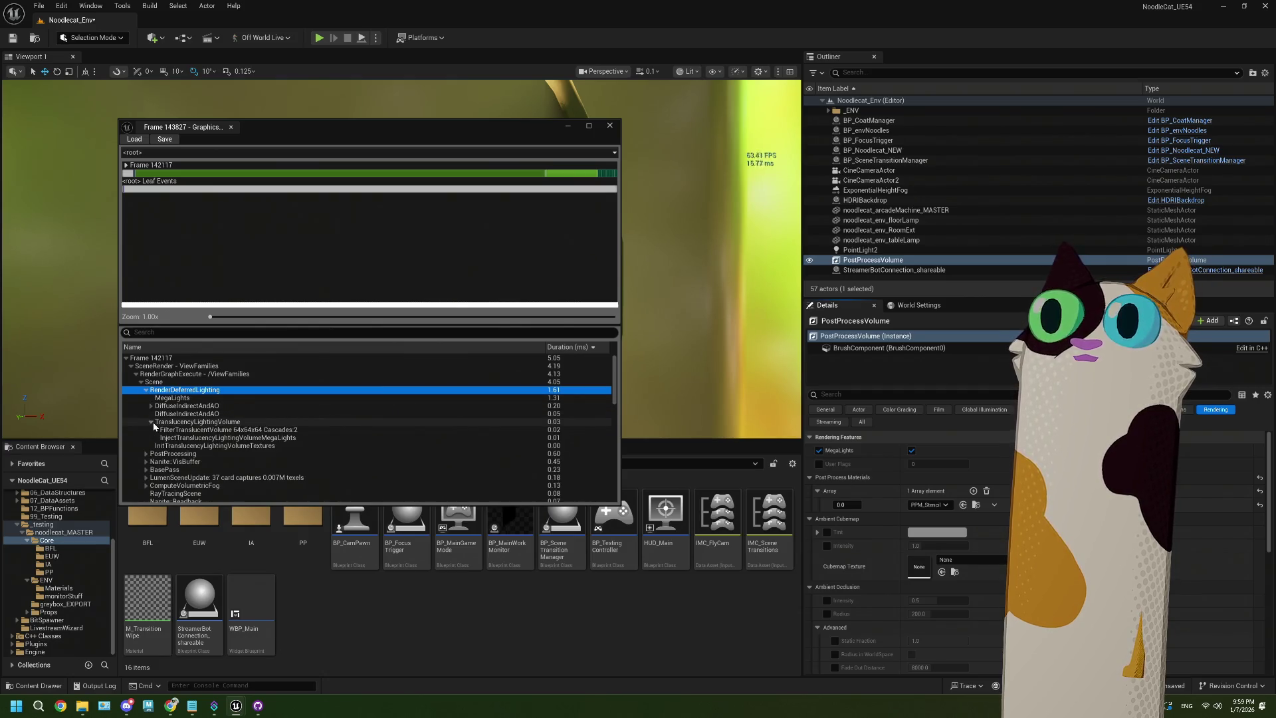
left_click(151, 422)
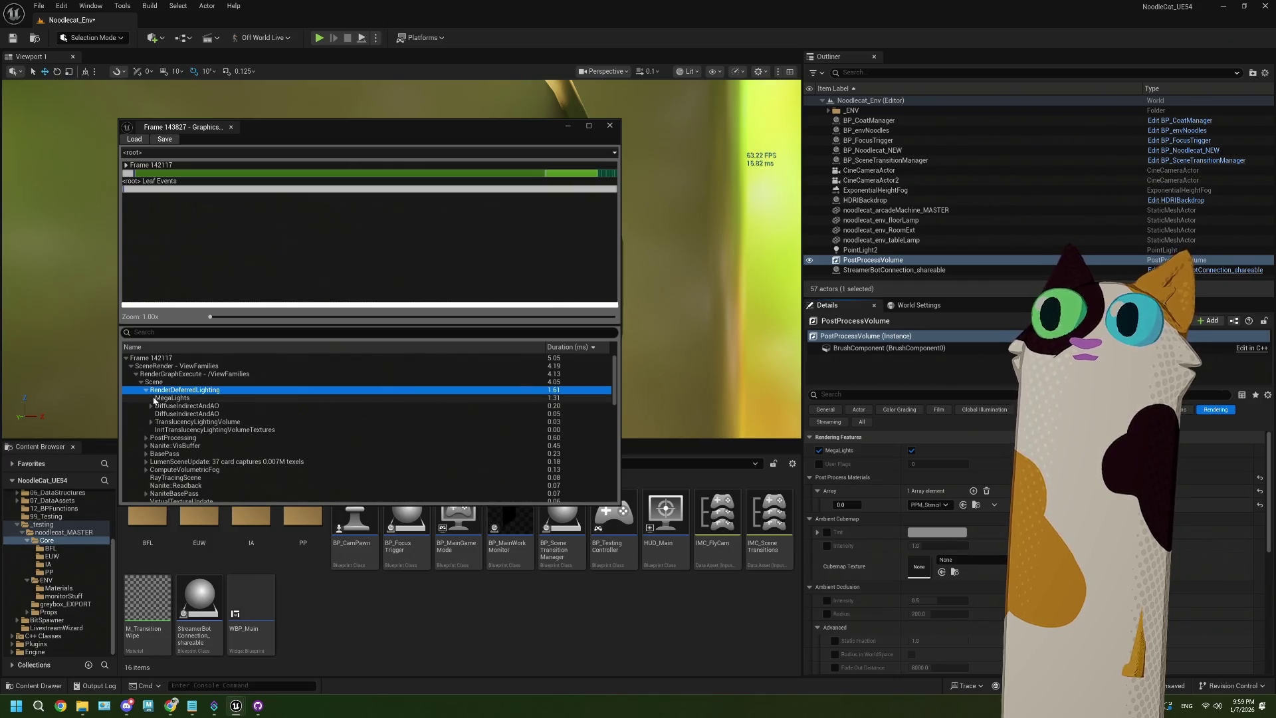
left_click(196, 399)
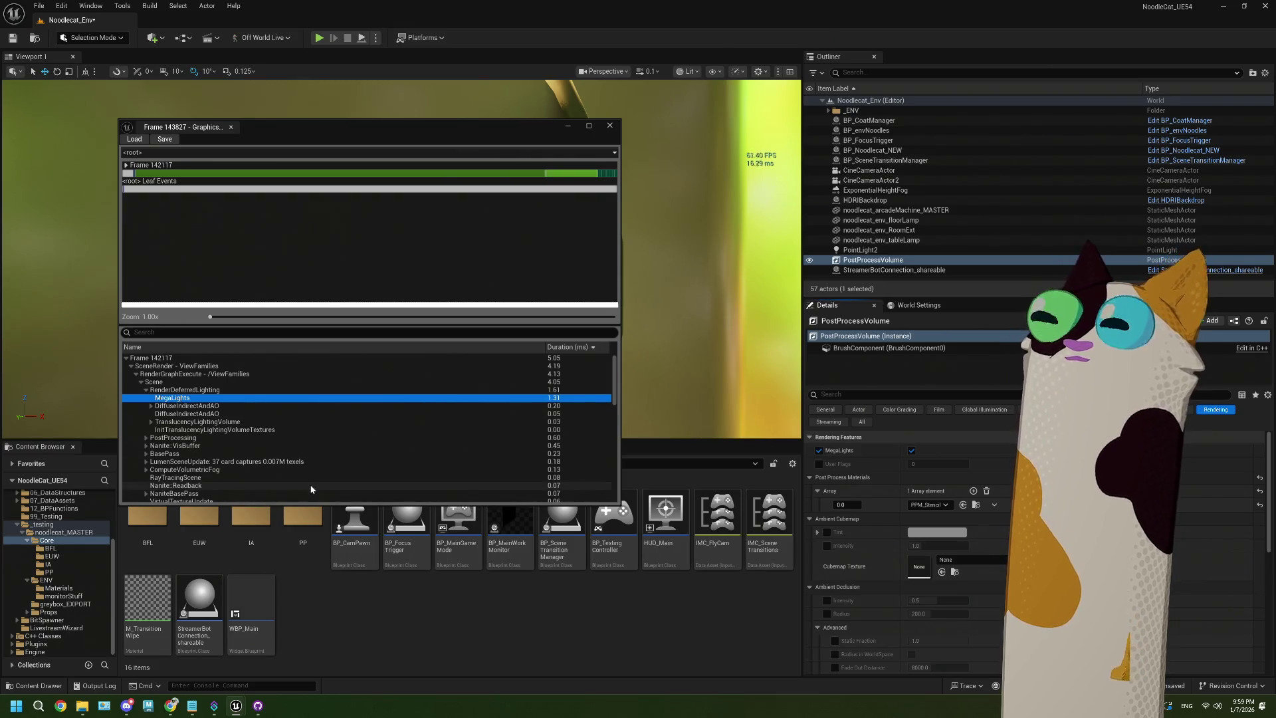
Disable the volume's MegaLights override, close the GPU profiler, and select CineCameraActor in the Outliner
left_click(819, 451)
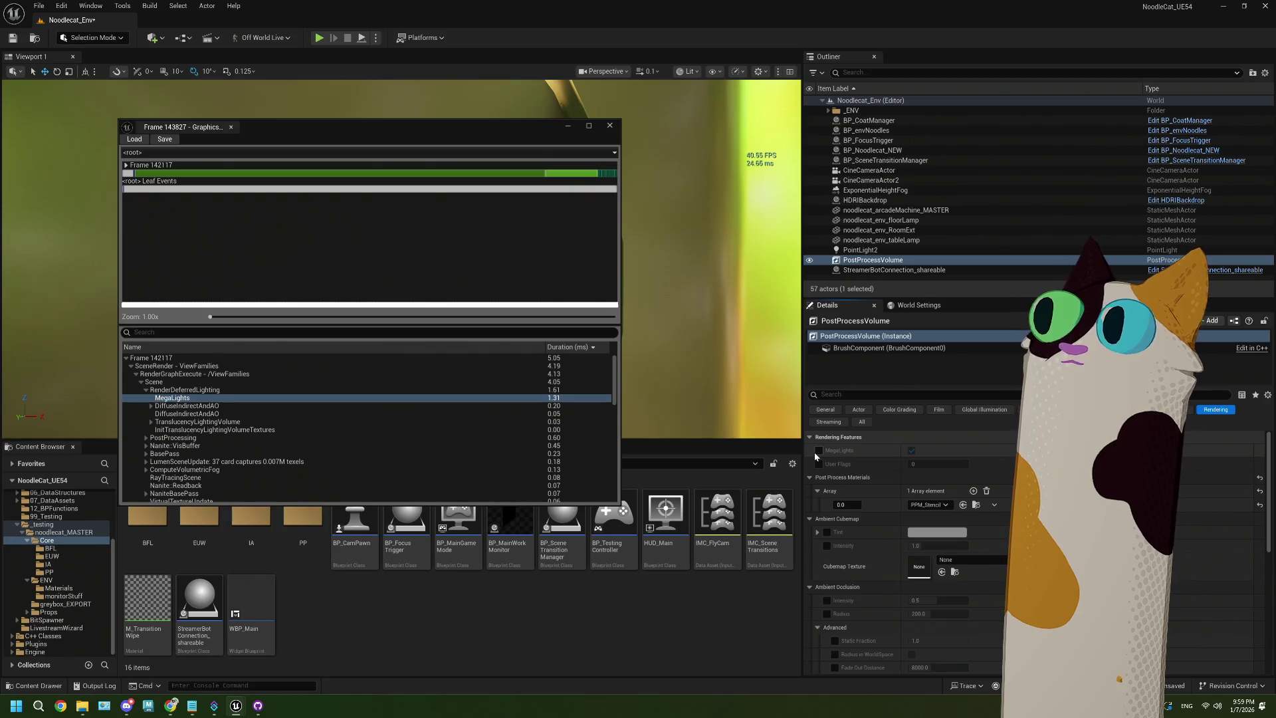
left_click(609, 126)
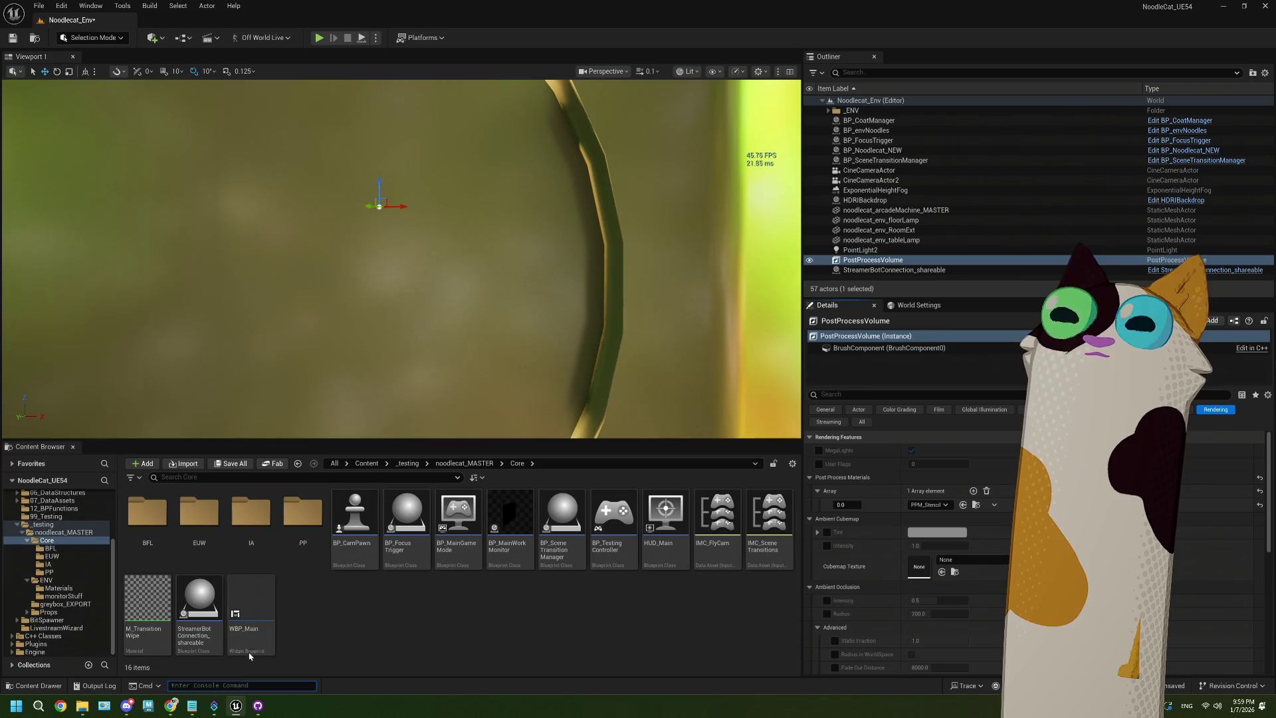
left_click(868, 170)
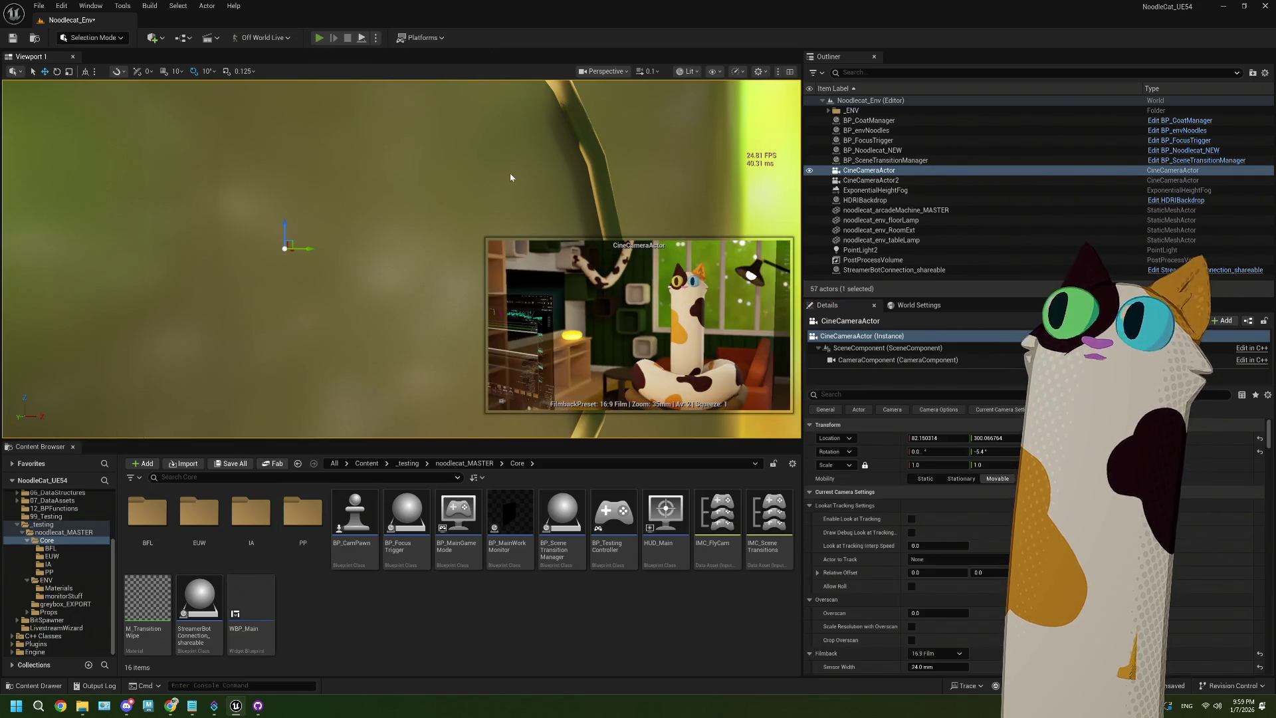